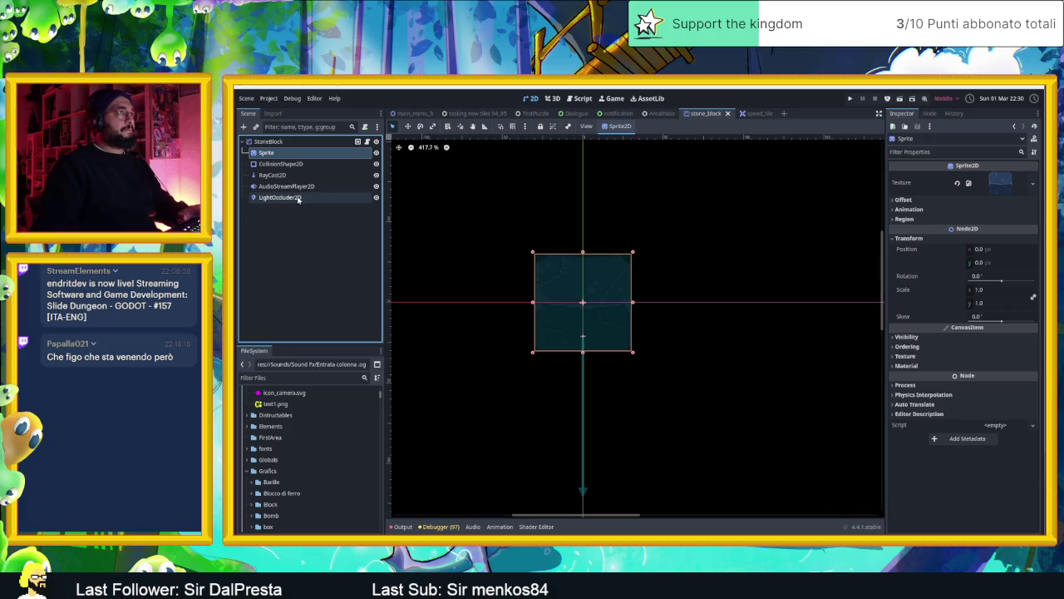
# Check the stone_block scene's transform values for comparison with the speed tile.
pyautogui.click(751, 113)
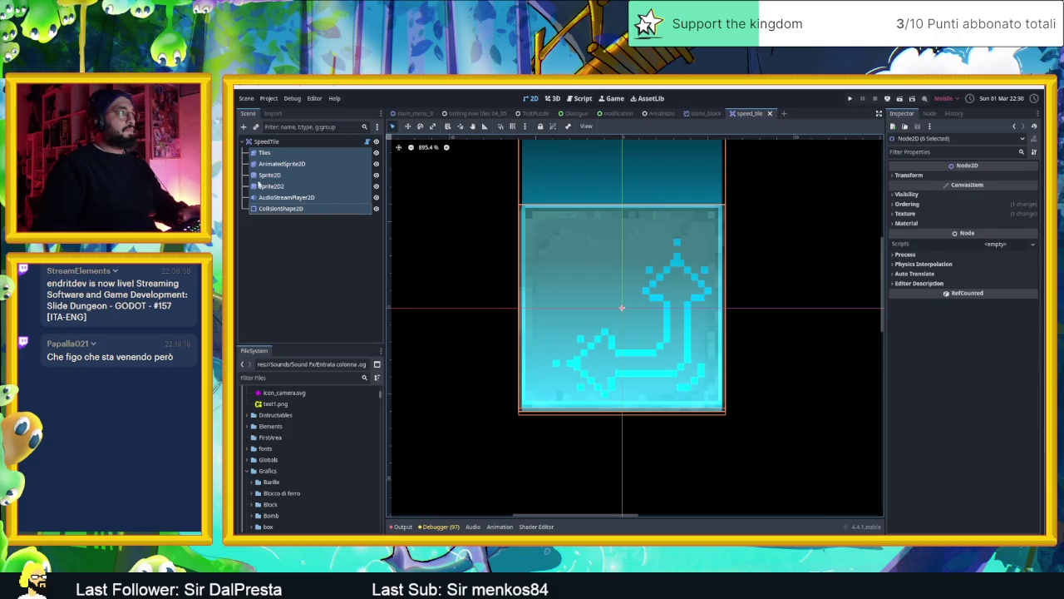
pyautogui.click(705, 113)
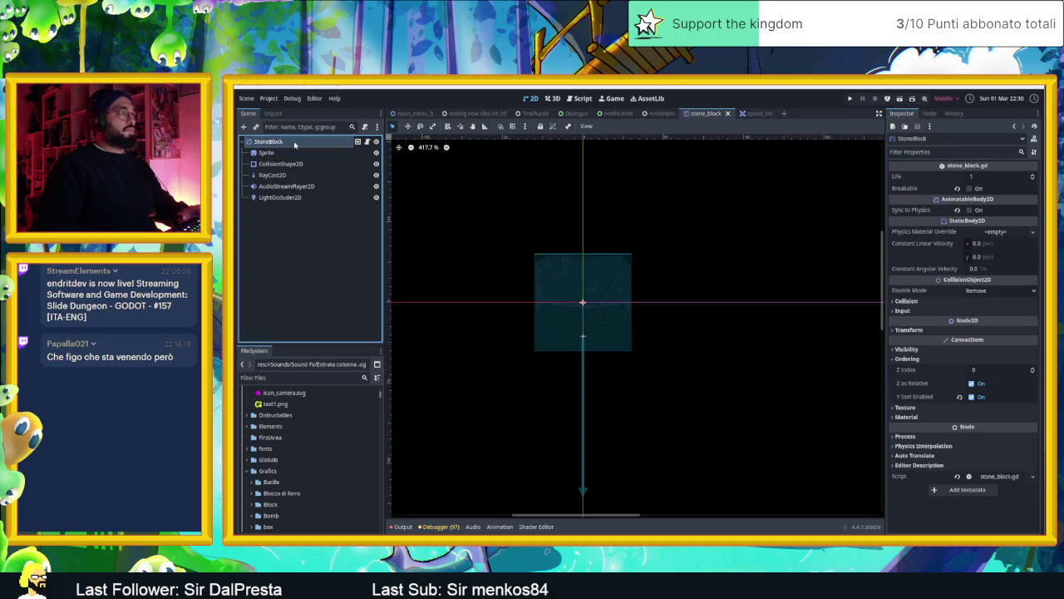
pyautogui.click(910, 330)
pyautogui.click(910, 330)
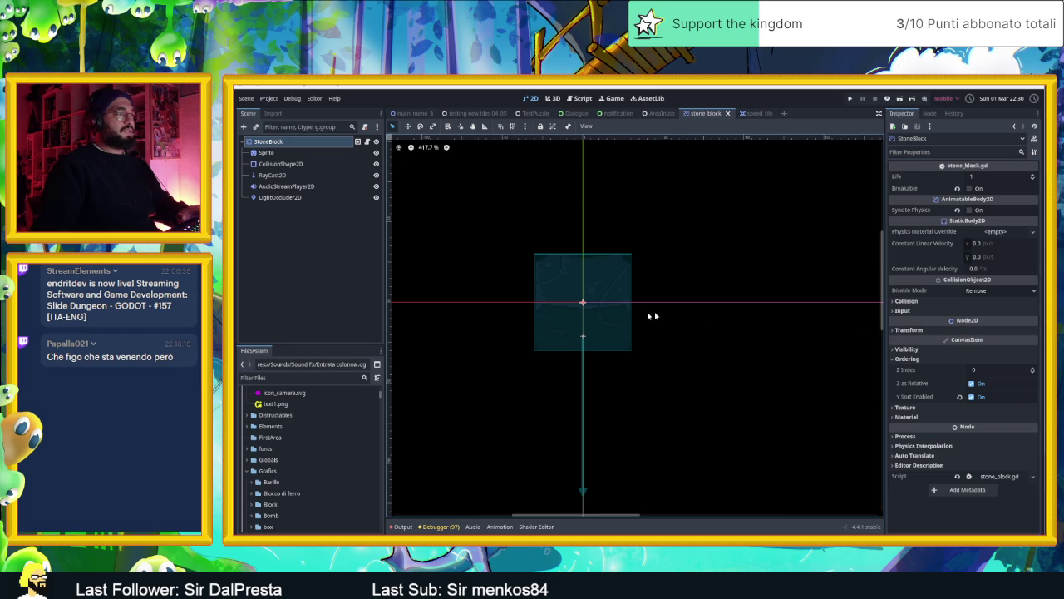
# In speed_tile, drag the tile graphics 31 px down and right with the Move tool.
pyautogui.click(751, 115)
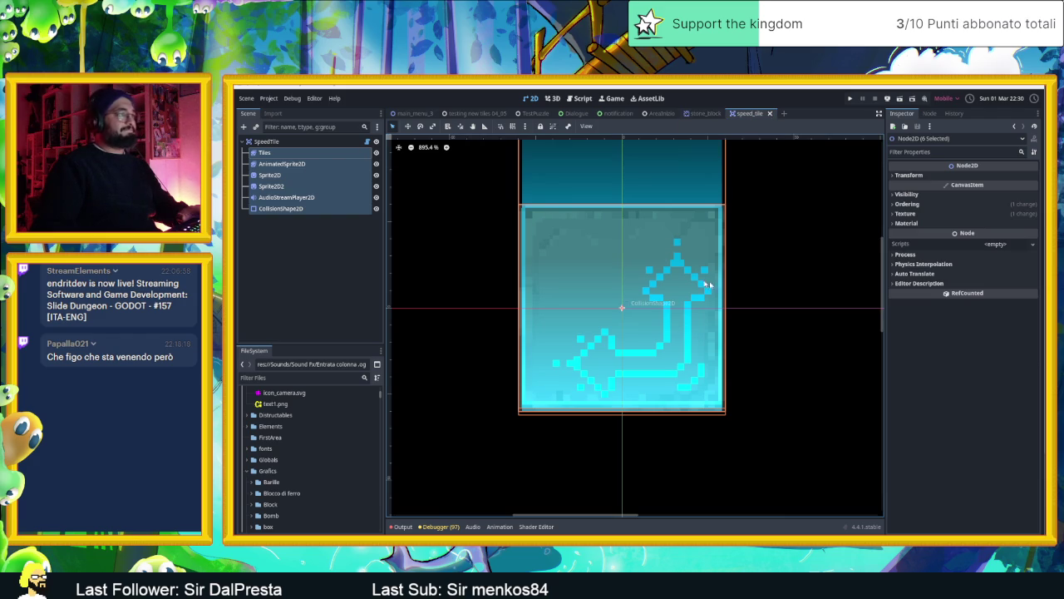
pyautogui.scroll(-3, 665, 237)
pyautogui.scroll(-3, 666, 265)
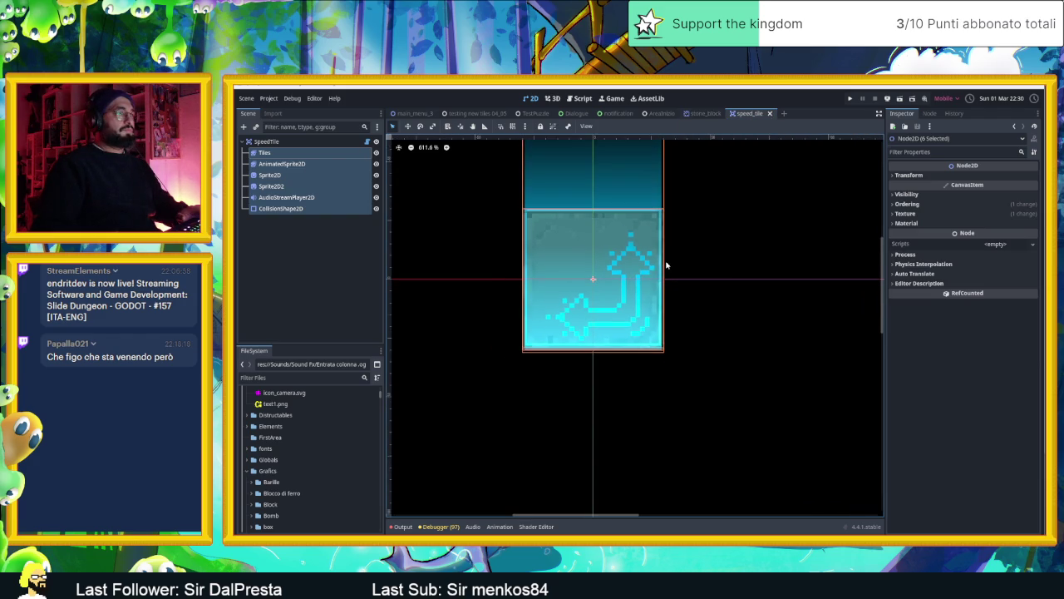
pyautogui.scroll(2, 632, 259)
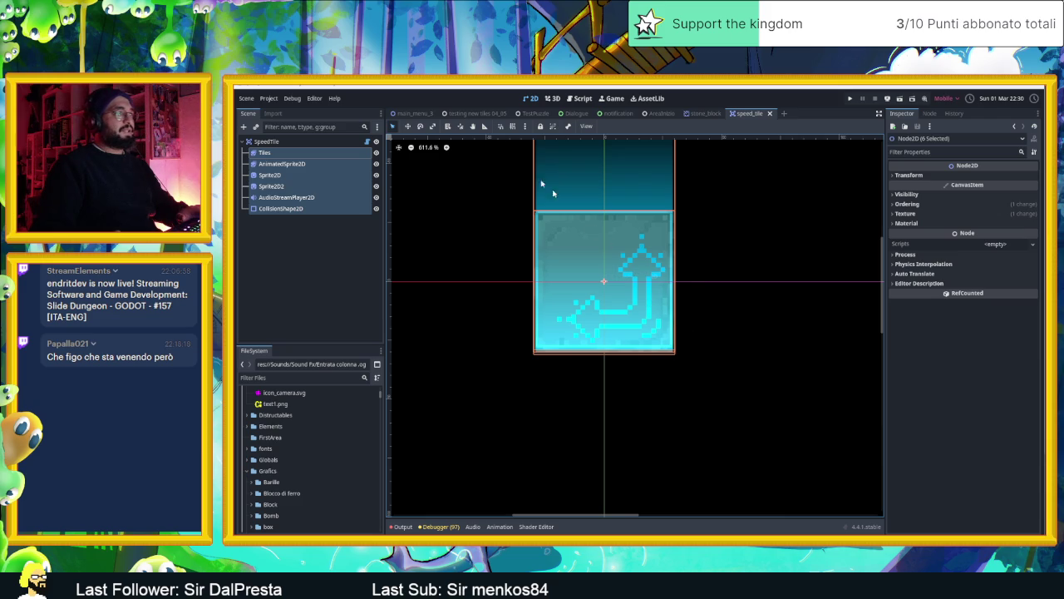
pyautogui.click(407, 127)
pyautogui.moveTo(591, 231)
pyautogui.mouseDown()
pyautogui.moveTo(664, 304)
pyautogui.moveTo(649, 279)
pyautogui.moveTo(668, 281)
pyautogui.mouseUp()
pyautogui.scroll(8, 628, 287)
pyautogui.scroll(13, 589, 281)
pyautogui.scroll(-13, 675, 281)
pyautogui.scroll(-6, 692, 281)
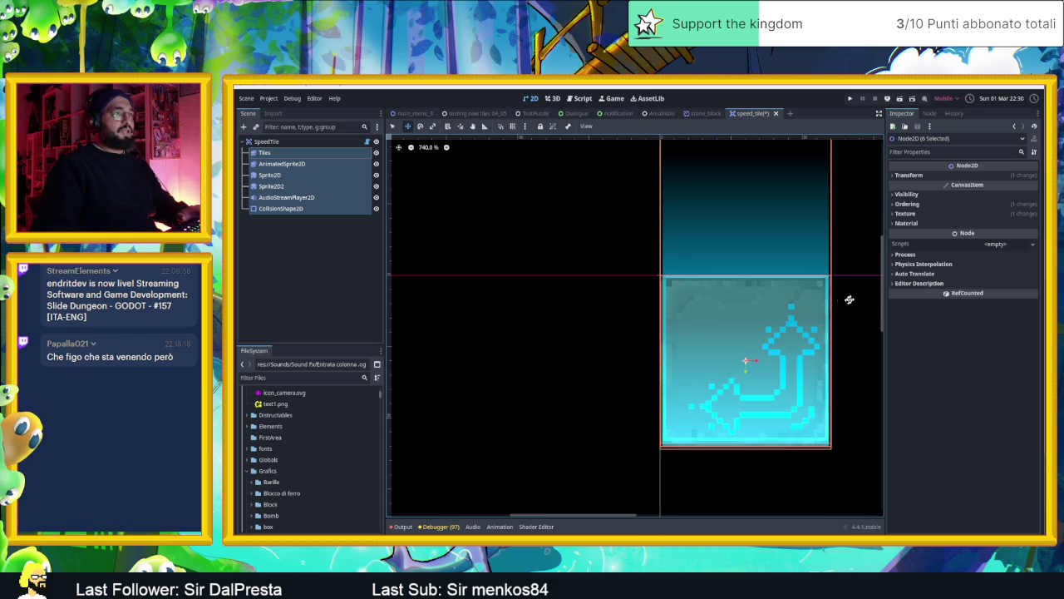
pyautogui.hscroll(2, 842, 300)
# Save the speed_tile scene and return to the AreaInizio level.
pyautogui.hotkey('ctrl', 's')
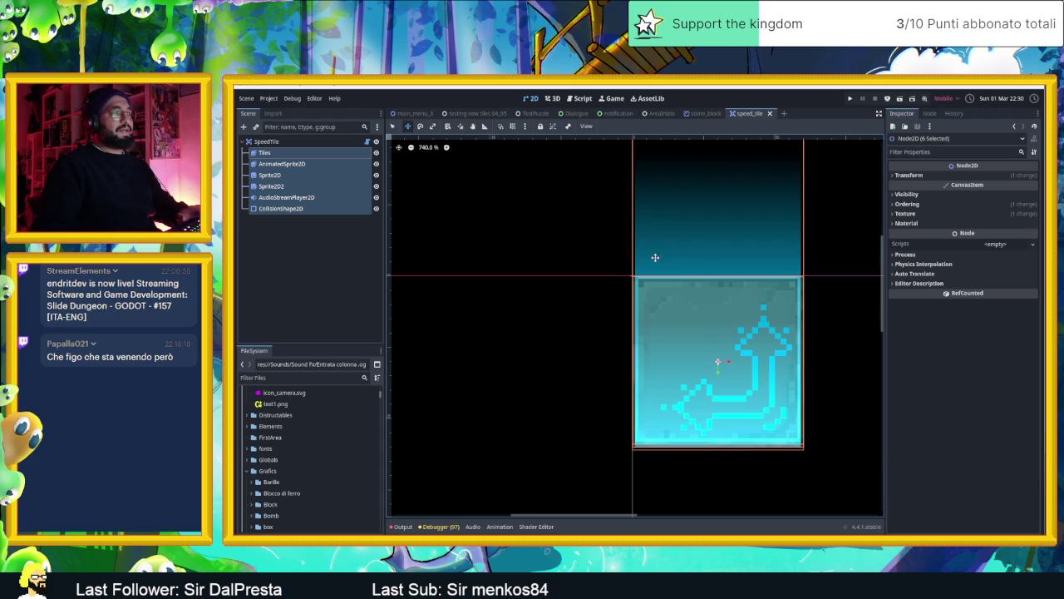
pyautogui.moveTo(685, 115)
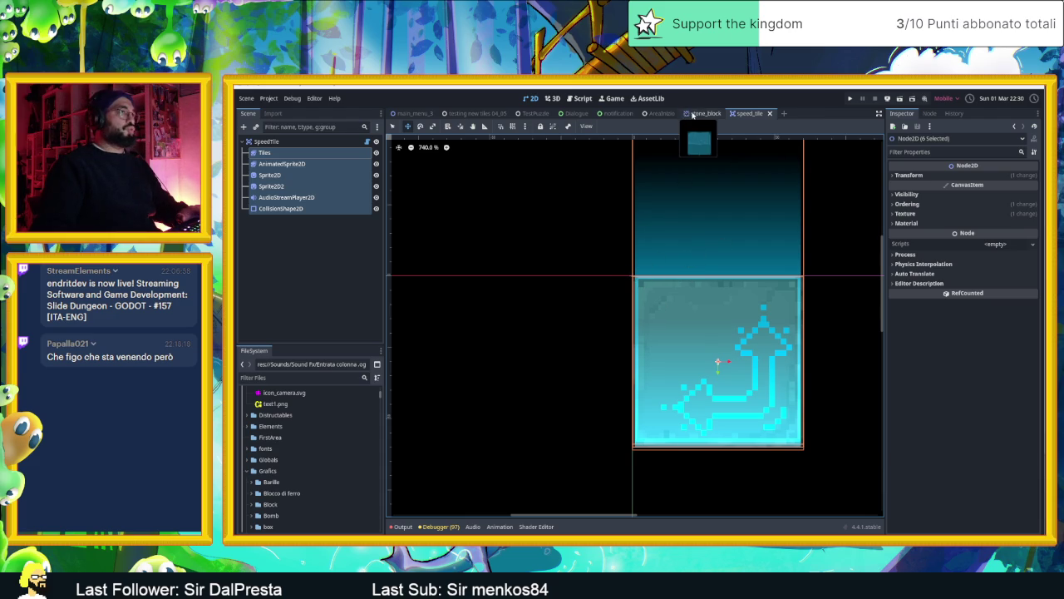
pyautogui.click(662, 113)
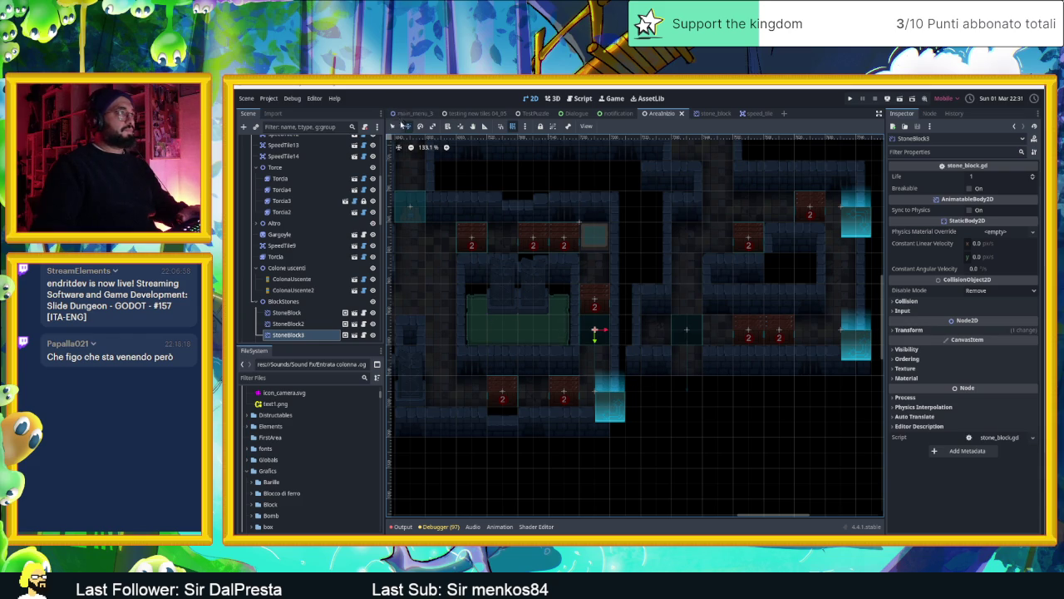
# Move SpeedTile12, SpeedTile11, SpeedTile14 and SpeedTile13 up-left by one tile into their slots.
pyautogui.click(619, 405)
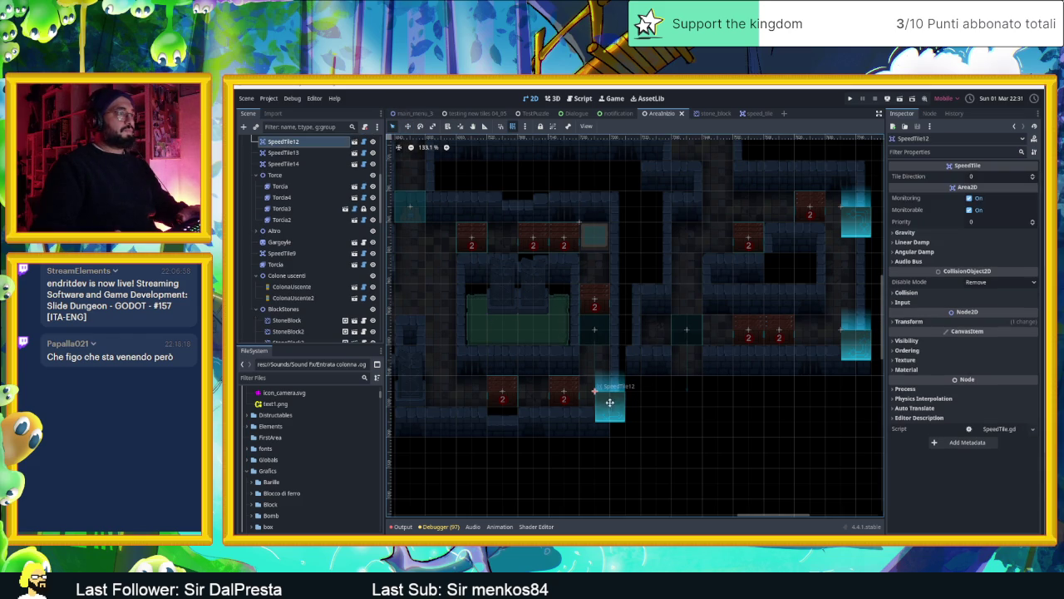
pyautogui.moveTo(610, 402); pyautogui.dragTo(594, 382)
pyautogui.scroll(-5, 605, 295)
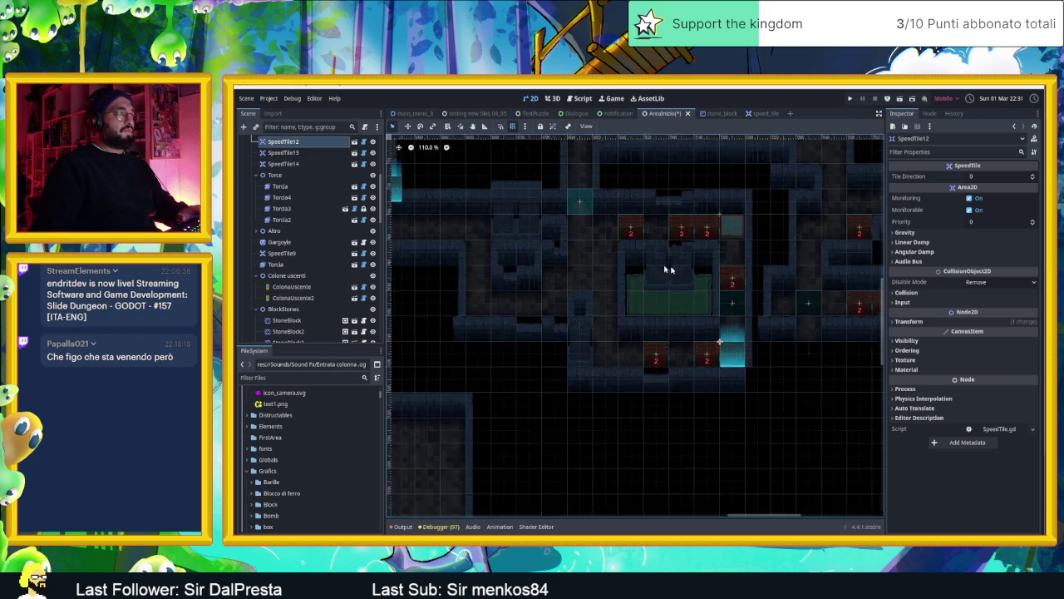
pyautogui.click(550, 229)
pyautogui.moveTo(551, 229); pyautogui.dragTo(539, 208)
pyautogui.hscroll(3, 755, 262)
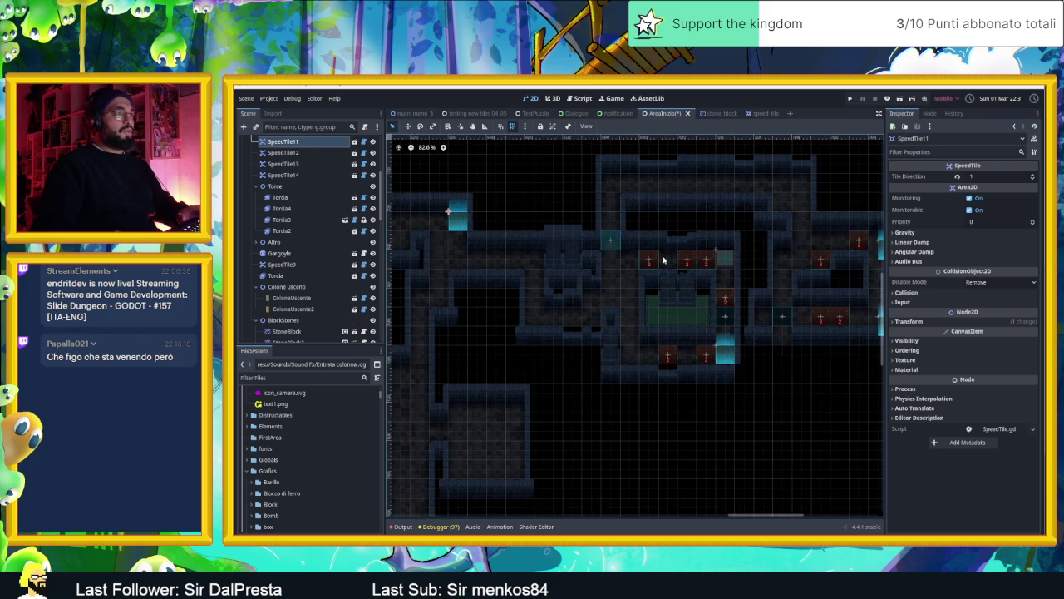
pyautogui.hscroll(3, 742, 277)
pyautogui.moveTo(751, 267); pyautogui.dragTo(742, 246)
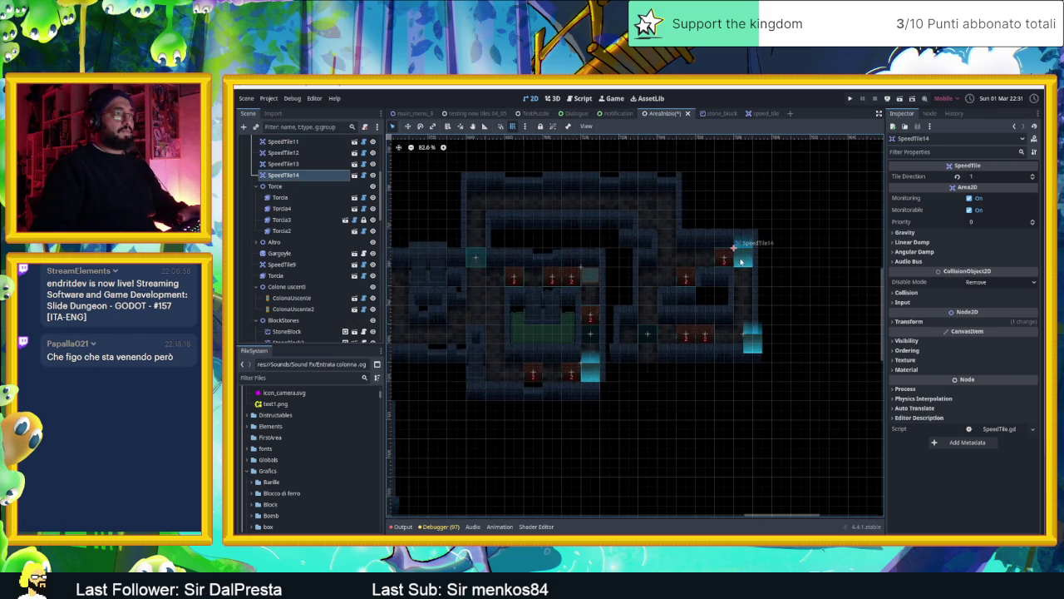
pyautogui.moveTo(751, 337); pyautogui.dragTo(742, 329)
pyautogui.scroll(5, 539, 314)
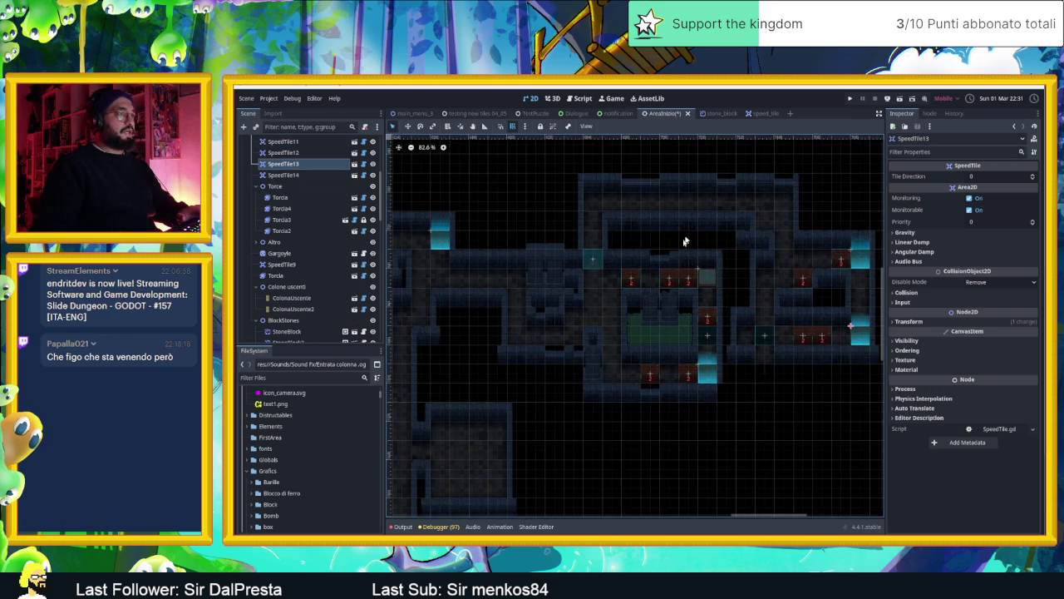
pyautogui.scroll(1, 713, 336)
pyautogui.scroll(3, 714, 336)
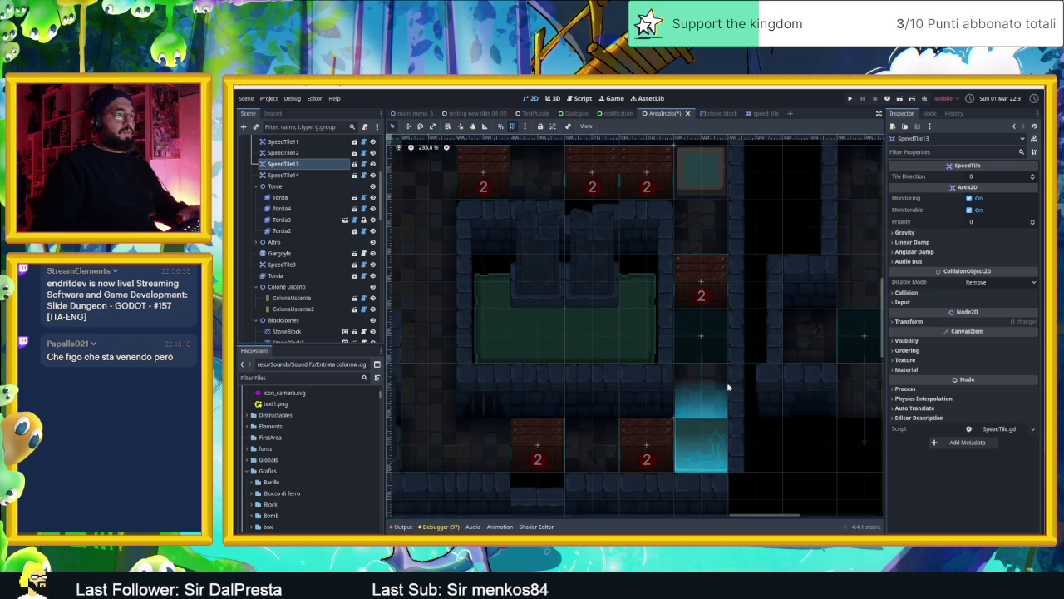
pyautogui.scroll(2, 690, 290)
# Move StoneBlock3 down 90 px onto the cyan tile, then save and playtest.
pyautogui.click(690, 290)
pyautogui.moveTo(704, 304)
pyautogui.mouseDown()
pyautogui.moveTo(714, 386)
pyautogui.moveTo(710, 295)
pyautogui.moveTo(701, 394)
pyautogui.moveTo(703, 290)
pyautogui.mouseUp()
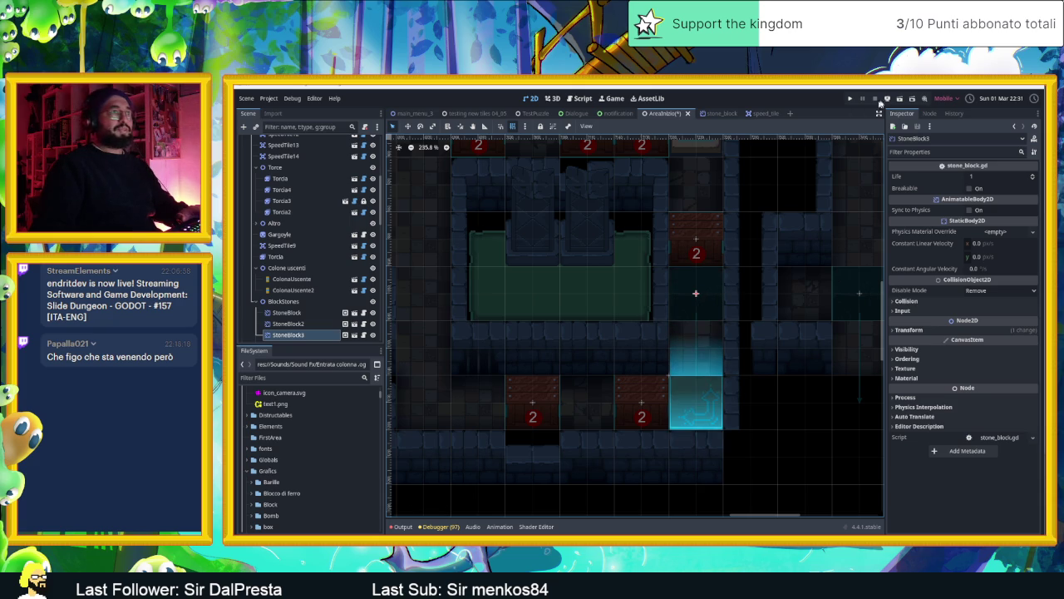
pyautogui.click(899, 100)
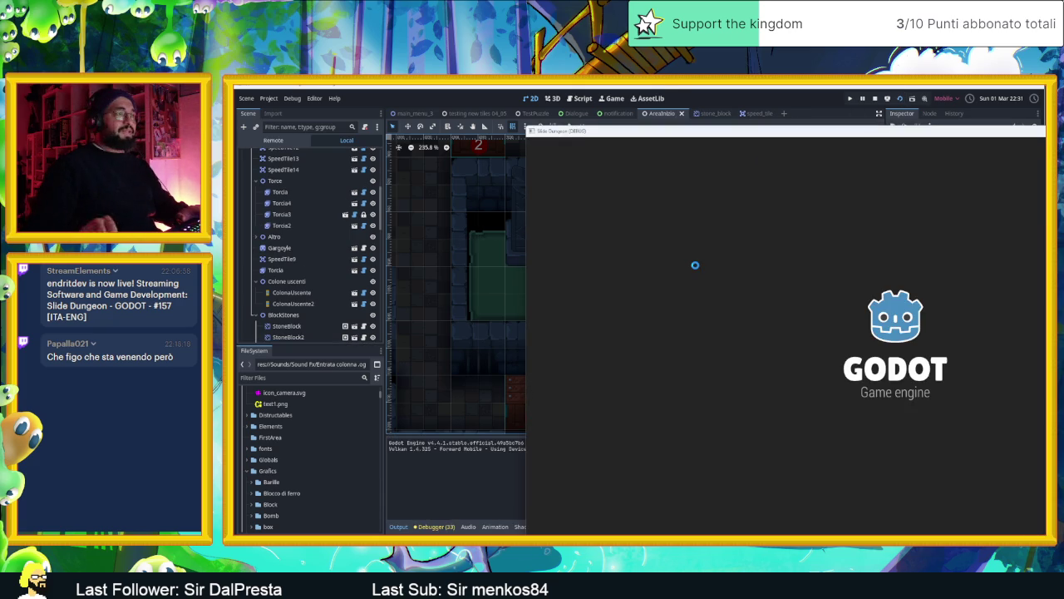
# Slide the slime through the rooms and onto the arrow speed tile toward the crates.
pyautogui.press('Right')
pyautogui.press('Down')
pyautogui.press('Left')
pyautogui.press('Down')
pyautogui.press('r')
pyautogui.press('Down')
pyautogui.press('Left')
pyautogui.press('Right')
pyautogui.press('Up')
pyautogui.press('Right')
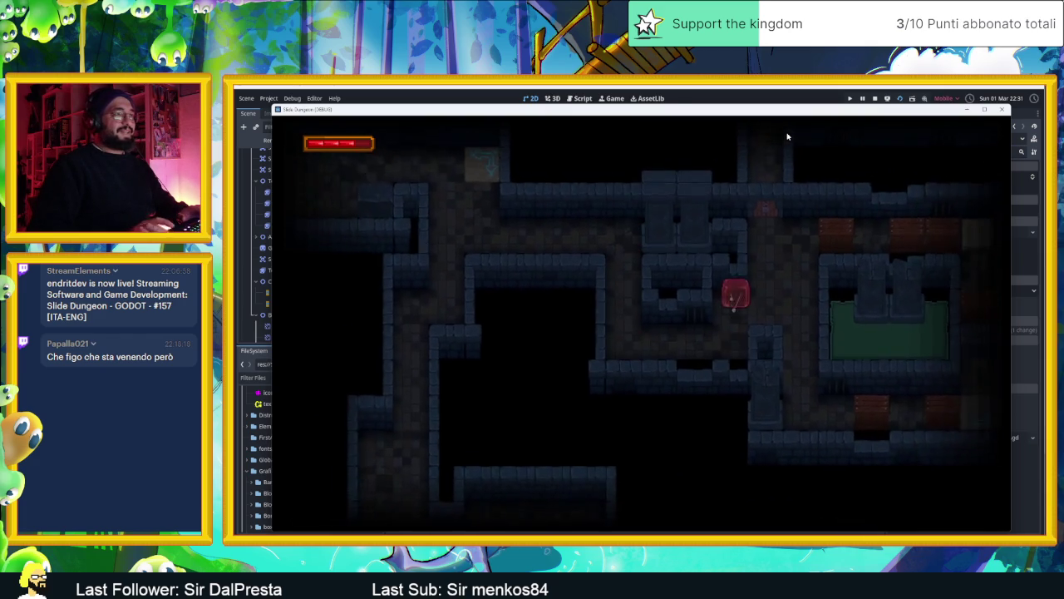
pyautogui.press('Left')
pyautogui.press('Right')
pyautogui.press('Left')
pyautogui.press('Right')
pyautogui.press('Left')
pyautogui.press('Right')
# Slide the slime up and down past the stone block and crate, then stop the game.
pyautogui.press('Down')
pyautogui.press('Up')
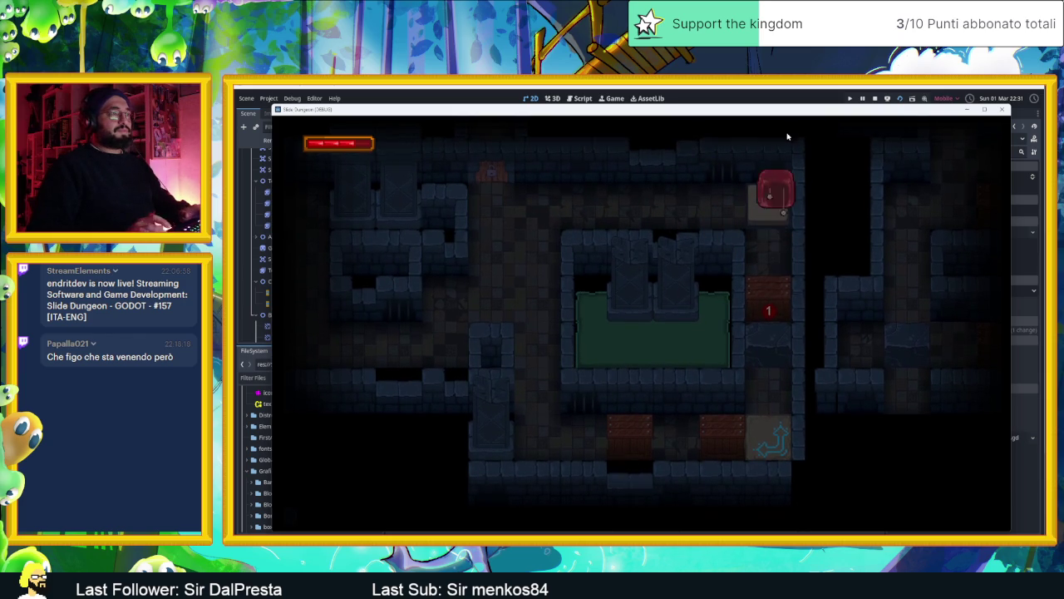
pyautogui.press('Down')
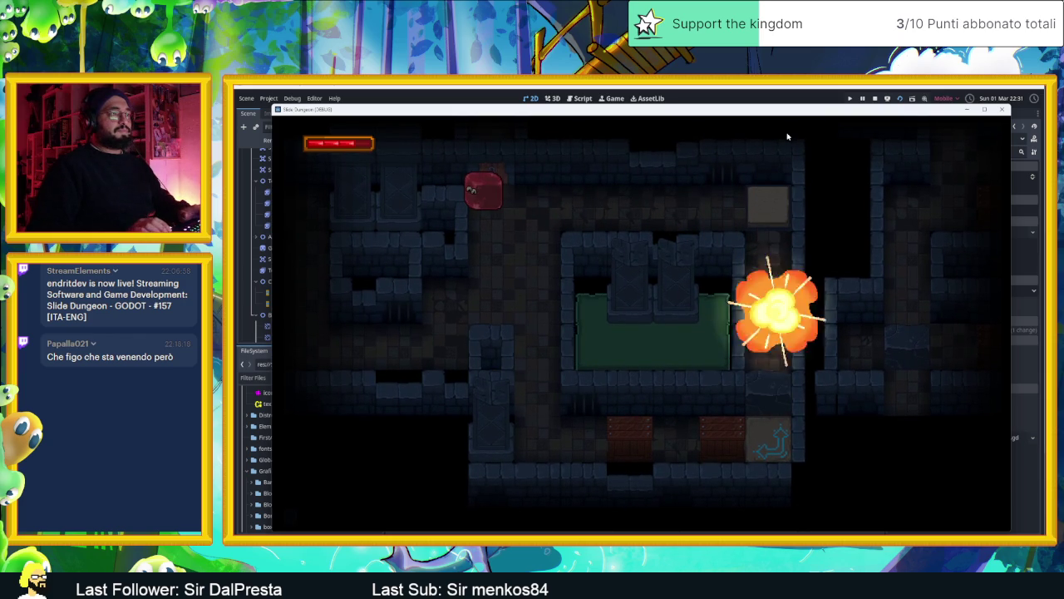
pyautogui.press('Down')
pyautogui.press('Up')
pyautogui.press('Left')
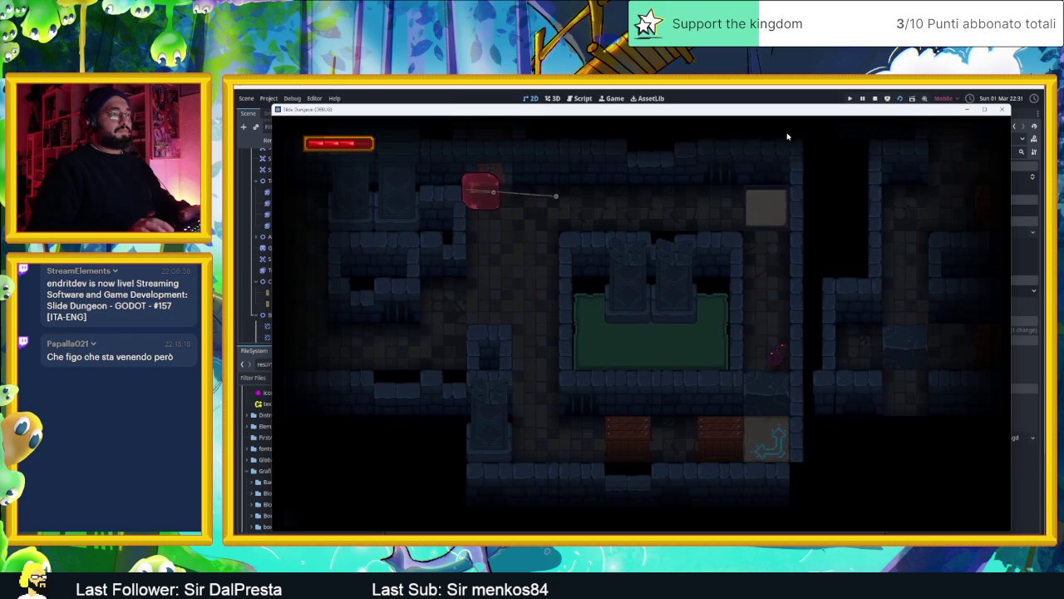
pyautogui.press('Down')
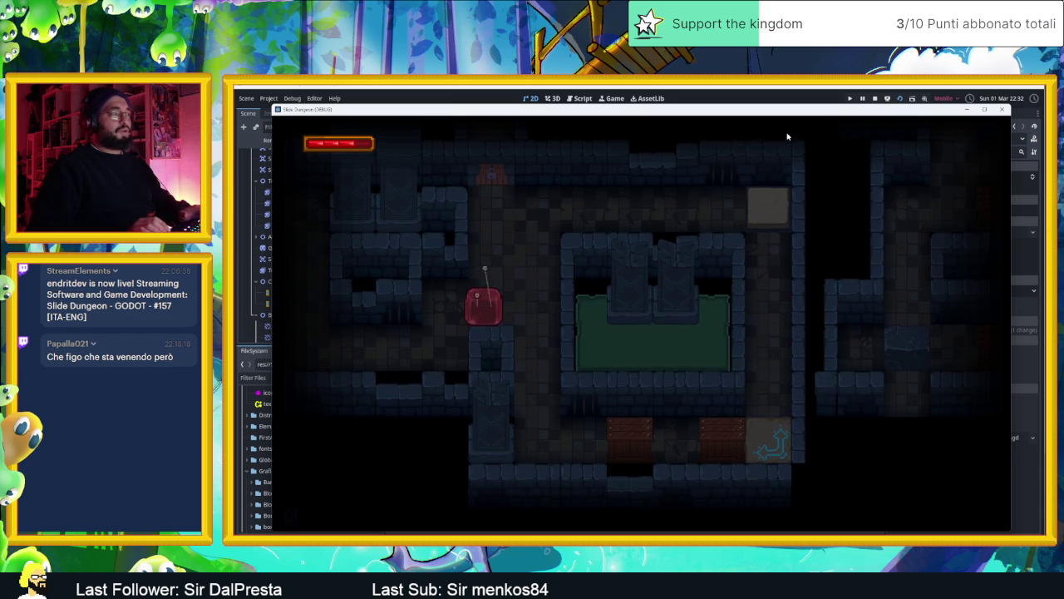
pyautogui.press('Right')
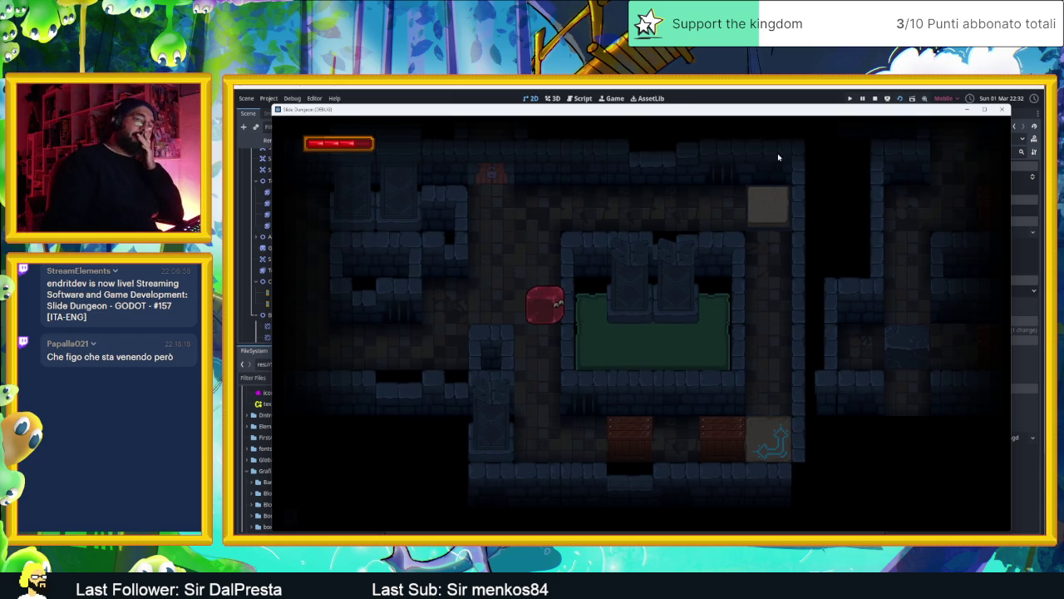
pyautogui.click(876, 99)
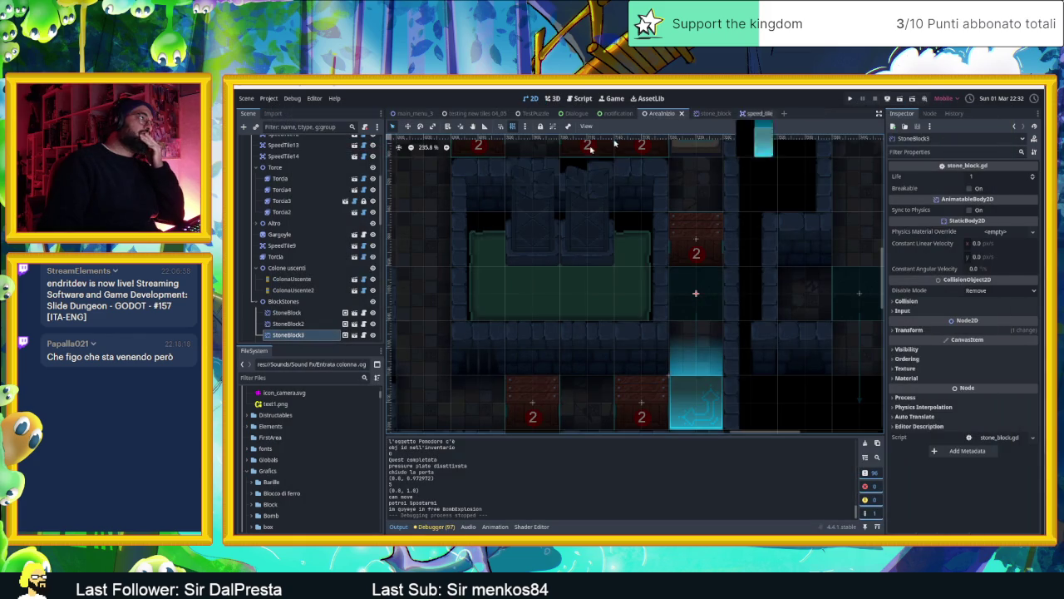
pyautogui.click(317, 303)
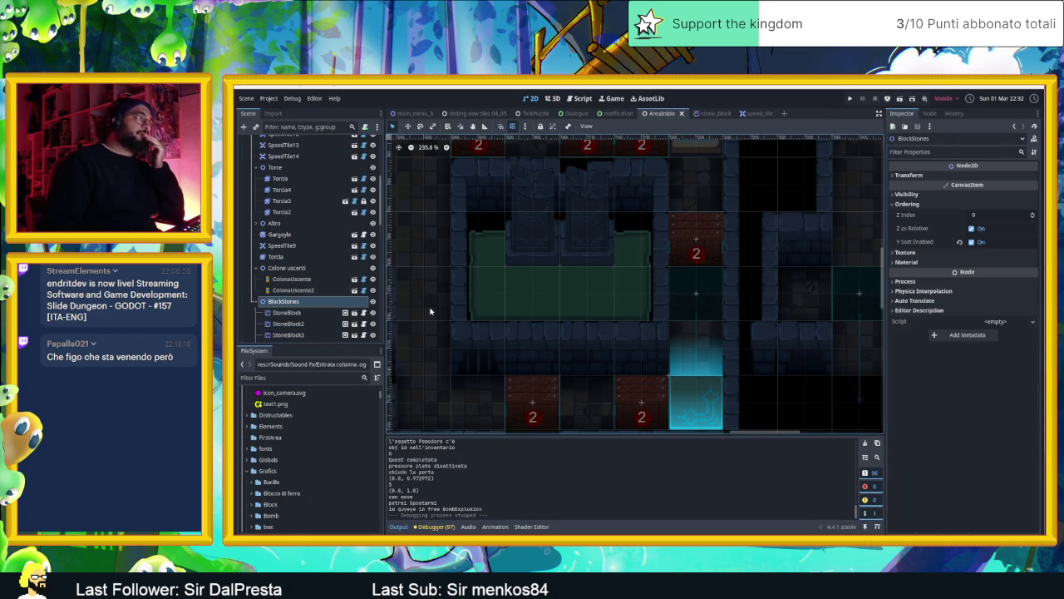
pyautogui.scroll(-2, 315, 287)
pyautogui.click(309, 262)
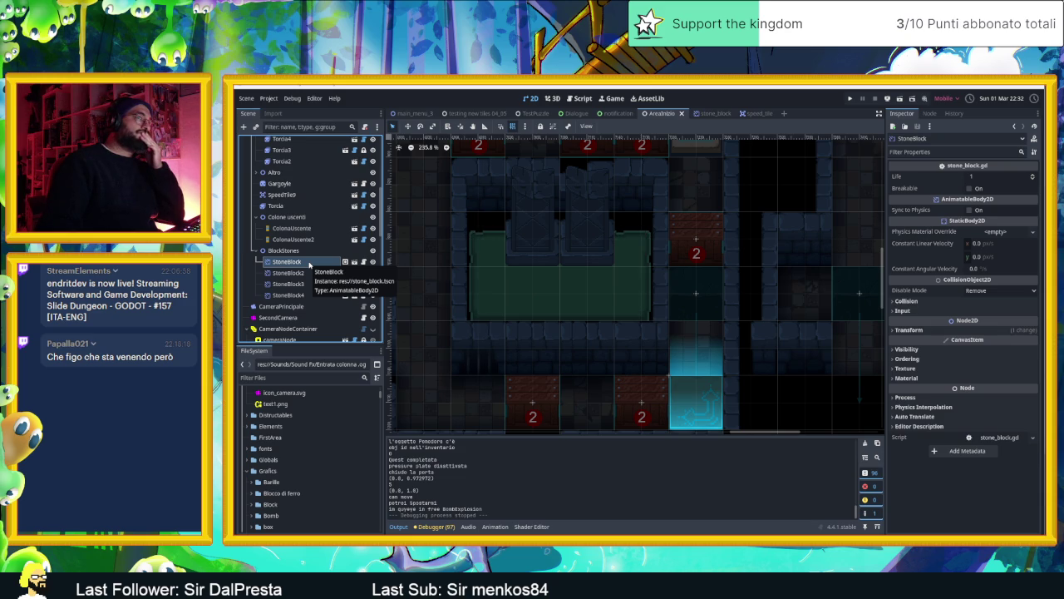
pyautogui.scroll(-5, 509, 301)
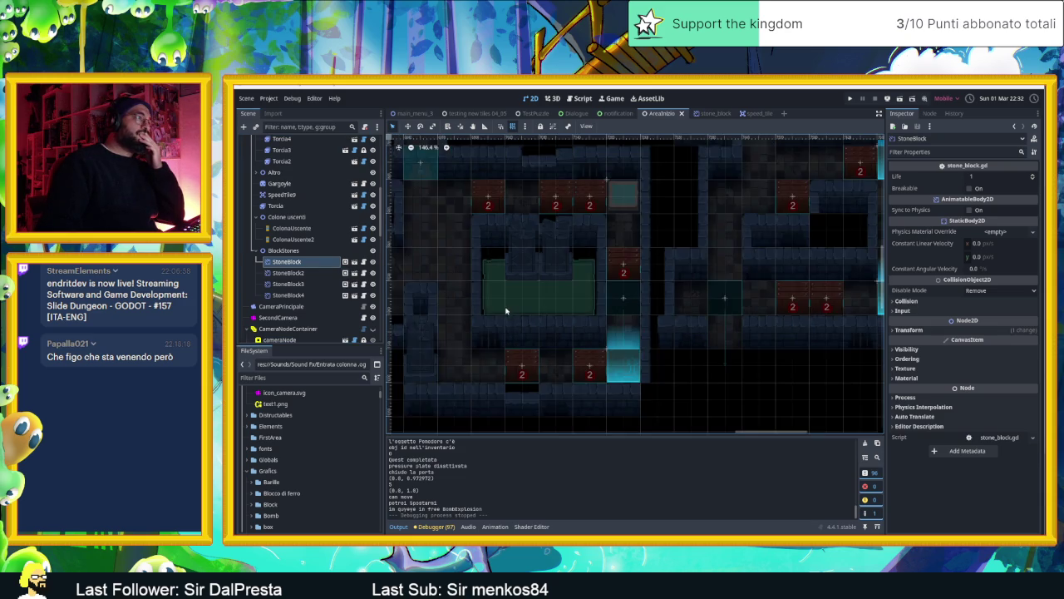
pyautogui.moveTo(509, 301); pyautogui.dragTo(838, 314)
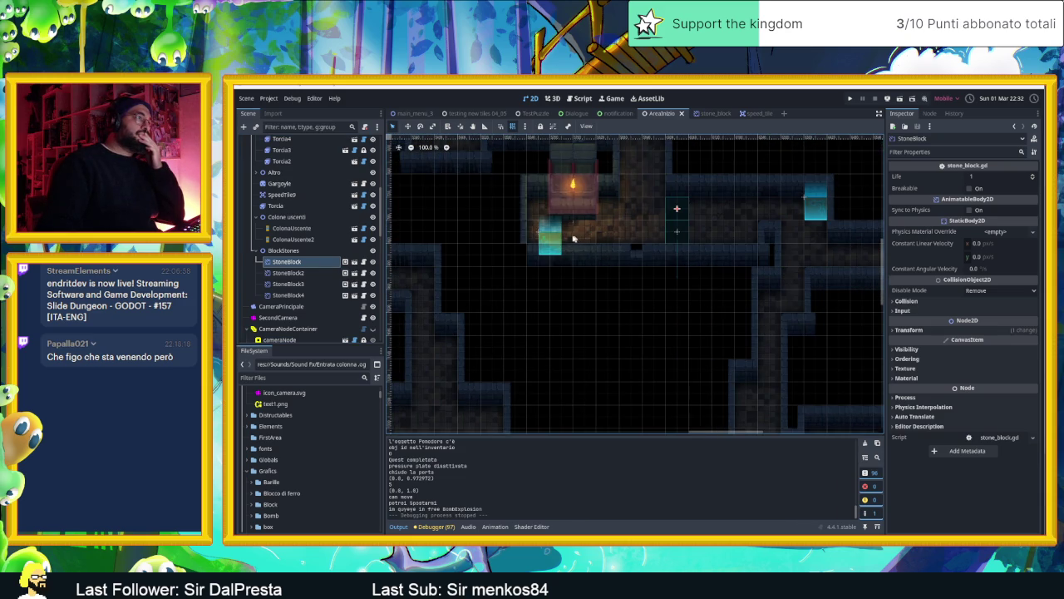
pyautogui.click(544, 241)
pyautogui.scroll(4, 538, 232)
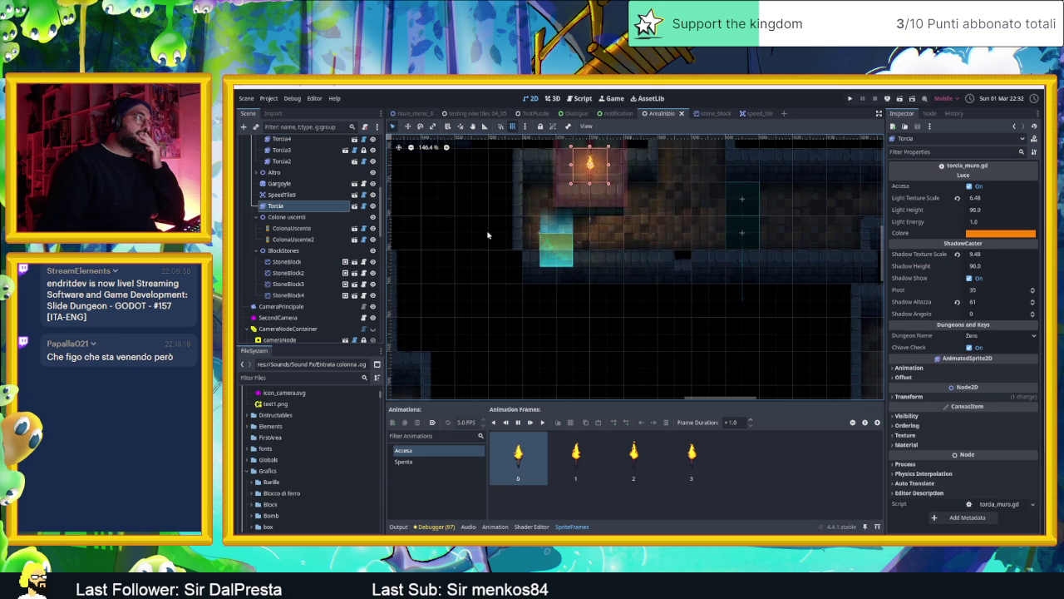
# Zoom in on the torch room, select SpeedTile9 and drag it up below SpeedTile14 in the Scene dock.
pyautogui.scroll(3, 549, 243)
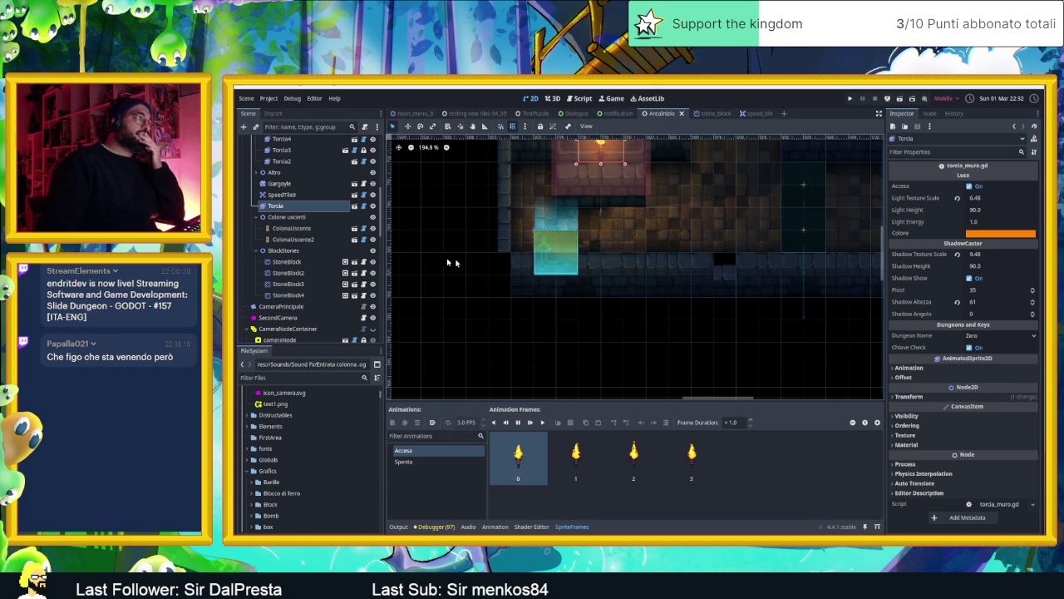
pyautogui.middleClick(549, 249)
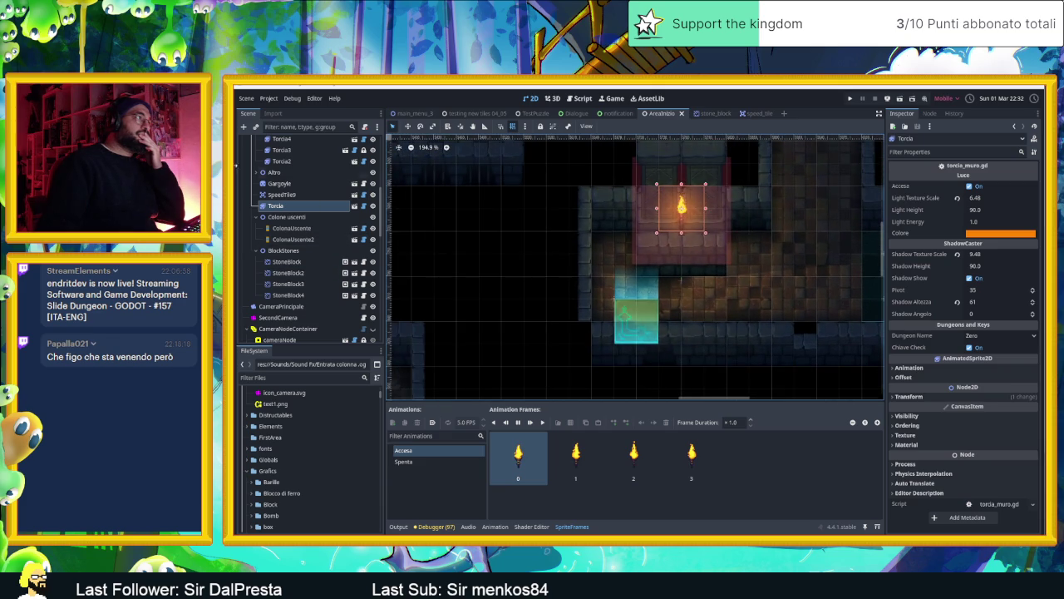
pyautogui.click(274, 195)
pyautogui.scroll(5, 271, 196)
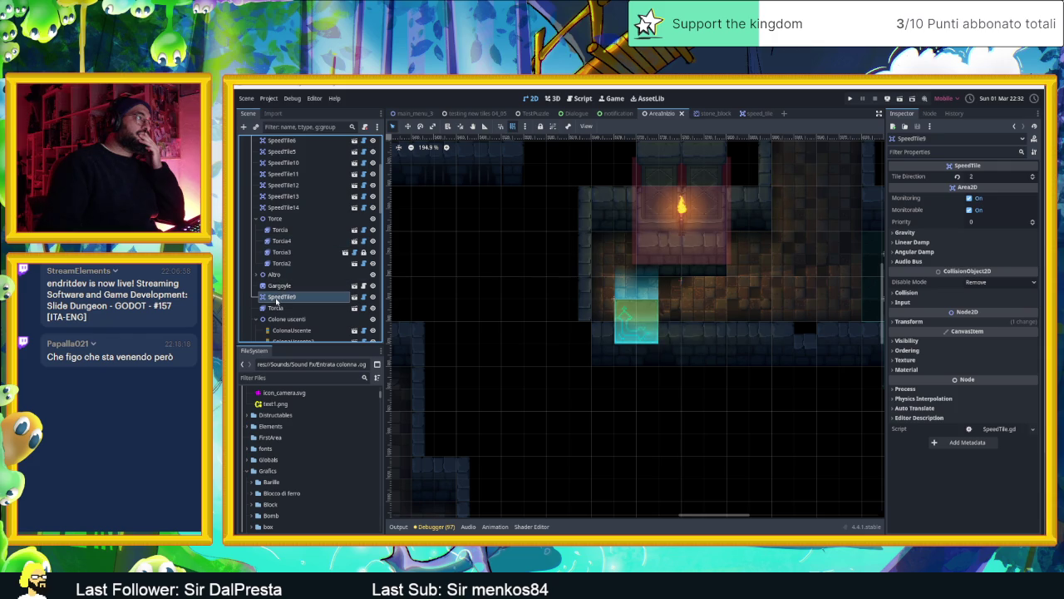
pyautogui.moveTo(277, 301)
pyautogui.mouseDown()
pyautogui.moveTo(287, 273)
pyautogui.moveTo(279, 218)
pyautogui.mouseUp()
# Review the reordered SpeedTile nodes in the Scene dock and pick the speed tile in the level.
pyautogui.scroll(-10, 300, 250)
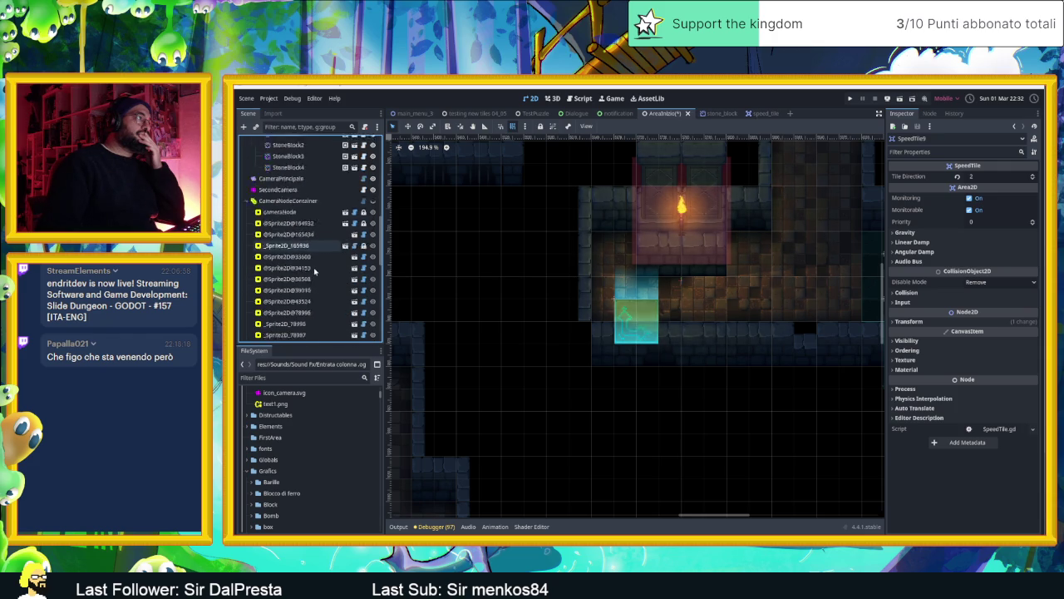
pyautogui.scroll(-5, 315, 270)
pyautogui.scroll(15, 315, 270)
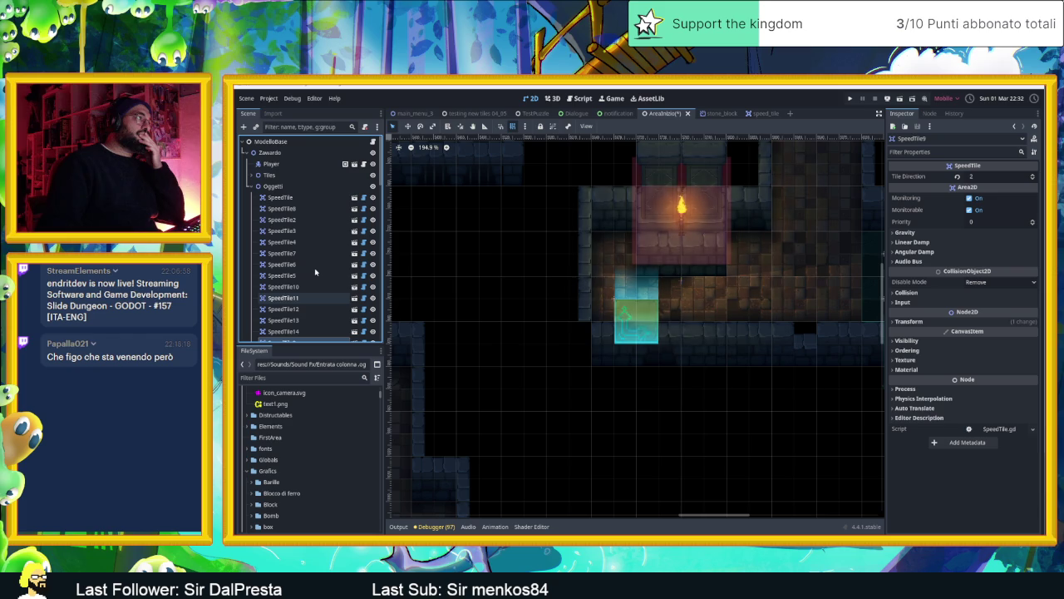
pyautogui.click(287, 200)
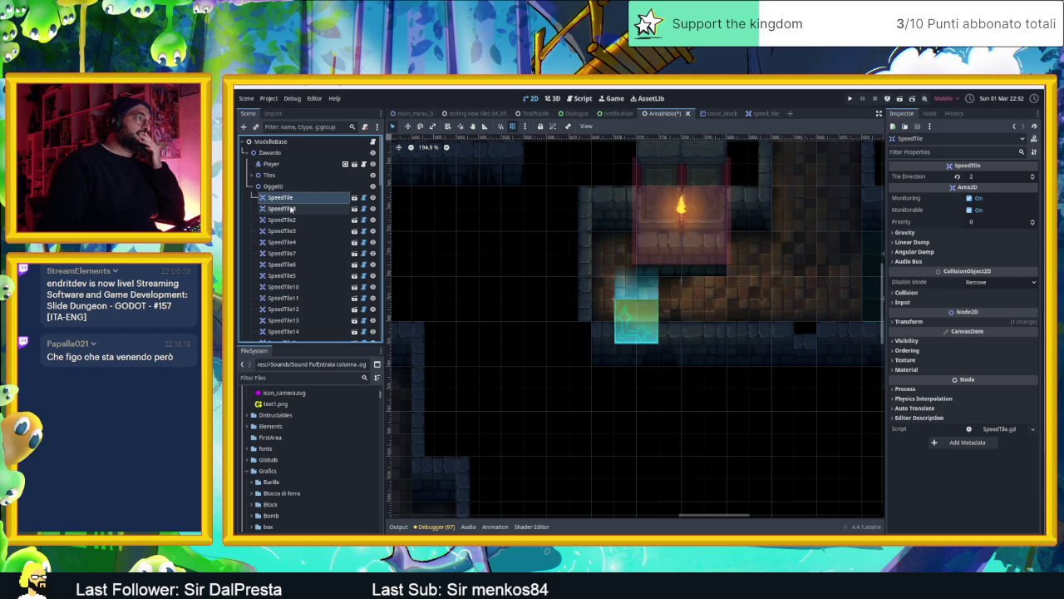
pyautogui.scroll(-3, 315, 250)
pyautogui.click(633, 336)
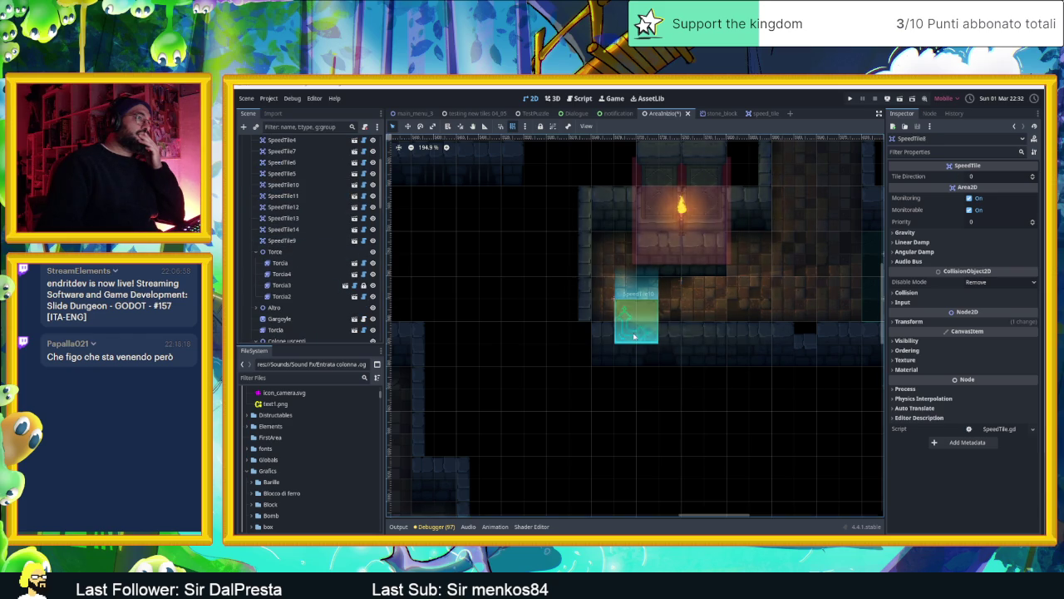
# Shift SpeedTile10 30 px up and left with the Move tool.
pyautogui.click(308, 186)
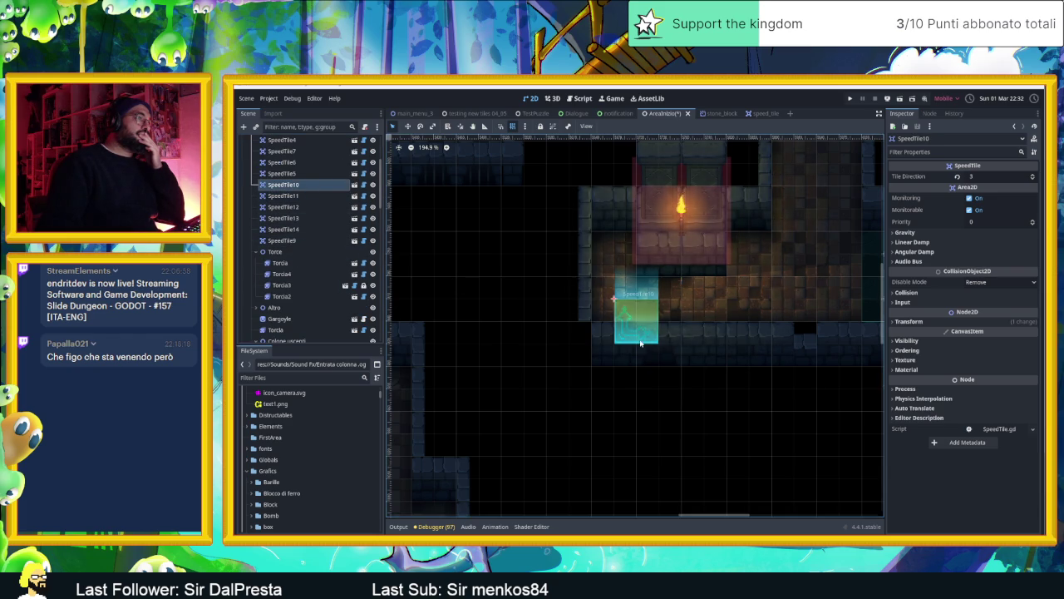
pyautogui.click(408, 125)
pyautogui.moveTo(637, 324); pyautogui.dragTo(614, 301)
pyautogui.moveTo(717, 359); pyautogui.dragTo(618, 361)
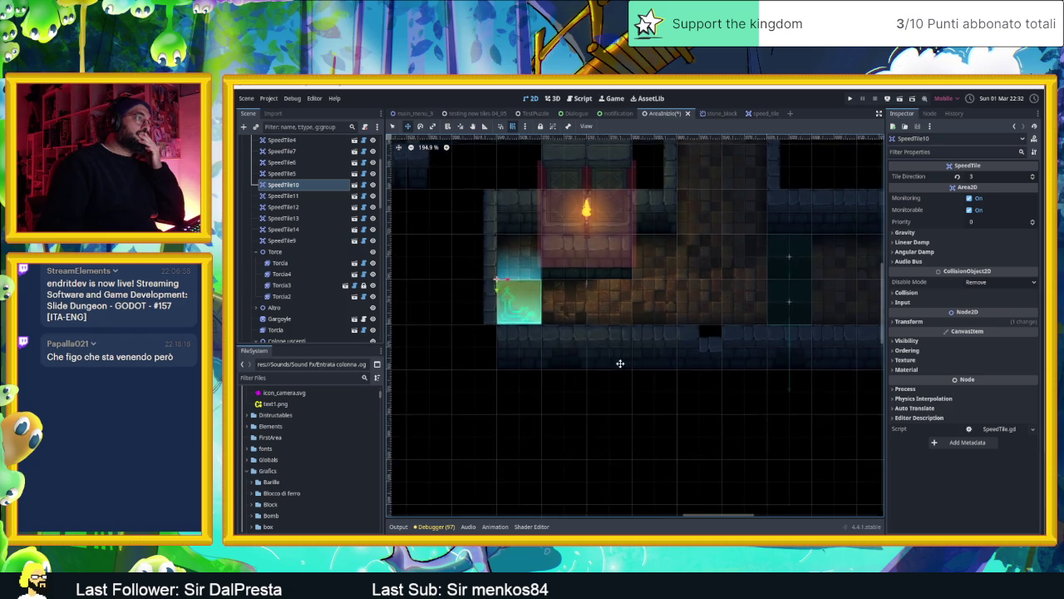
pyautogui.scroll(-3, 618, 361)
pyautogui.click(765, 114)
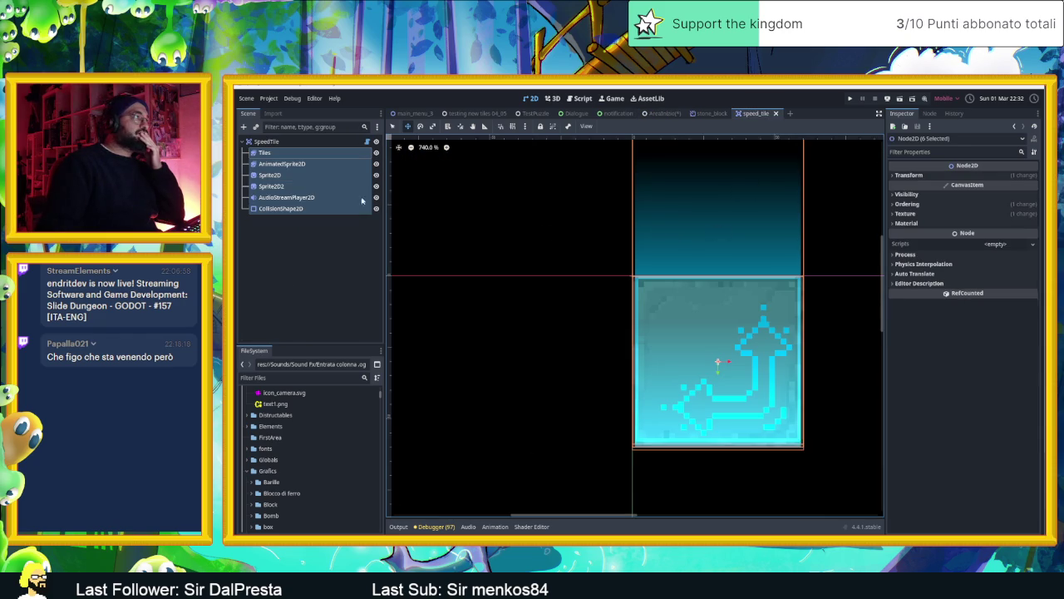
# Select Tiles through CollisionShape2D, move all six nodes 30 px up-left, and save speed_tile.
pyautogui.click(288, 154)
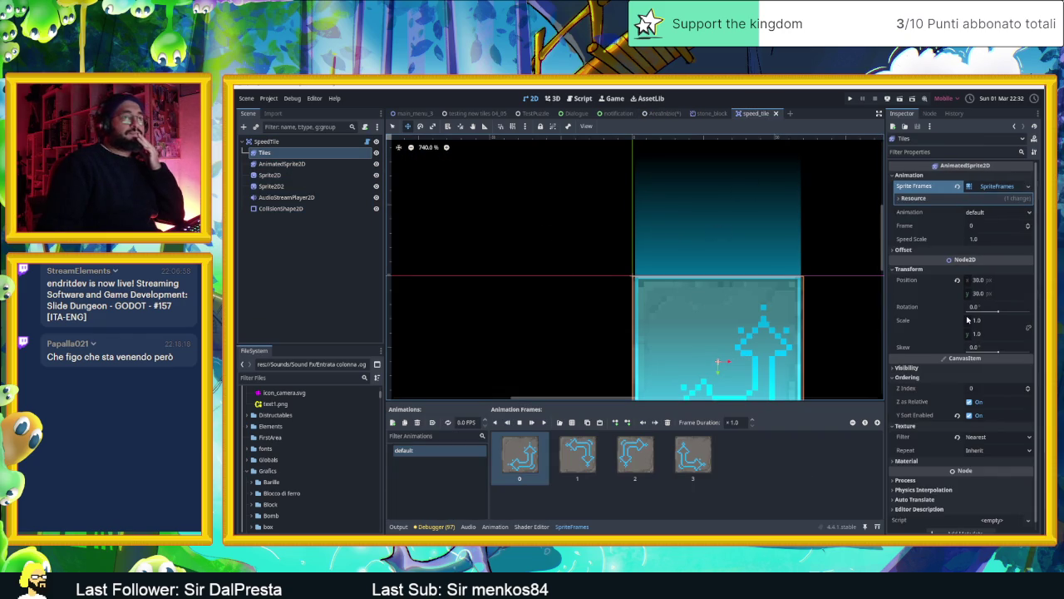
pyautogui.scroll(-4, 759, 314)
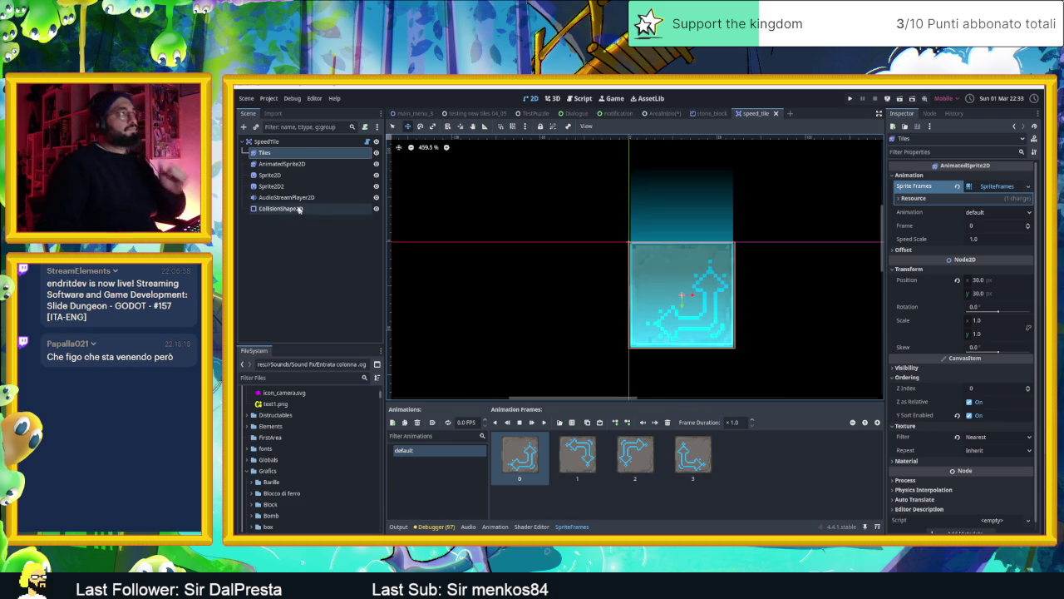
pyautogui.click(283, 186)
pyautogui.keyDown('shift'); pyautogui.click(266, 153); pyautogui.keyUp('shift')
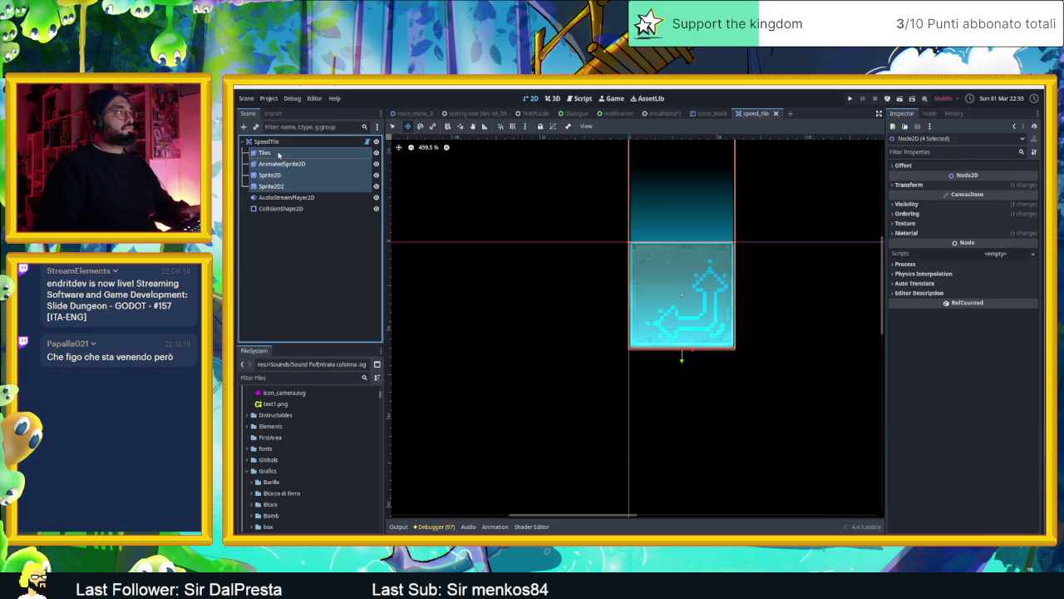
pyautogui.moveTo(703, 312)
pyautogui.mouseDown()
pyautogui.moveTo(674, 288)
pyautogui.moveTo(675, 304)
pyautogui.mouseUp()
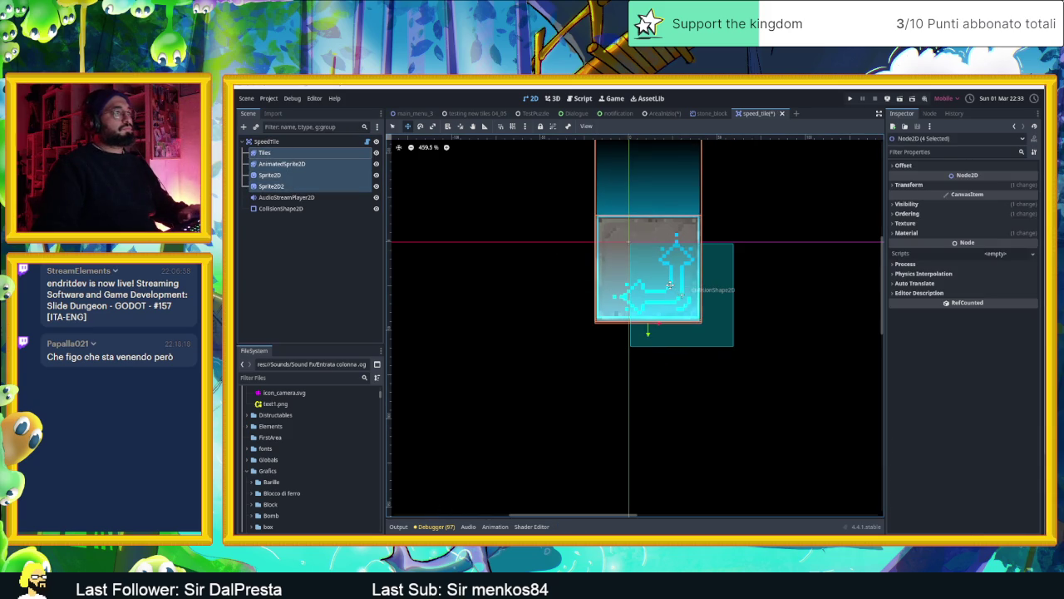
pyautogui.hotkey('ctrl', 'z')
pyautogui.click(280, 208)
pyautogui.keyDown('shift'); pyautogui.click(264, 153); pyautogui.keyUp('shift')
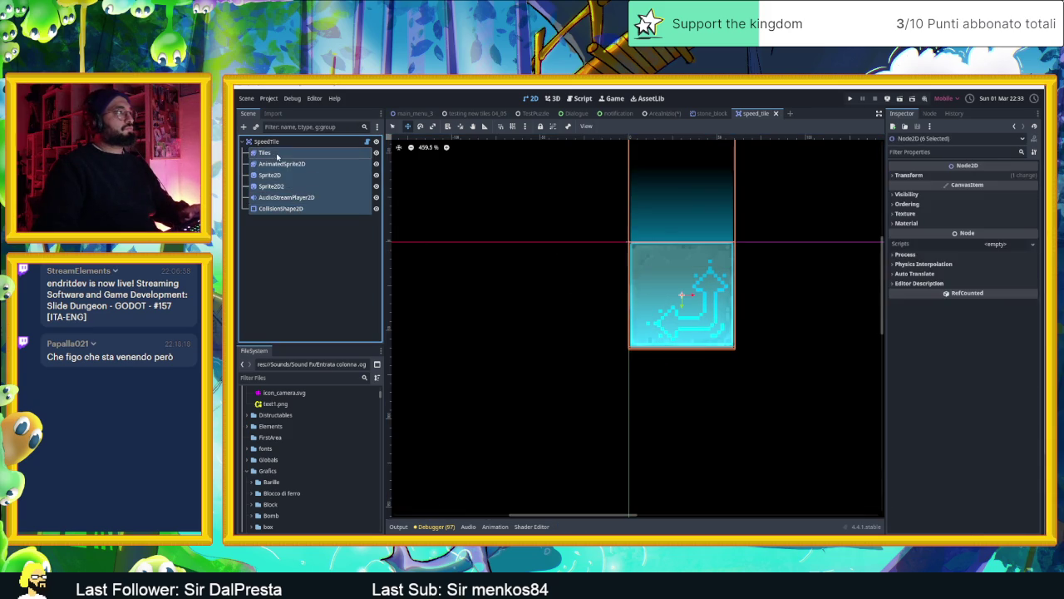
pyautogui.moveTo(699, 315); pyautogui.dragTo(647, 259)
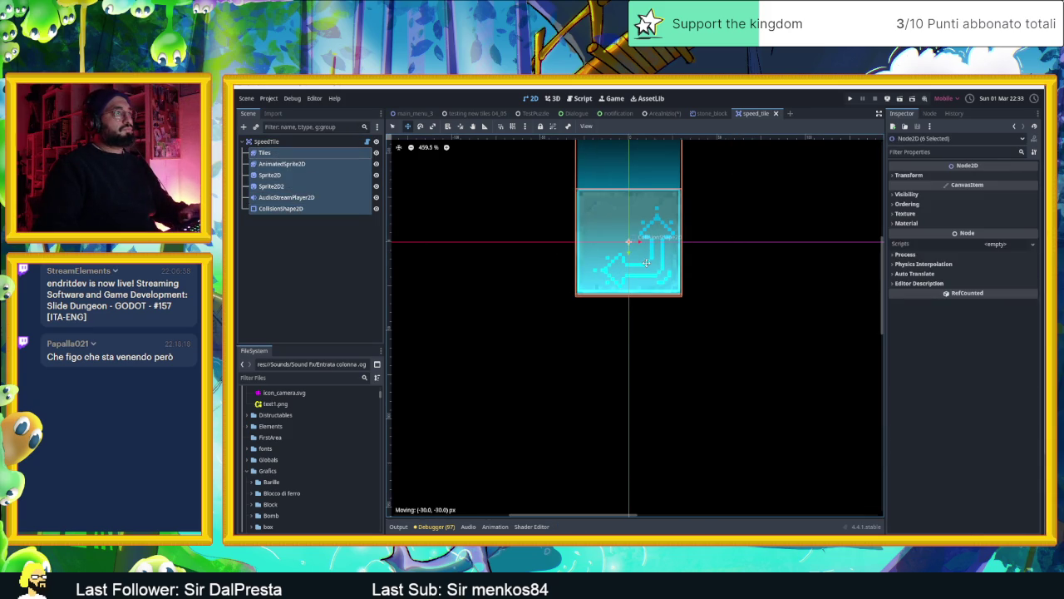
pyautogui.scroll(-3, 691, 287)
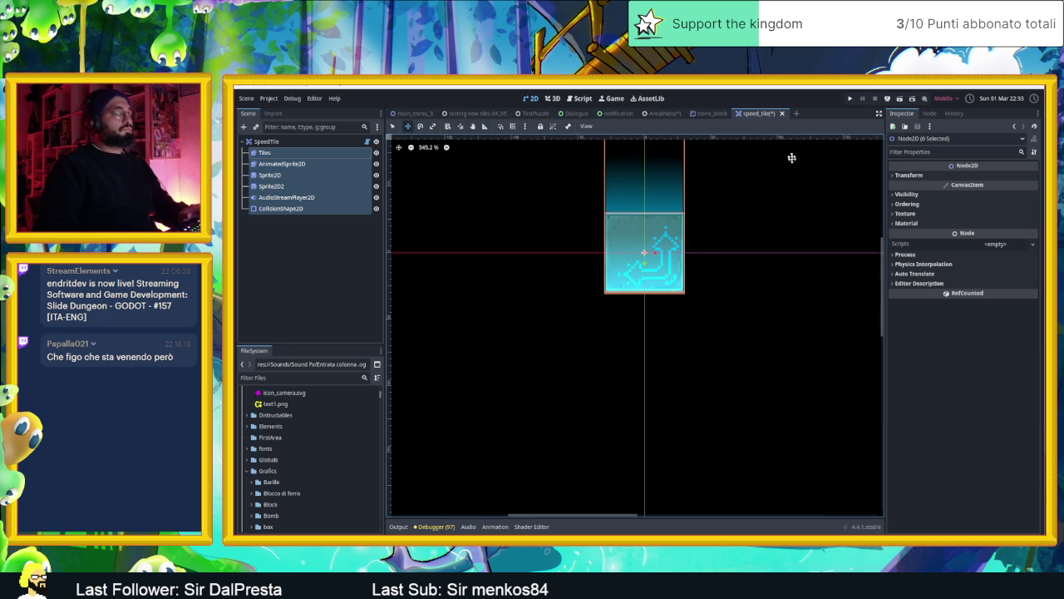
pyautogui.hotkey('ctrl', 's')
# In AreaInizio, shift SpeedTile11 and SpeedTile12 each 30 px down-right, then save the level.
pyautogui.click(665, 113)
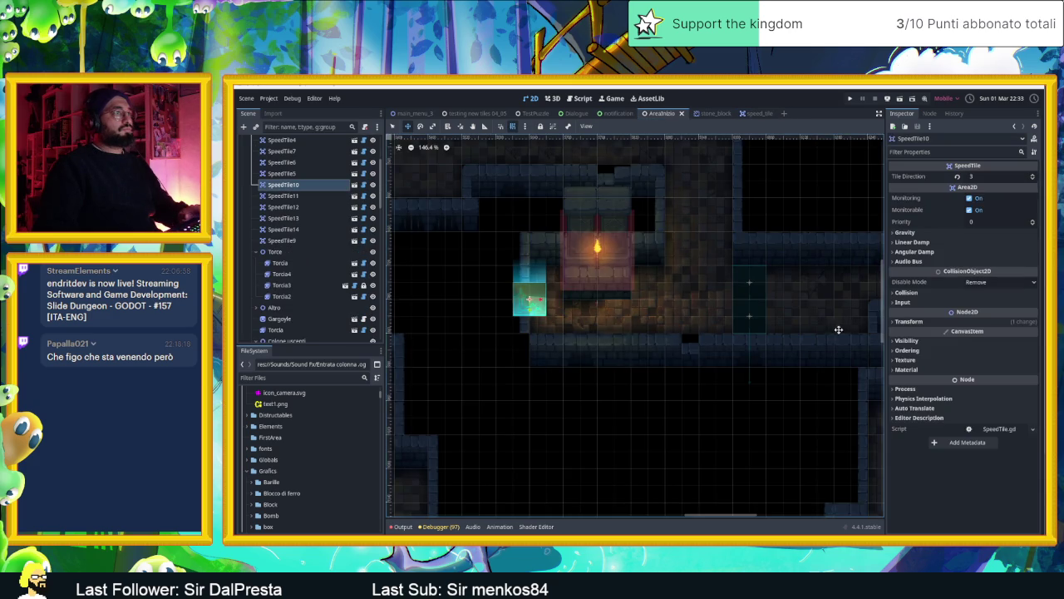
pyautogui.hscroll(3, 732, 324)
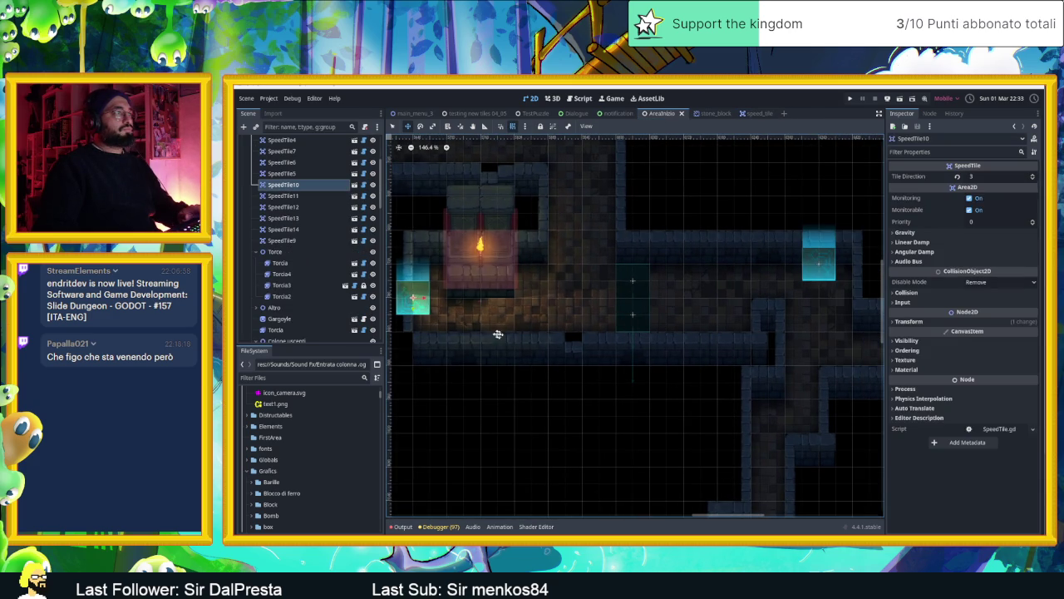
pyautogui.scroll(-2, 741, 270)
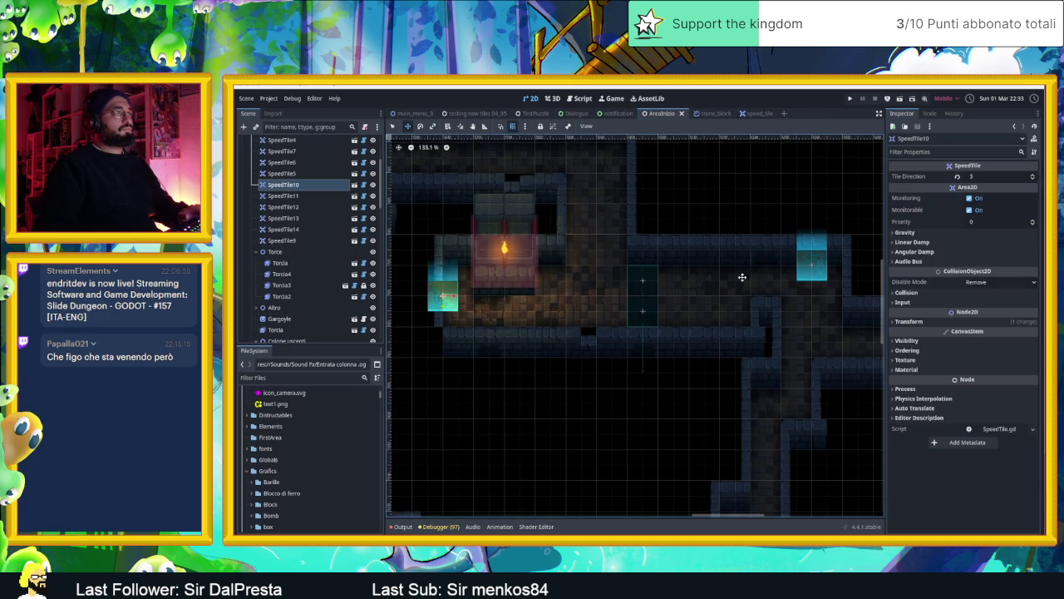
pyautogui.moveTo(749, 278); pyautogui.dragTo(624, 278)
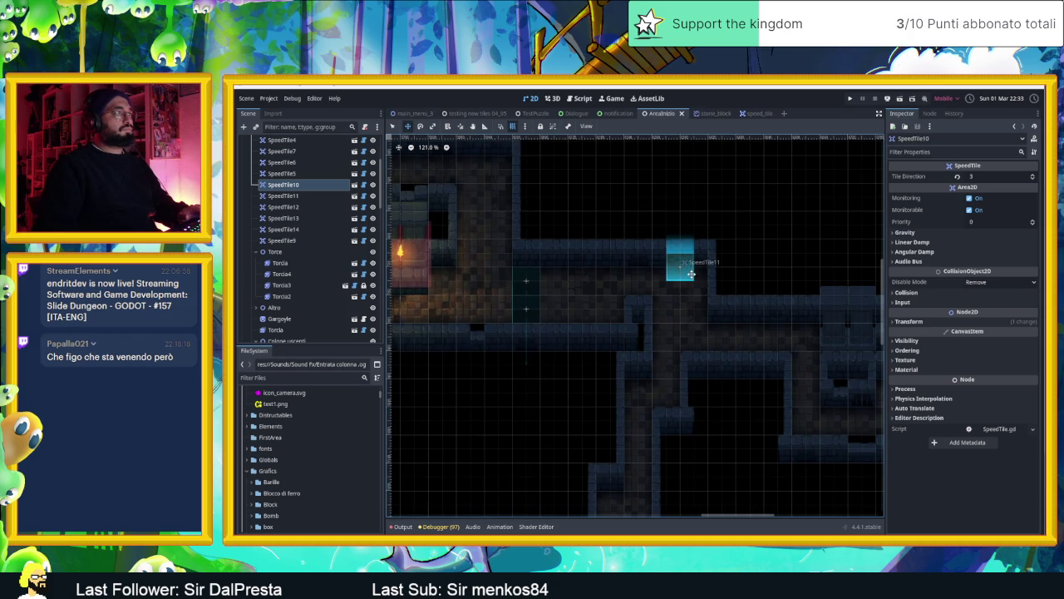
pyautogui.moveTo(542, 276)
pyautogui.mouseDown()
pyautogui.moveTo(685, 276)
pyautogui.moveTo(687, 302)
pyautogui.mouseUp()
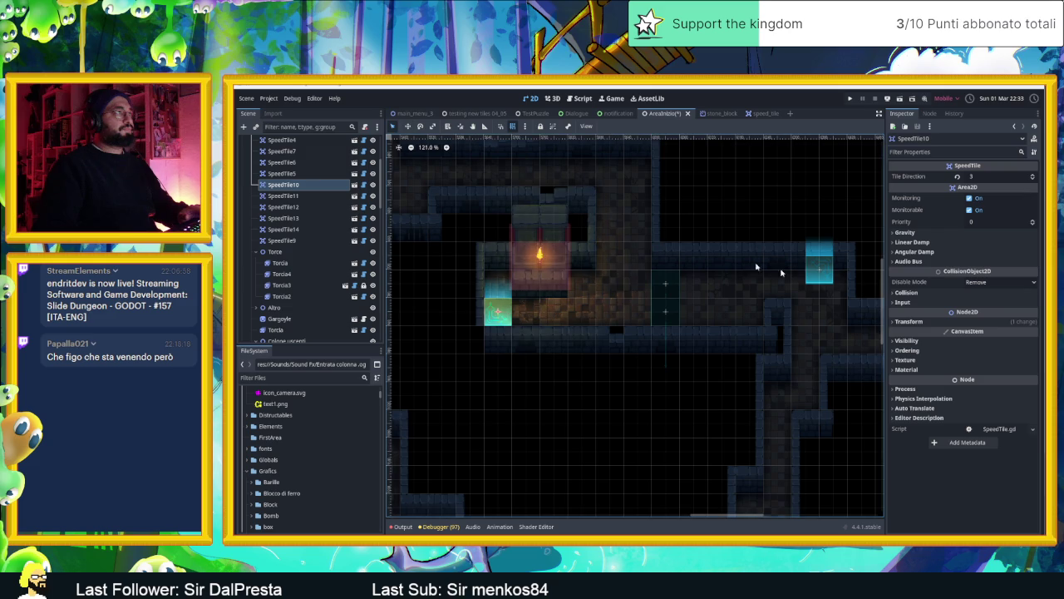
pyautogui.moveTo(824, 275); pyautogui.dragTo(830, 284)
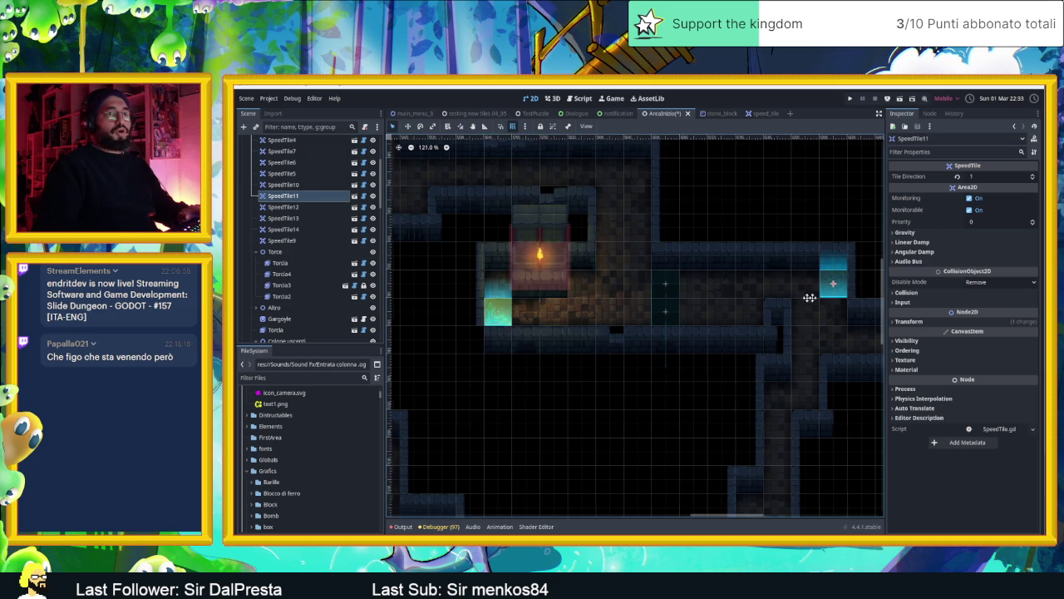
pyautogui.hscroll(3, 781, 303)
pyautogui.hscroll(3, 750, 337)
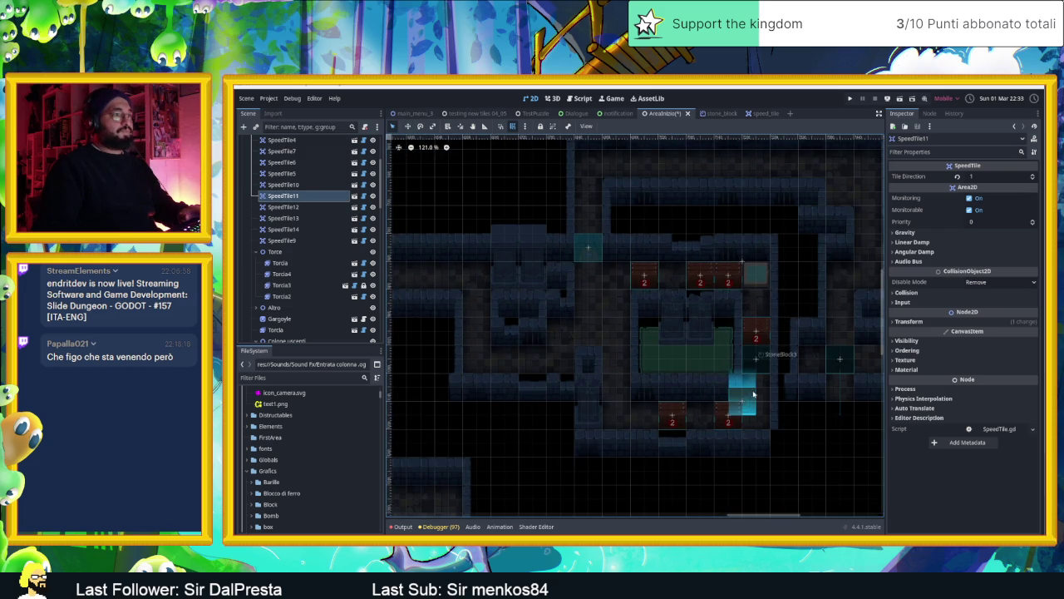
pyautogui.moveTo(751, 400); pyautogui.dragTo(760, 411)
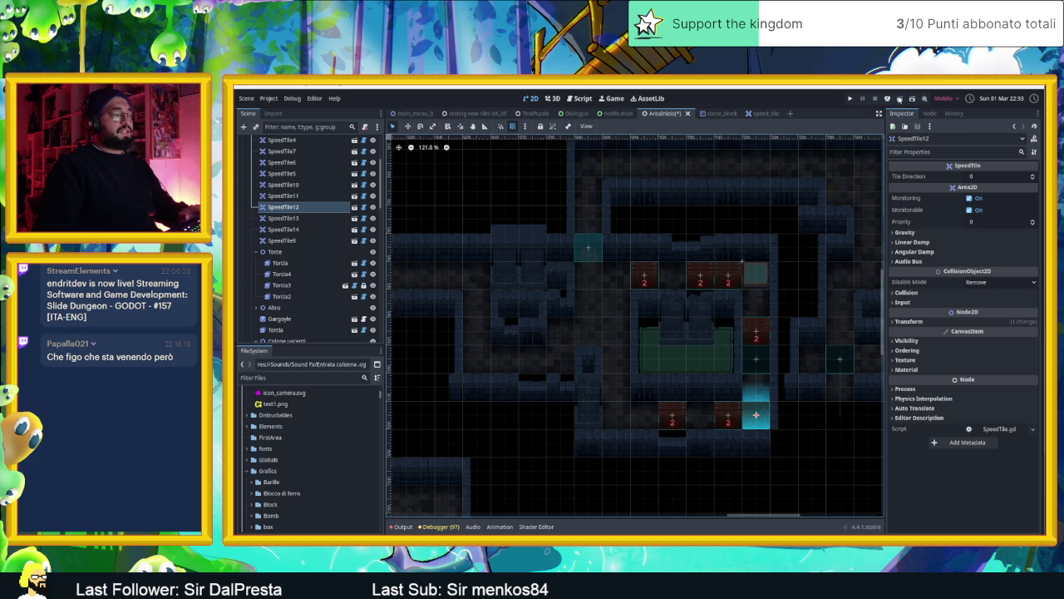
pyautogui.hotkey('ctrl', 's')
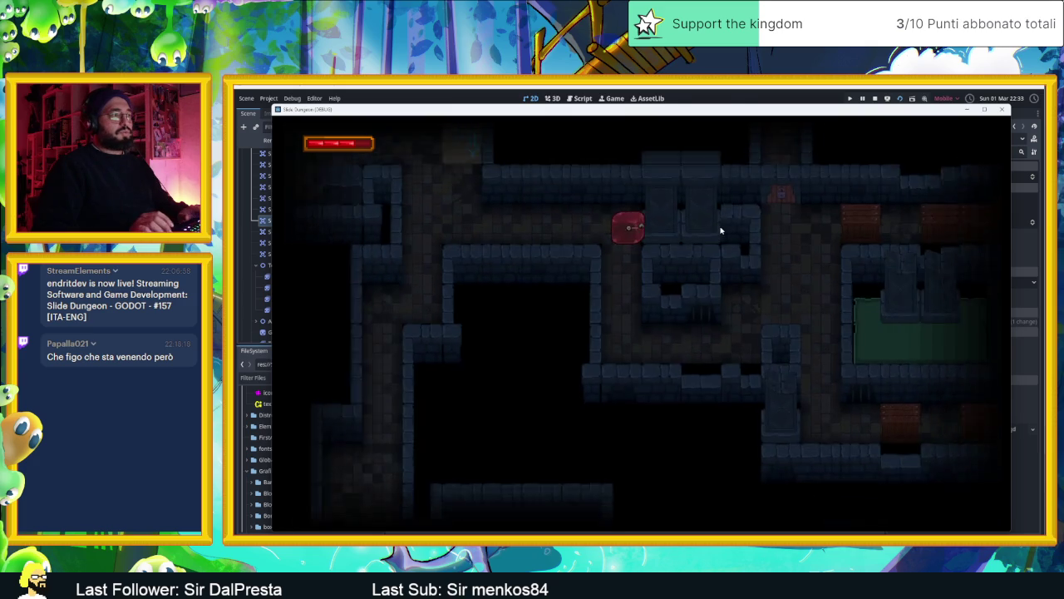
# Slide the slime back and forth along the corridor, then over the speed tile into the portal.
pyautogui.press('Left')
pyautogui.press('Right')
pyautogui.press('Left')
pyautogui.press('Right')
pyautogui.press('Left')
pyautogui.press('Right')
pyautogui.press('Down')
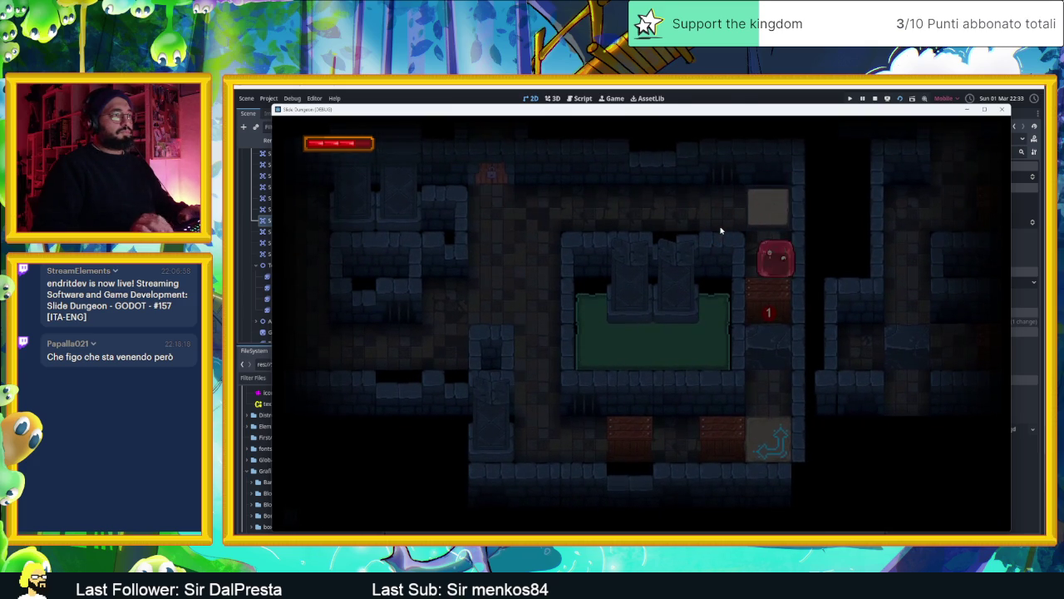
pyautogui.press('Up')
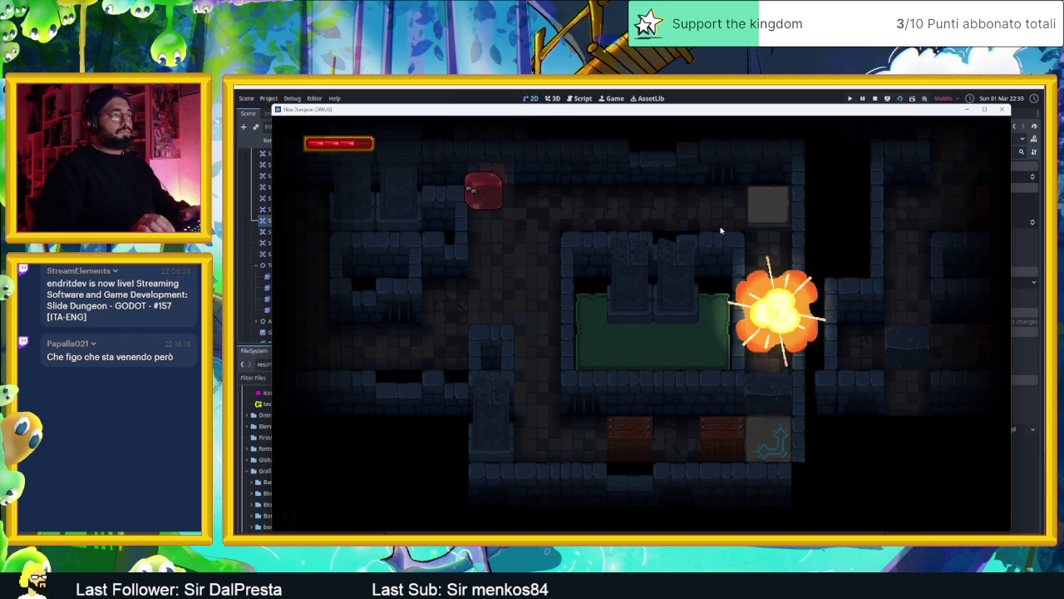
pyautogui.press('Right')
pyautogui.press('Down')
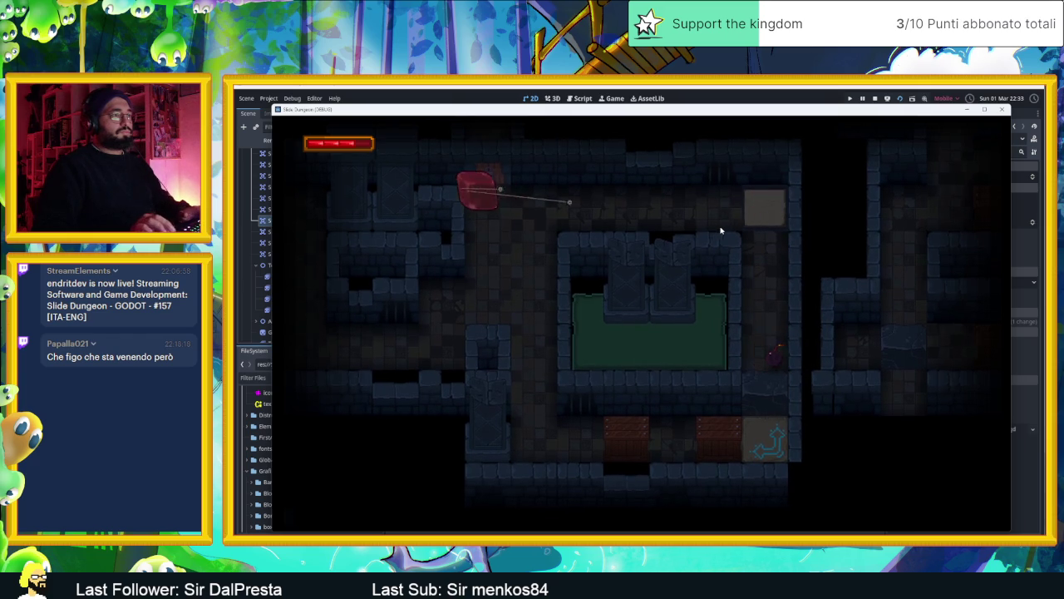
# Slide the slime down to the bottom corridor and ram the crate repeatedly.
pyautogui.press('Down')
pyautogui.press('Right')
pyautogui.press('Down')
pyautogui.press('Right')
pyautogui.press('Left')
pyautogui.press('Right')
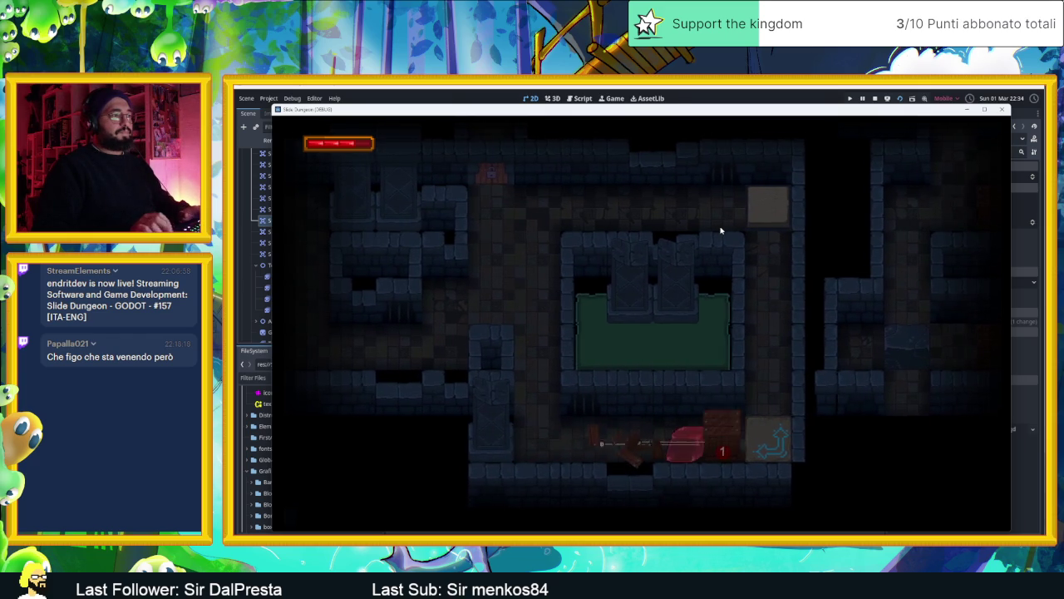
pyautogui.press('Left')
pyautogui.press('Right')
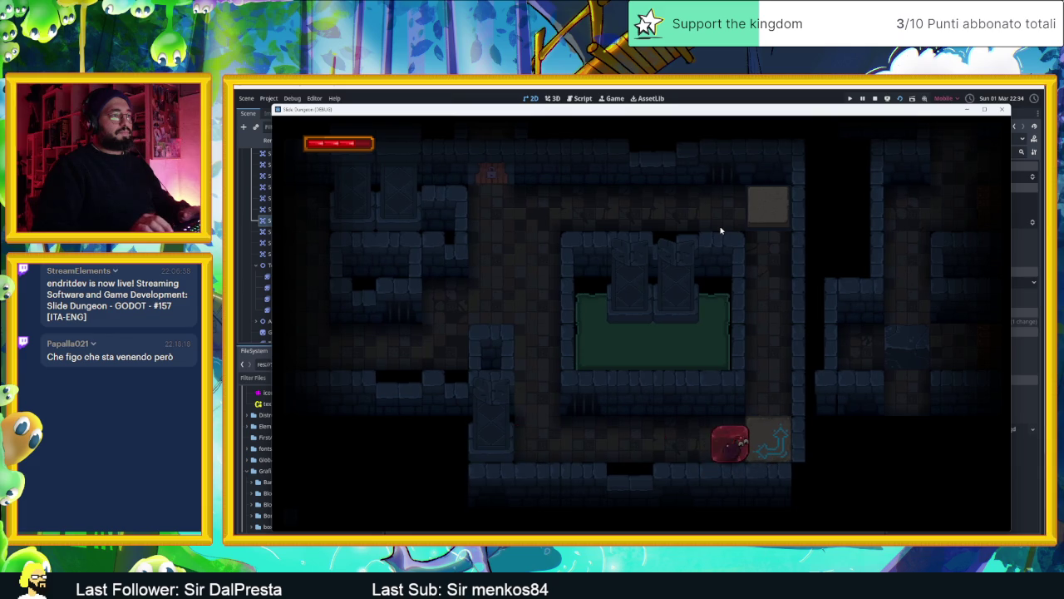
pyautogui.press('Left')
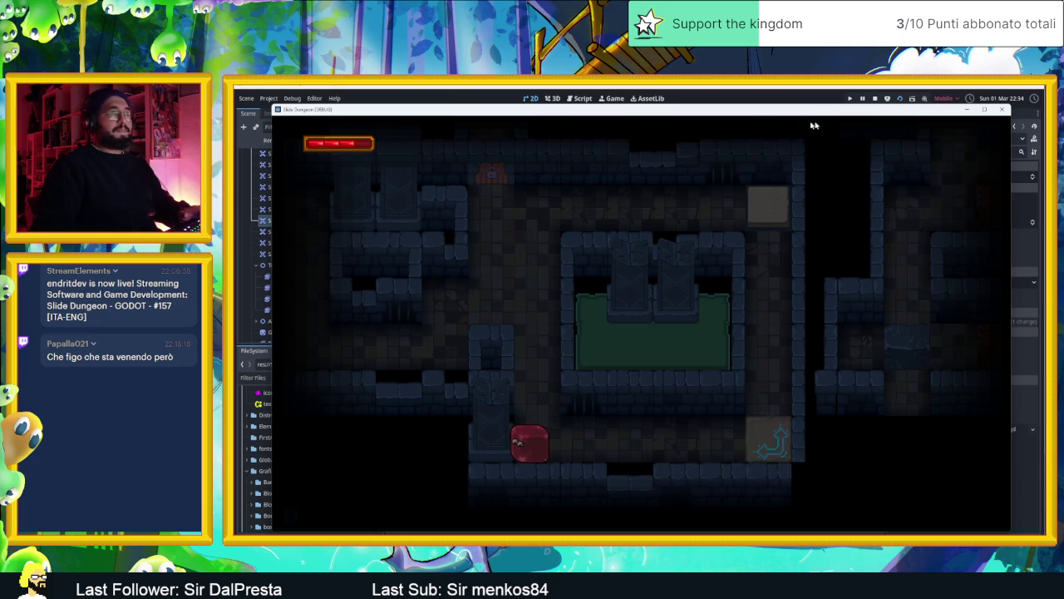
# Stop the game, zoom into the level map and select the SpeedTile12 node.
pyautogui.click(876, 99)
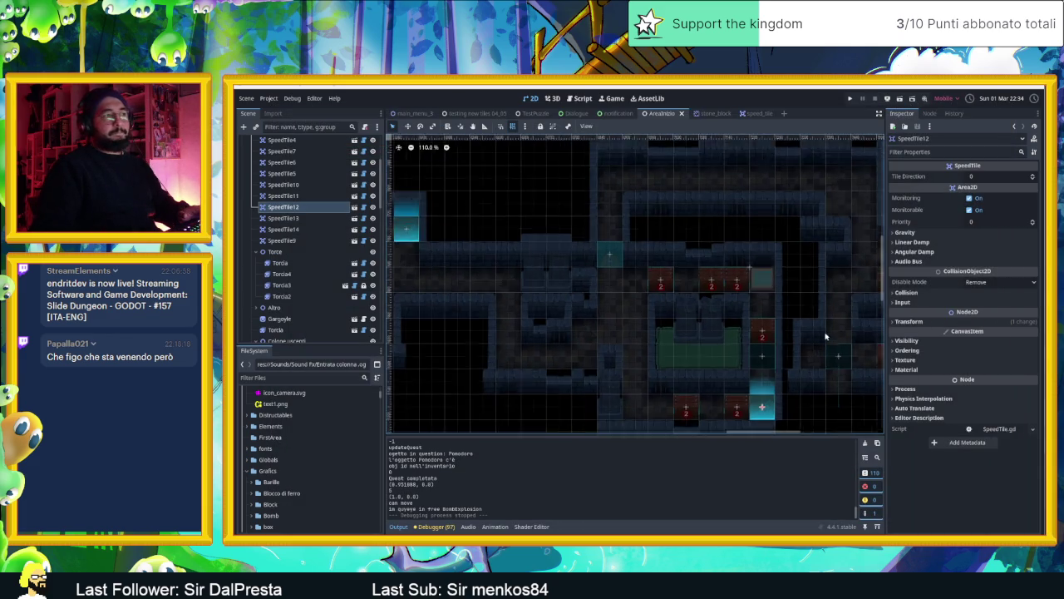
pyautogui.scroll(3, 732, 278)
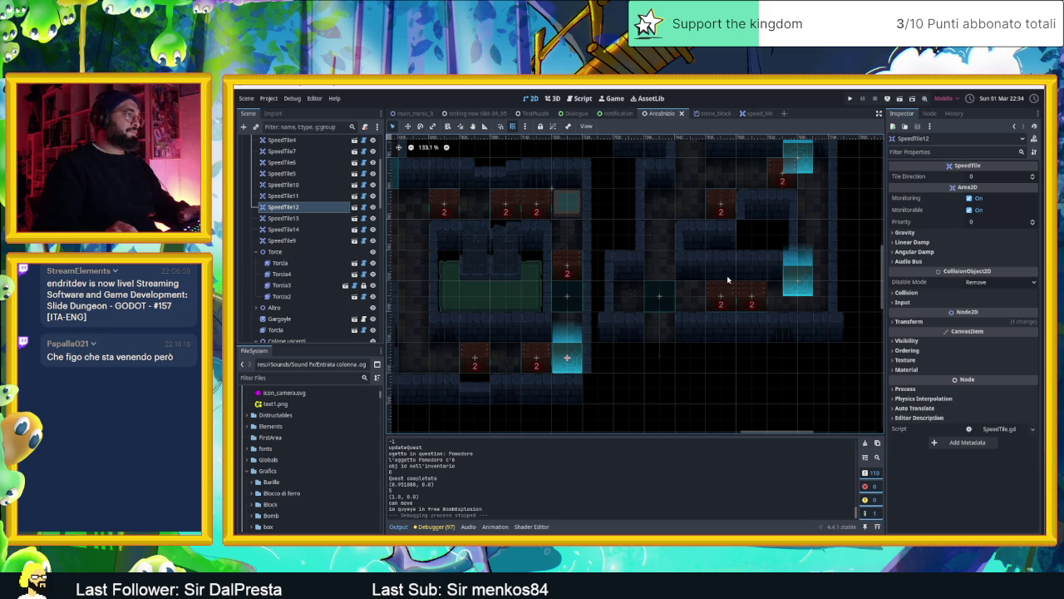
pyautogui.scroll(2, 568, 315)
pyautogui.scroll(2, 568, 314)
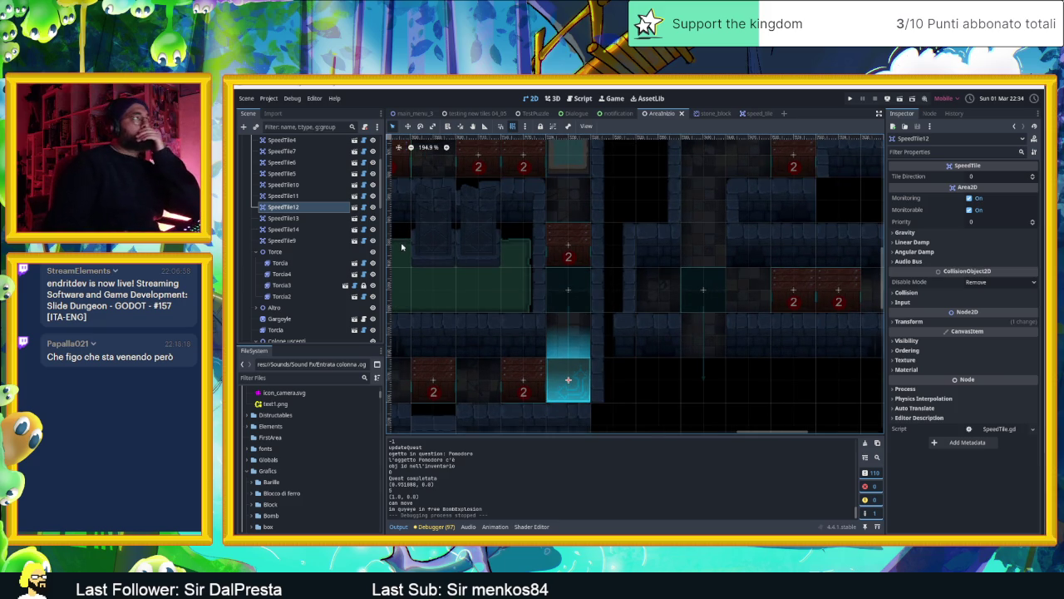
pyautogui.click(317, 210)
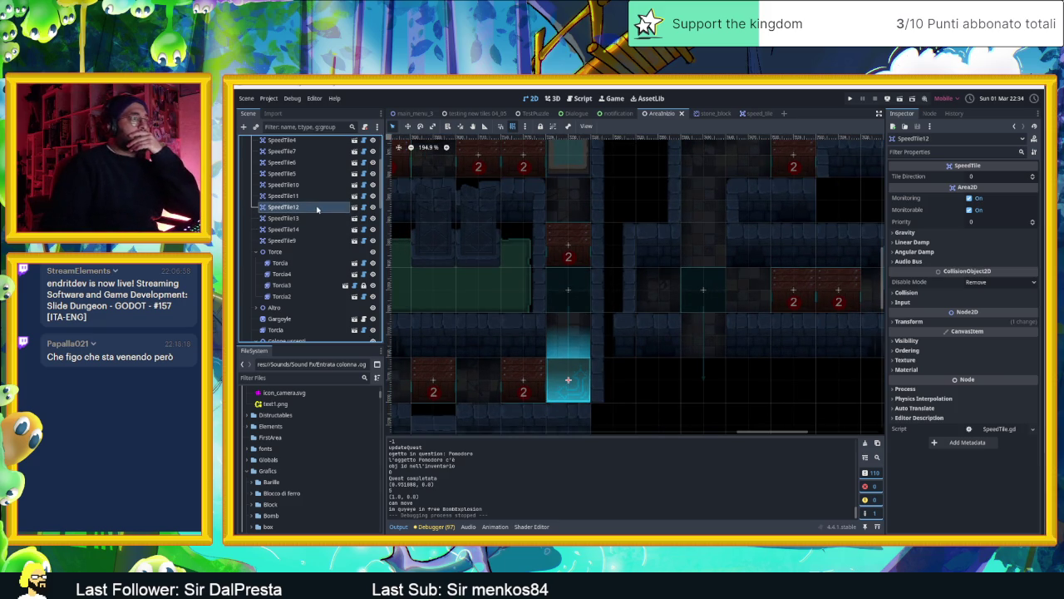
# In speed_tile, nudge the Tiles sprite to position -1, -1 and save the scene.
pyautogui.click(749, 114)
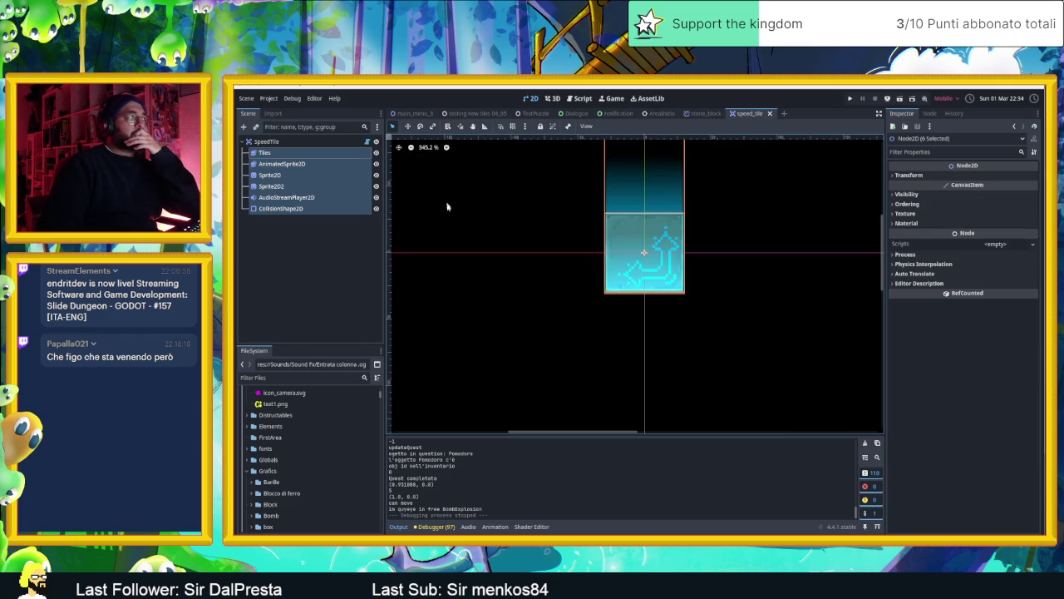
pyautogui.click(341, 141)
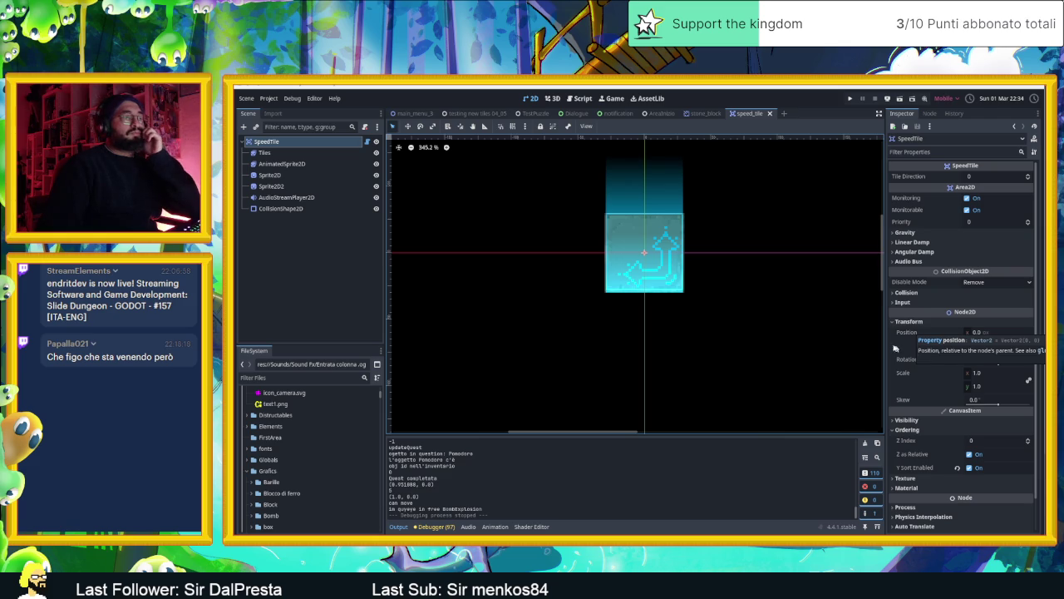
pyautogui.press('Down')
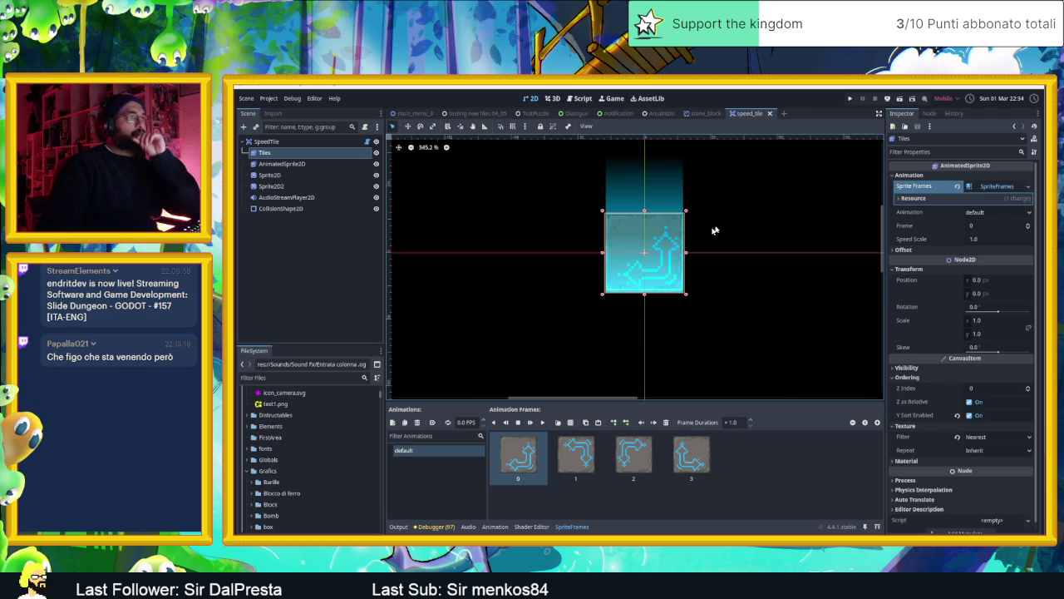
pyautogui.click(409, 126)
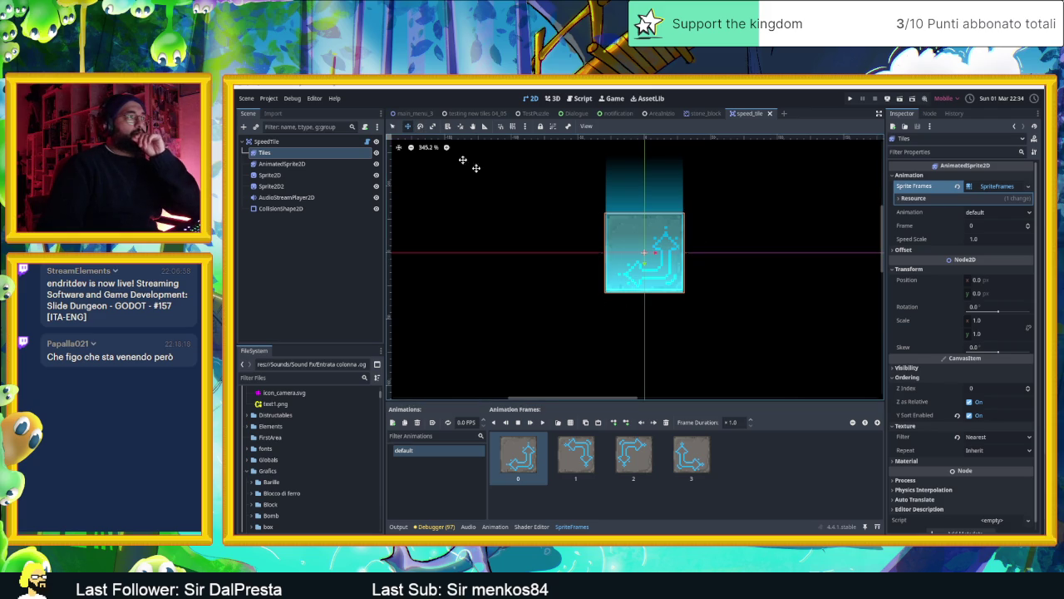
pyautogui.press('Left')
pyautogui.press('Up')
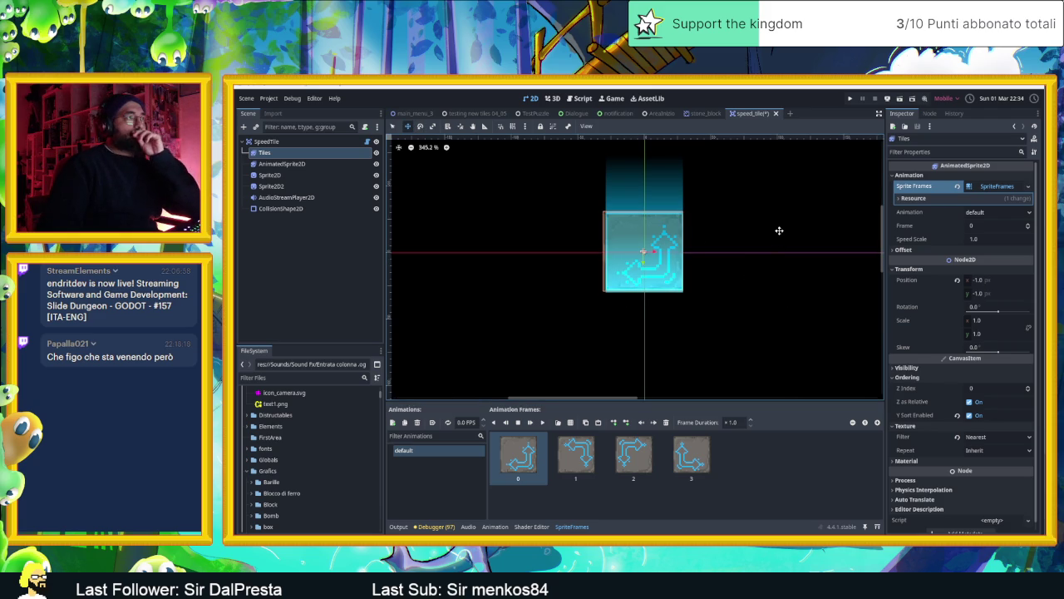
pyautogui.hotkey('ctrl', 's')
pyautogui.click(653, 115)
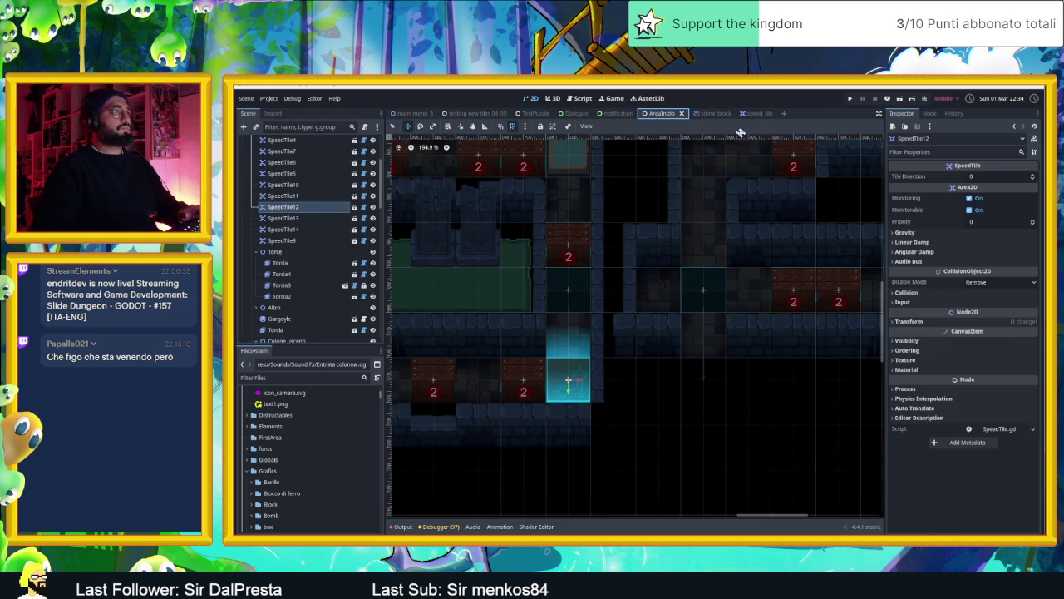
pyautogui.click(900, 99)
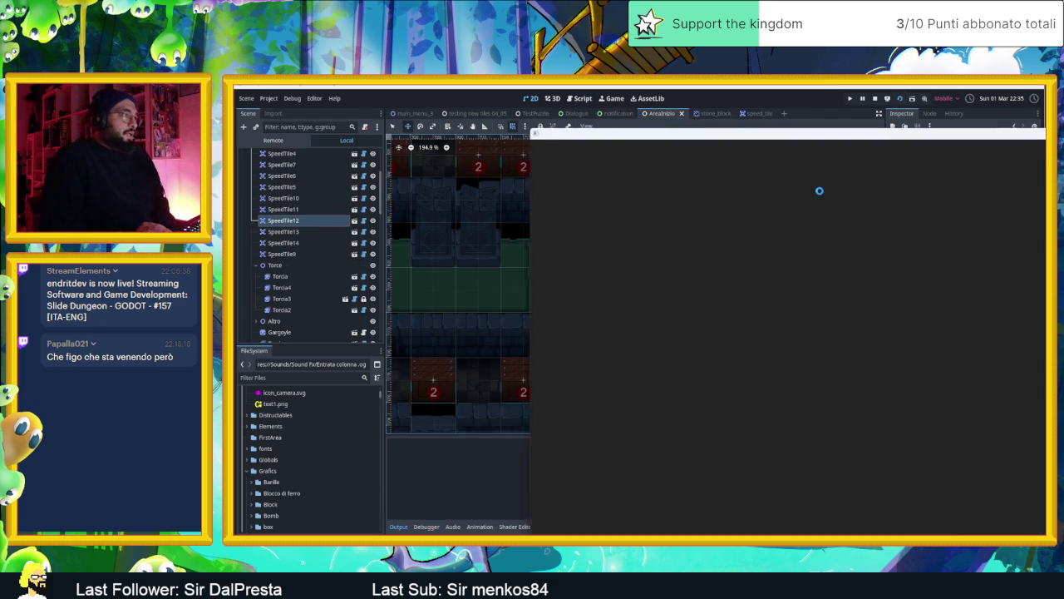
pyautogui.press('Down')
pyautogui.press('Left')
pyautogui.press('Down')
pyautogui.press('Left')
pyautogui.press('Down')
pyautogui.press('Up')
pyautogui.press('Right')
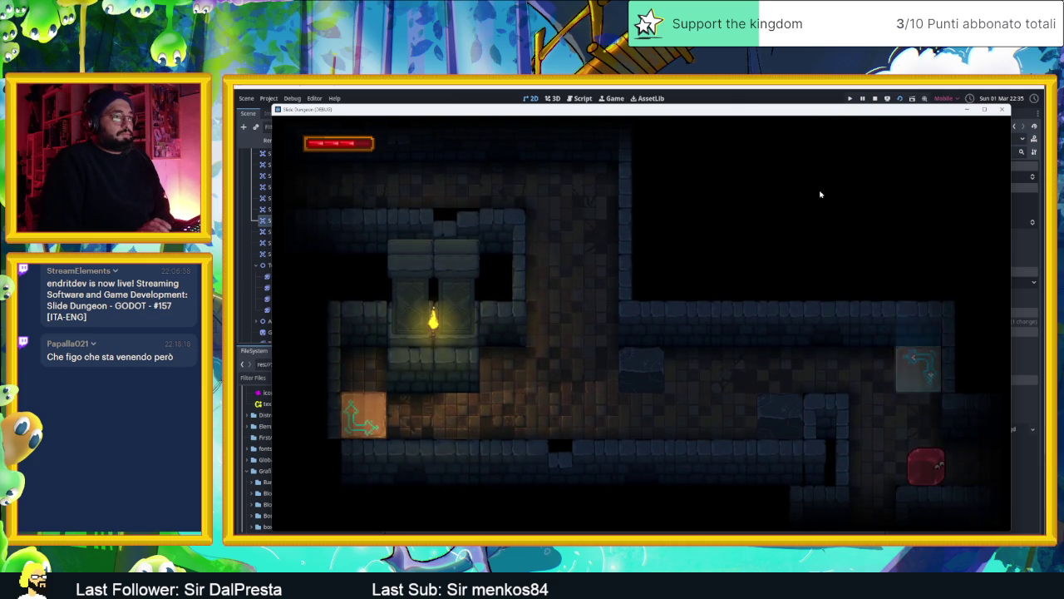
pyautogui.press('Up')
pyautogui.press('Down')
pyautogui.press('Right')
pyautogui.press('Up')
pyautogui.press('Right')
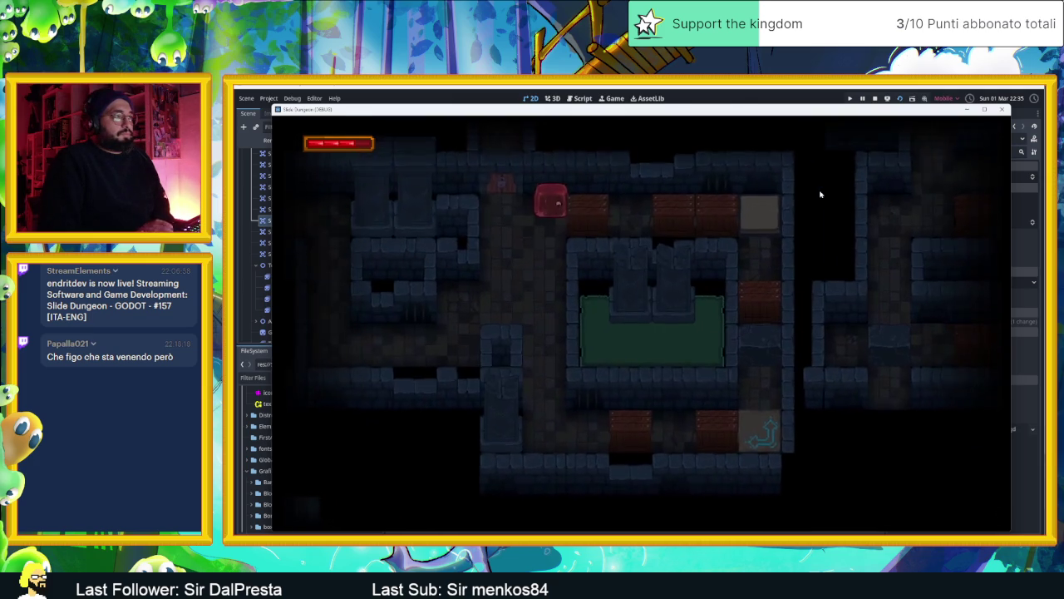
pyautogui.press('Left')
pyautogui.press('Right')
pyautogui.press('Left')
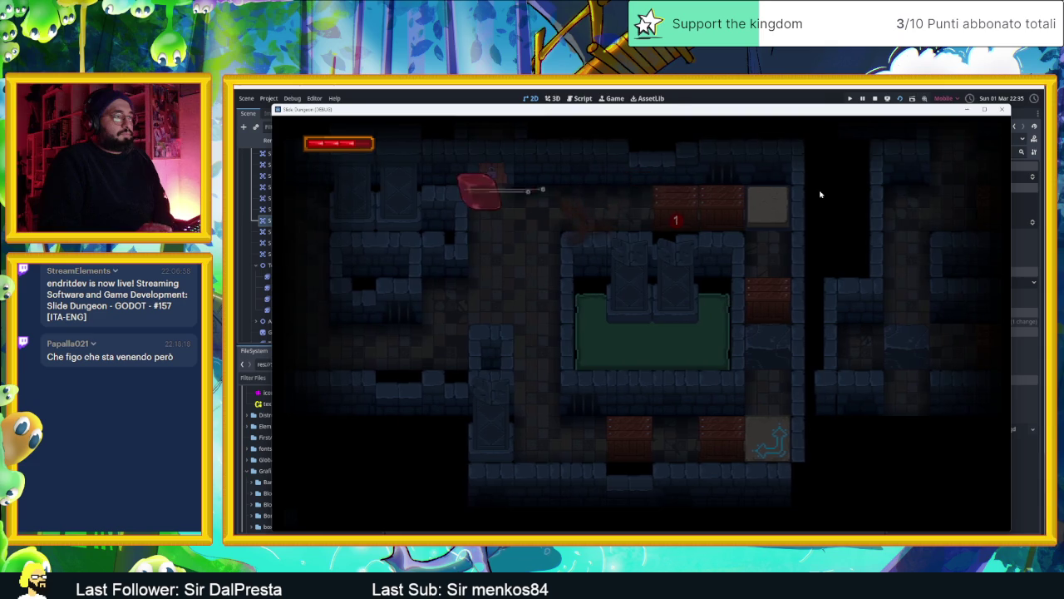
pyautogui.press('Right')
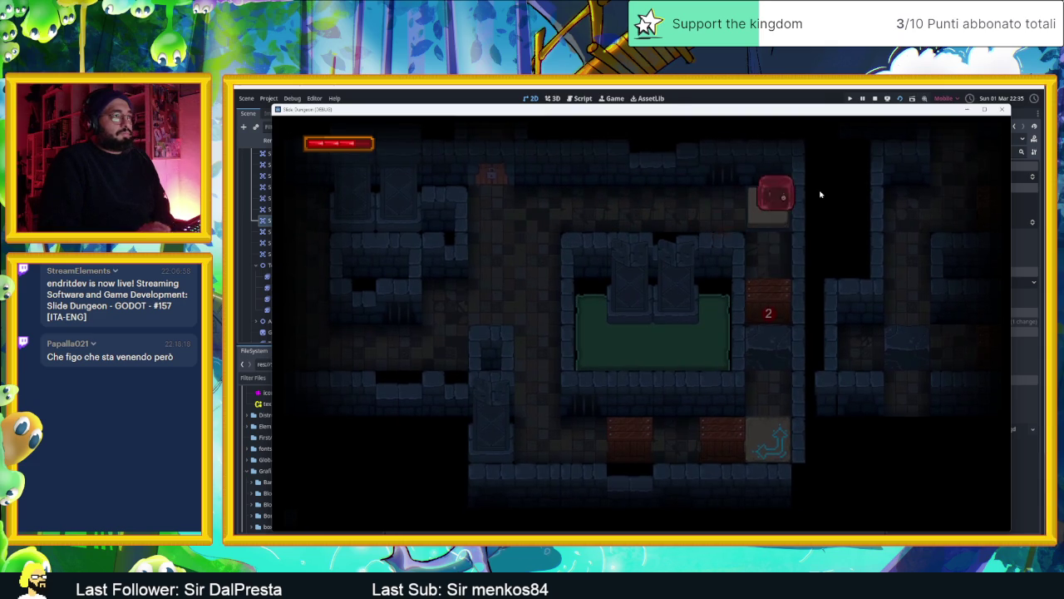
pyautogui.press('Down')
pyautogui.press('Up')
pyautogui.press('Down')
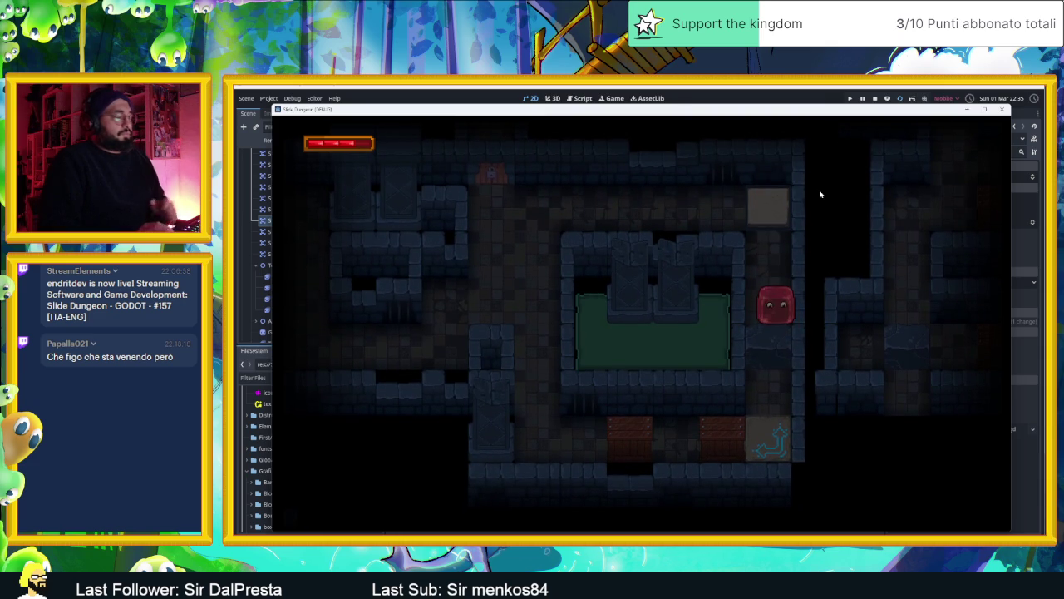
pyautogui.press('Up')
pyautogui.press('Left')
pyautogui.press('Right')
pyautogui.press('Down')
pyautogui.press('Up')
pyautogui.press('Down')
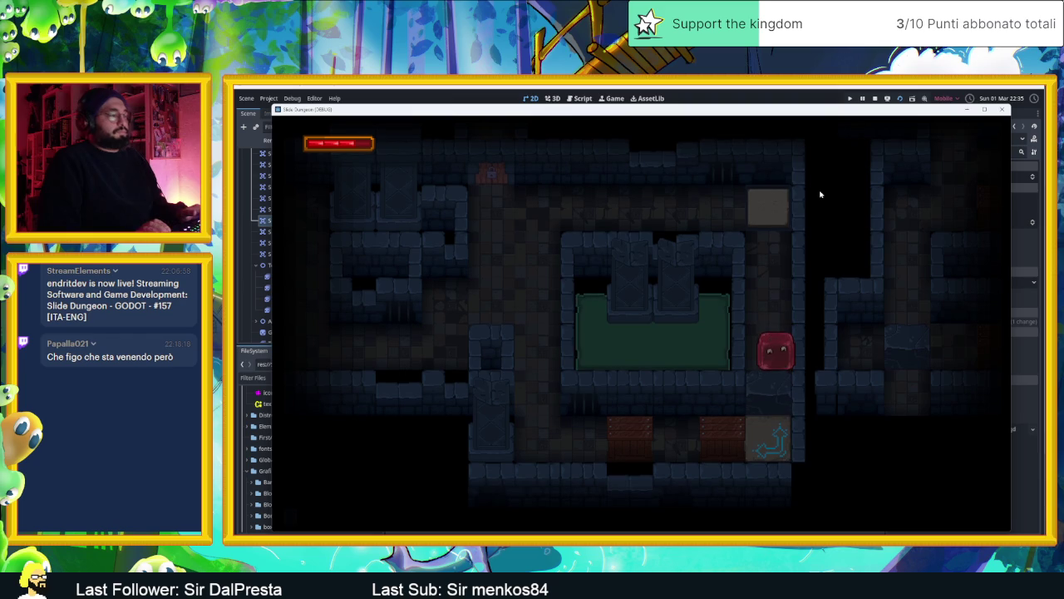
pyautogui.press('Up')
pyautogui.press('Left')
pyautogui.press('Down')
pyautogui.press('Right')
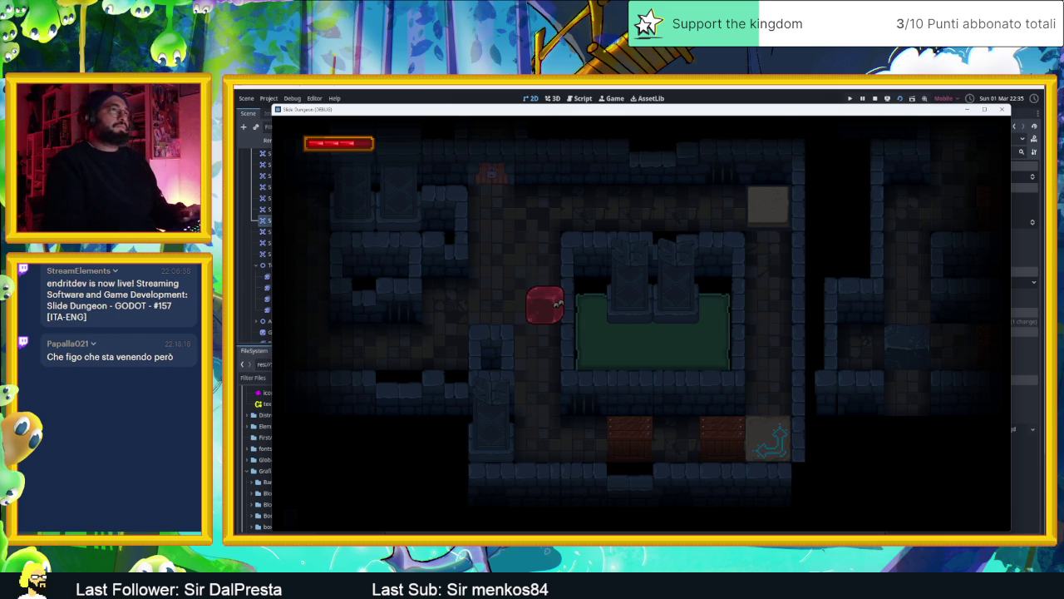
pyautogui.click(875, 99)
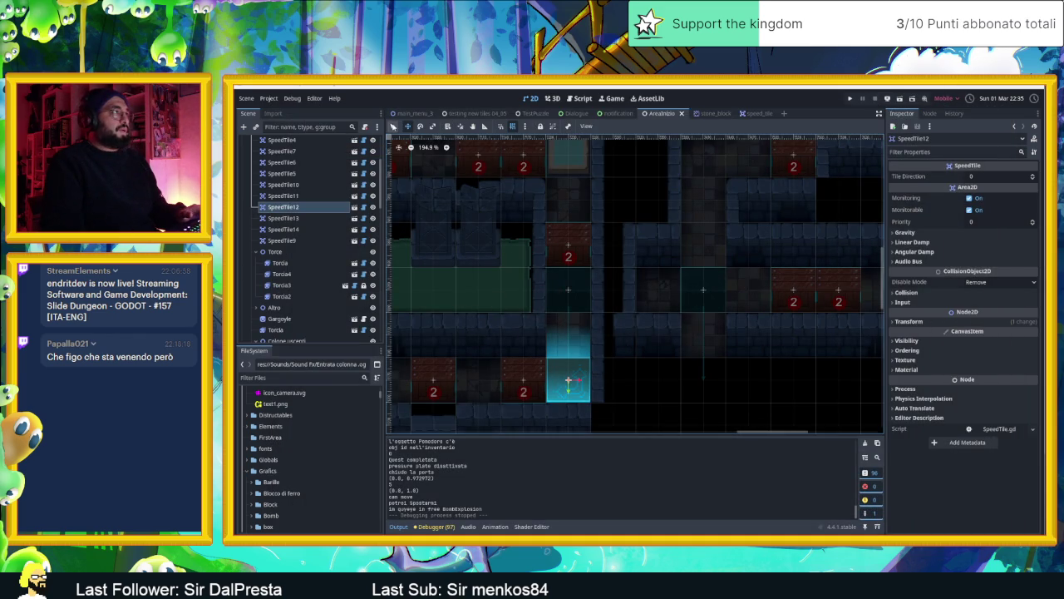
# Toggle the speed tile's Ordering properties, then select the Oggetti node and the Muri wall layer.
pyautogui.click(929, 346)
pyautogui.click(926, 350)
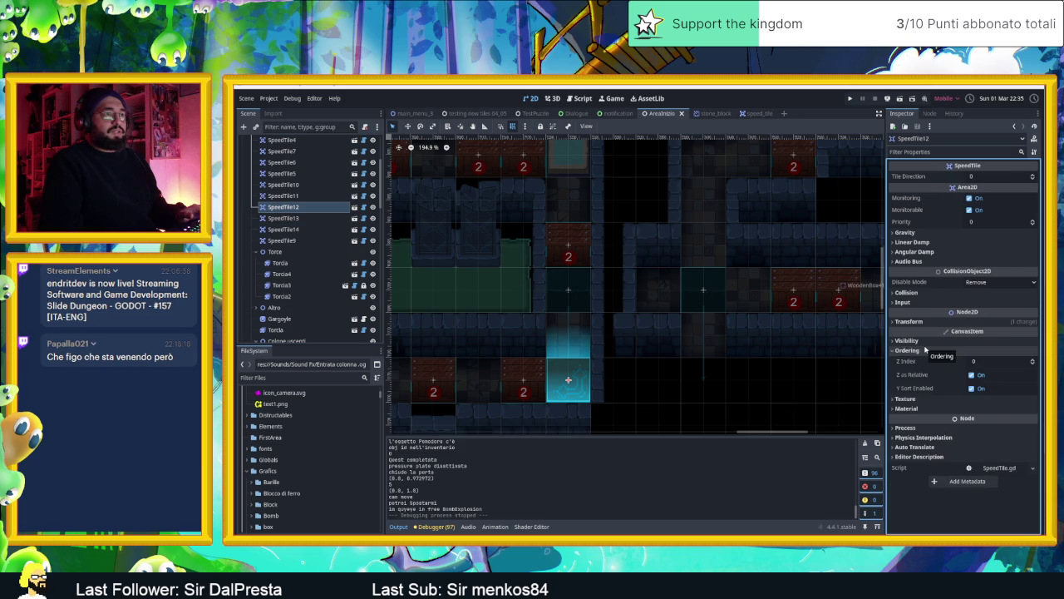
pyautogui.click(926, 350)
pyautogui.click(925, 350)
pyautogui.click(925, 350)
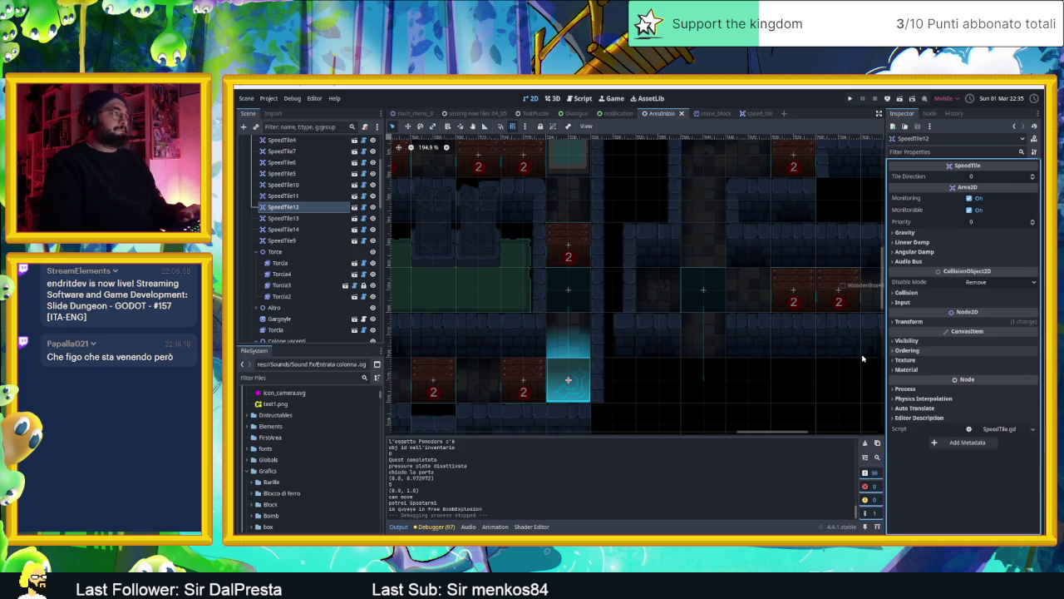
pyautogui.scroll(4, 561, 394)
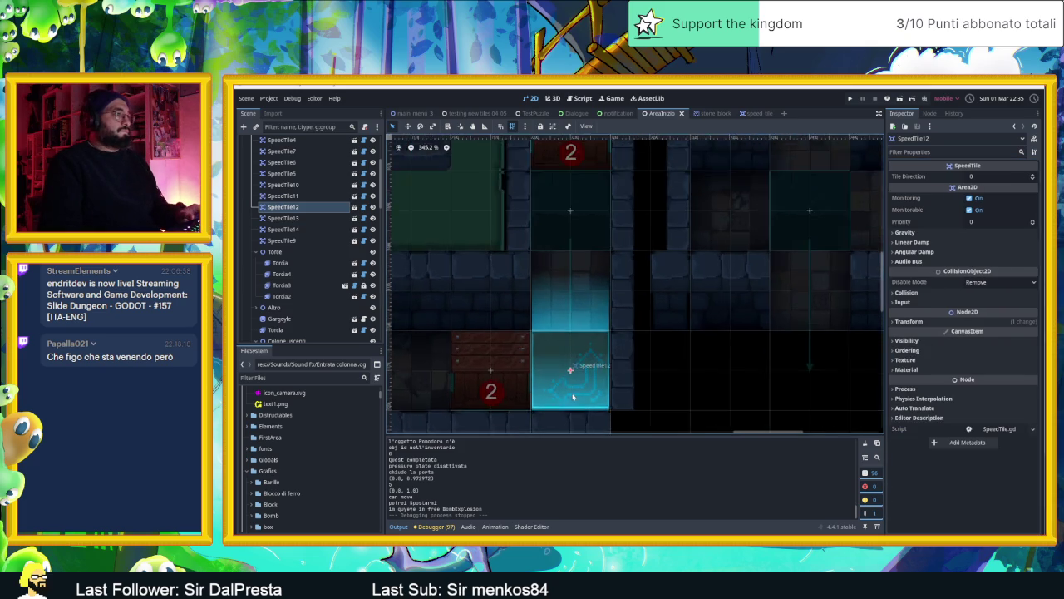
pyautogui.scroll(1, 320, 215)
pyautogui.scroll(3, 321, 214)
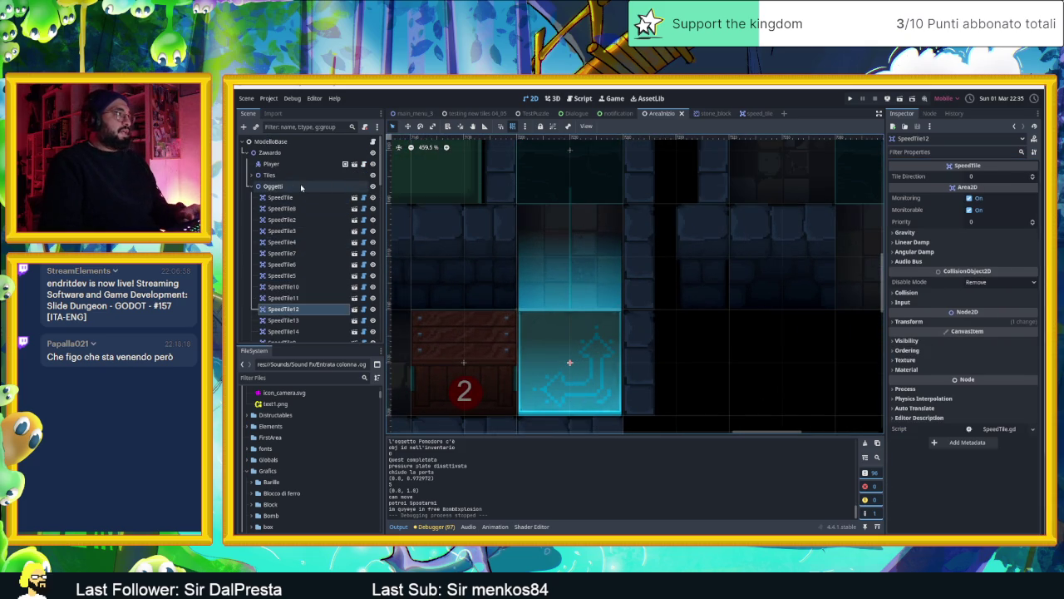
pyautogui.click(301, 185)
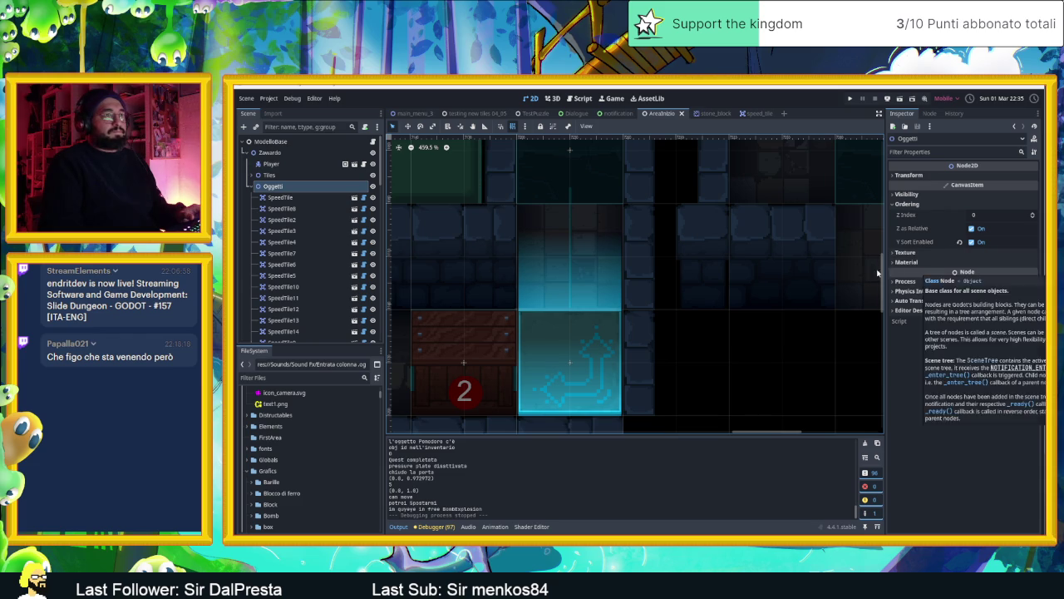
pyautogui.scroll(-2, 723, 354)
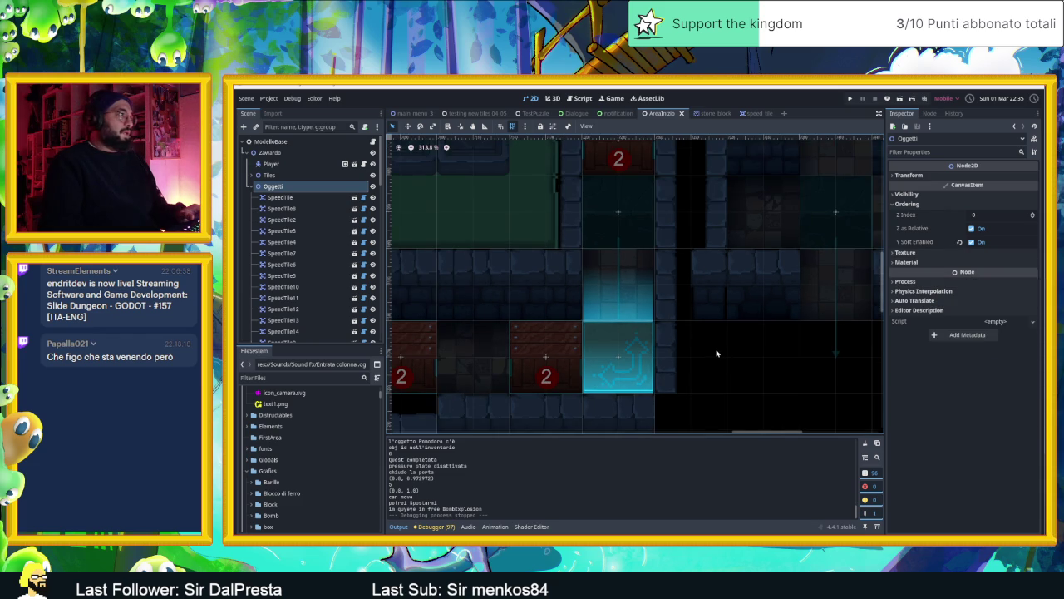
pyautogui.click(717, 353)
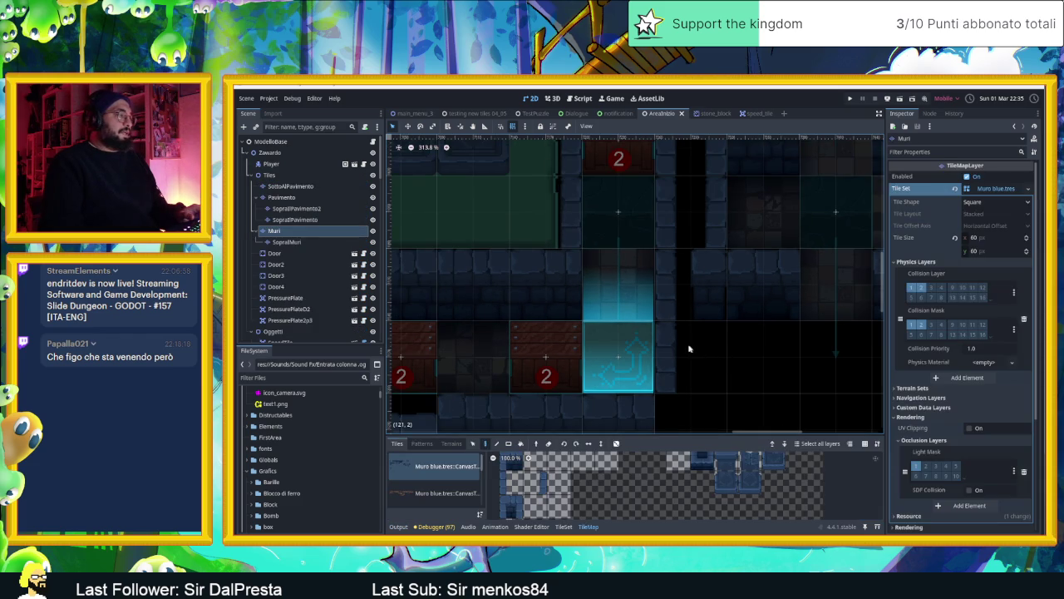
# Select BlockStones and the first StoneBlock, and check its Visibility and Ordering settings.
pyautogui.scroll(-3, 309, 291)
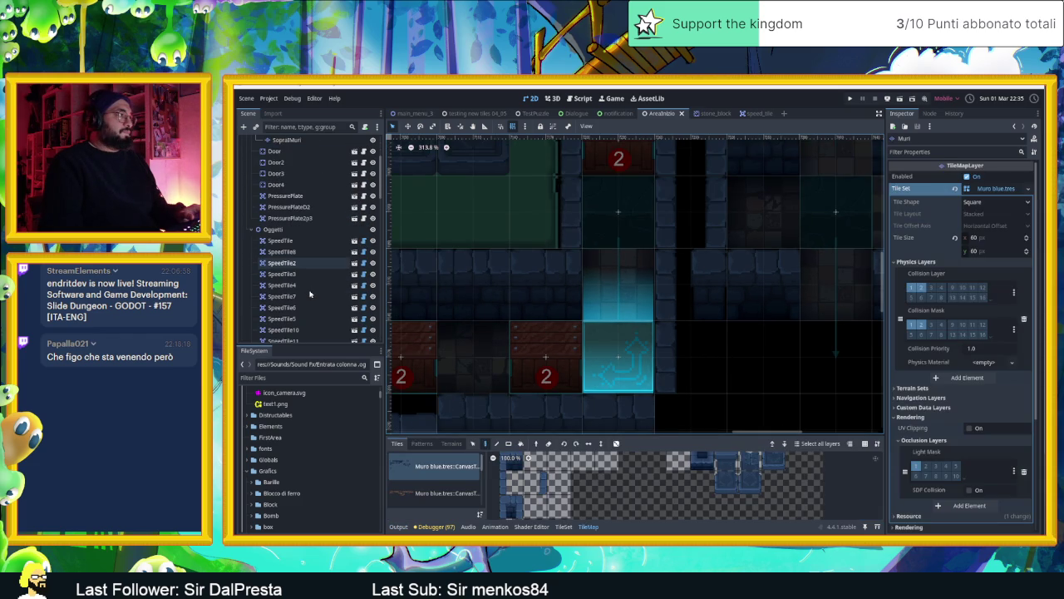
pyautogui.scroll(-3, 309, 295)
pyautogui.scroll(-3, 309, 294)
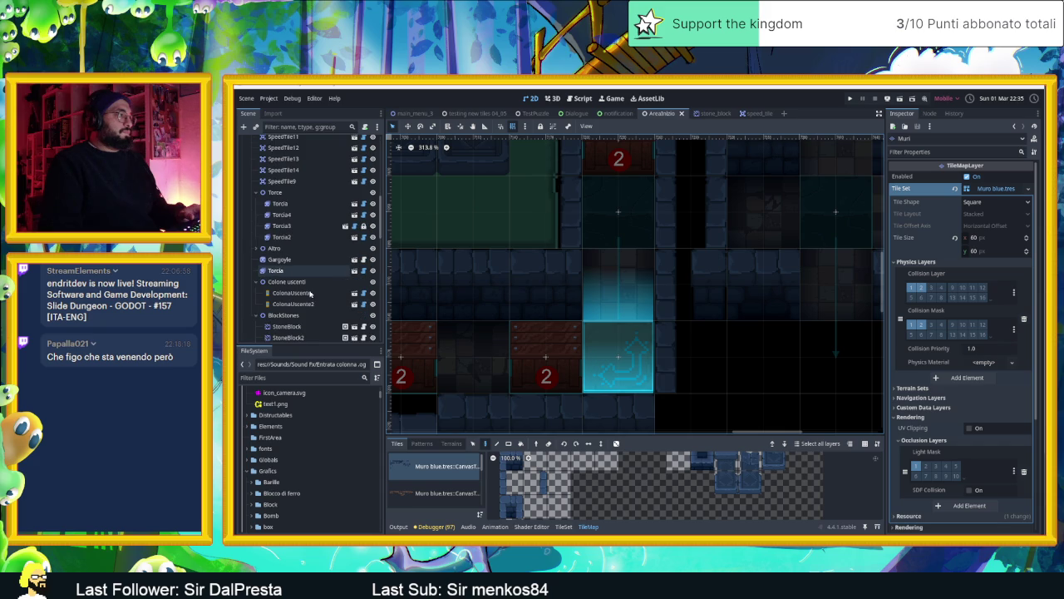
pyautogui.scroll(-2, 309, 293)
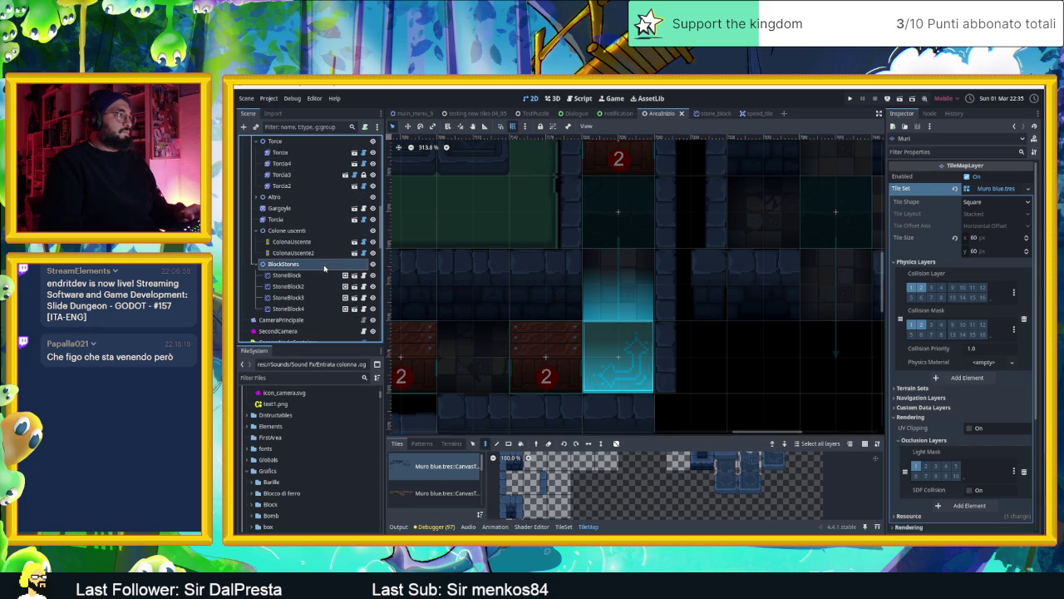
pyautogui.click(283, 263)
pyautogui.click(323, 275)
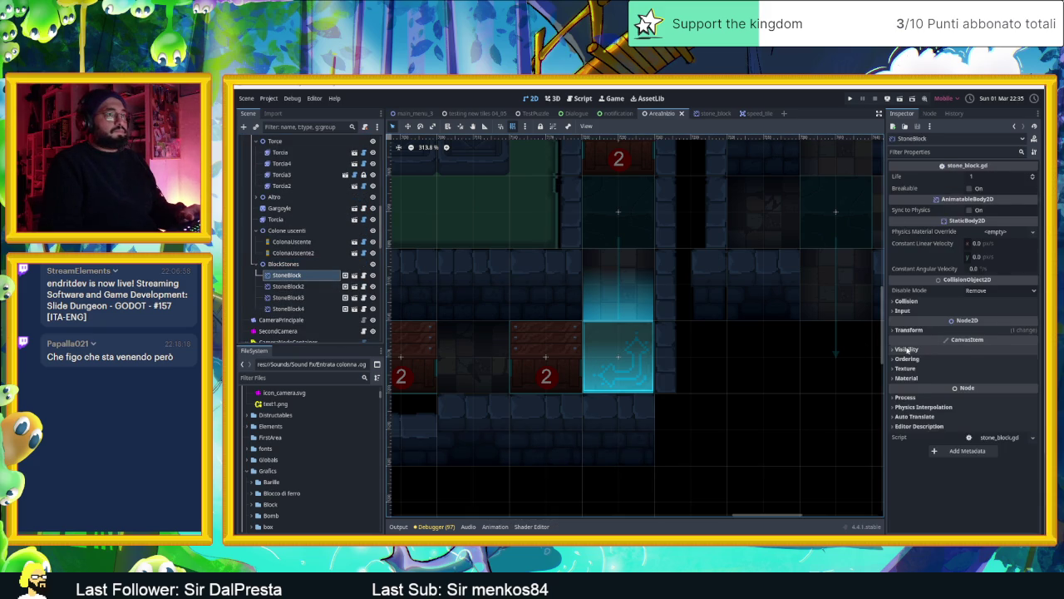
pyautogui.click(907, 350)
pyautogui.click(907, 349)
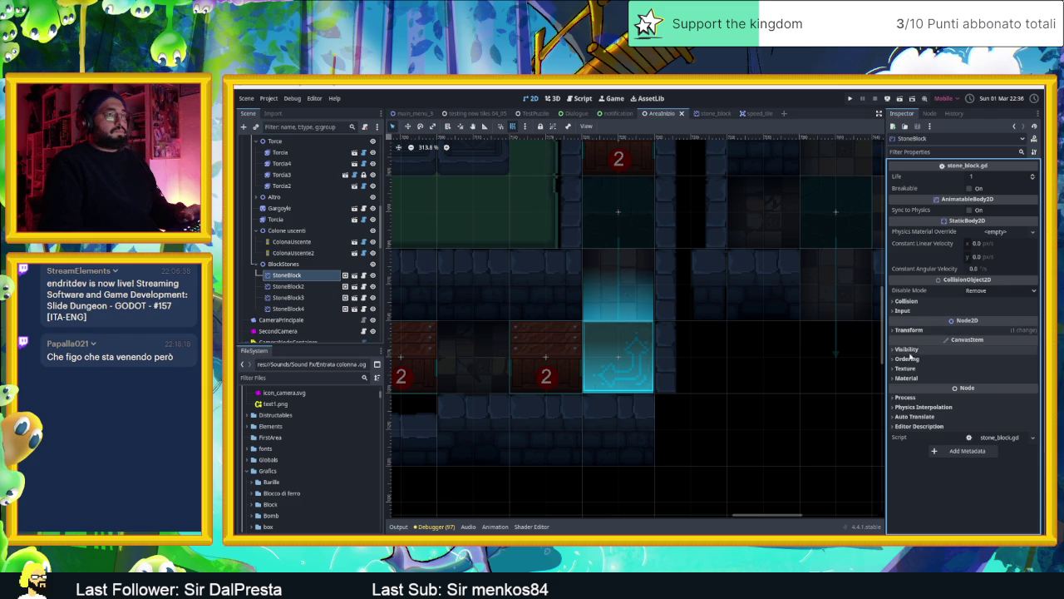
pyautogui.click(907, 358)
# Inspect StoneBlock2 and StoneBlock4, then open the stone_block scene.
pyautogui.click(288, 286)
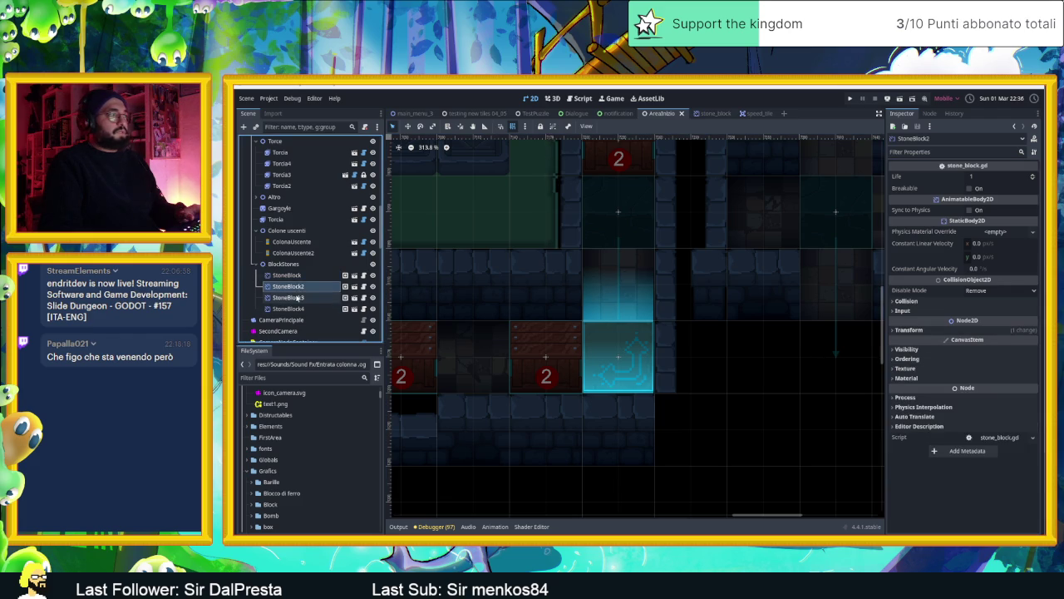
pyautogui.click(291, 297)
pyautogui.click(289, 308)
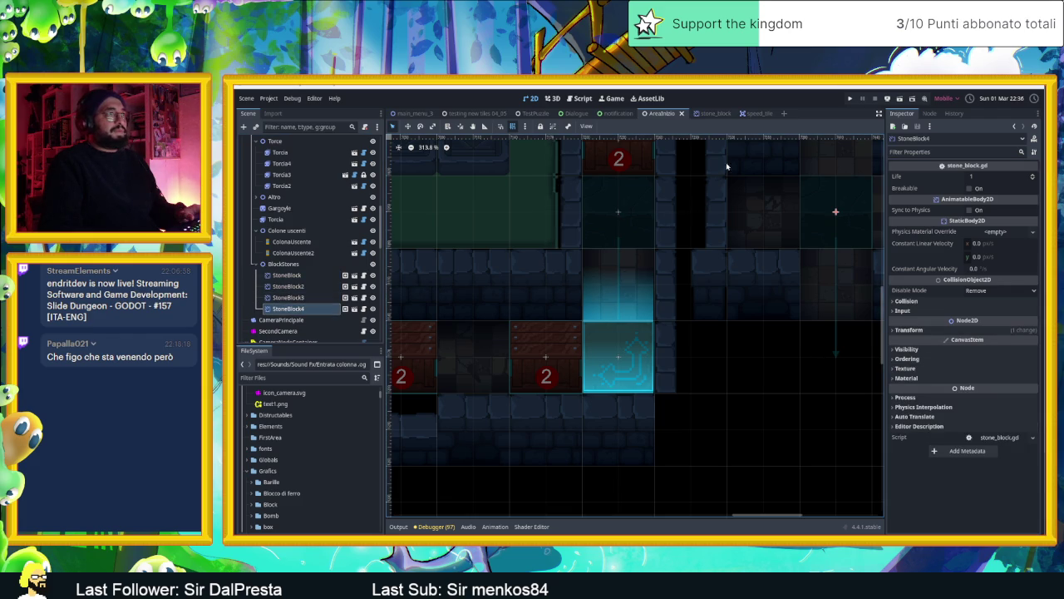
pyautogui.click(713, 114)
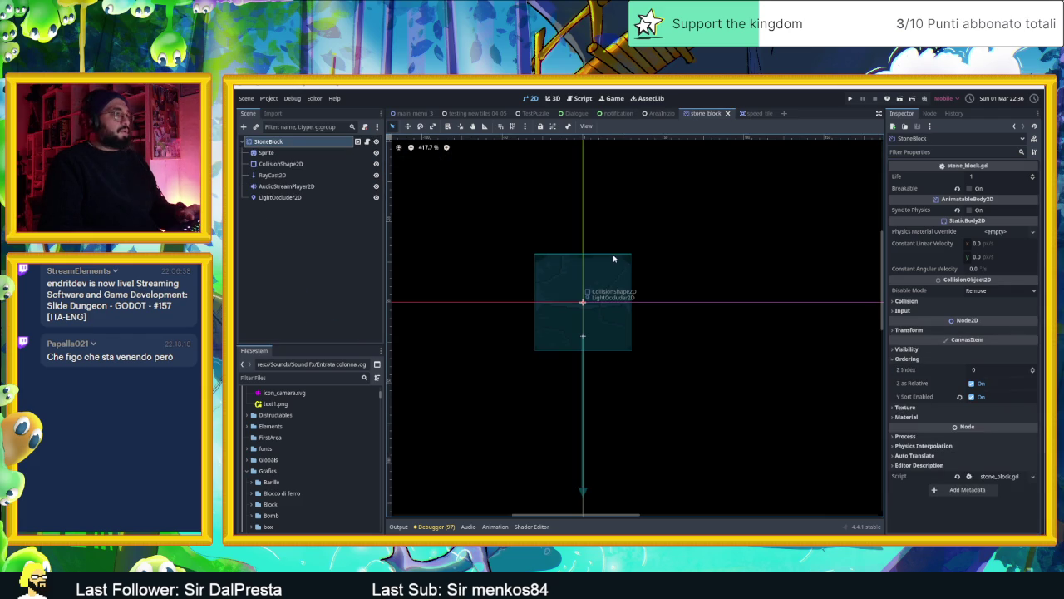
# Set the stone block Sprite's Offset y to -30.
pyautogui.click(276, 154)
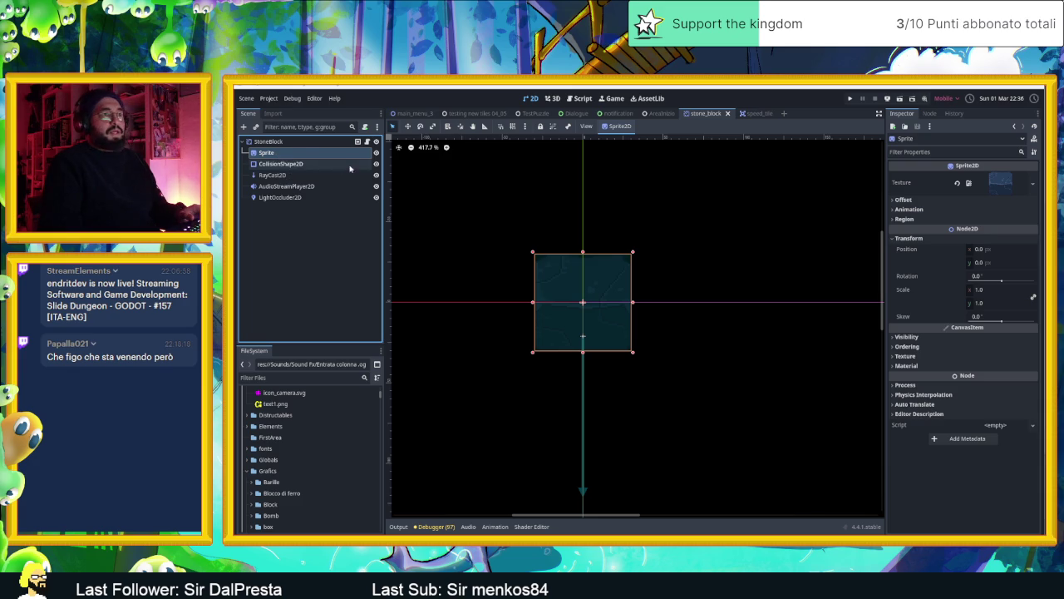
pyautogui.click(914, 347)
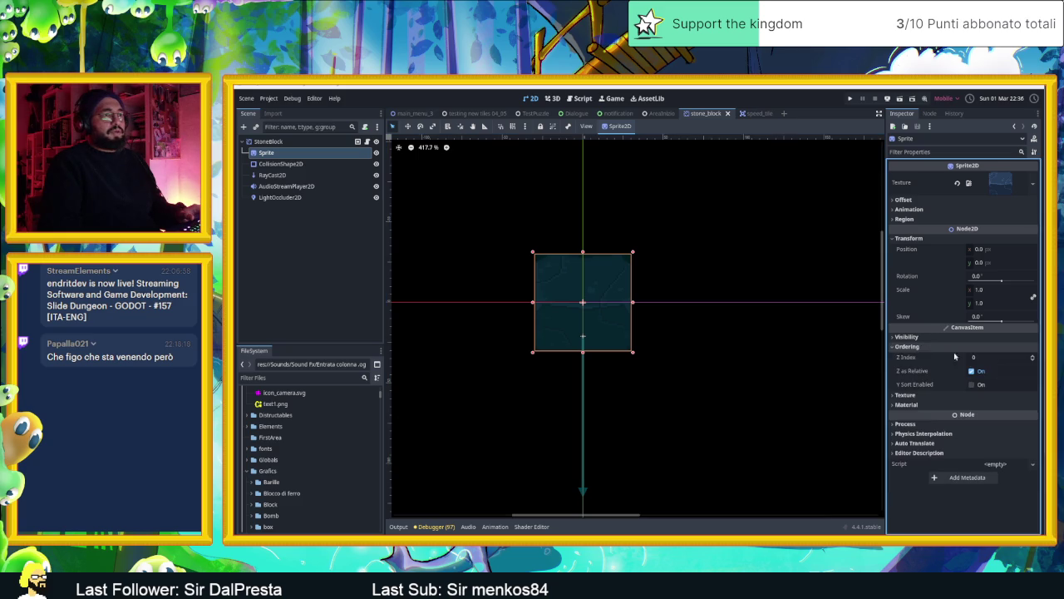
pyautogui.click(910, 346)
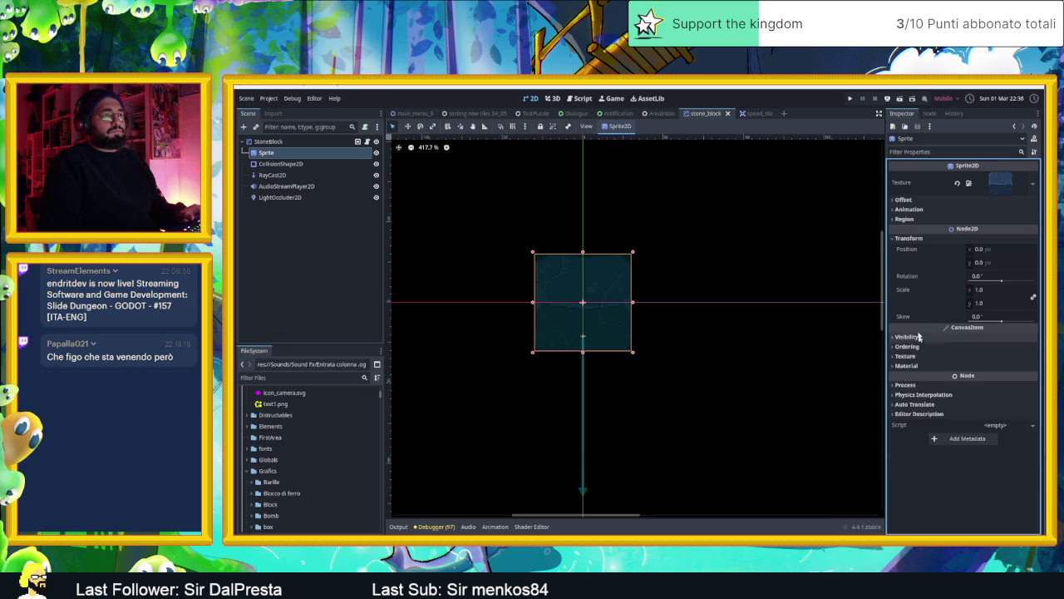
pyautogui.click(915, 201)
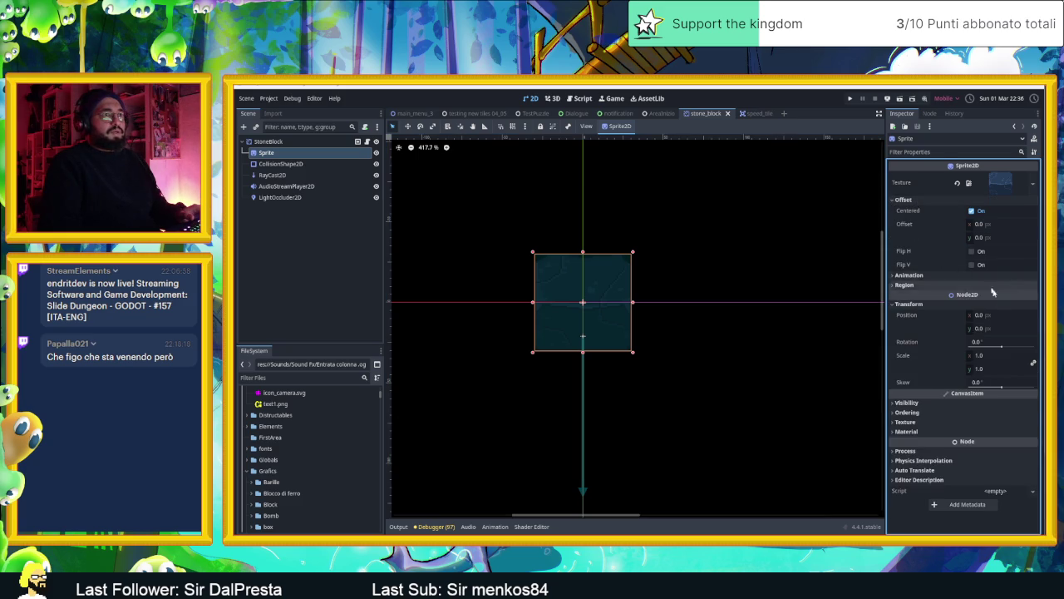
pyautogui.click(1002, 328)
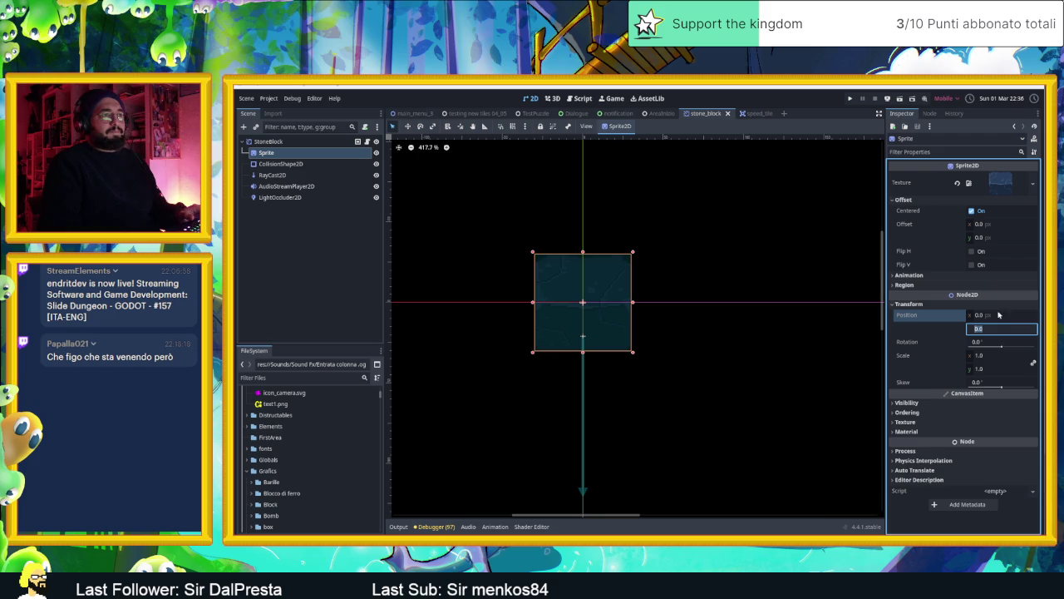
pyautogui.click(981, 239)
pyautogui.write('30')
pyautogui.press('Return')
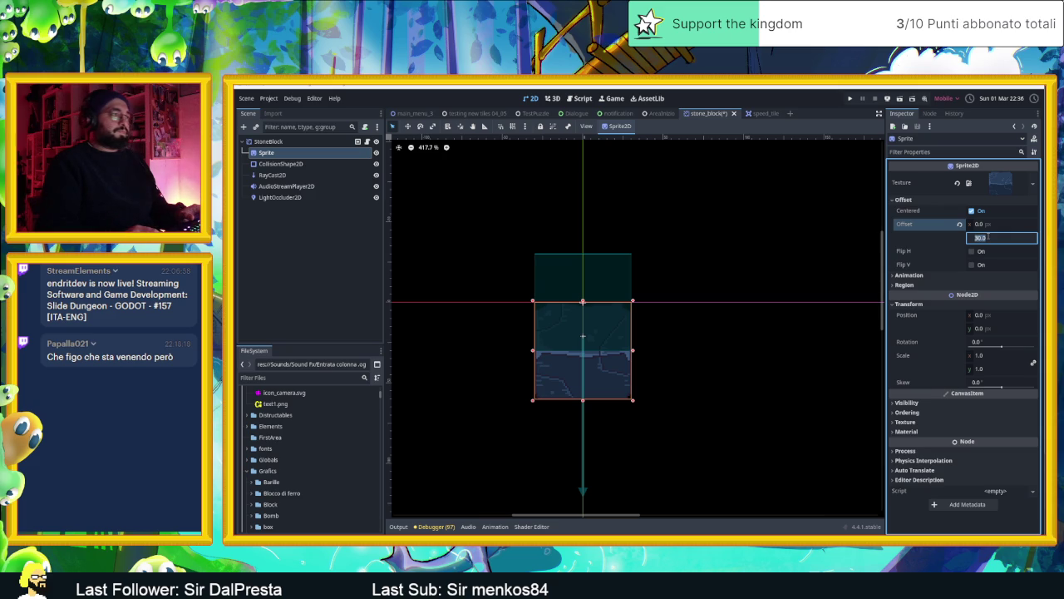
pyautogui.write('30')
pyautogui.press('Return')
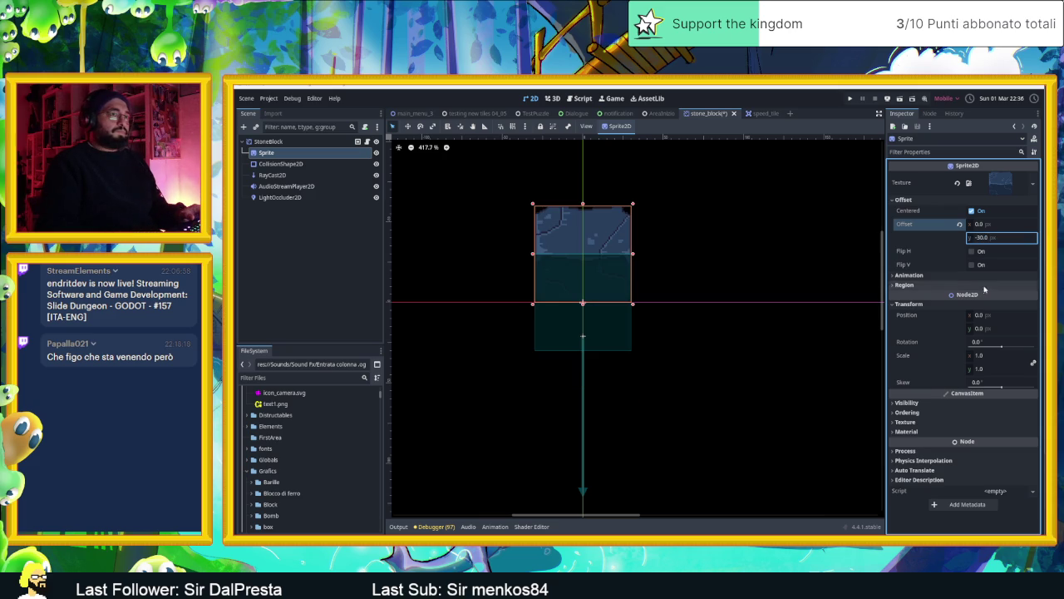
# Set the Sprite's Position y to 30 and save the stone_block scene.
pyautogui.click(991, 328)
pyautogui.write('30')
pyautogui.press('Return')
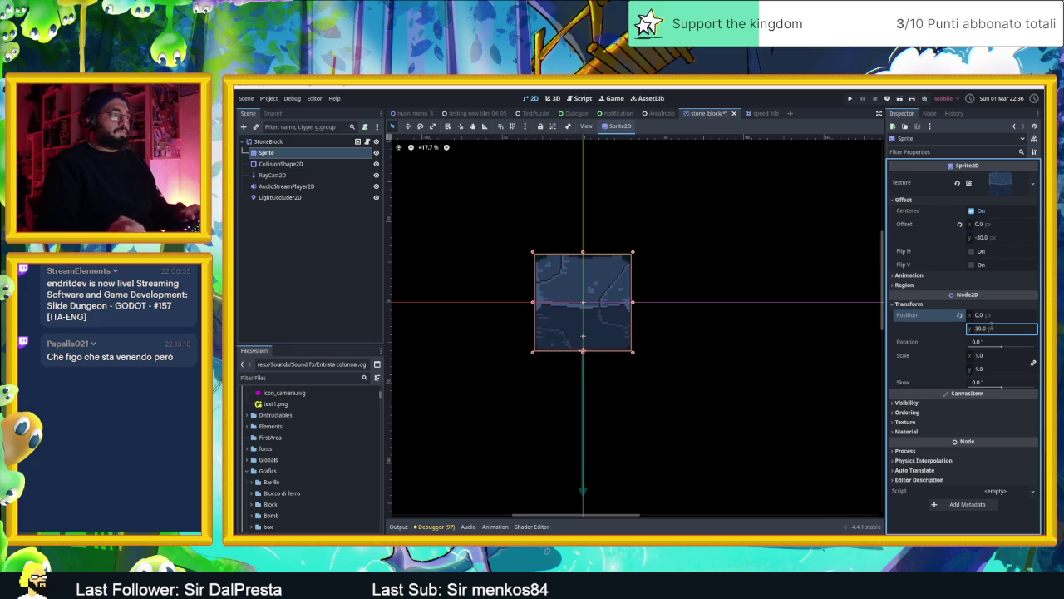
pyautogui.click(725, 320)
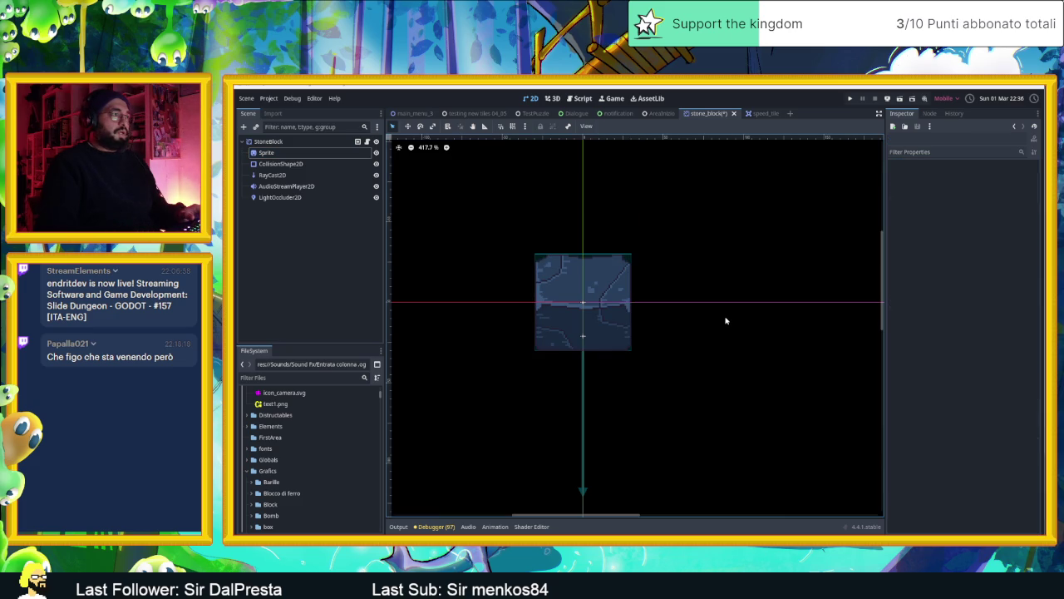
pyautogui.hotkey('ctrl', 's')
pyautogui.click(661, 113)
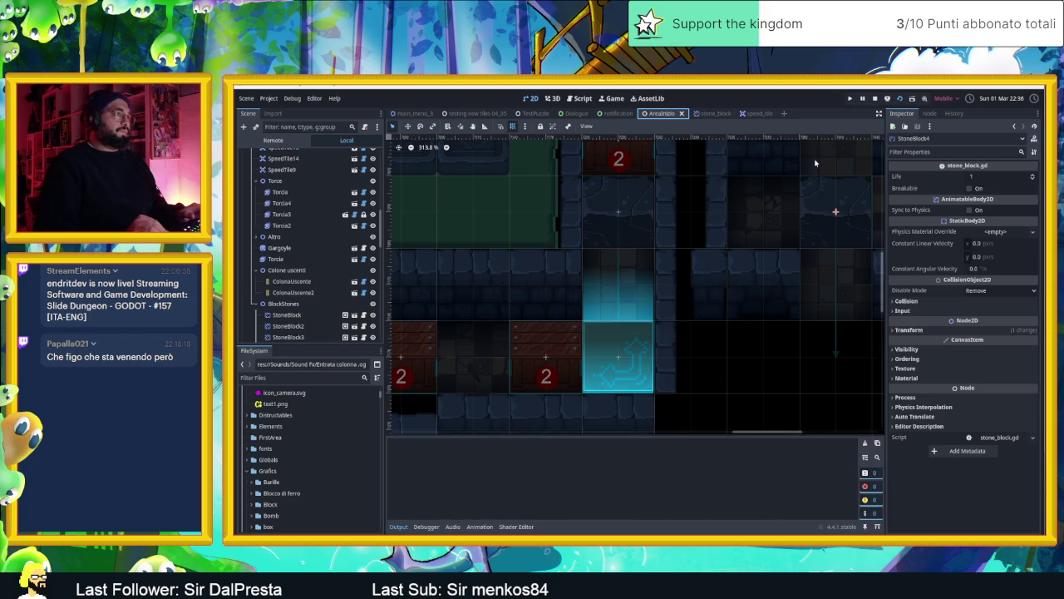
pyautogui.press('Right')
pyautogui.press('Down')
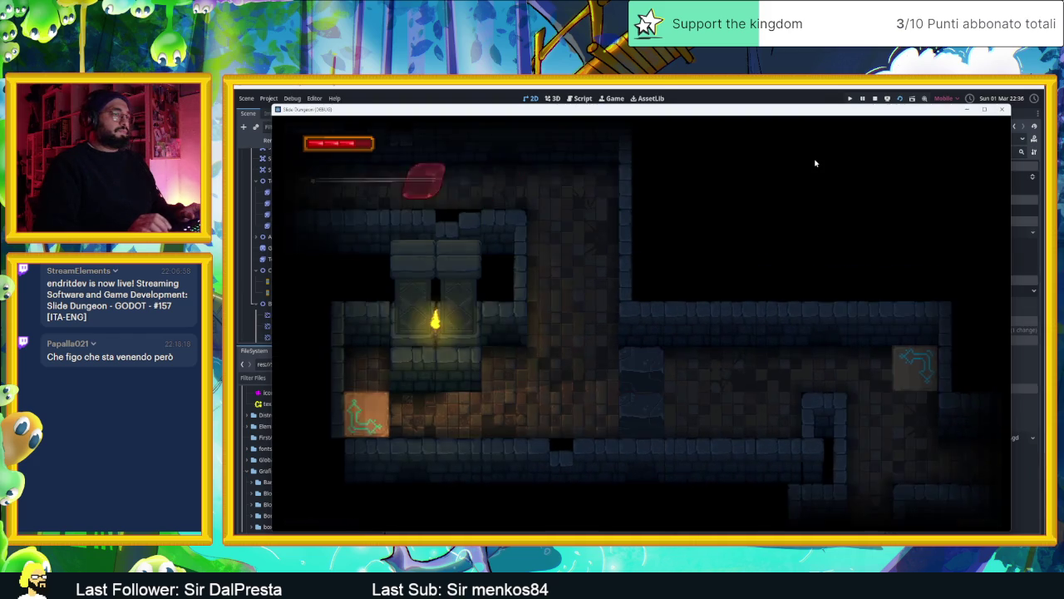
pyautogui.press('Left')
pyautogui.press('Right')
pyautogui.press('Left')
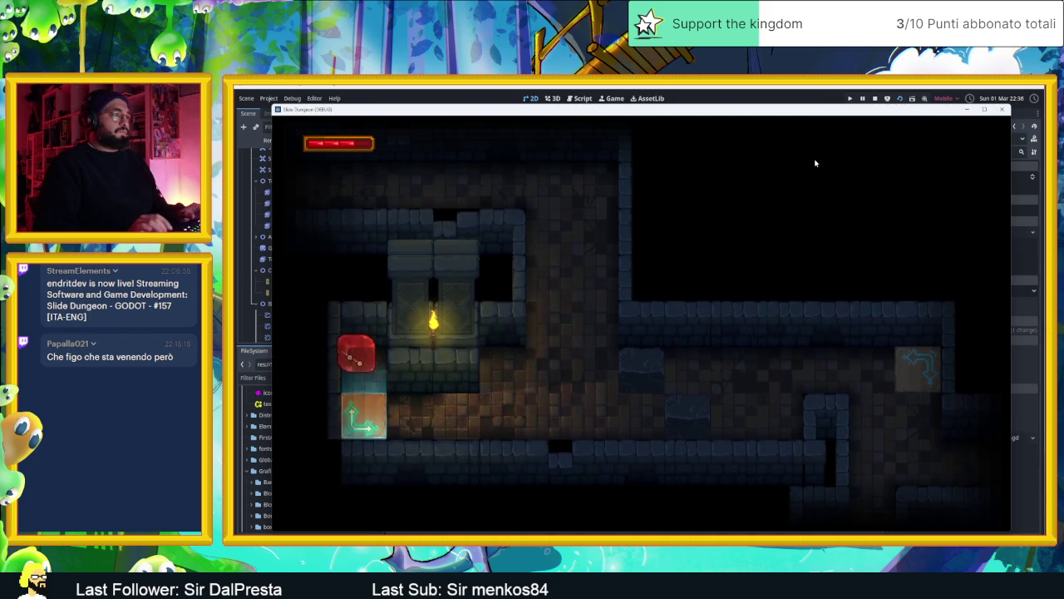
pyautogui.press('Down')
pyautogui.press('Left')
pyautogui.press('Down')
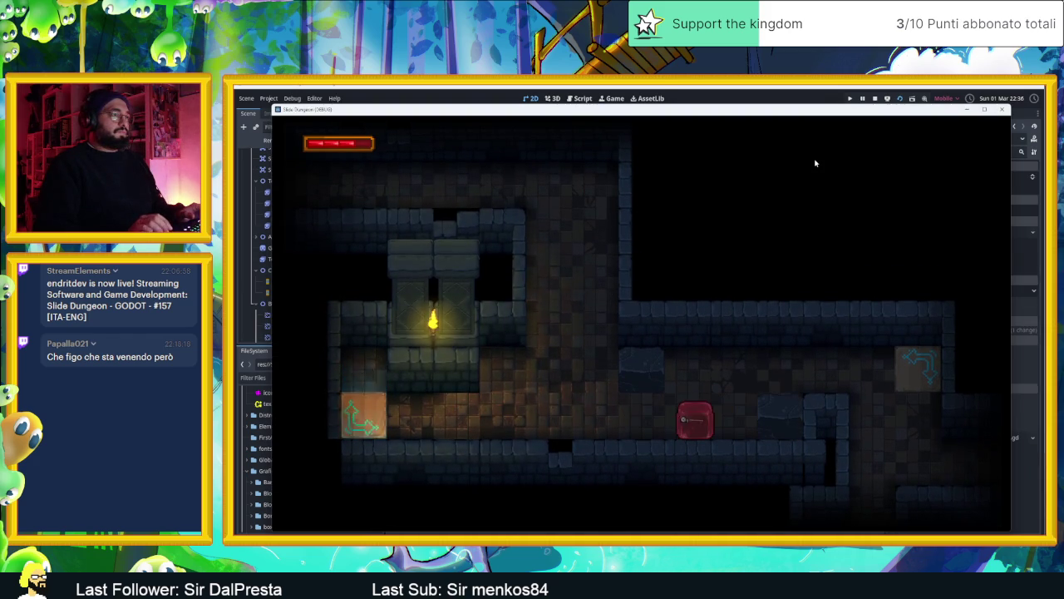
pyautogui.press('Up')
pyautogui.press('Right')
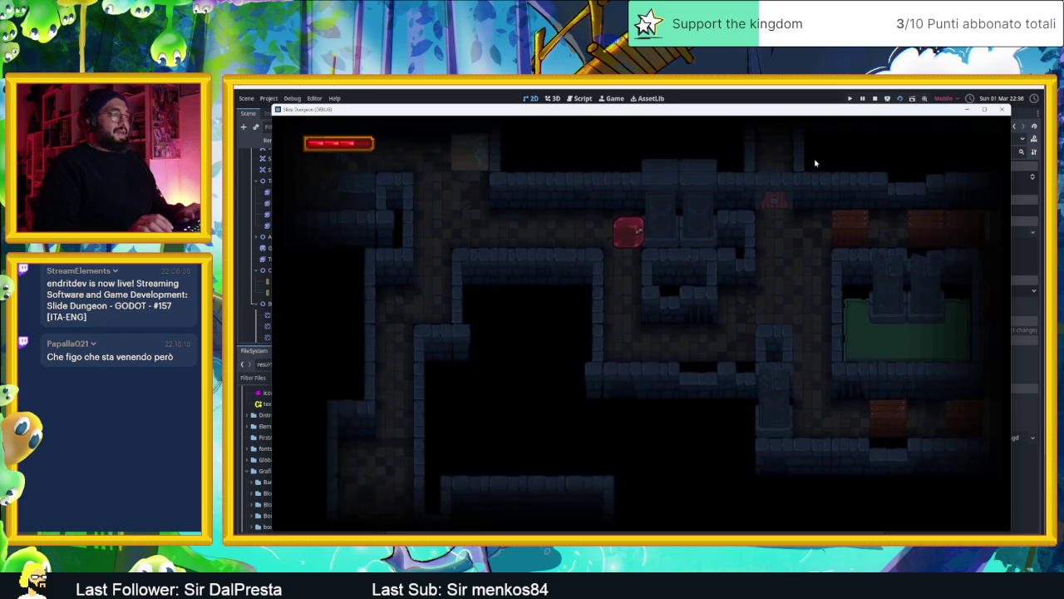
pyautogui.press('Down')
pyautogui.press('Right')
pyautogui.press('Up')
pyautogui.press('Left')
pyautogui.press('Right')
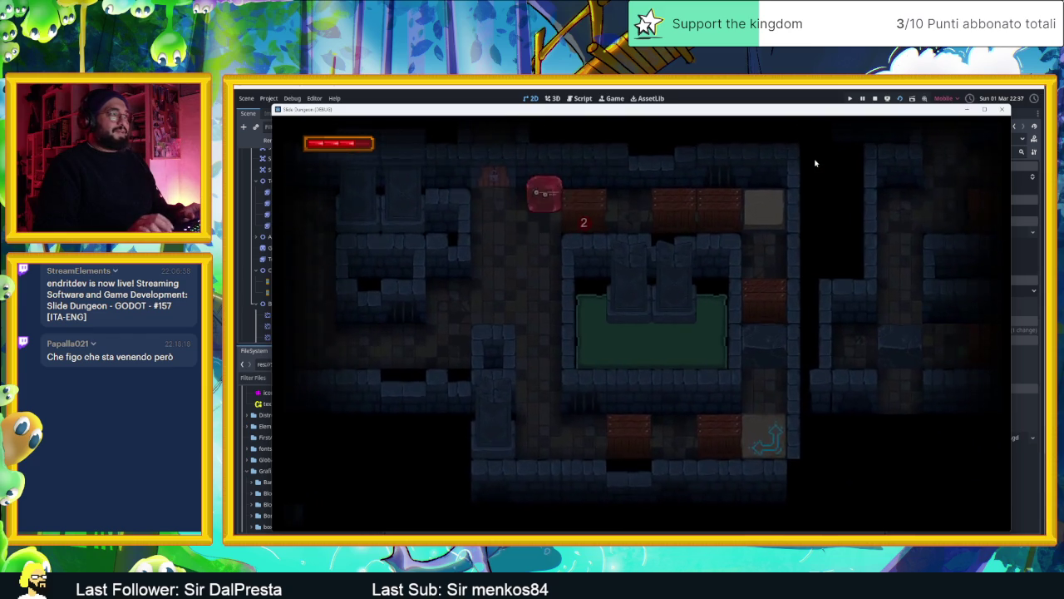
pyautogui.press('Right')
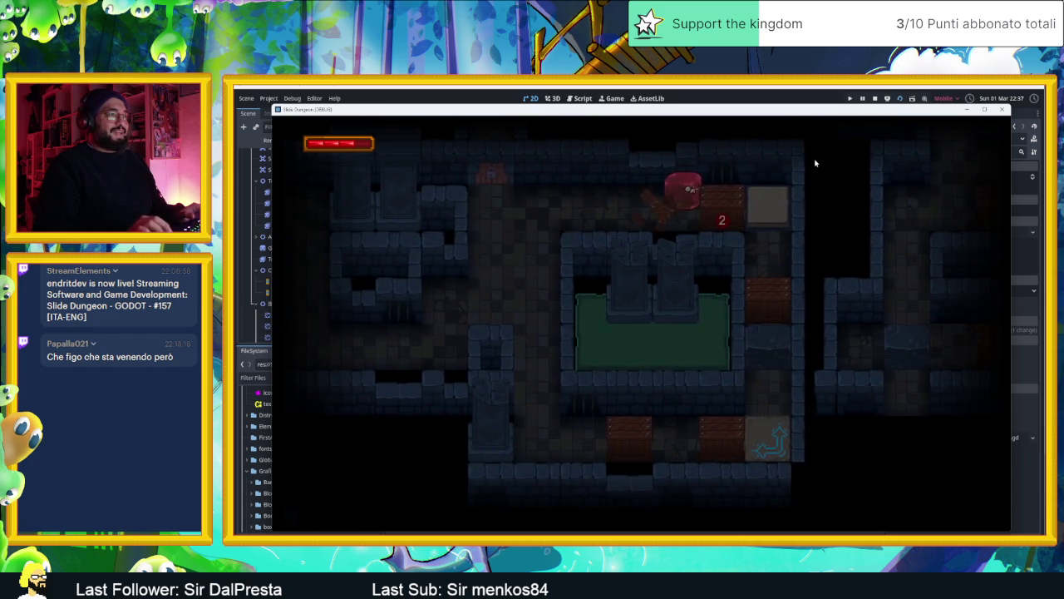
pyautogui.press('Down')
pyautogui.press('Up')
pyautogui.press('Left')
pyautogui.press('Right')
pyautogui.press('Down')
pyautogui.press('Up')
pyautogui.press('Left')
pyautogui.press('Down')
pyautogui.press('Right')
pyautogui.press('Down')
pyautogui.press('Left')
pyautogui.press('Right')
pyautogui.press('Left')
pyautogui.press('Right')
pyautogui.press('Left')
pyautogui.press('Right')
pyautogui.press('Left')
pyautogui.press('Up')
pyautogui.press('Left')
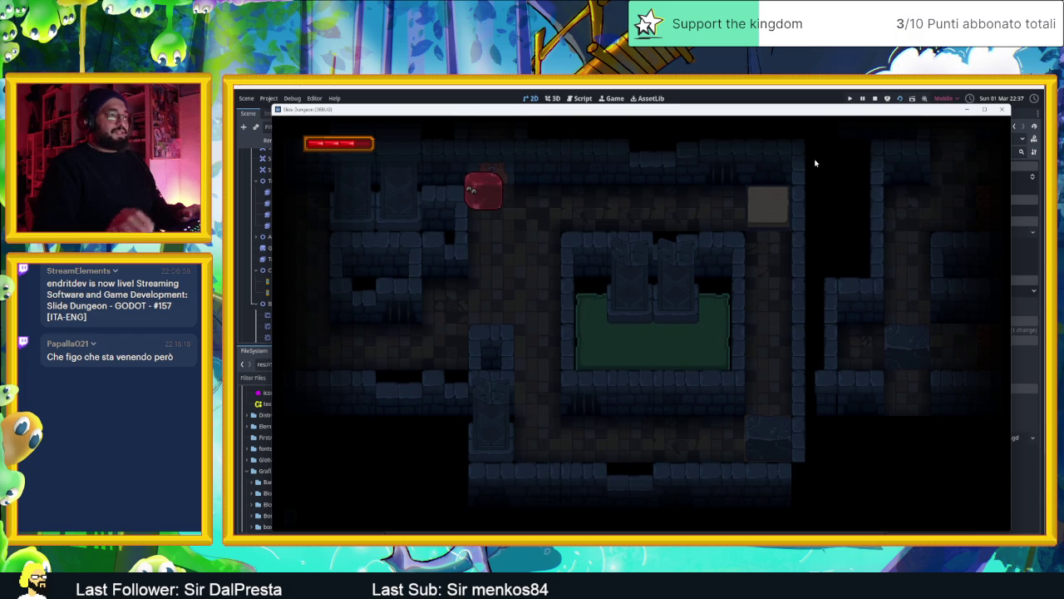
pyautogui.click(875, 98)
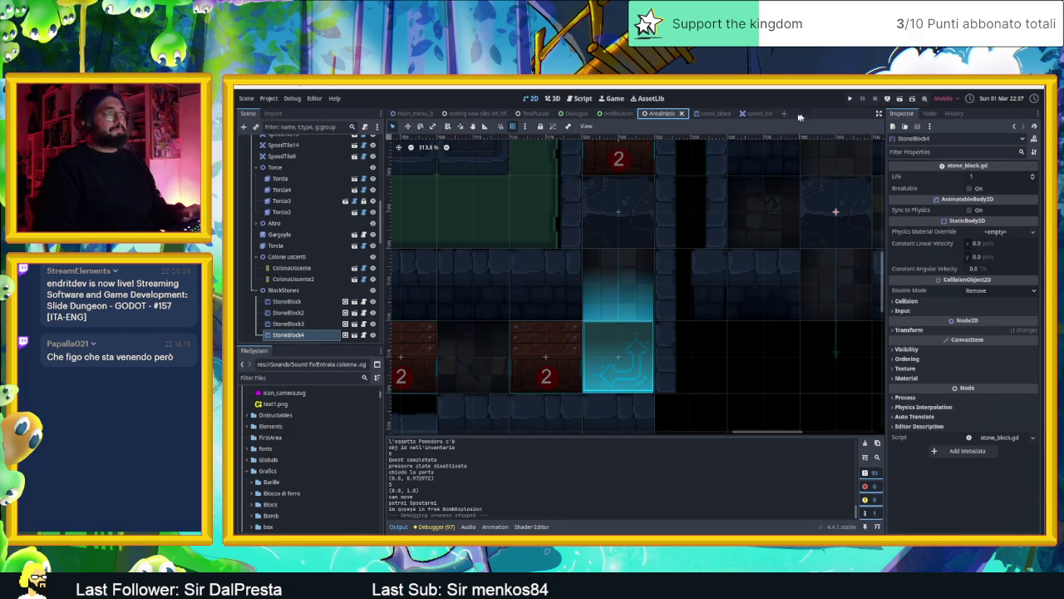
# Revert the speed_tile Tiles position to 0,0 and save the scene.
pyautogui.click(748, 113)
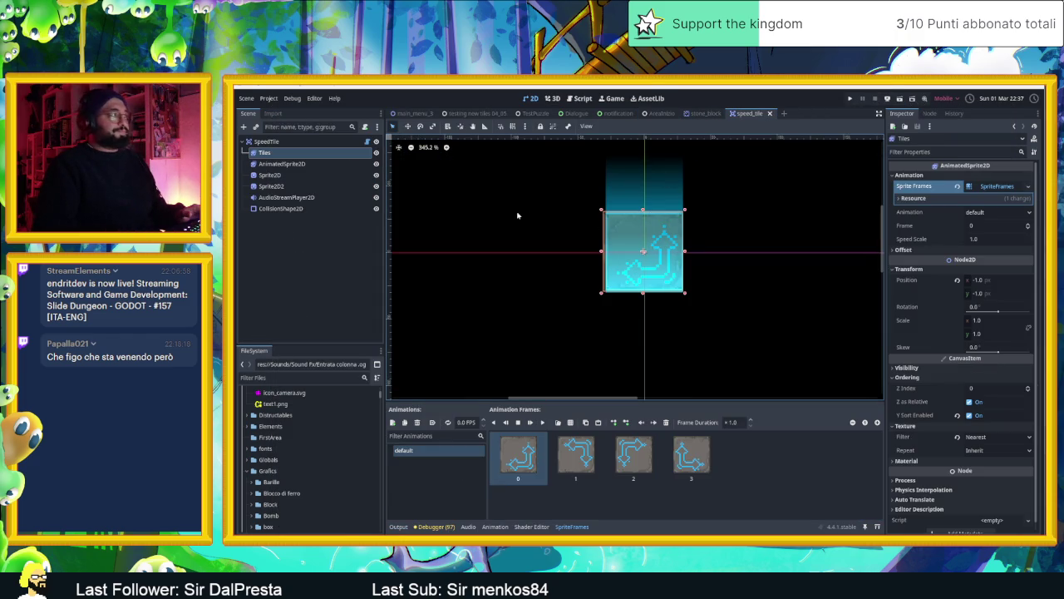
pyautogui.click(958, 281)
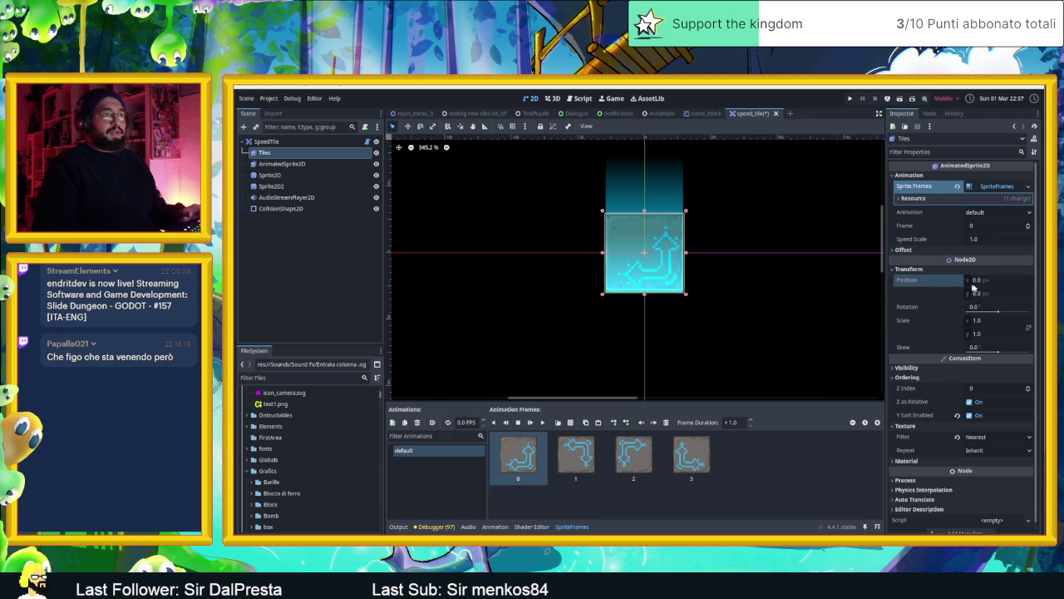
pyautogui.hotkey('ctrl', 's')
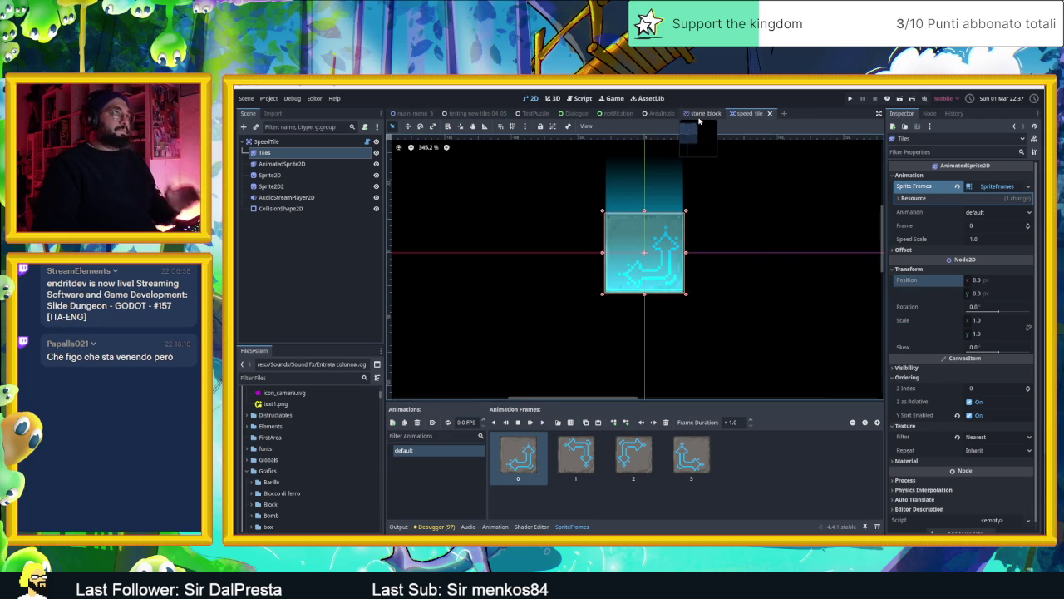
# Close the stone_block and speed_tile scenes, returning to AreaInizio.
pyautogui.click(710, 114)
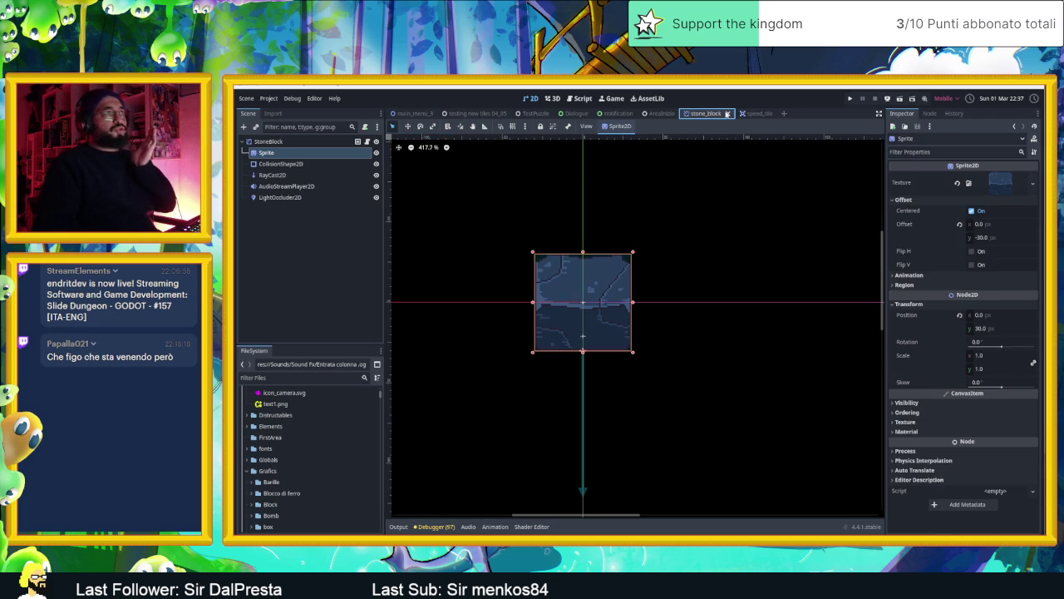
pyautogui.click(728, 113)
pyautogui.click(707, 114)
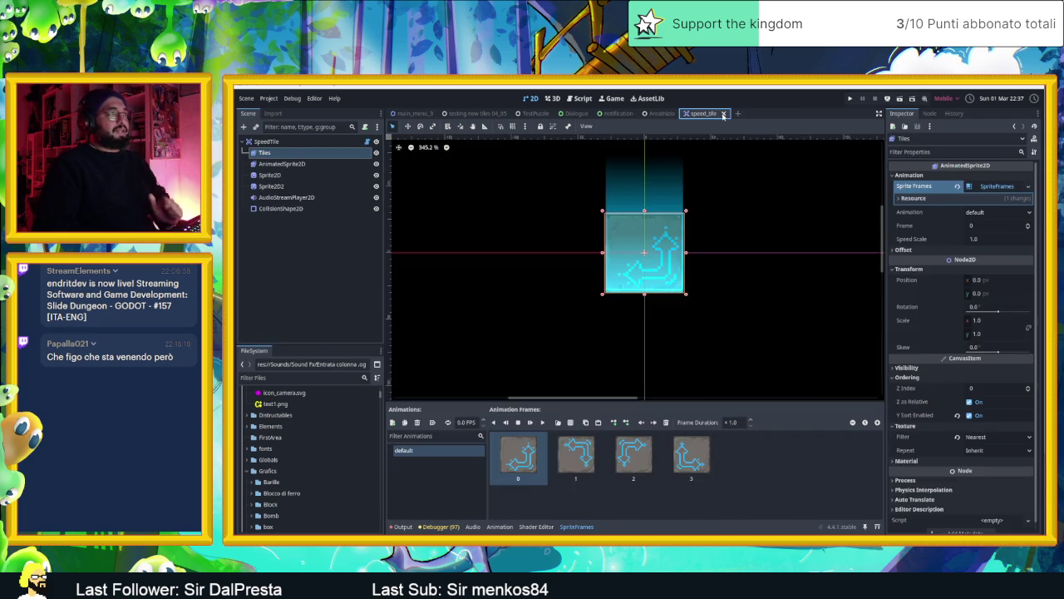
pyautogui.scroll(-5, 732, 278)
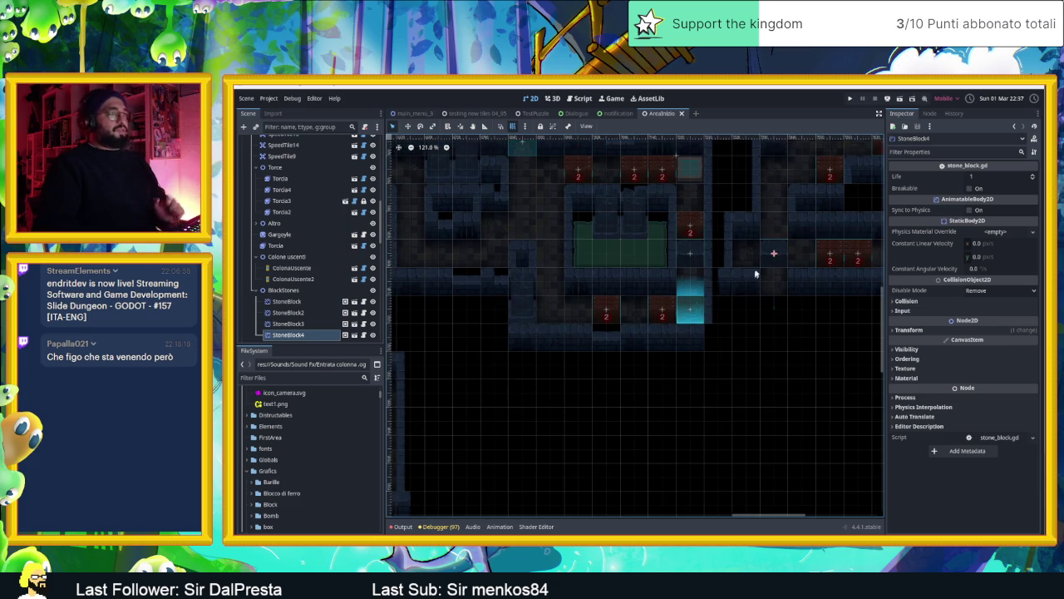
pyautogui.scroll(-2, 774, 274)
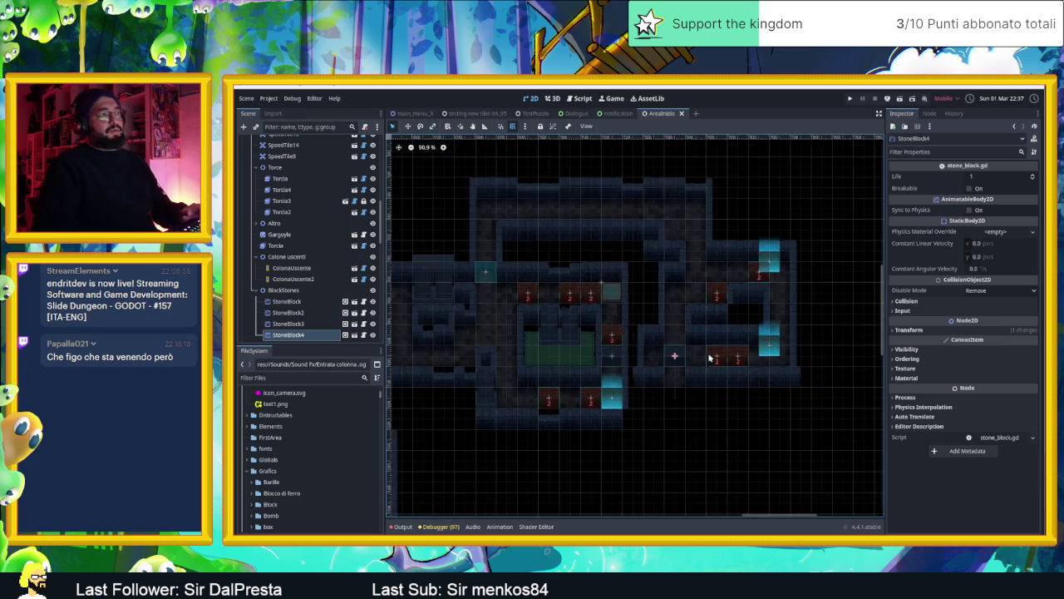
# Move SpeedTile14 and SpeedTile13 30 px down and right.
pyautogui.scroll(2, 766, 332)
pyautogui.moveTo(772, 248); pyautogui.dragTo(777, 256)
pyautogui.moveTo(763, 354); pyautogui.dragTo(775, 363)
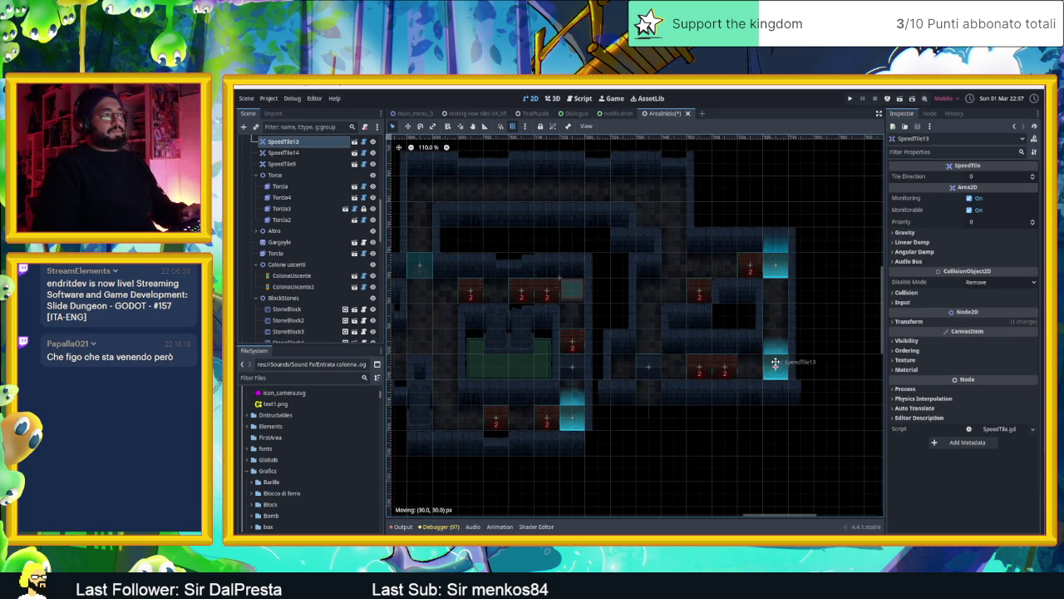
# Survey the level around the torch room and save the AreaInizio scene.
pyautogui.scroll(-2, 555, 390)
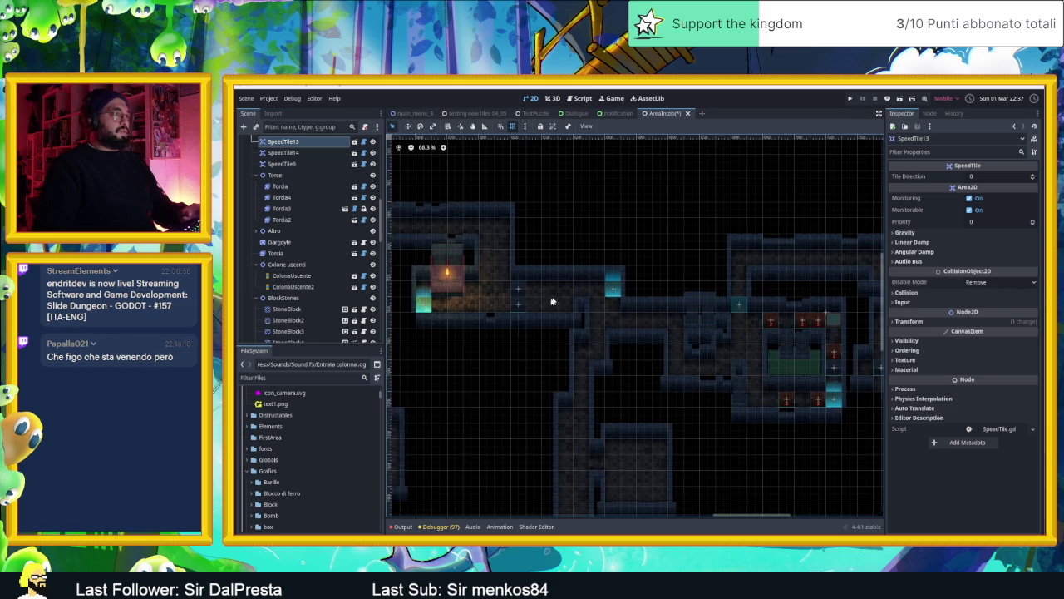
pyautogui.moveTo(436, 306); pyautogui.dragTo(689, 331)
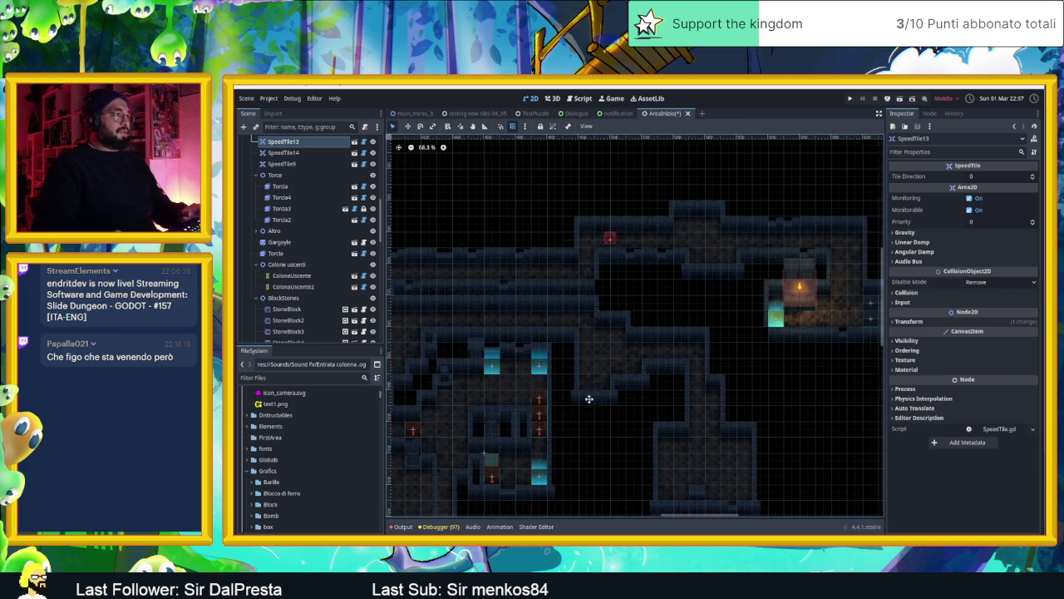
pyautogui.moveTo(578, 400); pyautogui.dragTo(721, 334)
pyautogui.scroll(-2, 702, 406)
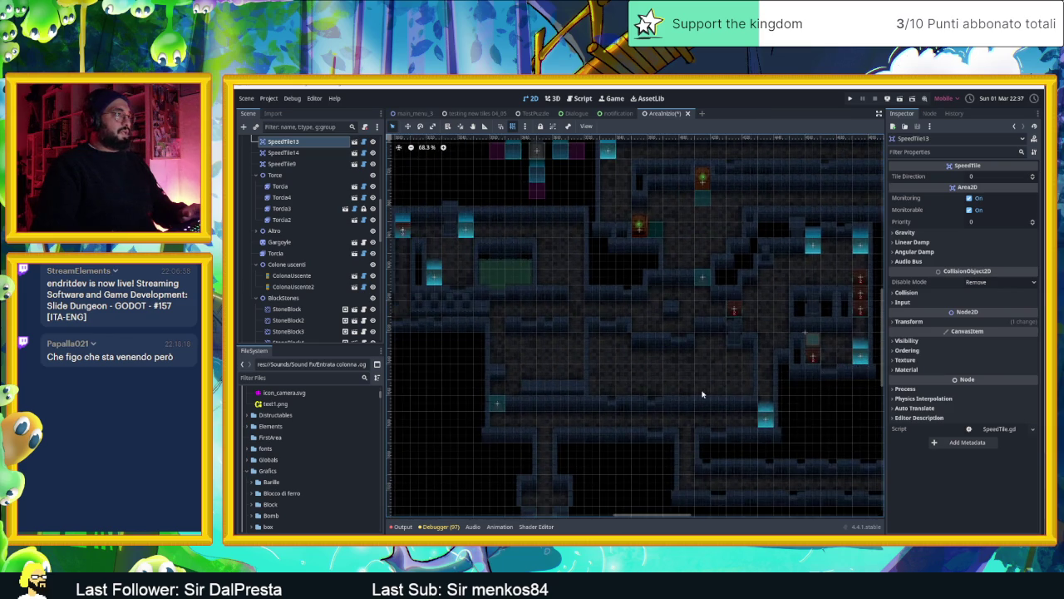
pyautogui.scroll(4, 657, 335)
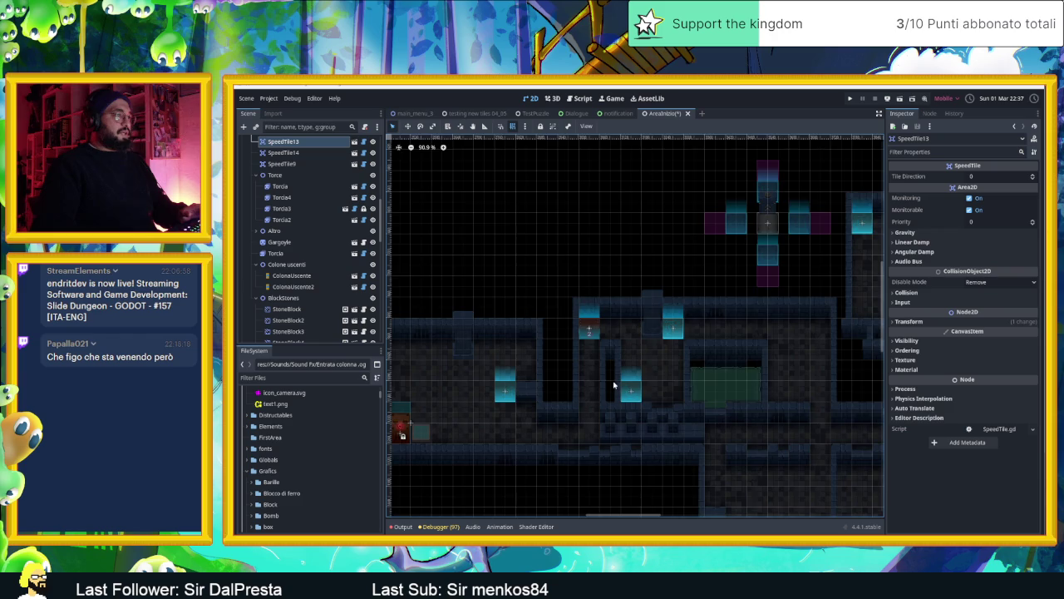
pyautogui.scroll(-3, 614, 385)
pyautogui.scroll(2, 613, 395)
pyautogui.scroll(-1, 590, 406)
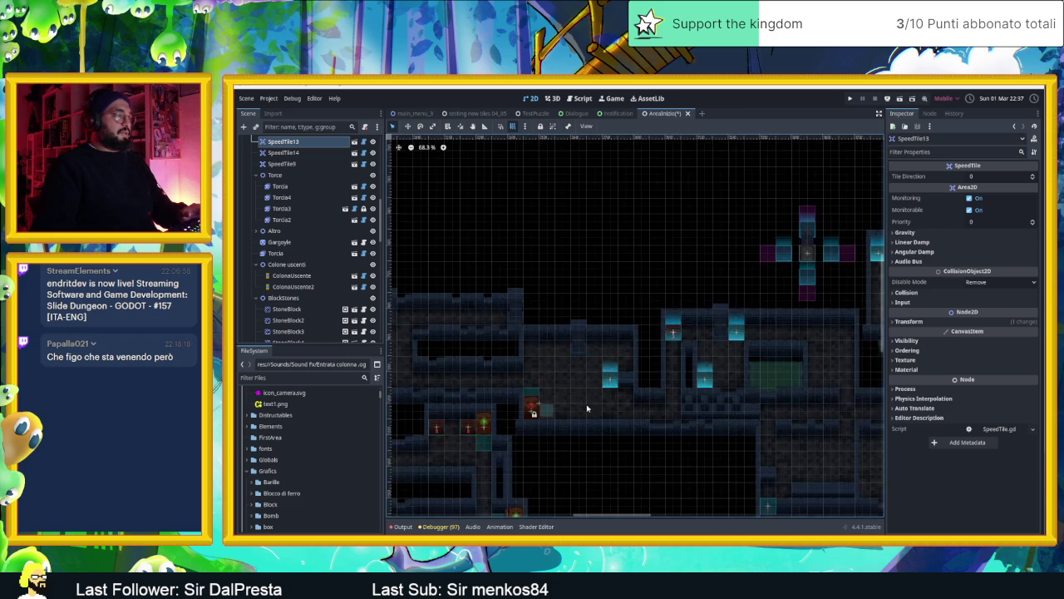
pyautogui.scroll(-2, 591, 407)
pyautogui.moveTo(546, 411)
pyautogui.mouseDown()
pyautogui.moveTo(632, 335)
pyautogui.moveTo(637, 313)
pyautogui.moveTo(425, 293)
pyautogui.mouseUp()
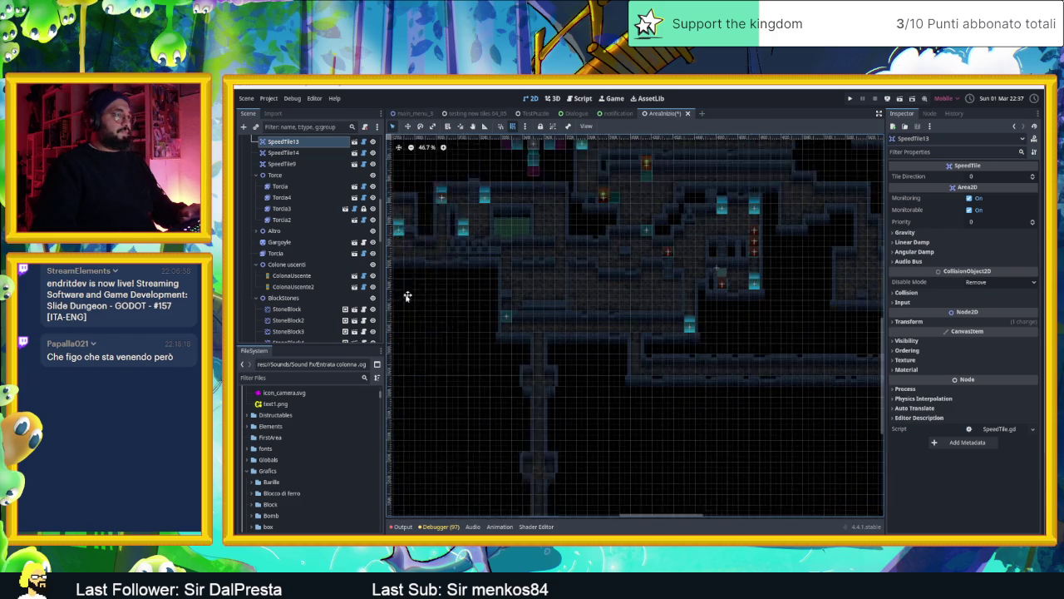
pyautogui.moveTo(767, 313)
pyautogui.mouseDown()
pyautogui.moveTo(685, 391)
pyautogui.moveTo(723, 354)
pyautogui.mouseUp()
pyautogui.hotkey('ctrl', 's')
# Look over the whole level, then switch to the browser on a blank Google page.
pyautogui.scroll(-6, 691, 386)
pyautogui.scroll(4, 723, 353)
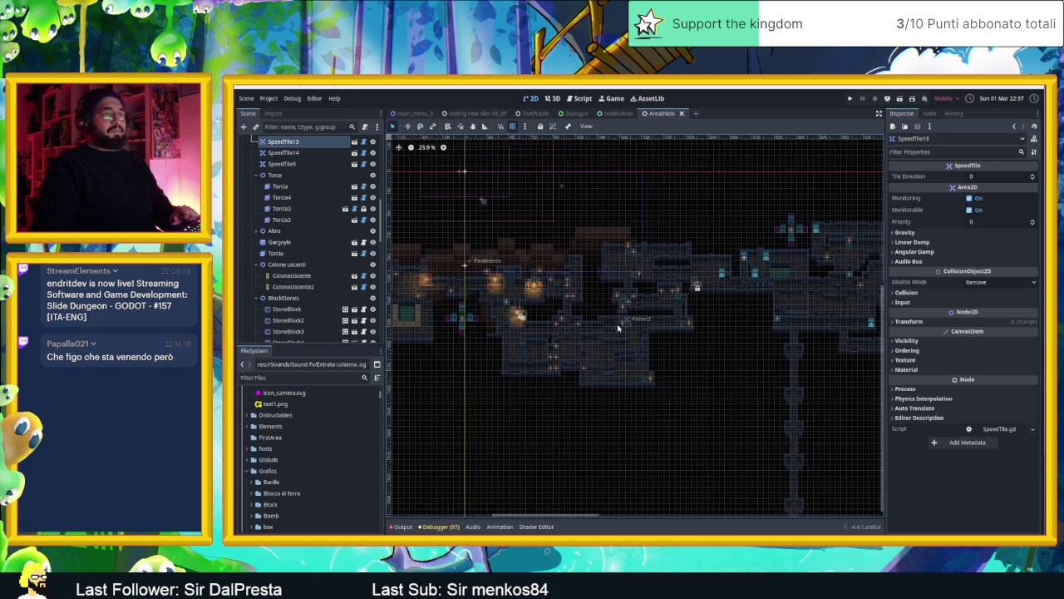
pyautogui.hscroll(4, 640, 328)
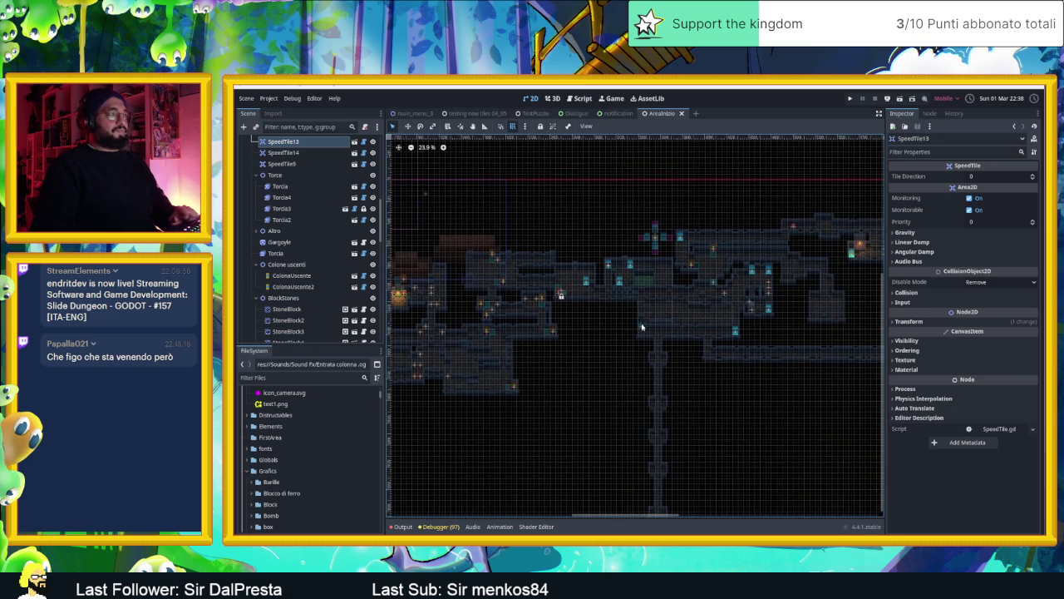
pyautogui.hscroll(6, 546, 317)
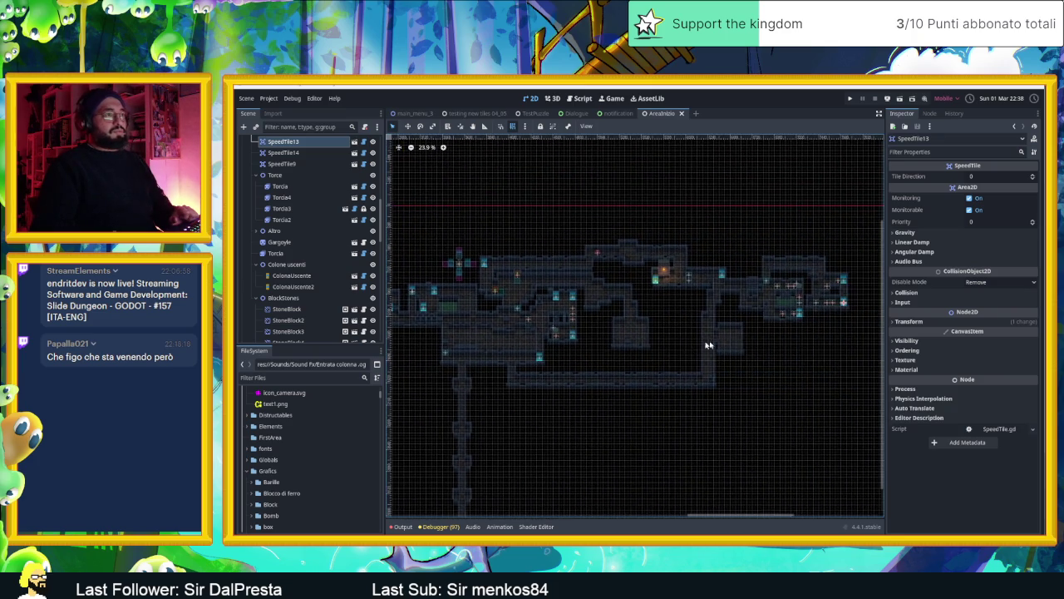
pyautogui.scroll(8, 778, 334)
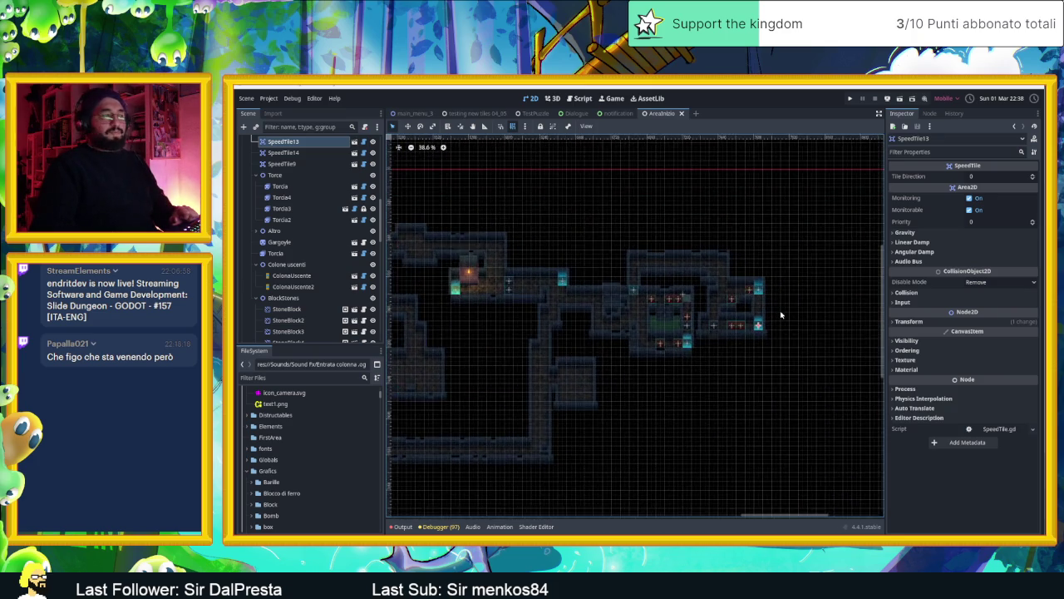
pyautogui.scroll(-7, 769, 317)
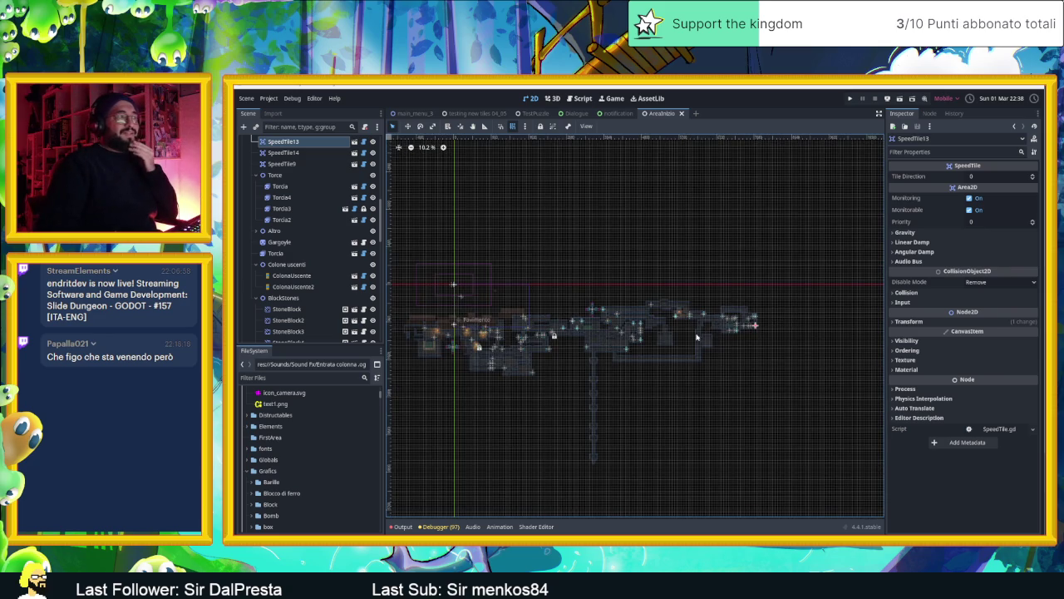
pyautogui.moveTo(697, 337); pyautogui.dragTo(746, 330)
pyautogui.scroll(4, 802, 316)
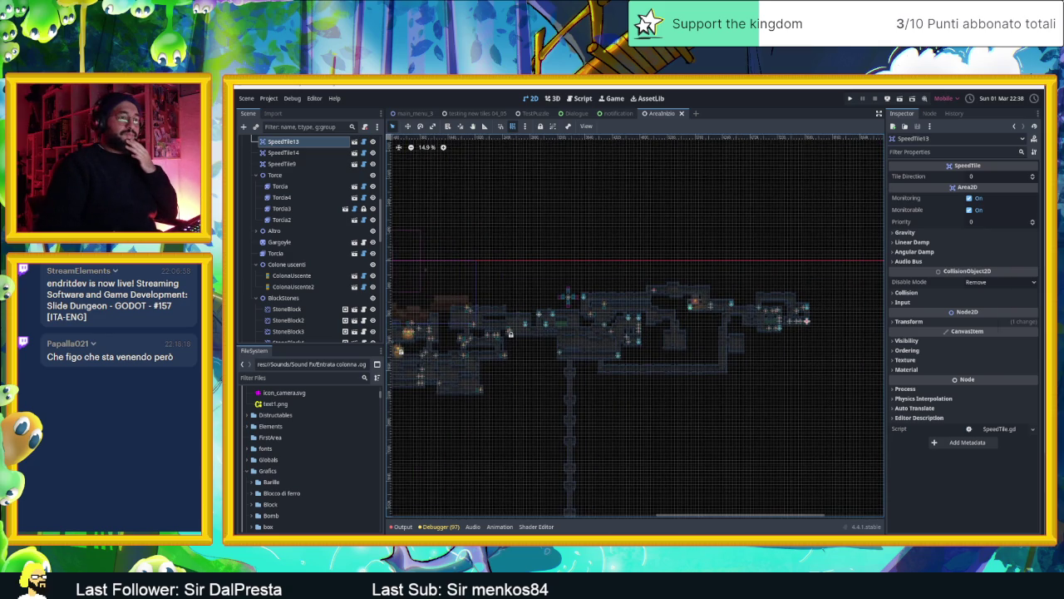
pyautogui.hotkey('alt', 'Tab')
pyautogui.click(967, 89)
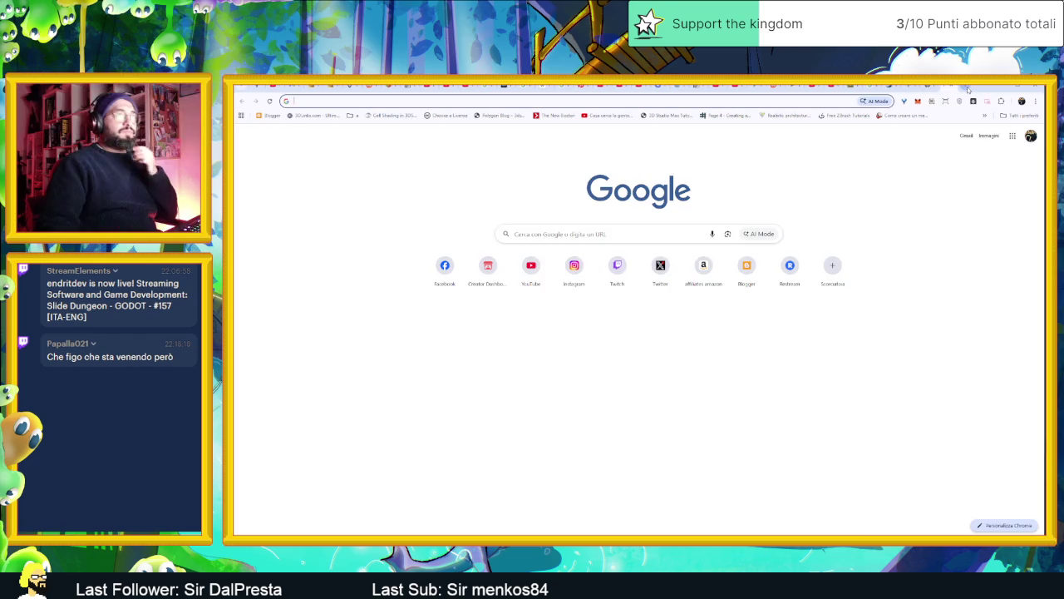
# Search Google for 'how big can be a tilemap in godot', then return to Godot.
pyautogui.write('how big')
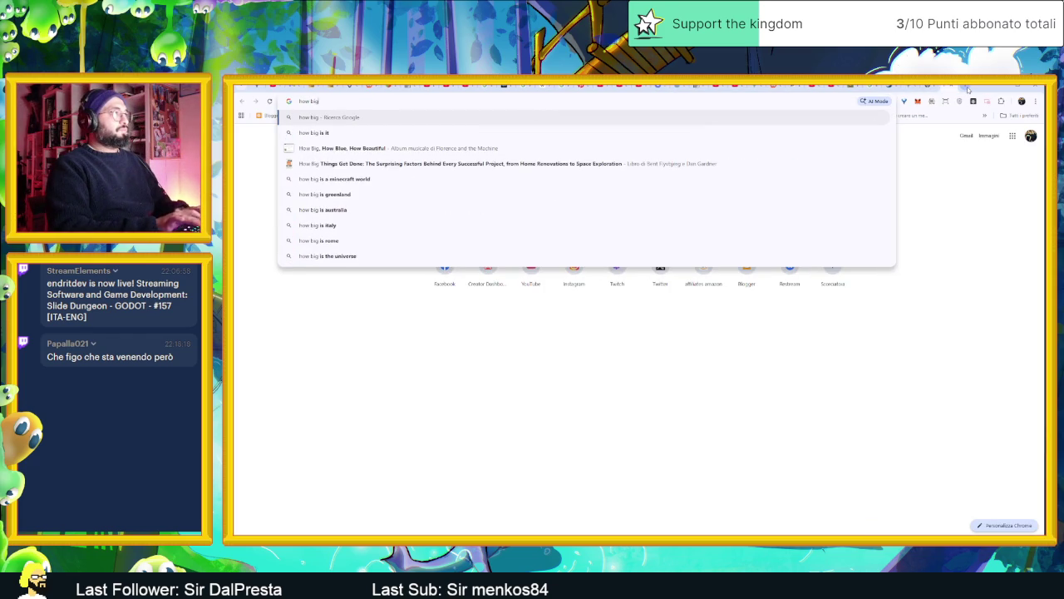
pyautogui.write(' can be a tilem')
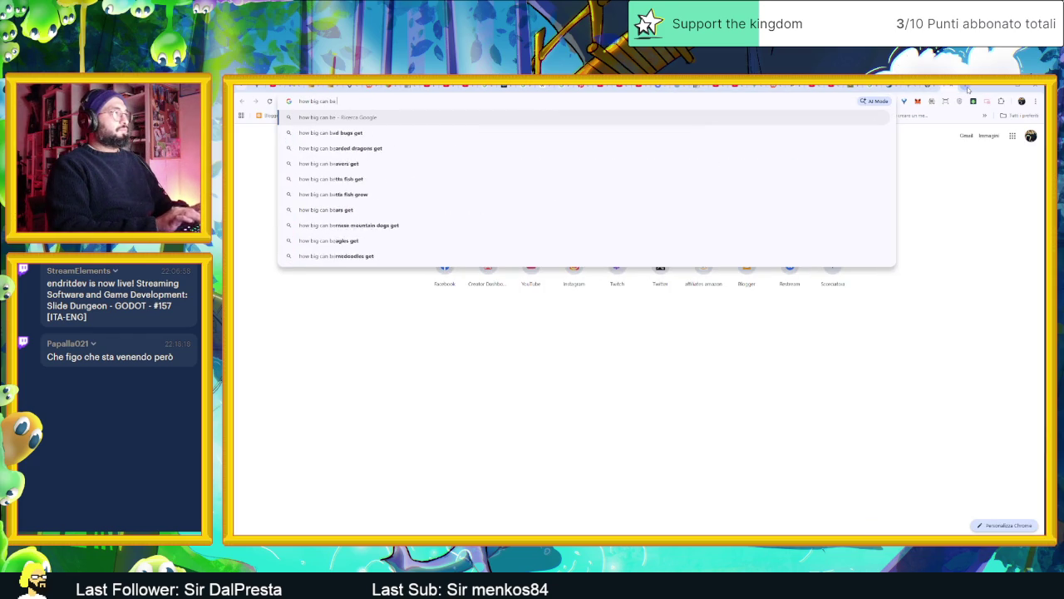
pyautogui.write('ap in godot')
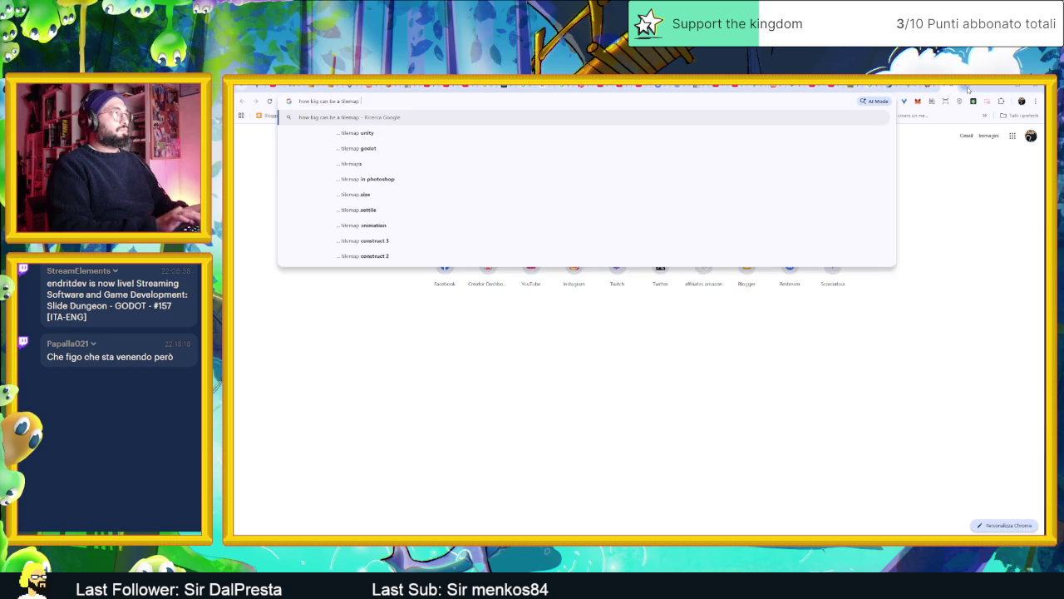
pyautogui.press('Return')
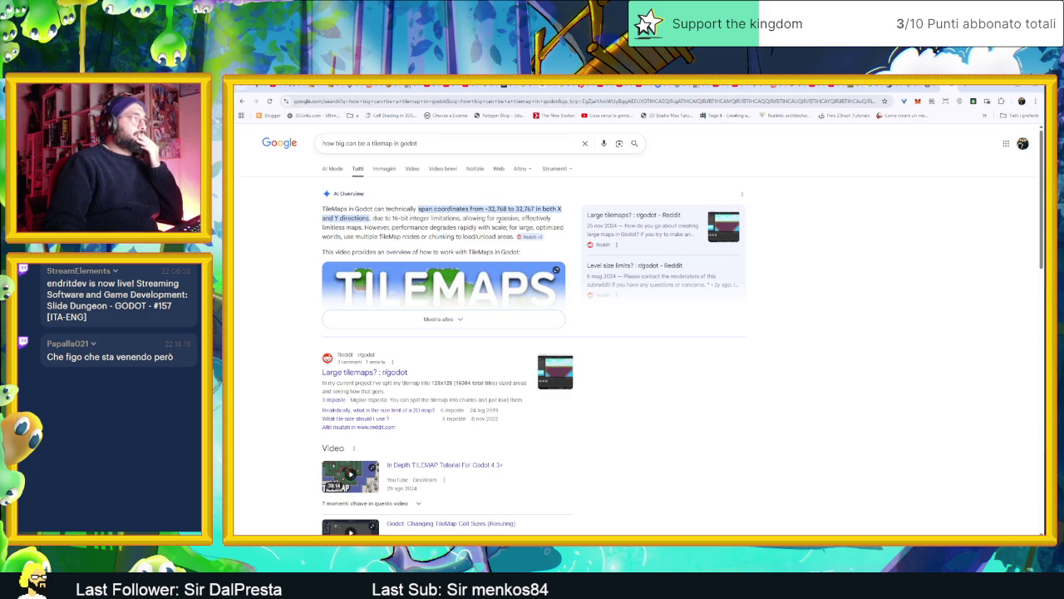
pyautogui.hotkey('alt', 'Tab')
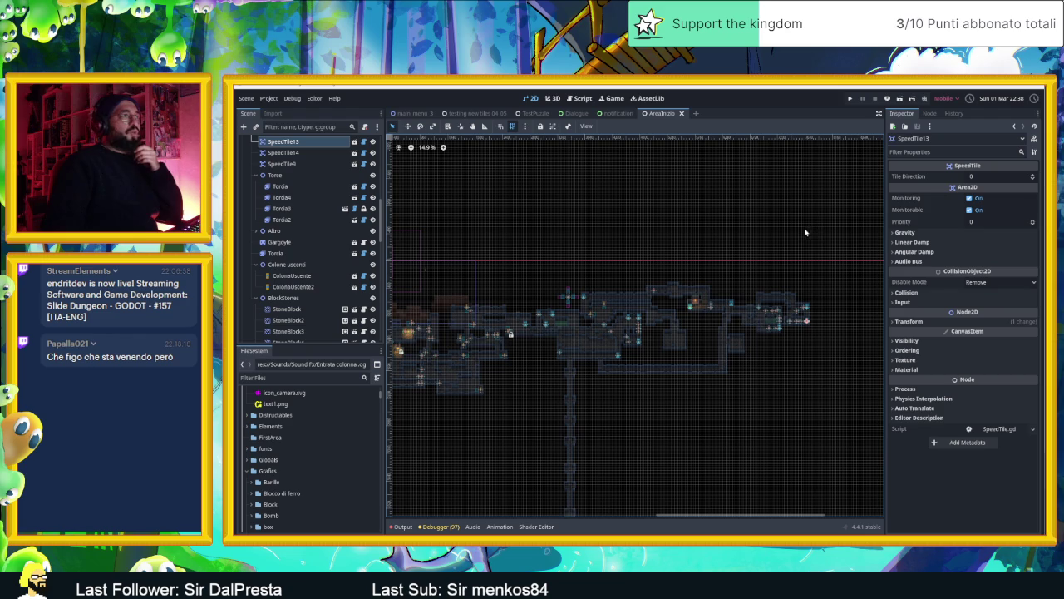
# Pan and zoom across the AreaInizio level, then show the Output log panel.
pyautogui.moveTo(826, 244); pyautogui.dragTo(653, 244)
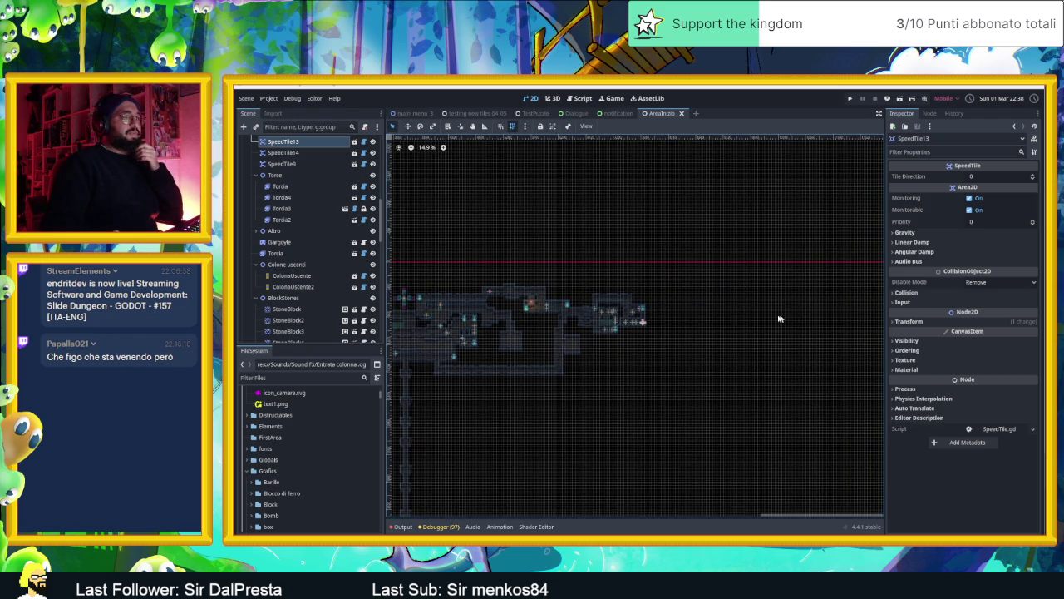
pyautogui.moveTo(783, 317); pyautogui.dragTo(652, 296)
pyautogui.moveTo(562, 297); pyautogui.dragTo(653, 298)
pyautogui.scroll(5, 570, 336)
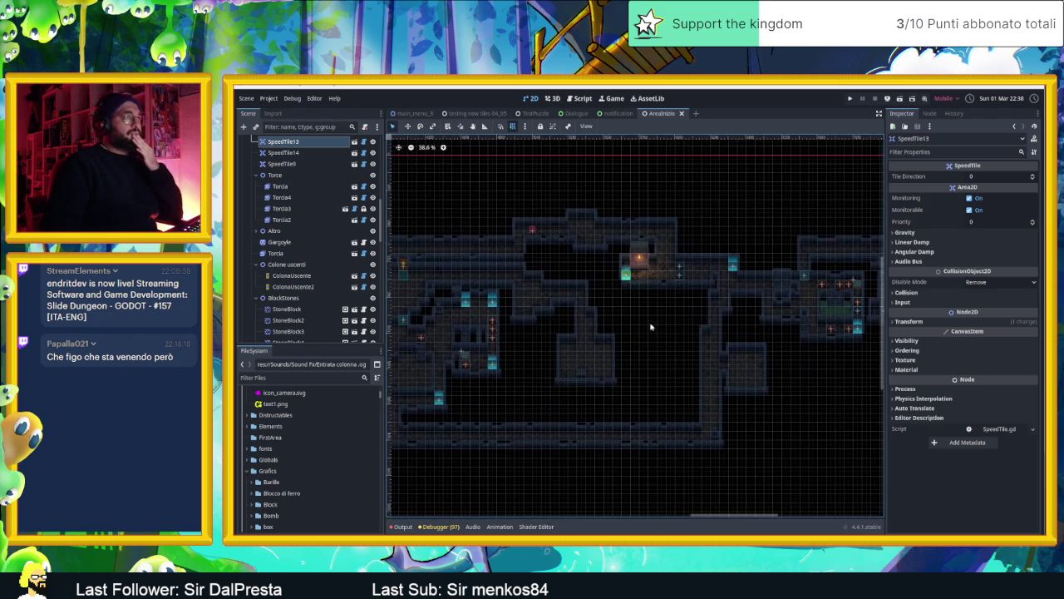
pyautogui.scroll(-5, 736, 310)
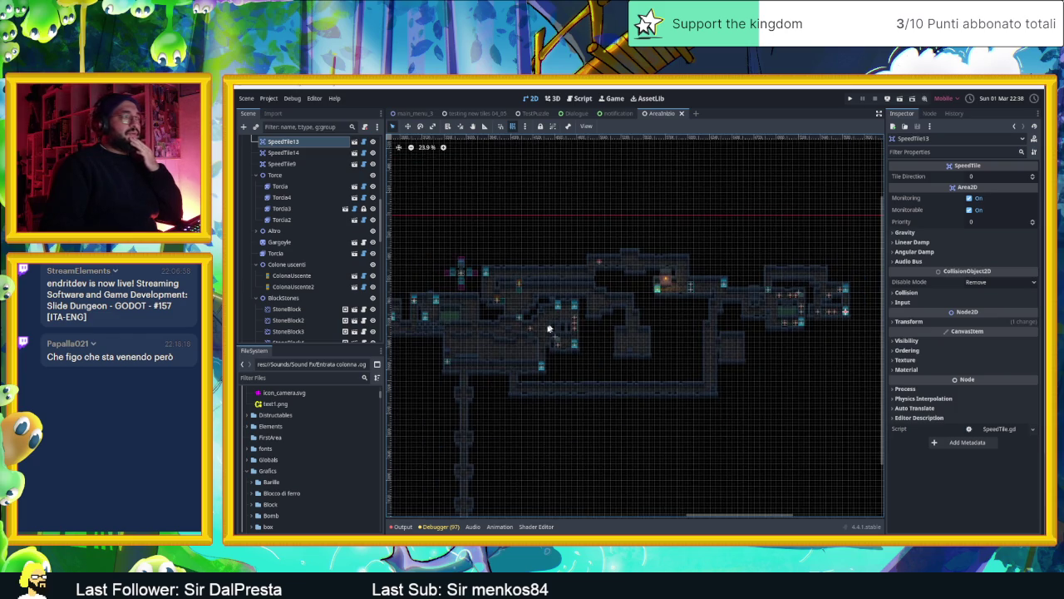
pyautogui.scroll(3, 649, 307)
pyautogui.moveTo(648, 307)
pyautogui.mouseDown()
pyautogui.moveTo(755, 329)
pyautogui.moveTo(610, 339)
pyautogui.mouseUp()
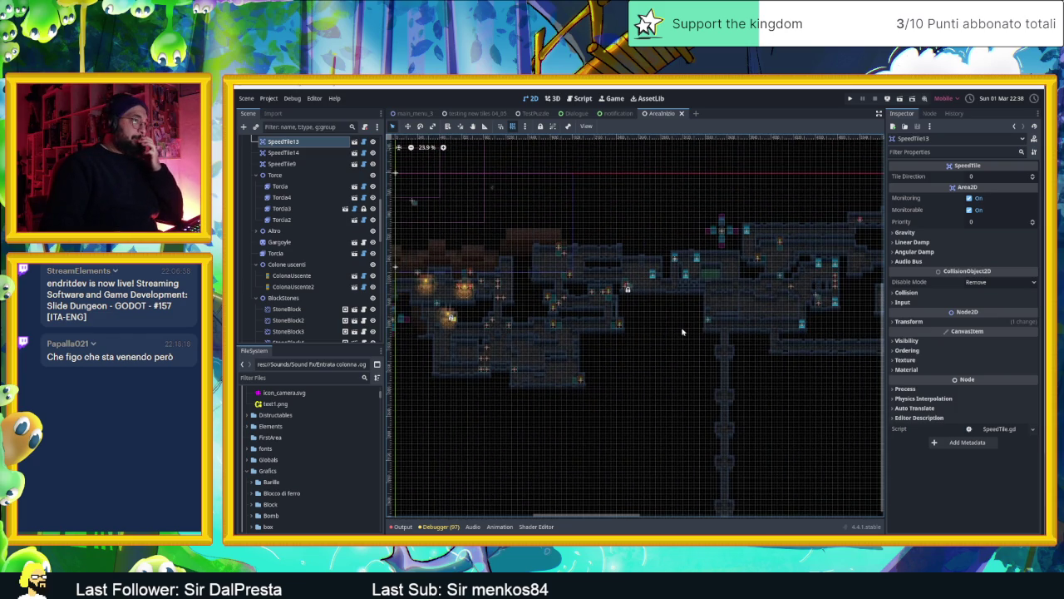
pyautogui.moveTo(759, 321); pyautogui.dragTo(615, 344)
pyautogui.scroll(2, 824, 294)
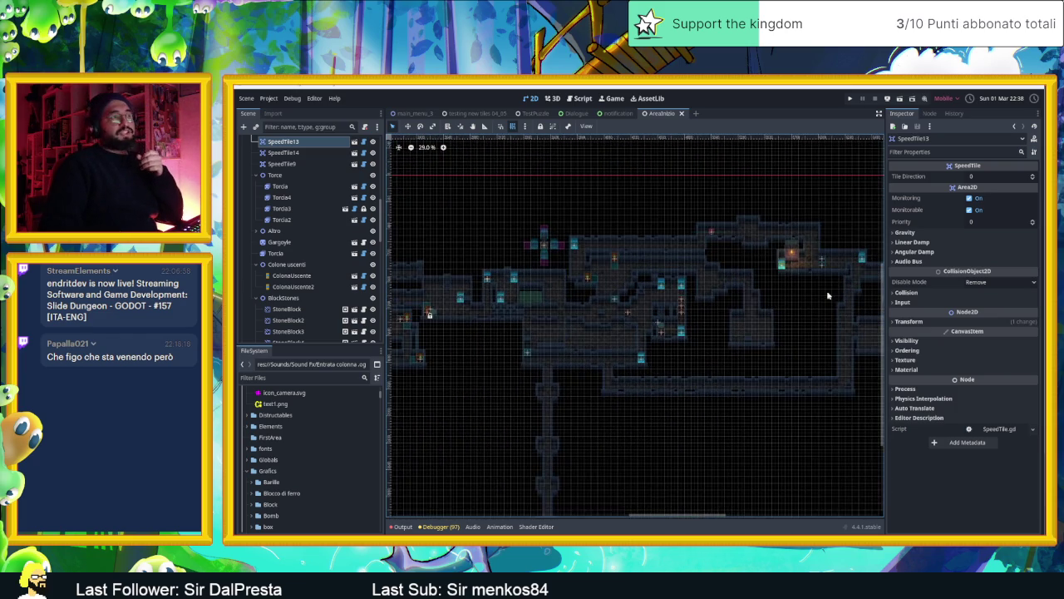
pyautogui.moveTo(824, 294); pyautogui.dragTo(678, 318)
pyautogui.scroll(4, 719, 306)
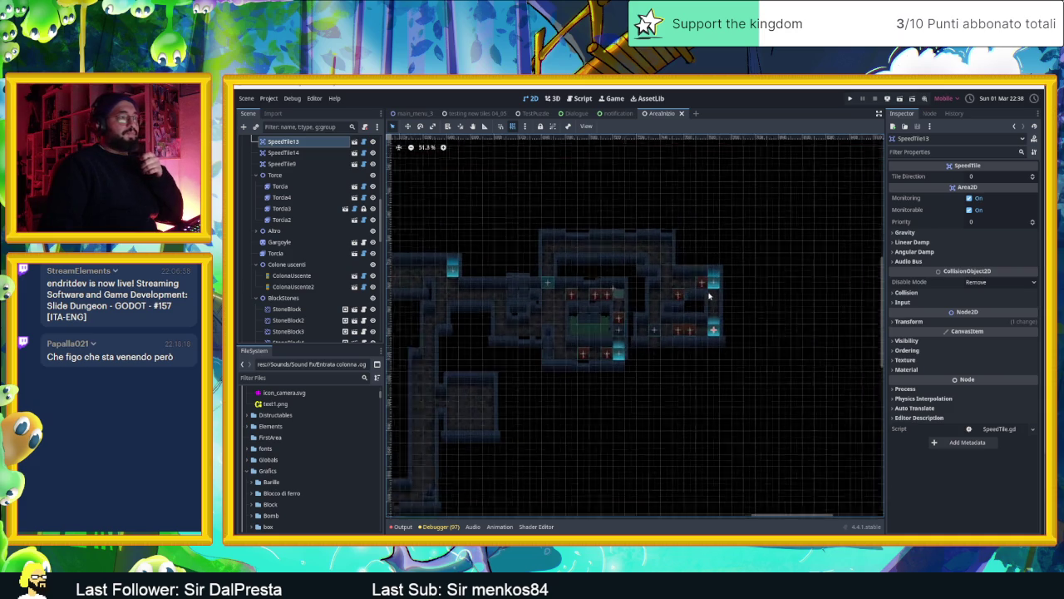
pyautogui.click(402, 526)
# Clear the output log, launch the game in debug mode, and start the visual profiler.
pyautogui.click(864, 442)
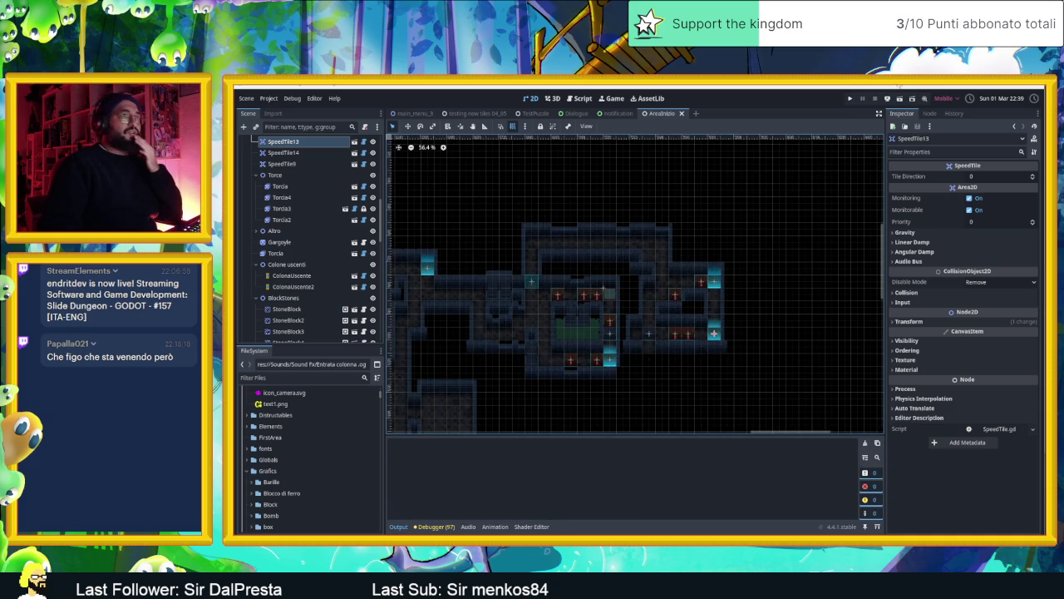
pyautogui.press('F5')
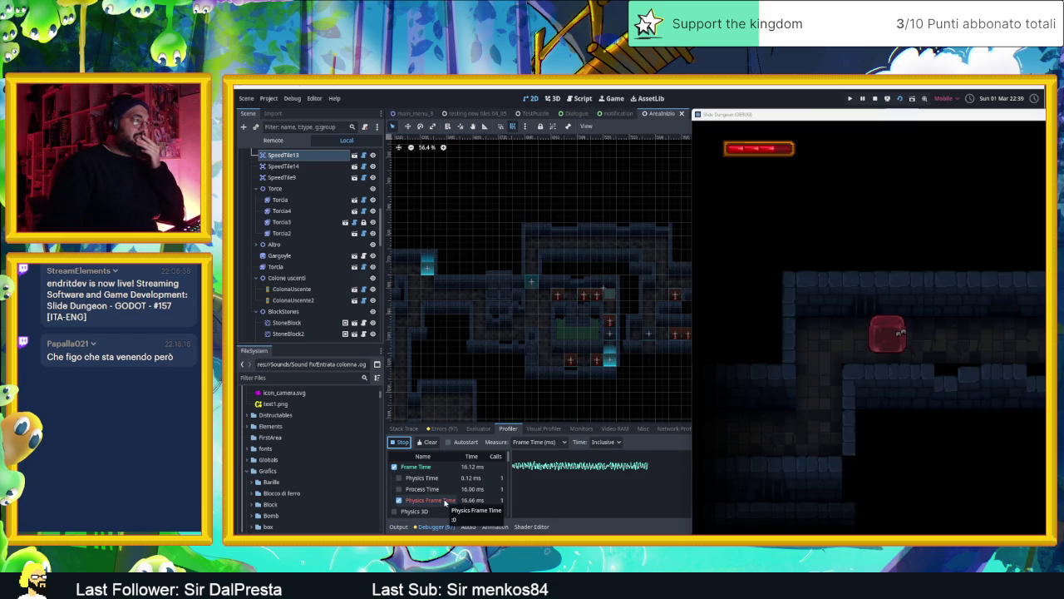
pyautogui.click(541, 429)
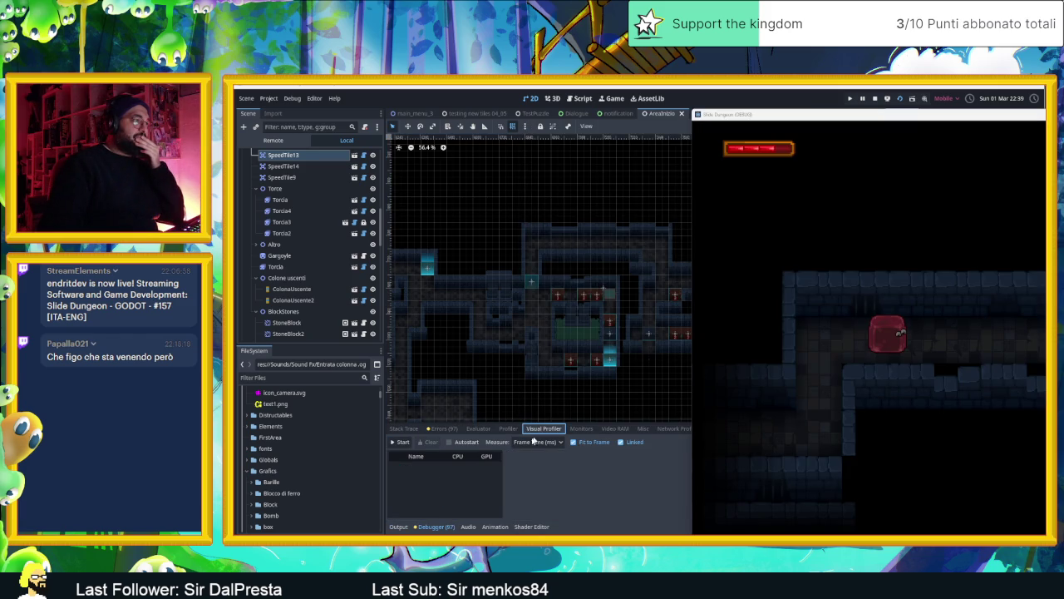
pyautogui.click(399, 443)
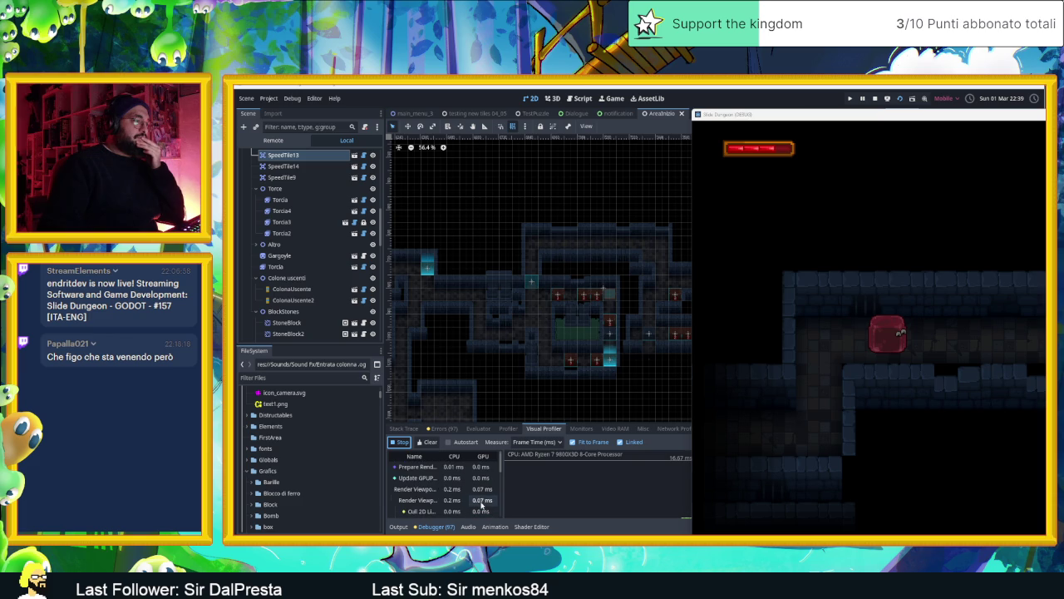
# List Video RAM usage by resource and move the game window off the Inspector.
pyautogui.scroll(-3, 480, 503)
pyautogui.scroll(-2, 480, 505)
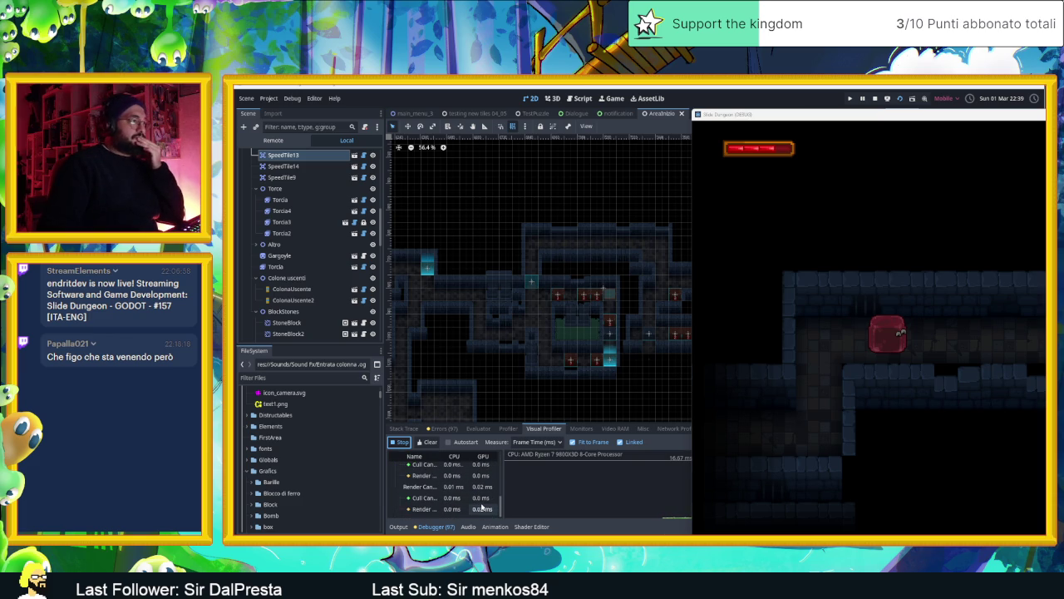
pyautogui.scroll(4, 482, 504)
pyautogui.click(613, 429)
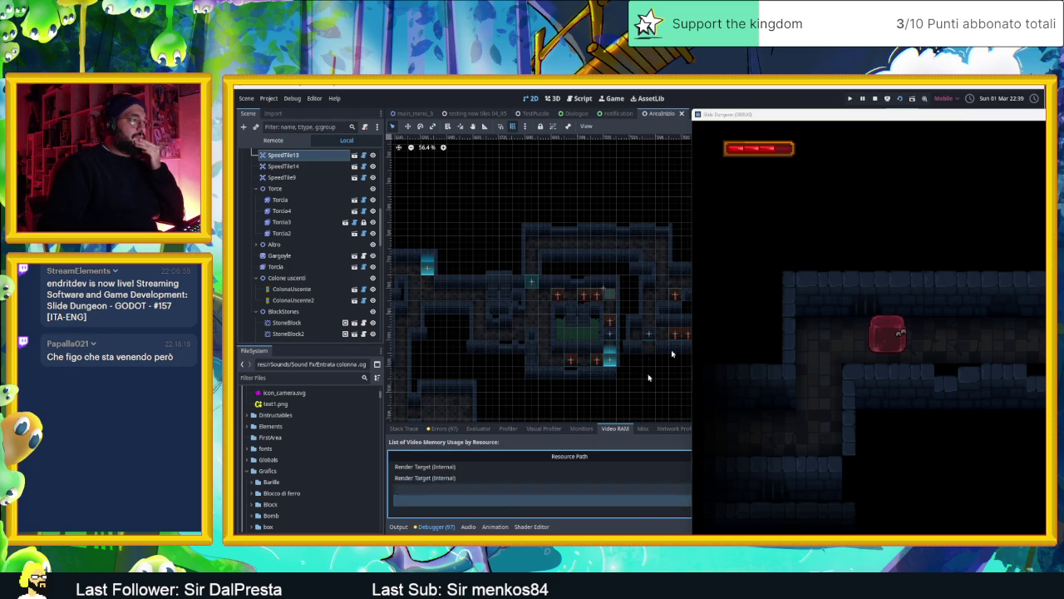
pyautogui.moveTo(887, 118)
pyautogui.mouseDown()
pyautogui.moveTo(983, 133)
pyautogui.moveTo(1063, 162)
pyautogui.mouseUp()
pyautogui.moveTo(981, 158); pyautogui.dragTo(955, 153)
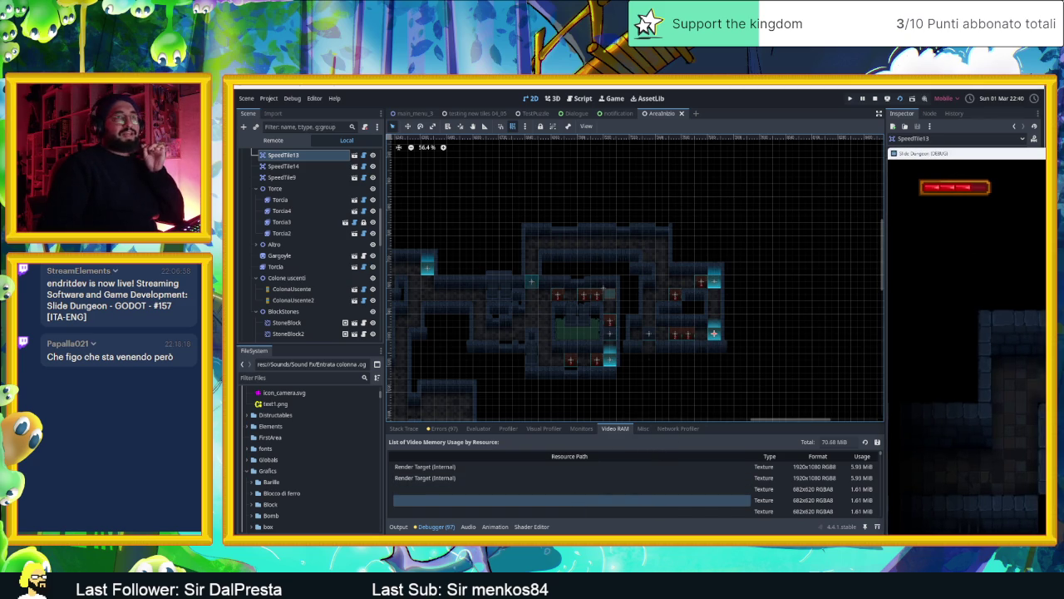
# Shift the game window left, play briefly, and stop the running game.
pyautogui.moveTo(1042, 157); pyautogui.dragTo(1003, 158)
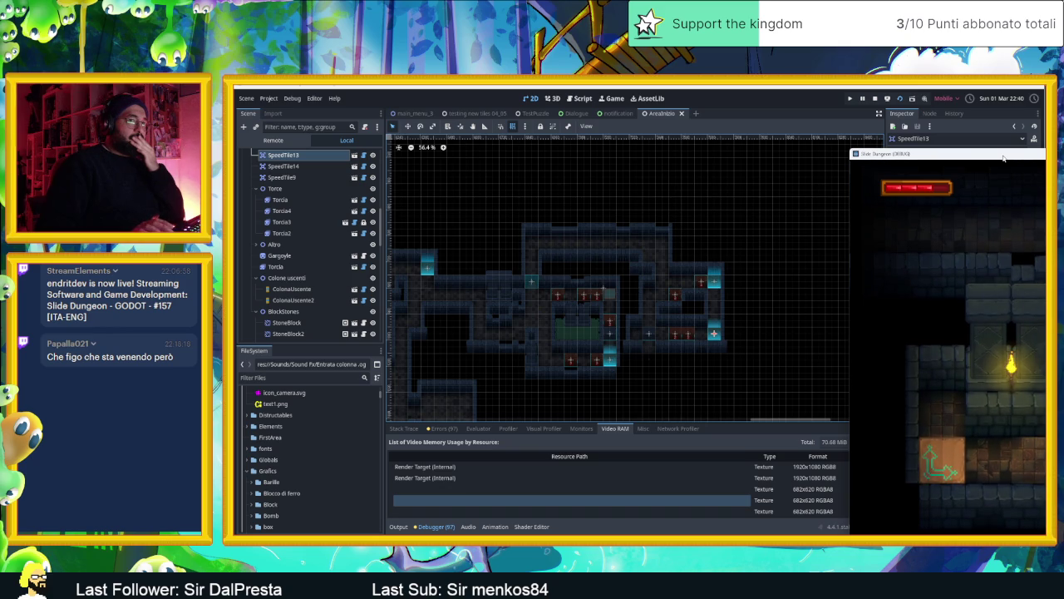
pyautogui.press('Left')
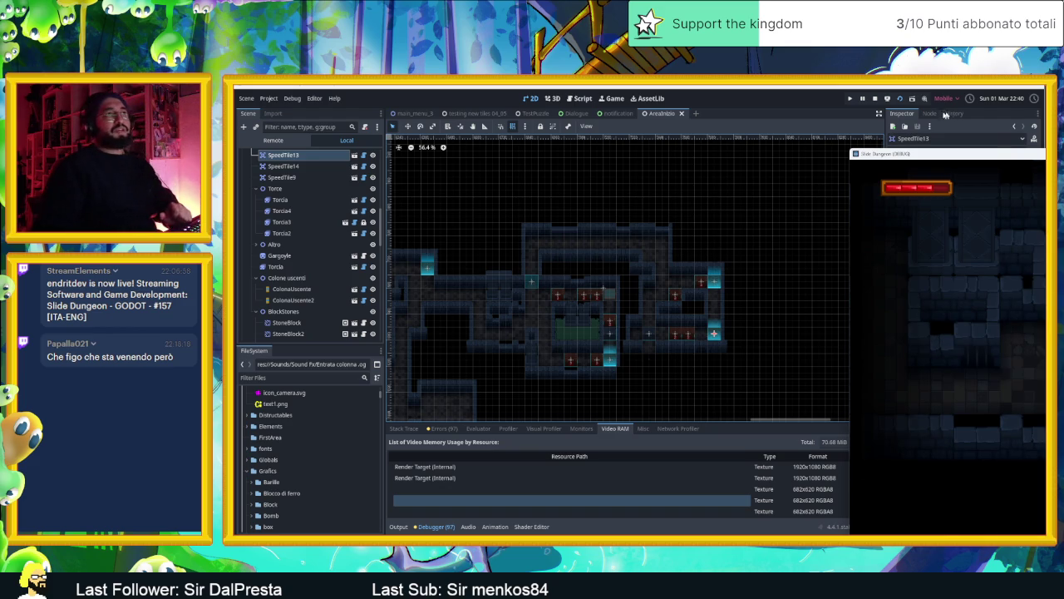
pyautogui.click(877, 99)
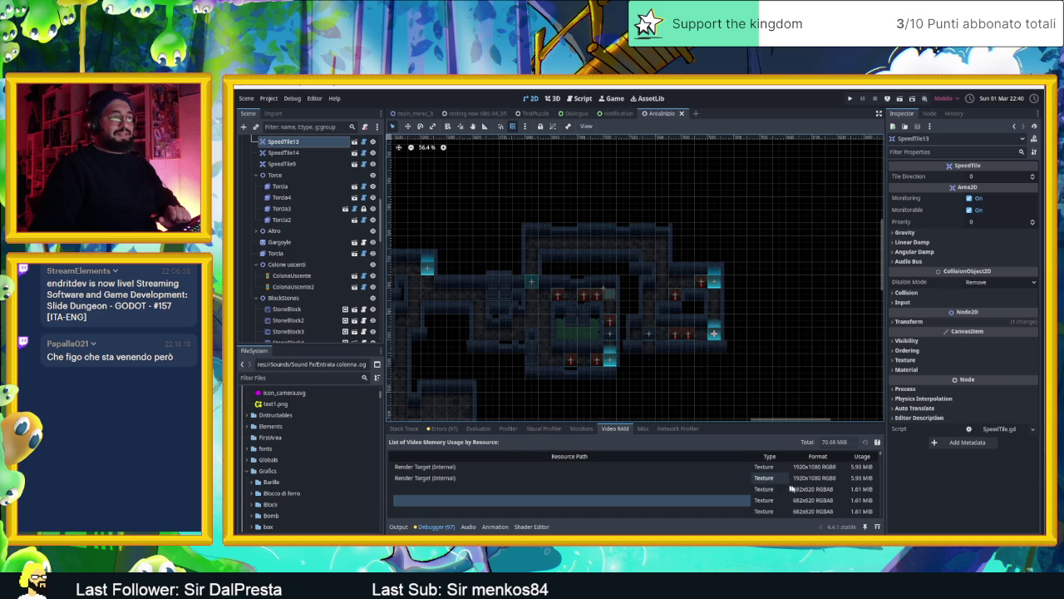
# Browse the debugger's Misc, Network Profiler and Video RAM tabs, then open Monitors.
pyautogui.click(642, 429)
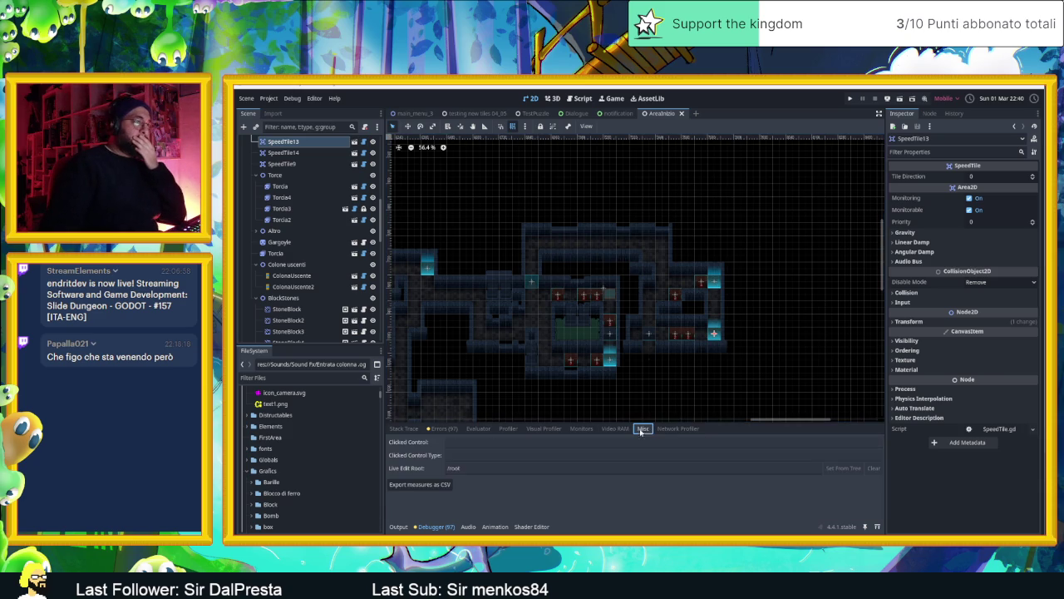
pyautogui.click(669, 429)
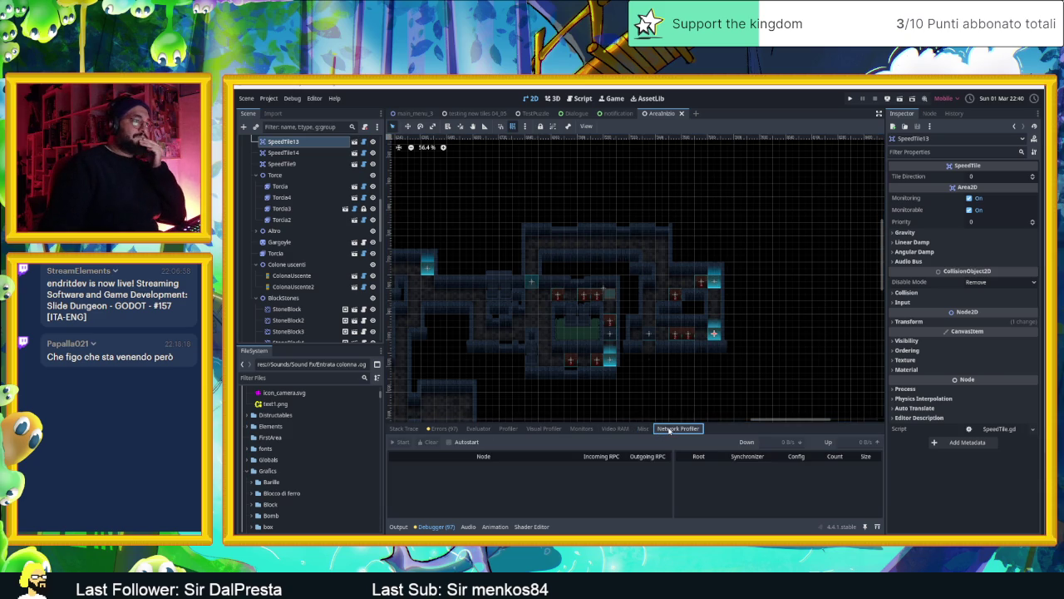
pyautogui.click(615, 429)
pyautogui.click(580, 430)
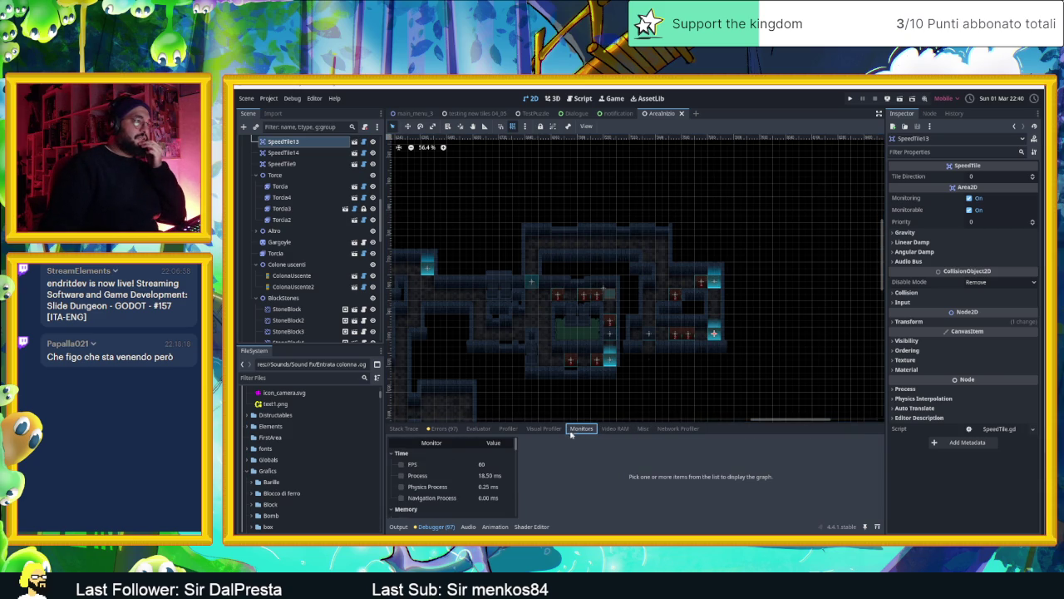
# Graph the FPS and Video Mem monitors, then rerun the game with F5.
pyautogui.click(401, 464)
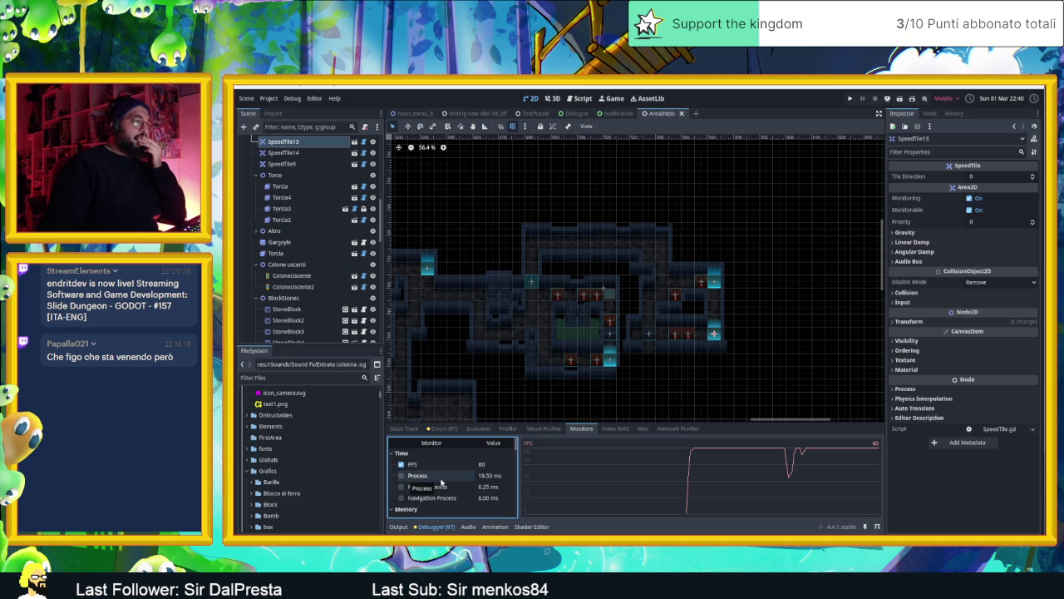
pyautogui.scroll(-3, 433, 493)
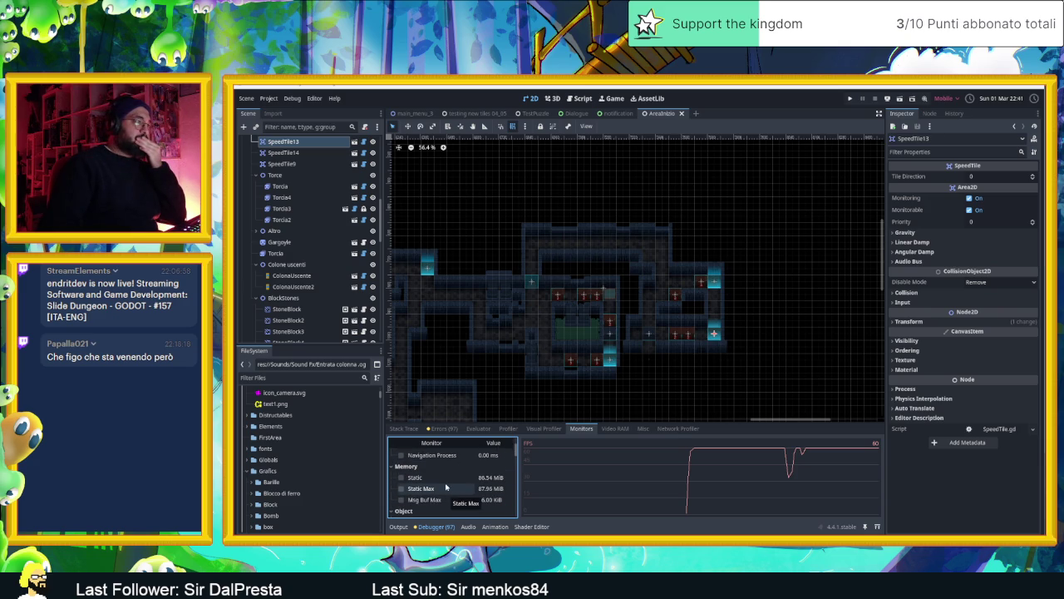
pyautogui.click(444, 479)
pyautogui.click(444, 481)
pyautogui.scroll(-3, 455, 495)
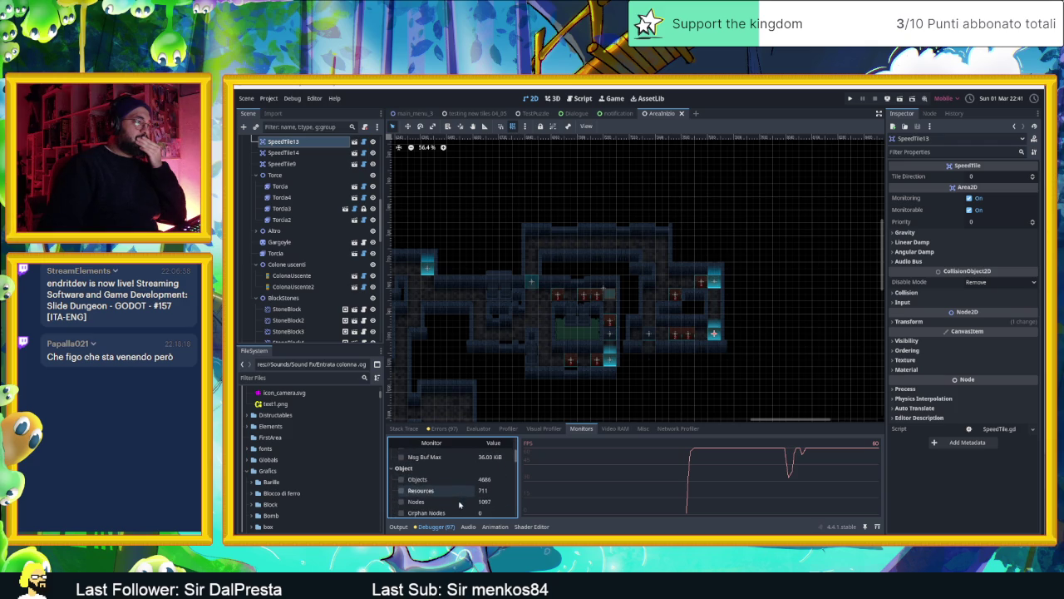
pyautogui.scroll(-2, 463, 492)
pyautogui.scroll(-2, 482, 493)
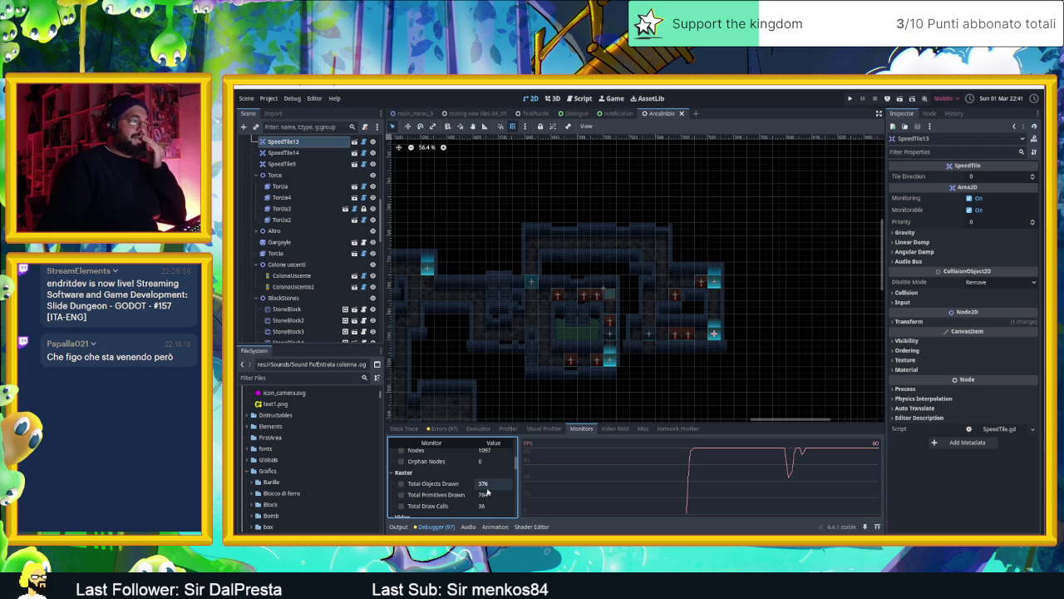
pyautogui.scroll(-3, 487, 494)
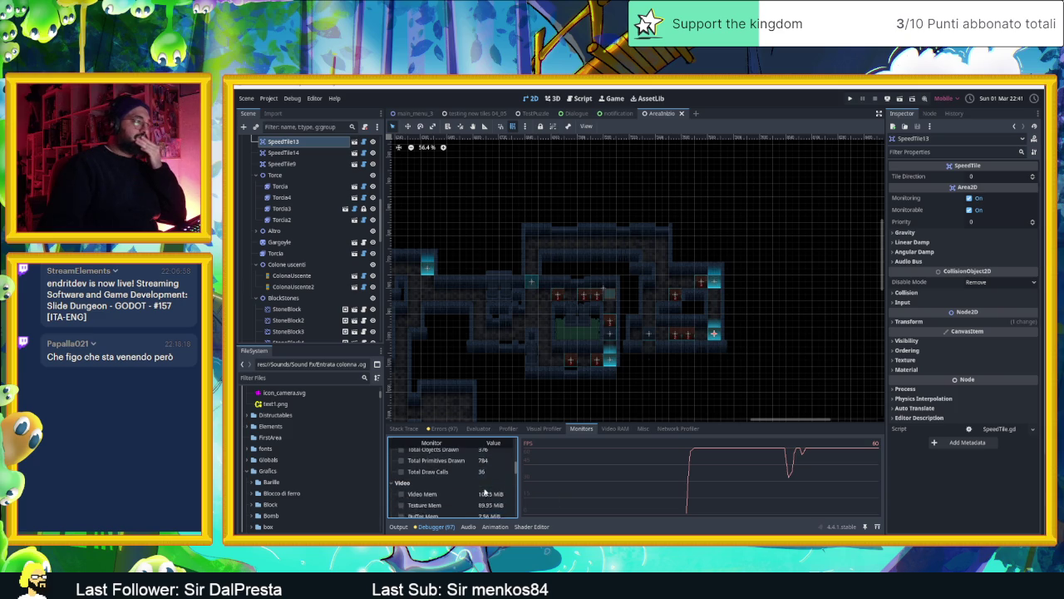
pyautogui.click(438, 487)
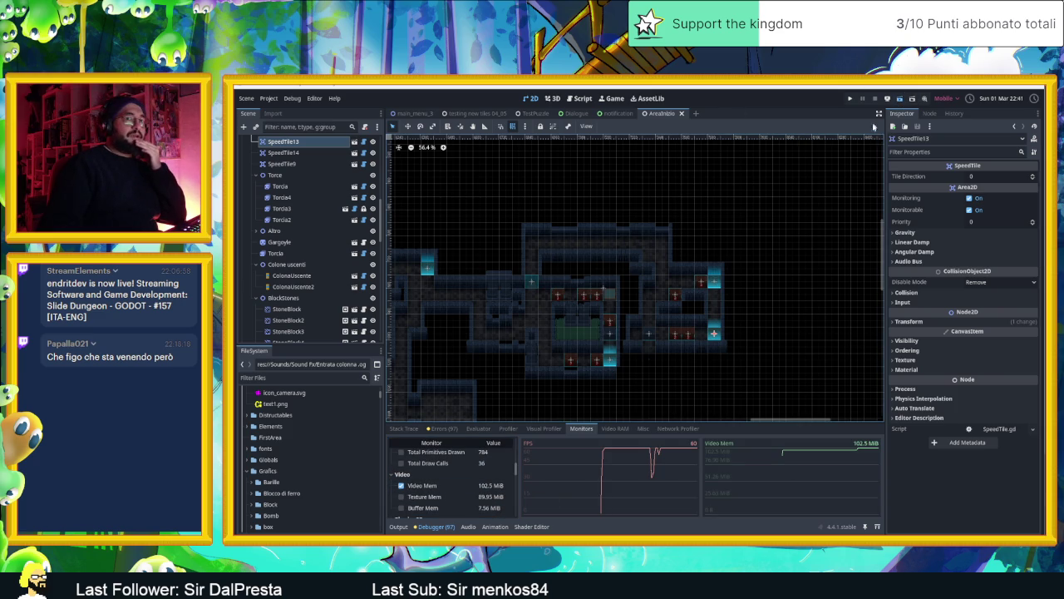
pyautogui.press('F5')
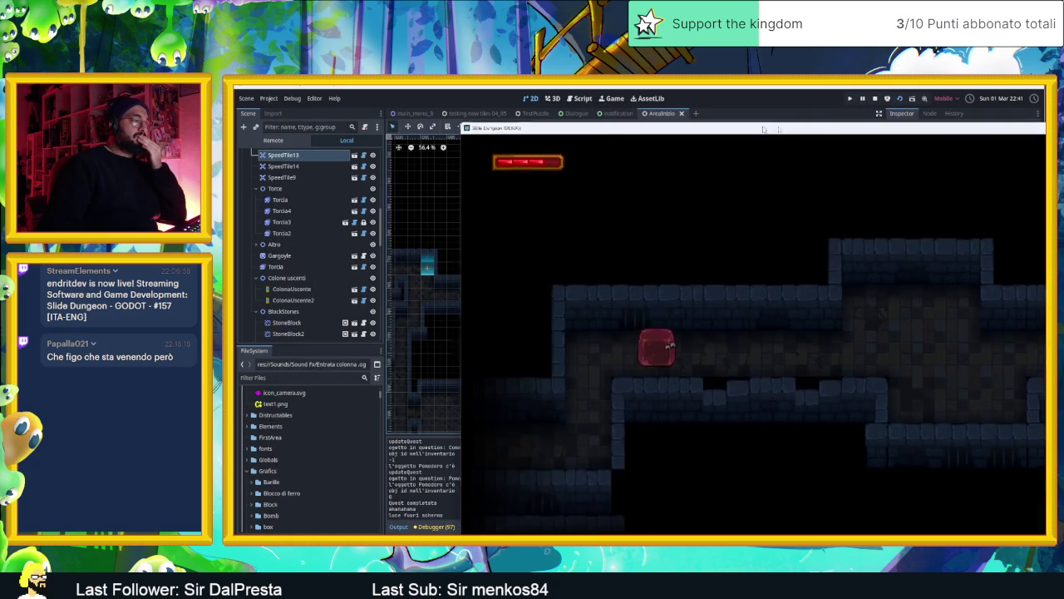
# Move the game window aside and show the debugger's performance monitors.
pyautogui.moveTo(763, 129)
pyautogui.mouseDown()
pyautogui.moveTo(1044, 128)
pyautogui.moveTo(937, 129)
pyautogui.mouseUp()
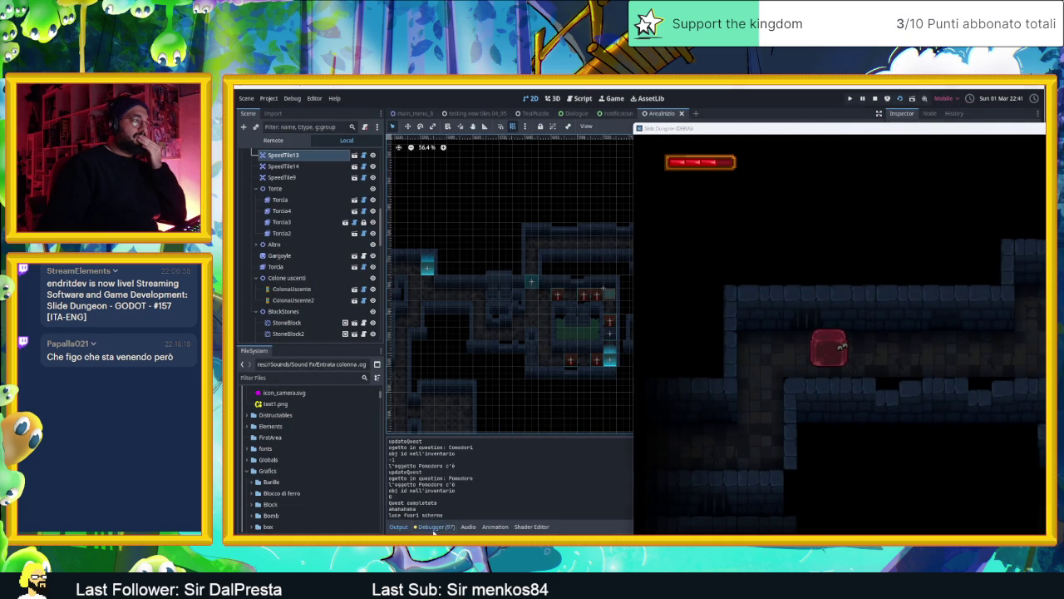
pyautogui.click(434, 527)
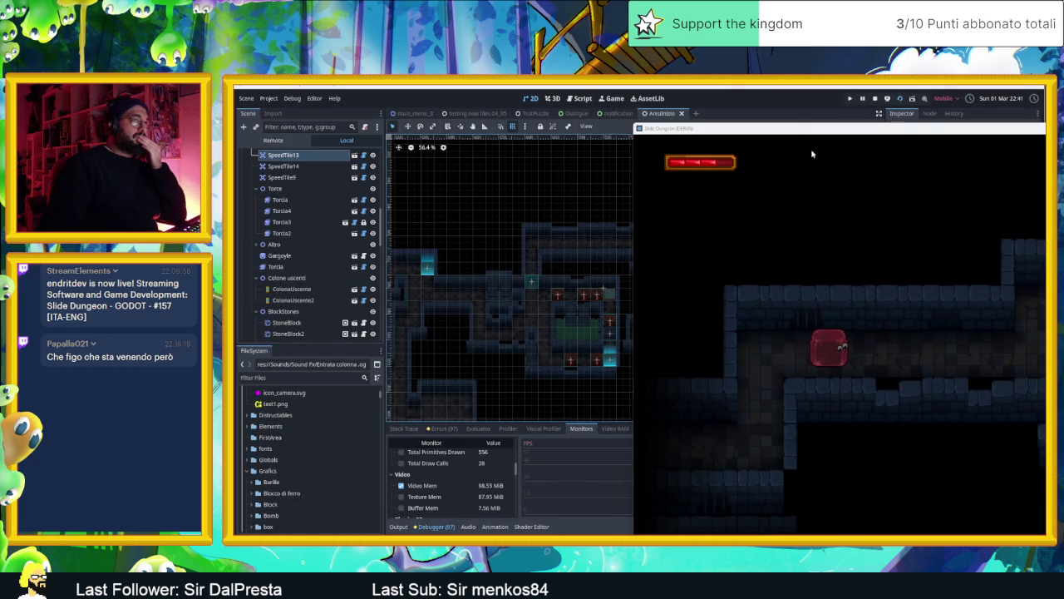
pyautogui.moveTo(817, 136)
pyautogui.mouseDown()
pyautogui.moveTo(998, 153)
pyautogui.moveTo(970, 153)
pyautogui.mouseUp()
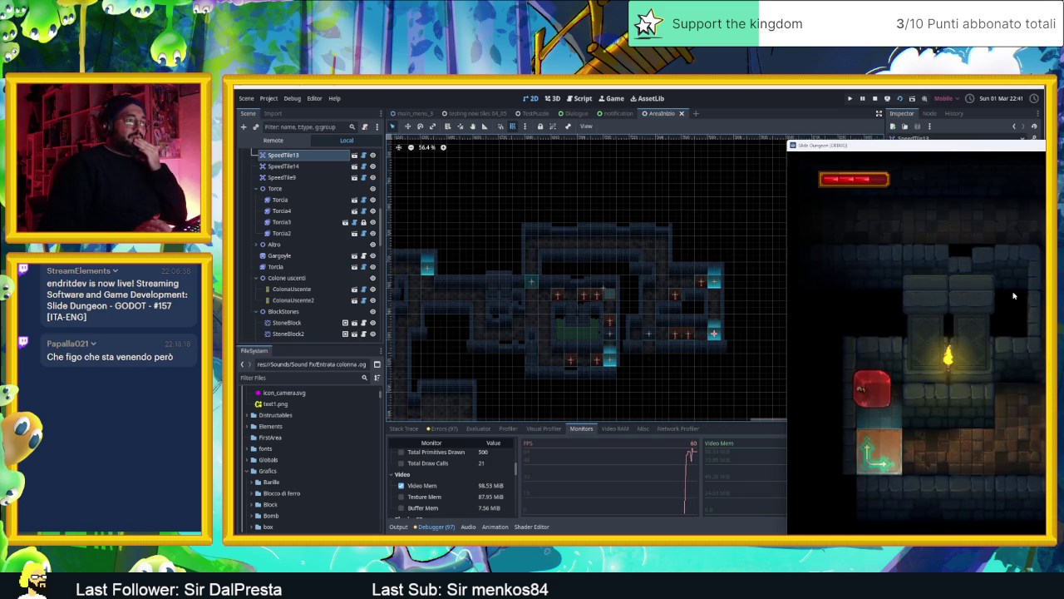
# Play across the arrow tile, dark room and stone room, then close the game with F8.
pyautogui.press('Down')
pyautogui.press('Down')
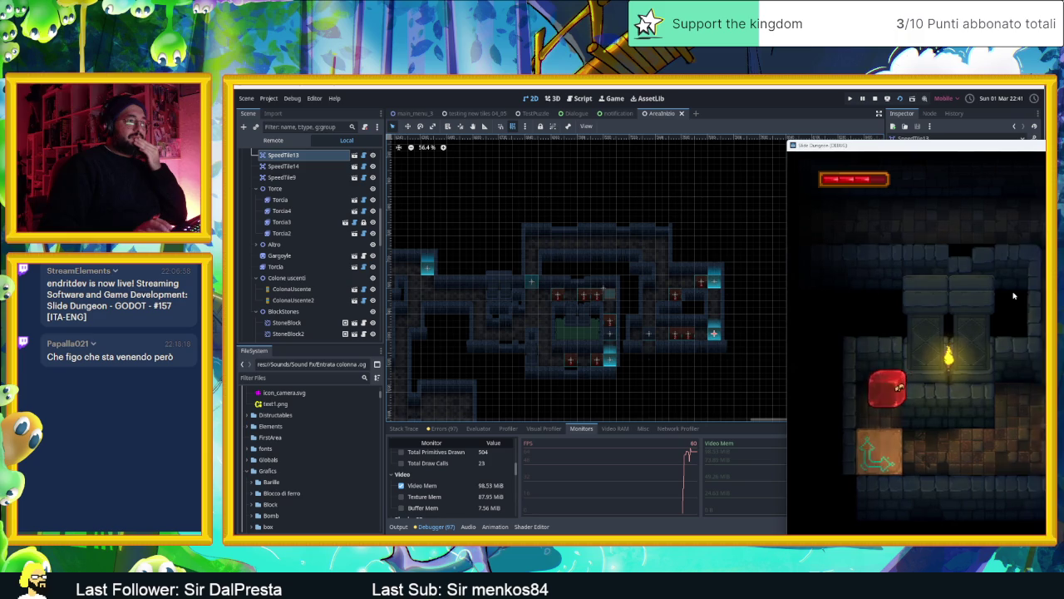
pyautogui.press('Left')
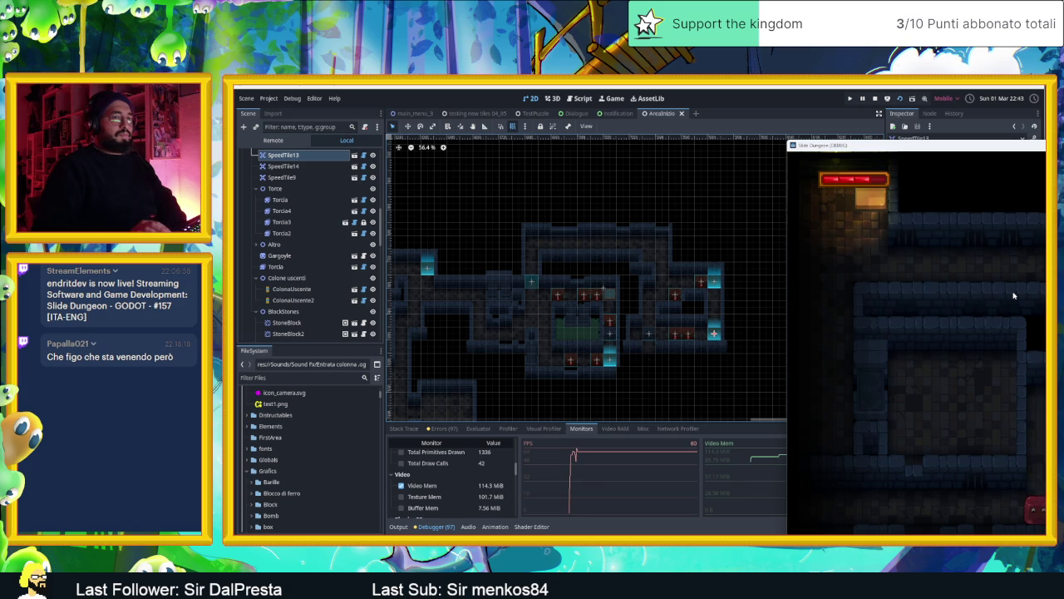
pyautogui.press('Right')
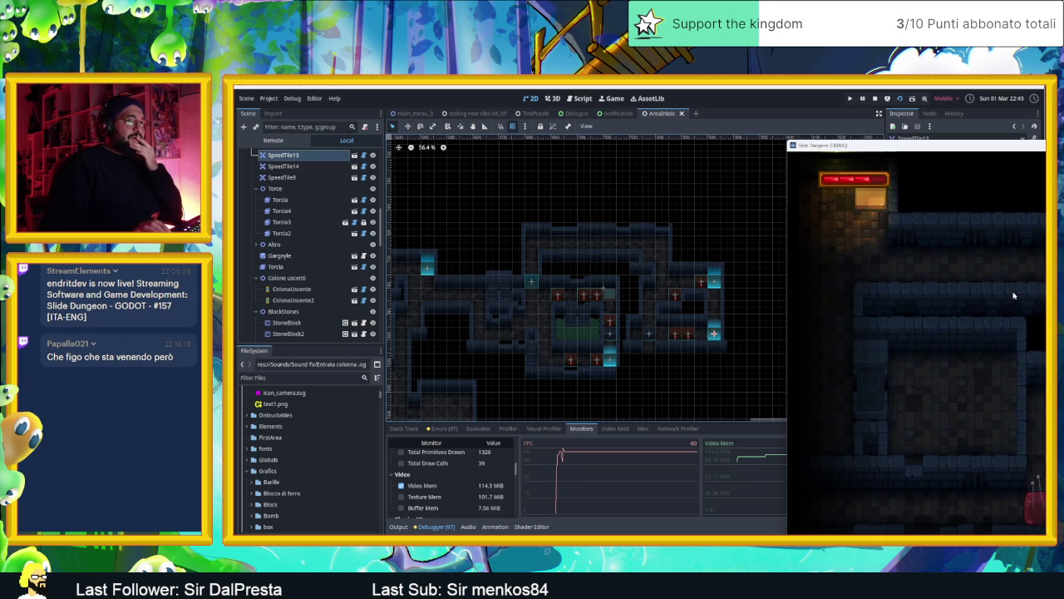
pyautogui.press('Down')
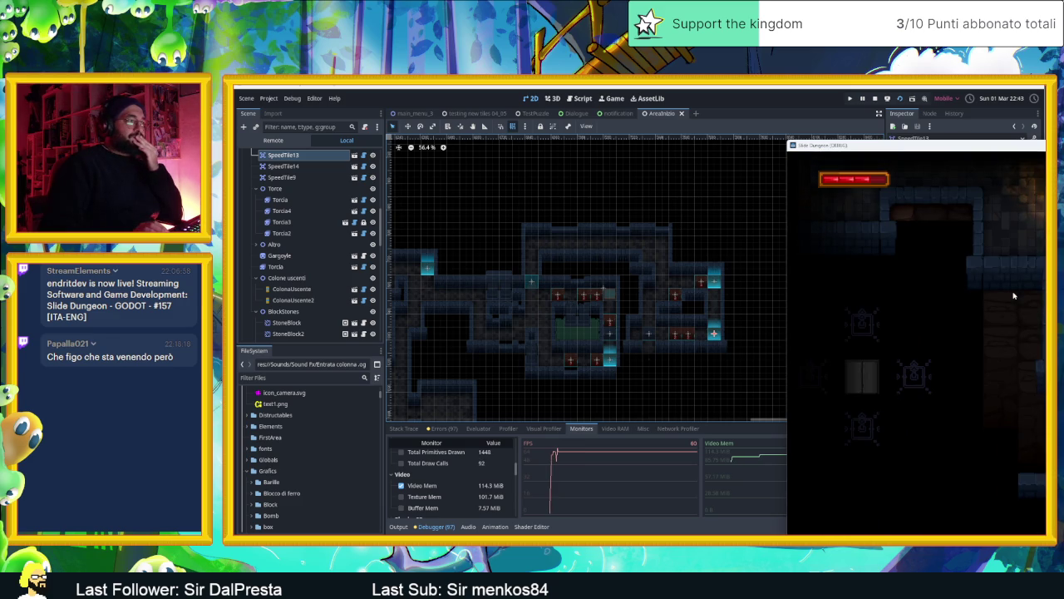
pyautogui.press('Up')
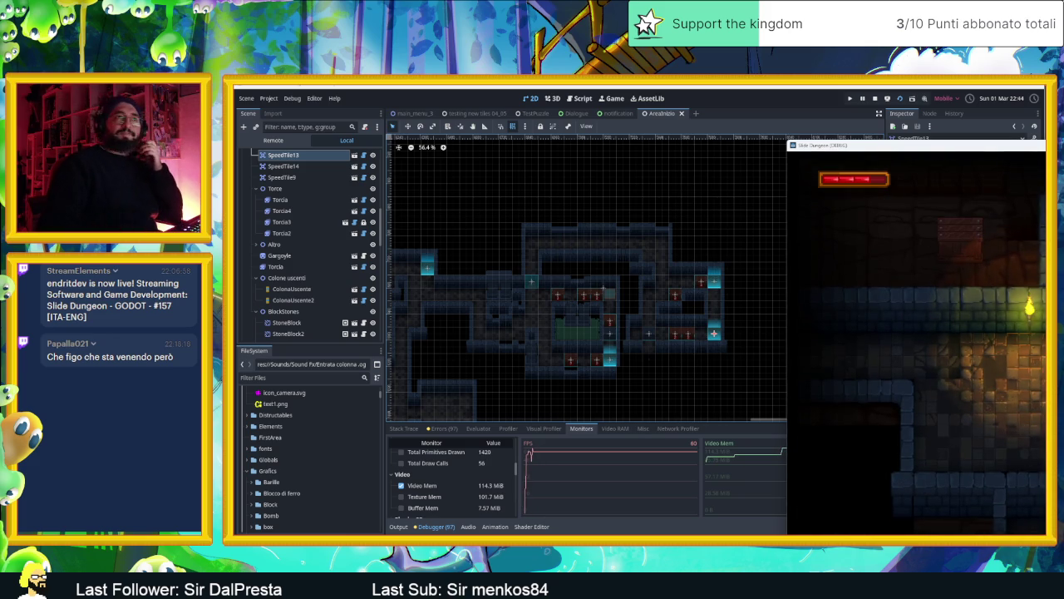
pyautogui.moveTo(1040, 146); pyautogui.dragTo(675, 147)
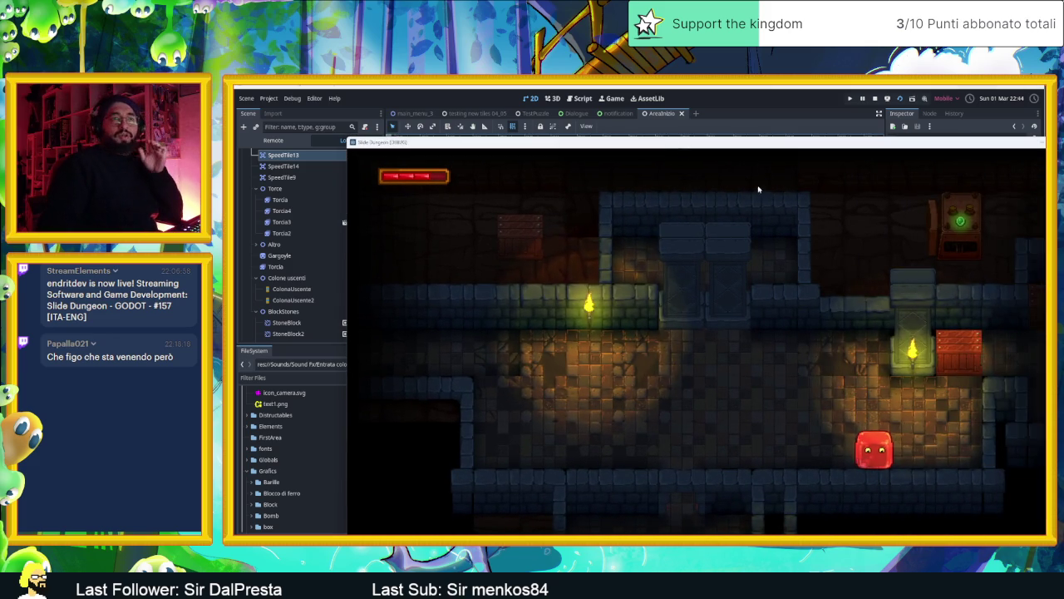
pyautogui.press('F8')
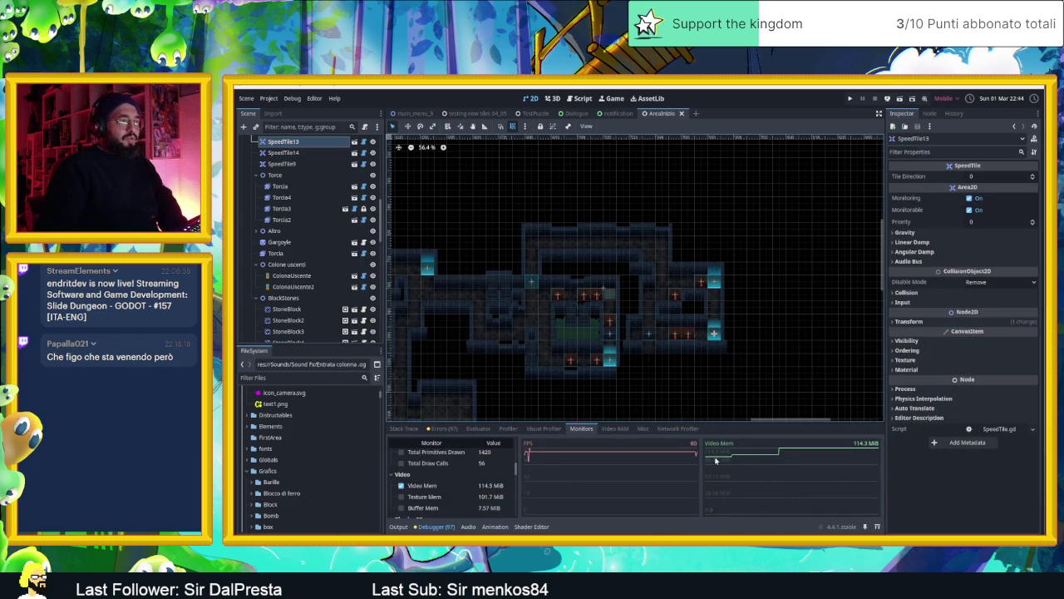
pyautogui.scroll(-1, 468, 504)
pyautogui.scroll(-2, 469, 504)
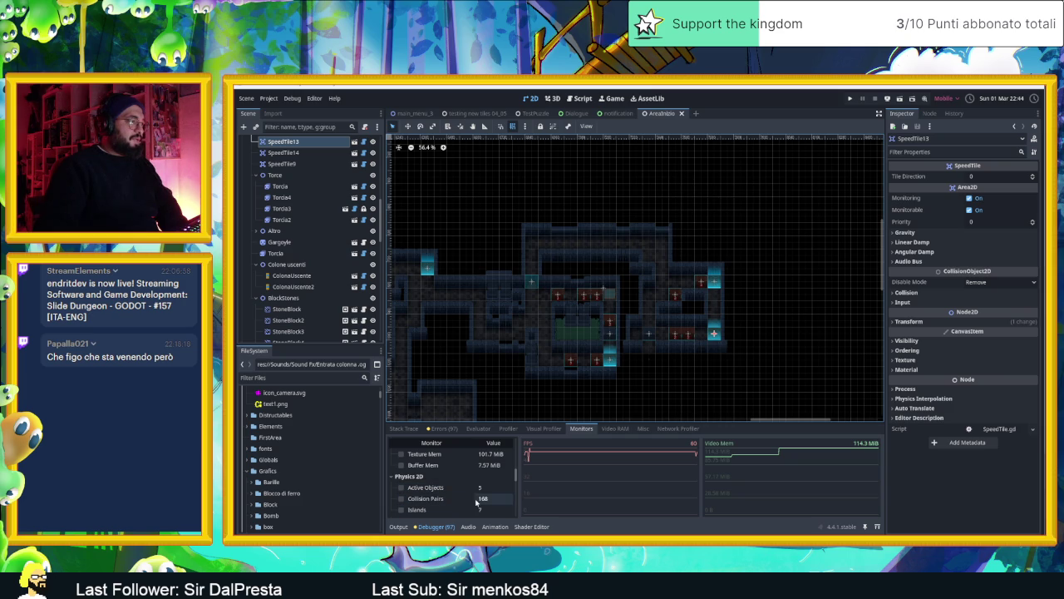
pyautogui.scroll(-1, 464, 503)
pyautogui.scroll(-1, 464, 503)
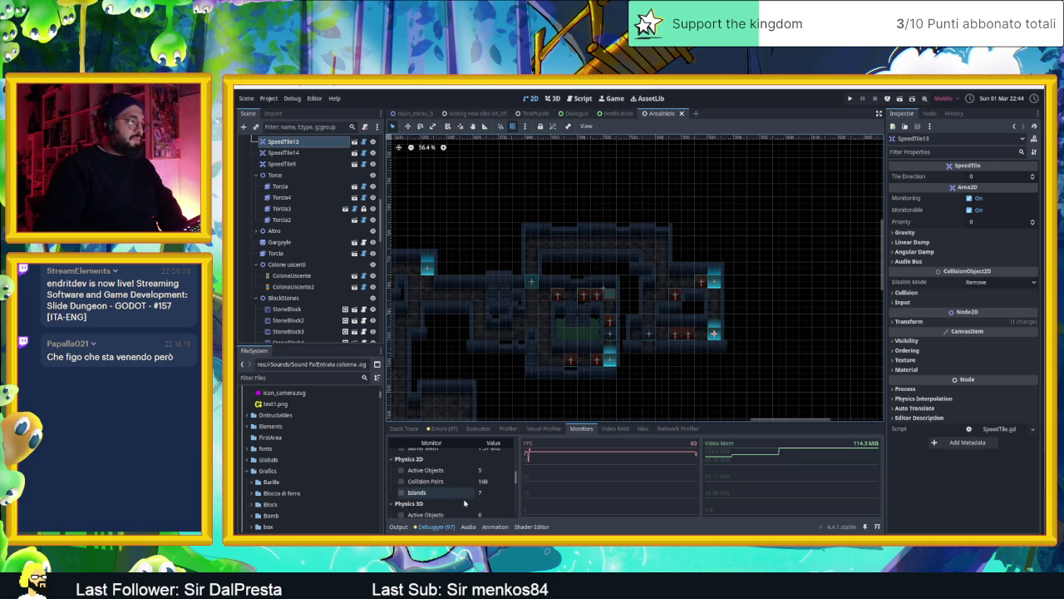
pyautogui.scroll(-3, 464, 504)
pyautogui.scroll(-5, 464, 503)
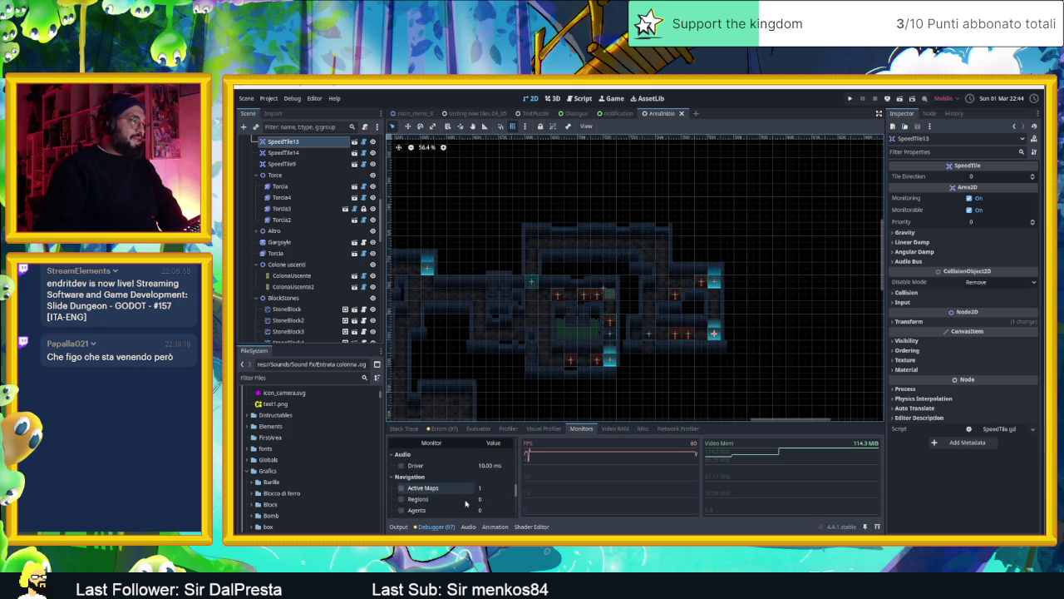
pyautogui.scroll(-9, 466, 503)
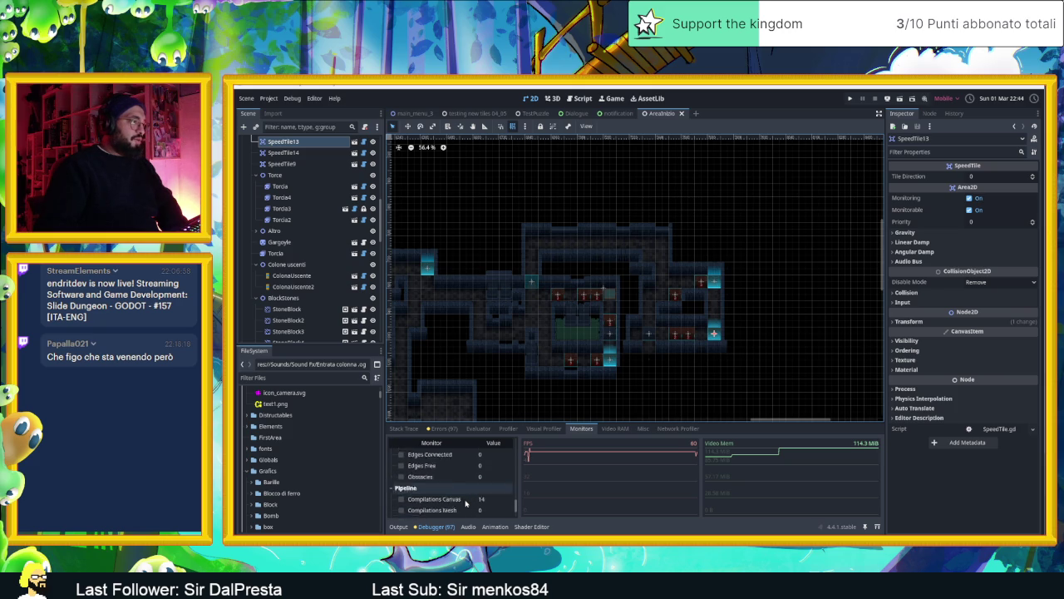
pyautogui.scroll(-3, 466, 503)
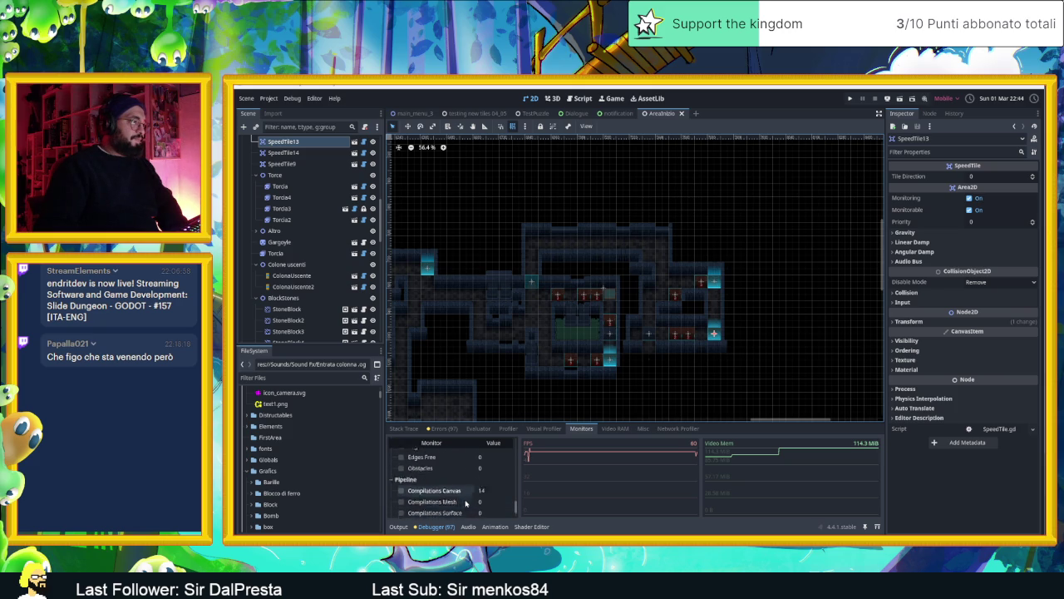
pyautogui.scroll(15, 466, 503)
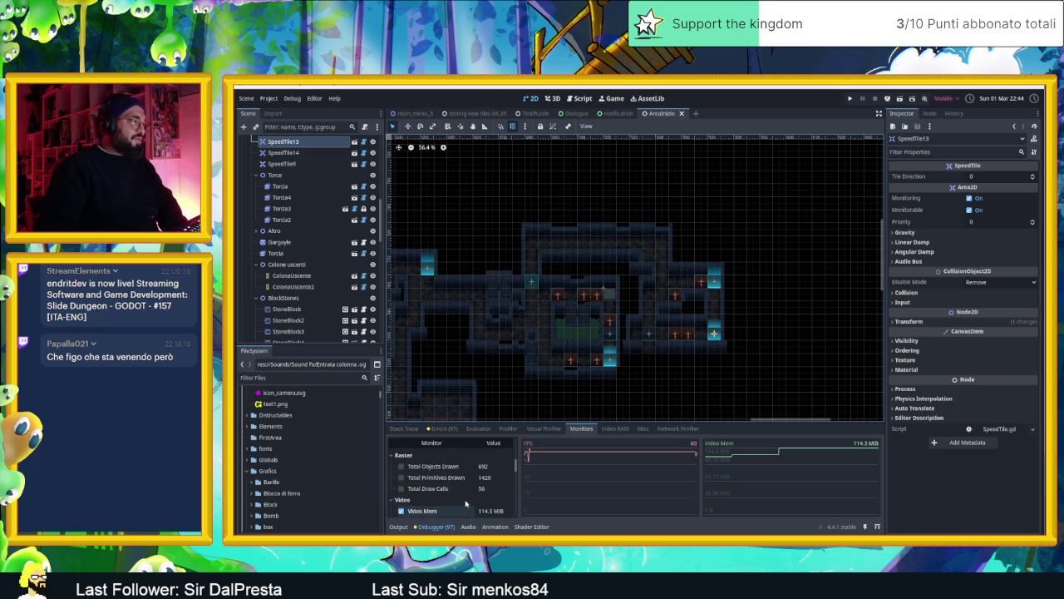
pyautogui.scroll(-3, 466, 503)
pyautogui.scroll(3, 465, 503)
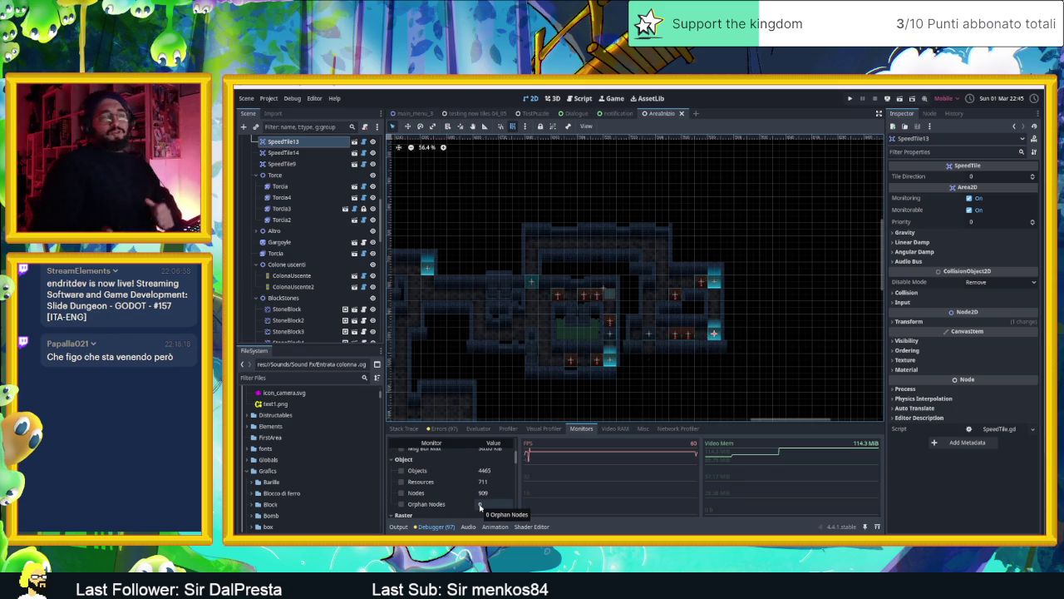
pyautogui.scroll(-2, 480, 506)
pyautogui.scroll(-1, 485, 506)
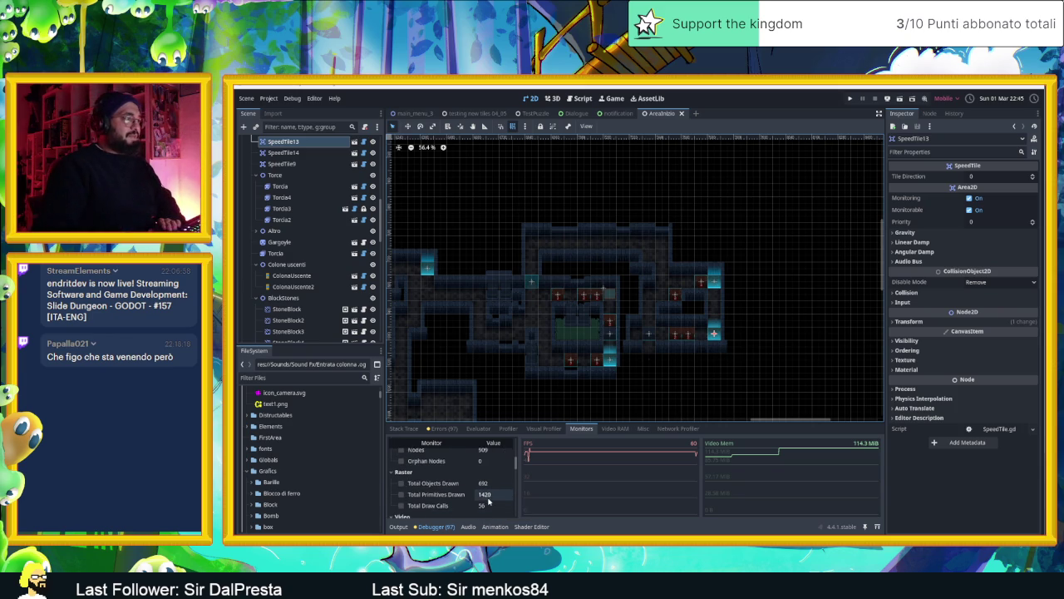
pyautogui.scroll(1, 490, 500)
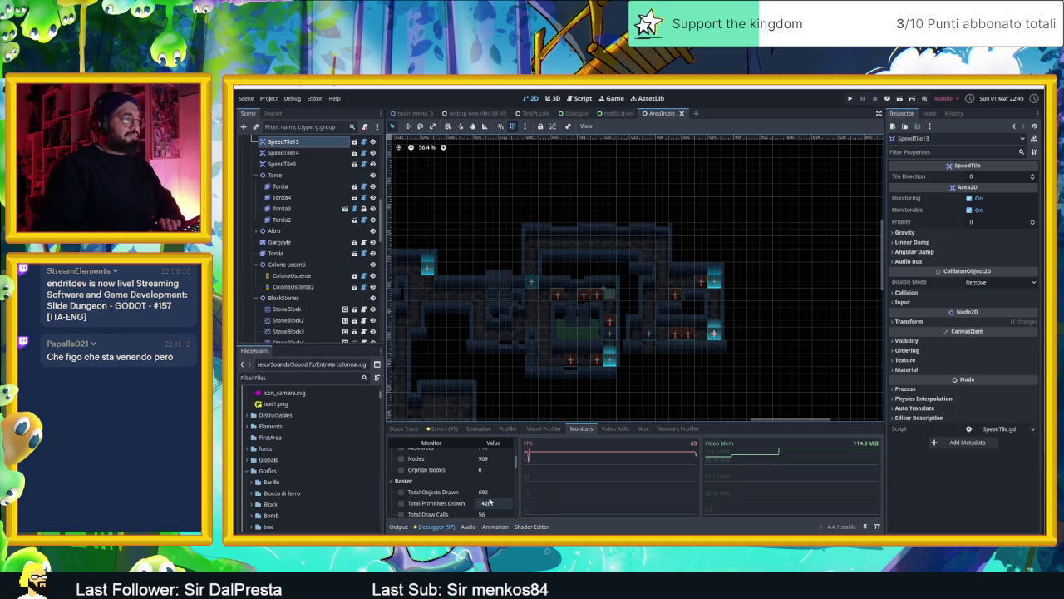
pyautogui.scroll(-1, 516, 516)
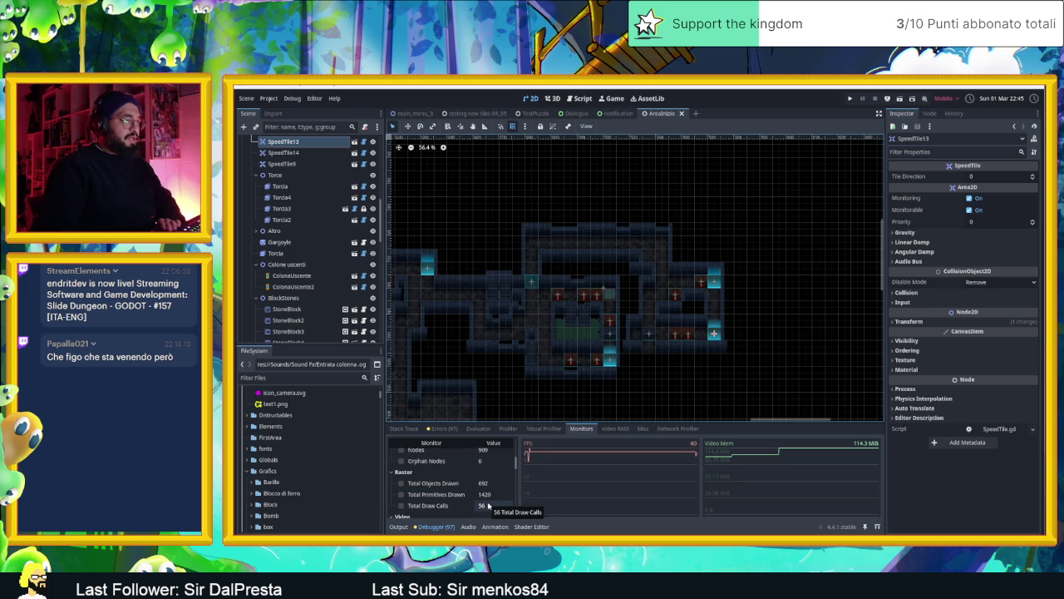
pyautogui.scroll(5, 494, 507)
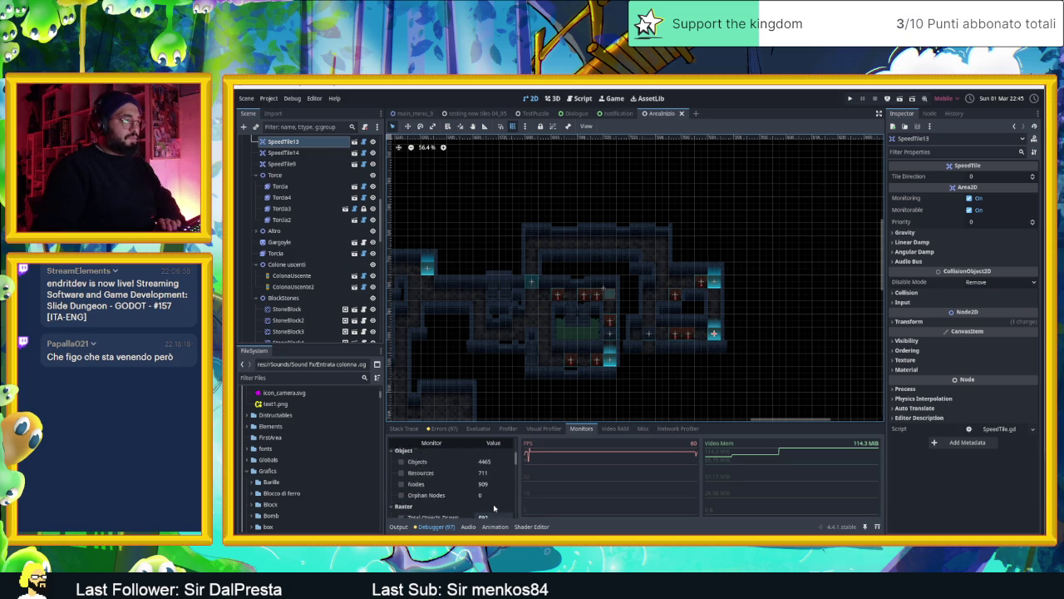
pyautogui.scroll(1, 494, 506)
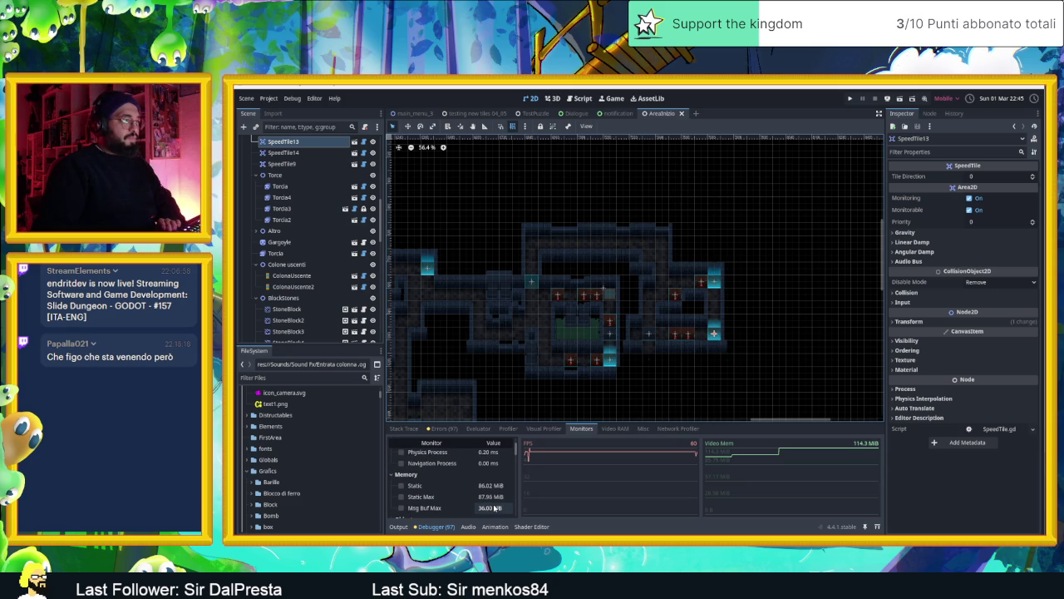
pyautogui.scroll(2, 495, 508)
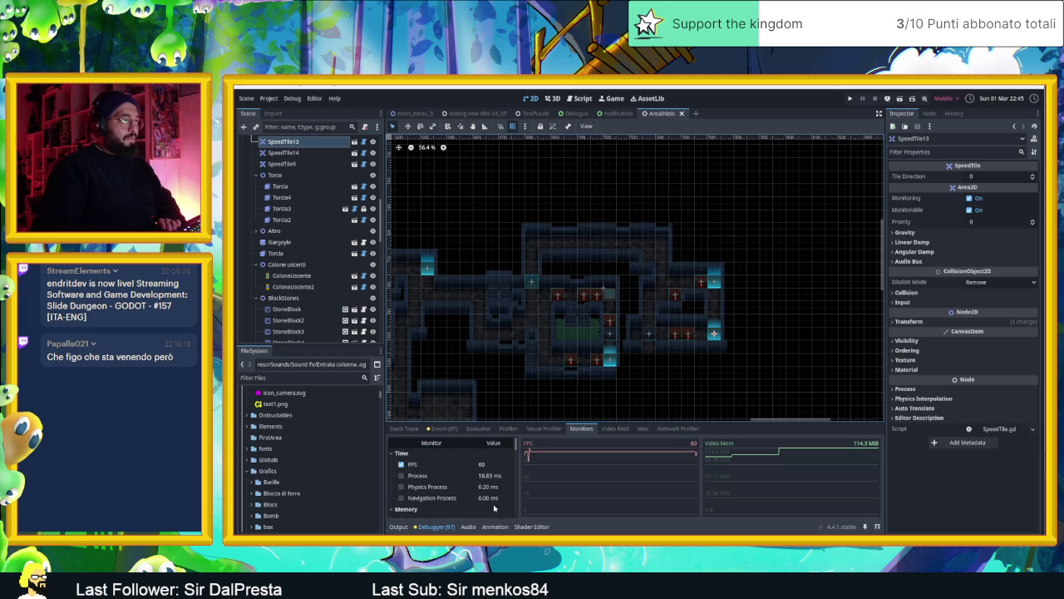
pyautogui.scroll(1, 493, 504)
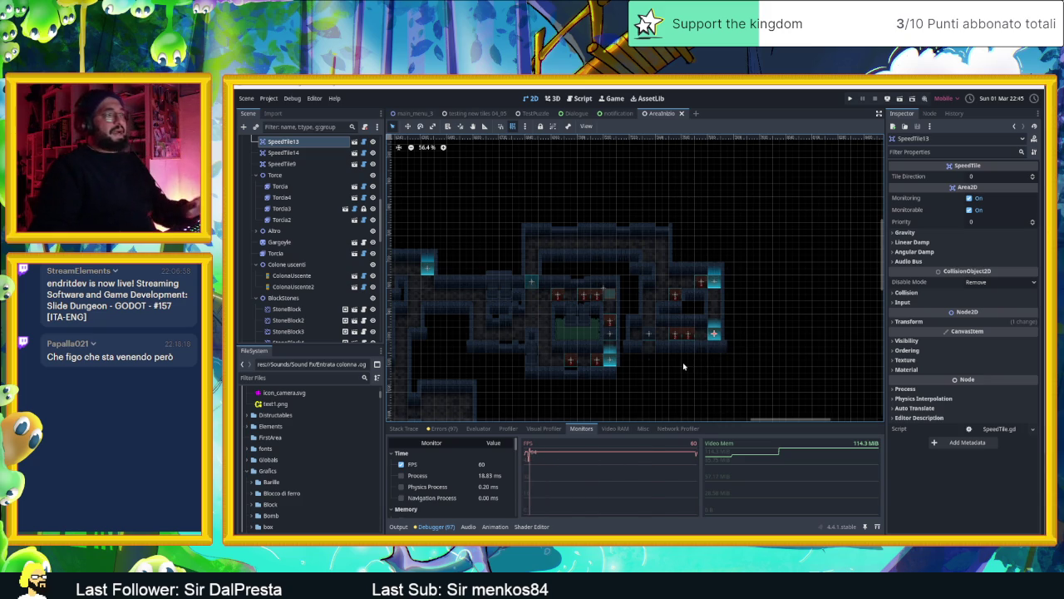
# Zoom into the 2D viewport and stop the running game with Ctrl+S.
pyautogui.scroll(2, 683, 362)
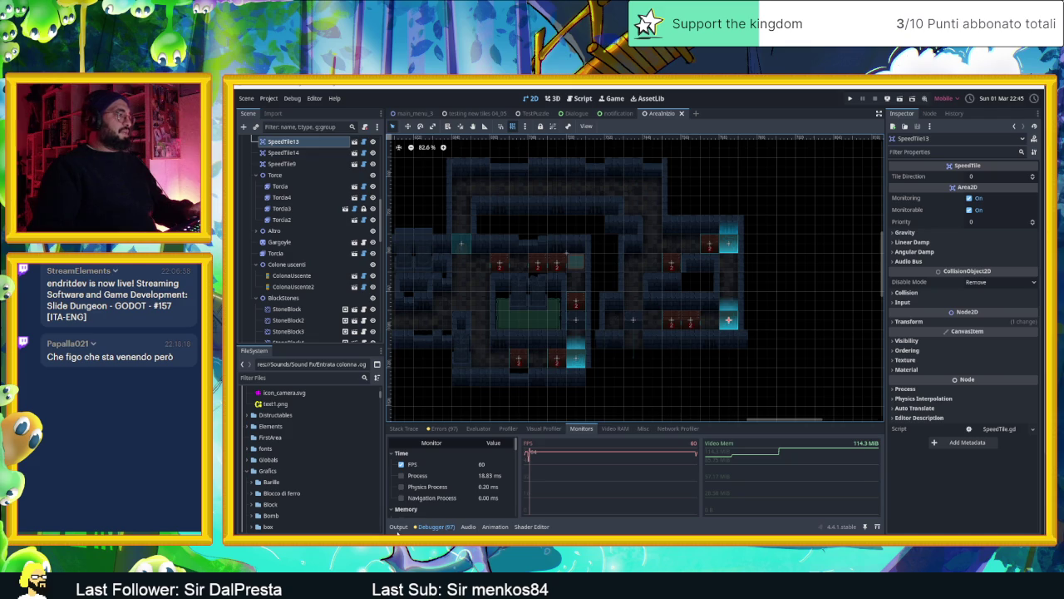
pyautogui.hotkey('ctrl', 's')
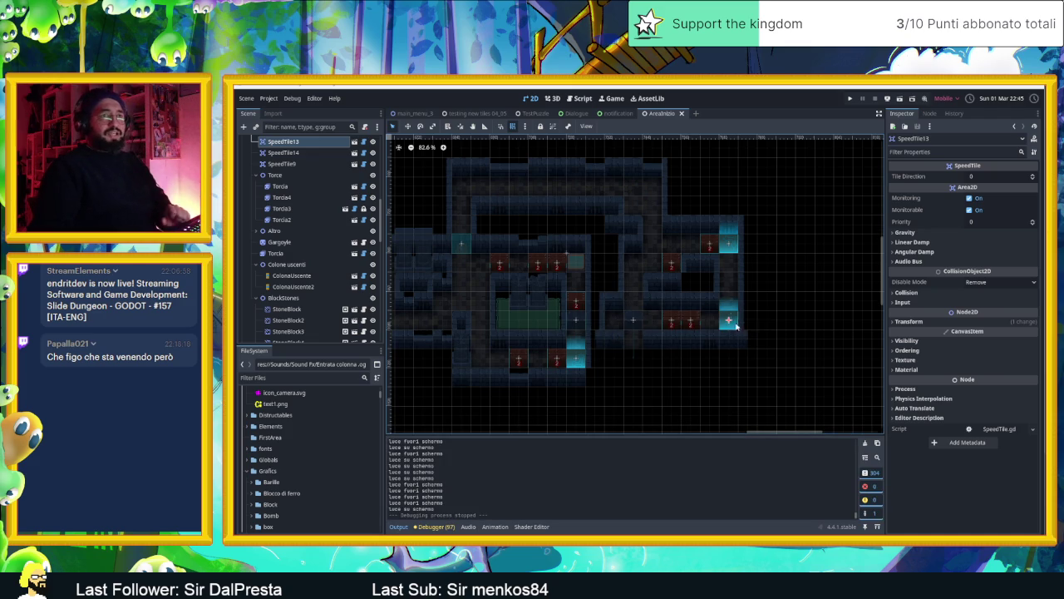
pyautogui.scroll(3, 690, 341)
# Select the StoneBlock4 stone block in the level map and open its attached script.
pyautogui.moveTo(658, 369); pyautogui.dragTo(663, 369)
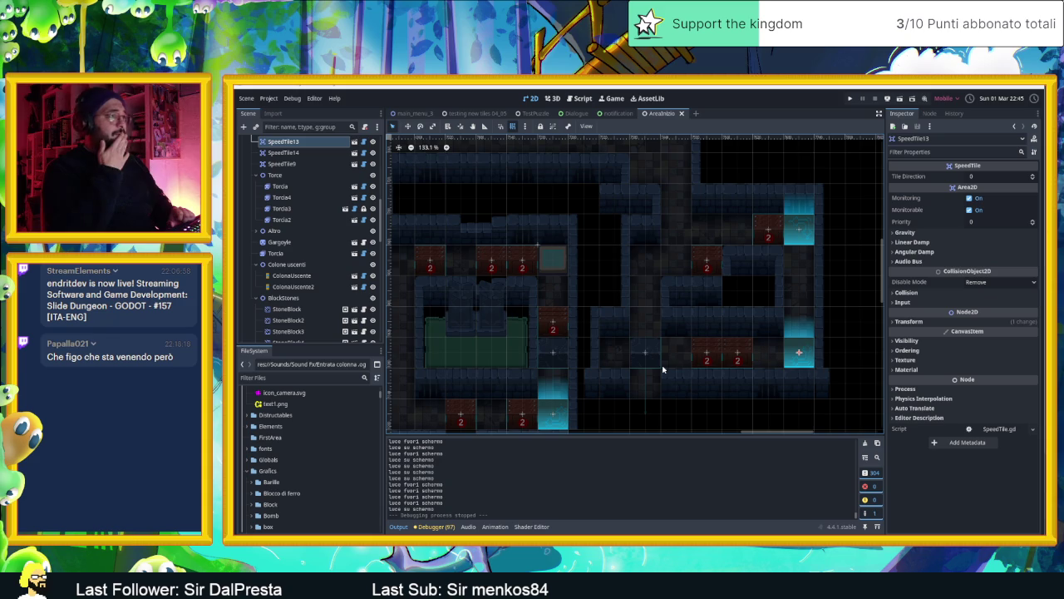
pyautogui.click(652, 358)
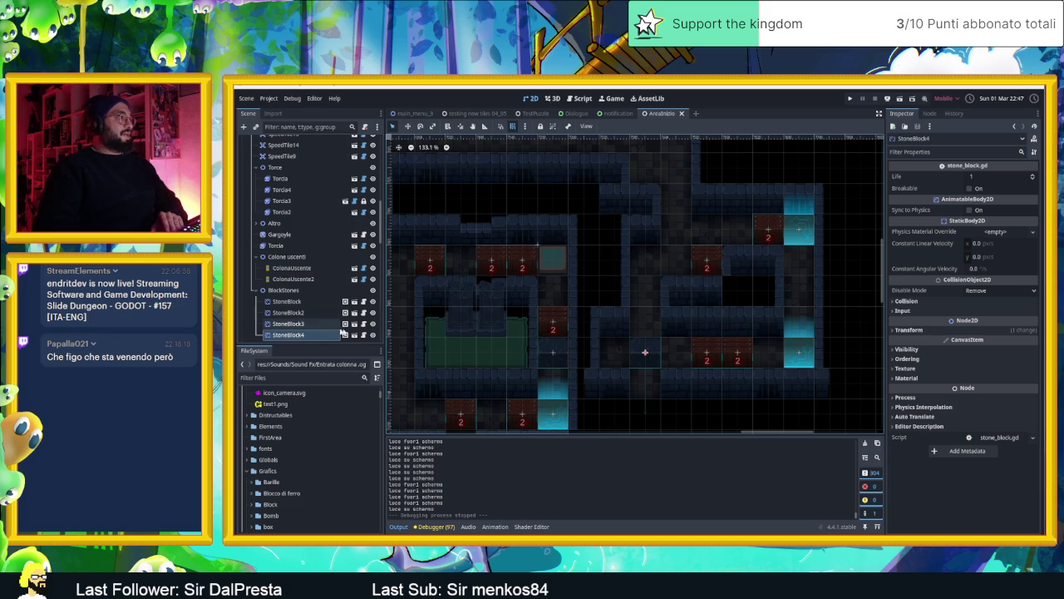
pyautogui.click(364, 335)
# Scroll to the top of stone_block.gd, showing life 1, breakable true and the 0.5 cooldown.
pyautogui.scroll(4, 681, 291)
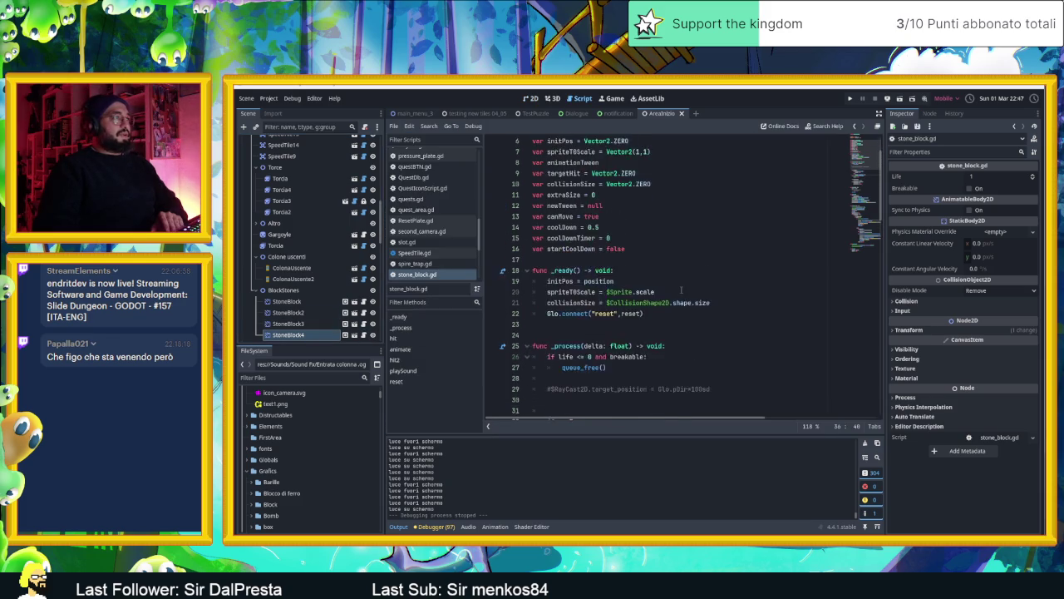
pyautogui.scroll(-5, 680, 292)
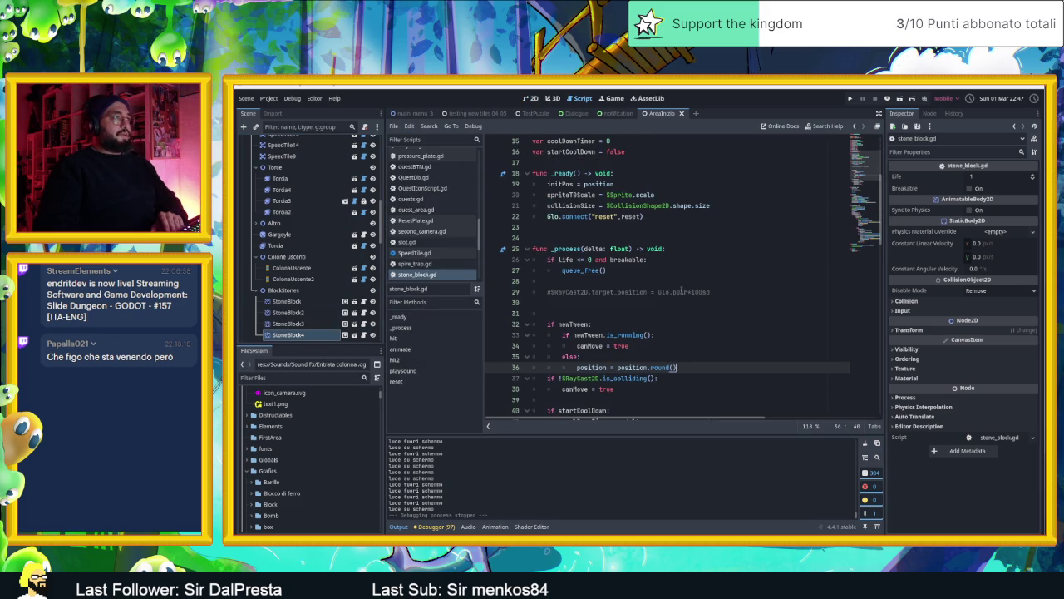
pyautogui.scroll(1, 681, 291)
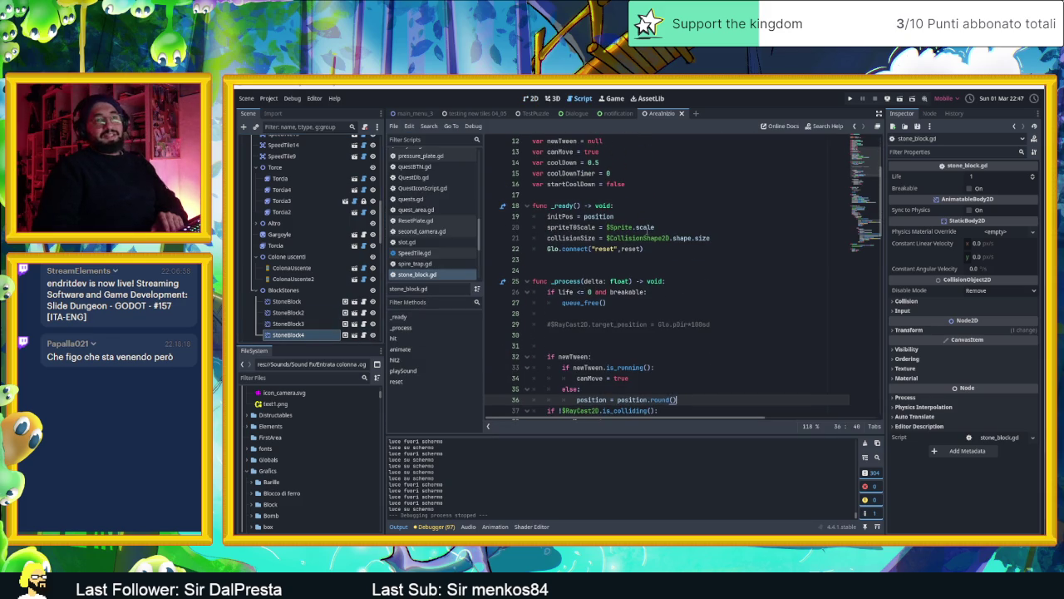
pyautogui.scroll(3, 652, 226)
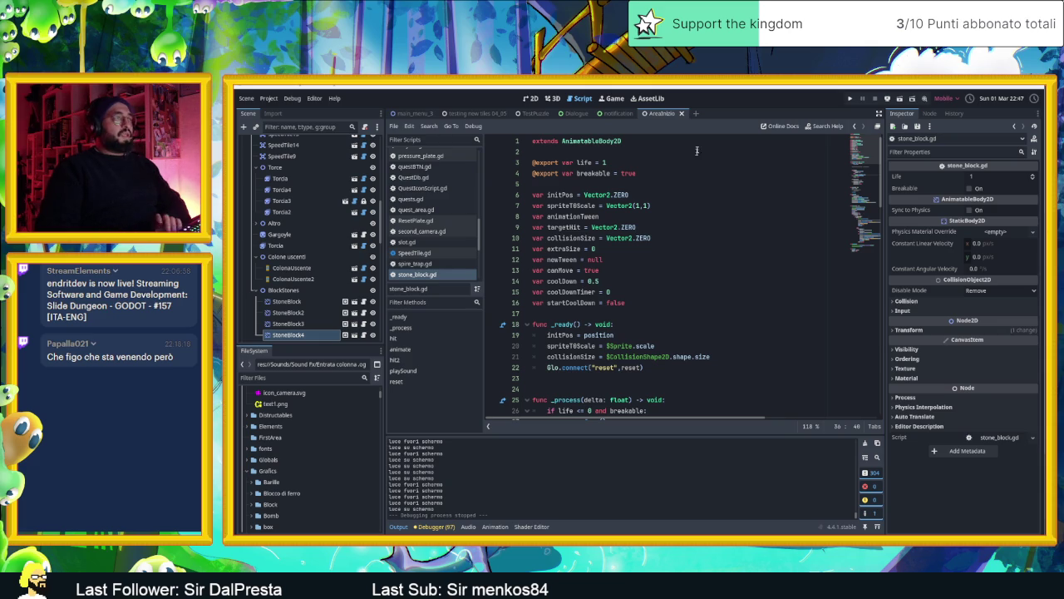
# Create a new empty scene, try filtering for 'area 2d', then clear it and choose Other Node.
pyautogui.click(698, 114)
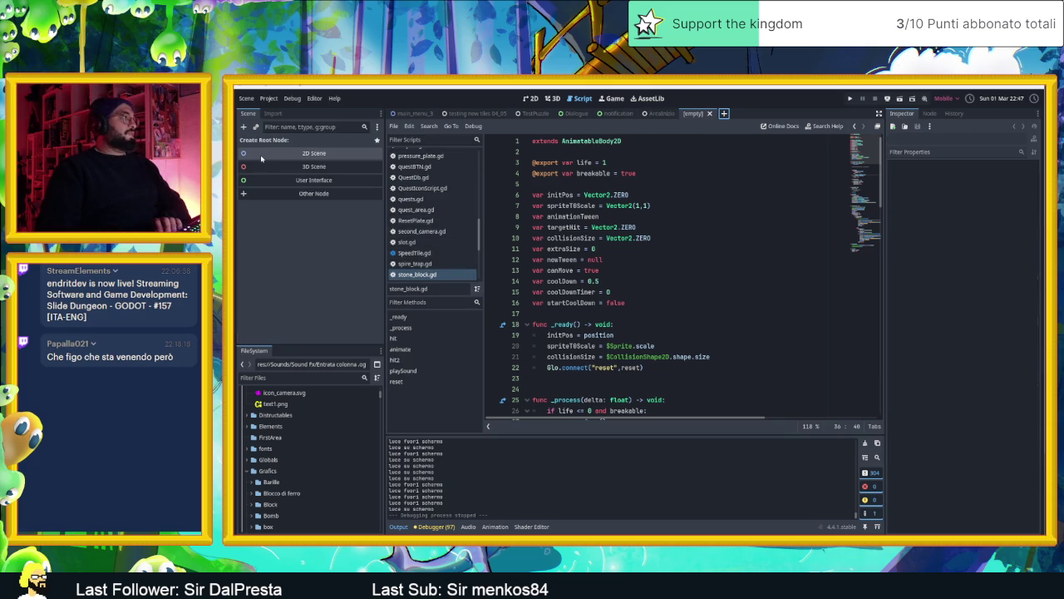
pyautogui.click(285, 126)
pyautogui.write('ar')
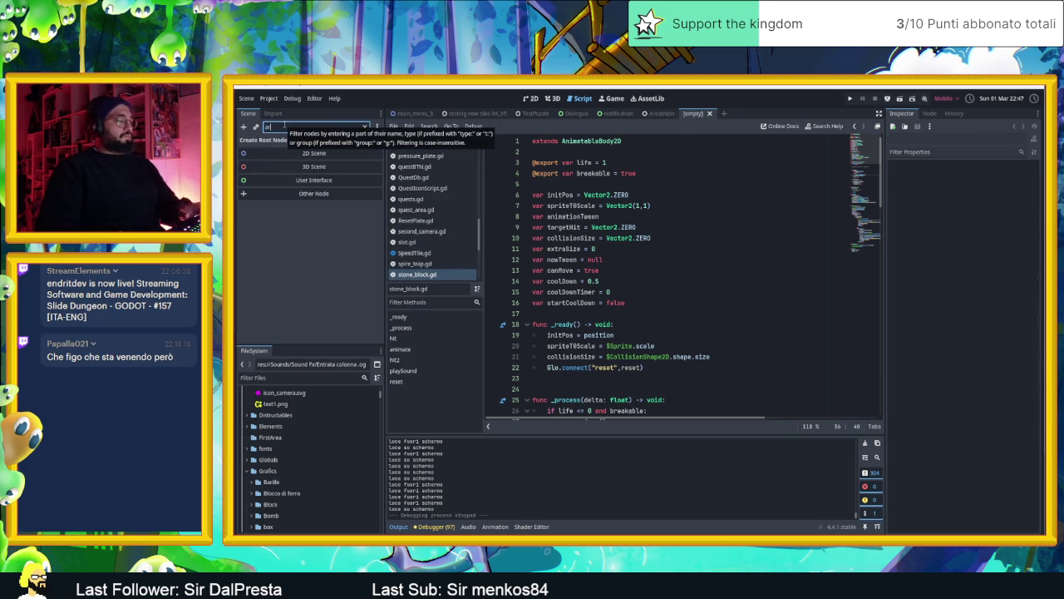
pyautogui.write('ea 2d')
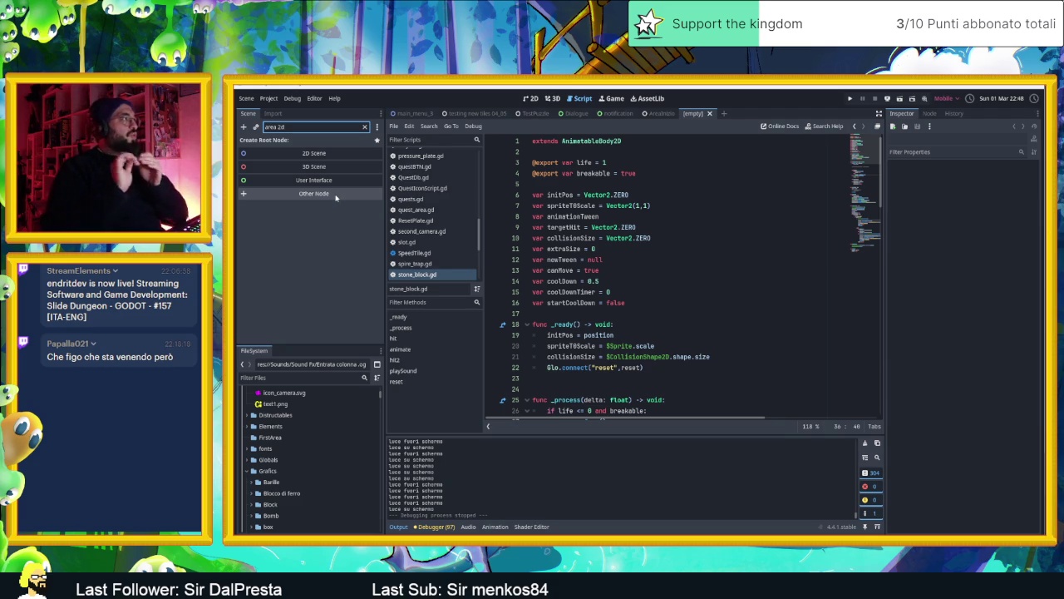
pyautogui.click(366, 127)
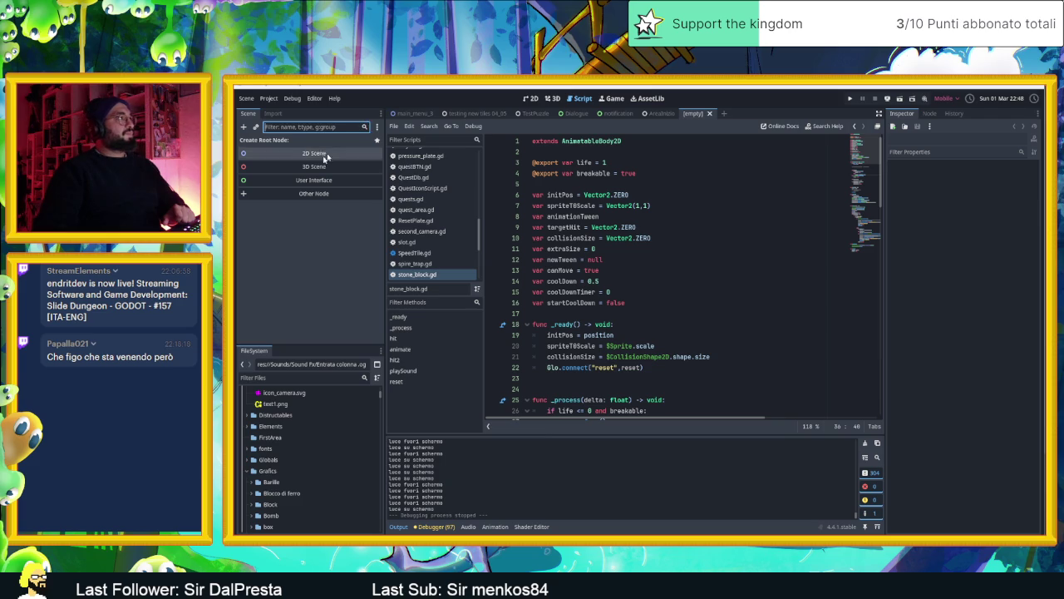
pyautogui.click(314, 193)
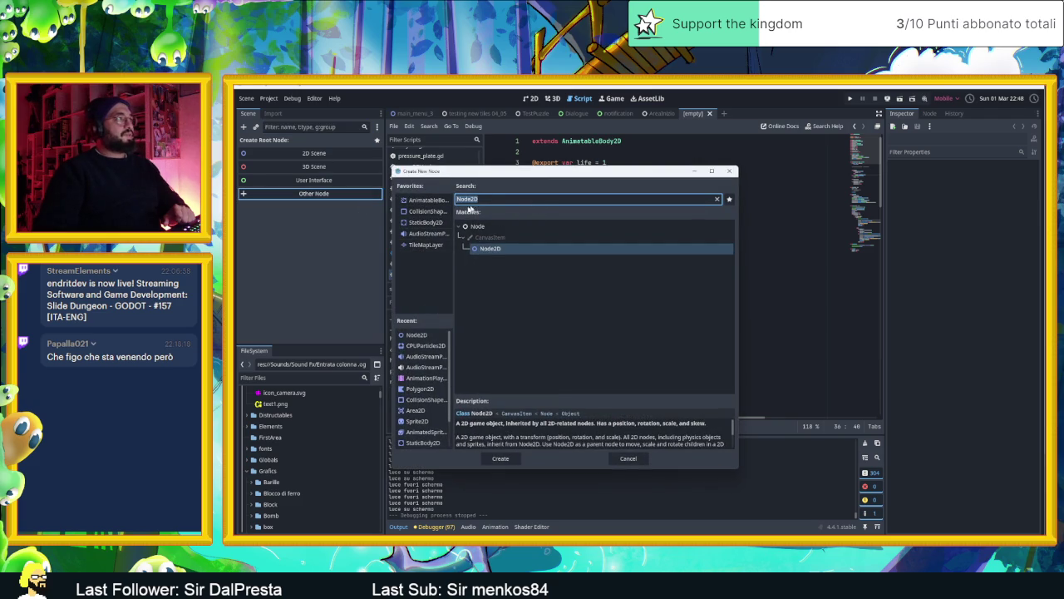
# Make an Area2D the scene root and add a CollisionShape2D child under it.
pyautogui.write('reset')
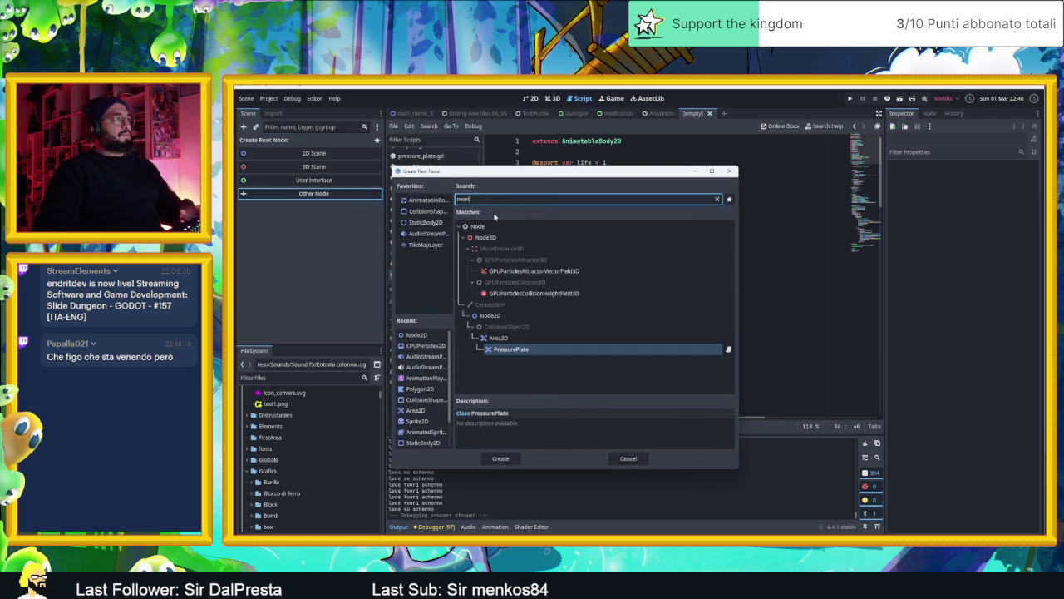
pyautogui.doubleClick(498, 337)
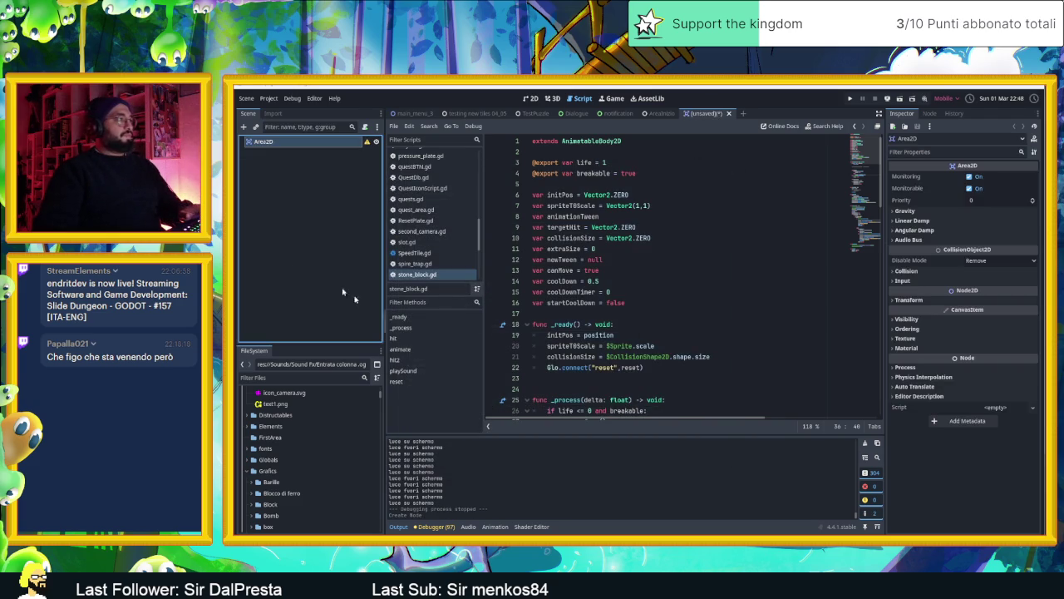
pyautogui.click(243, 127)
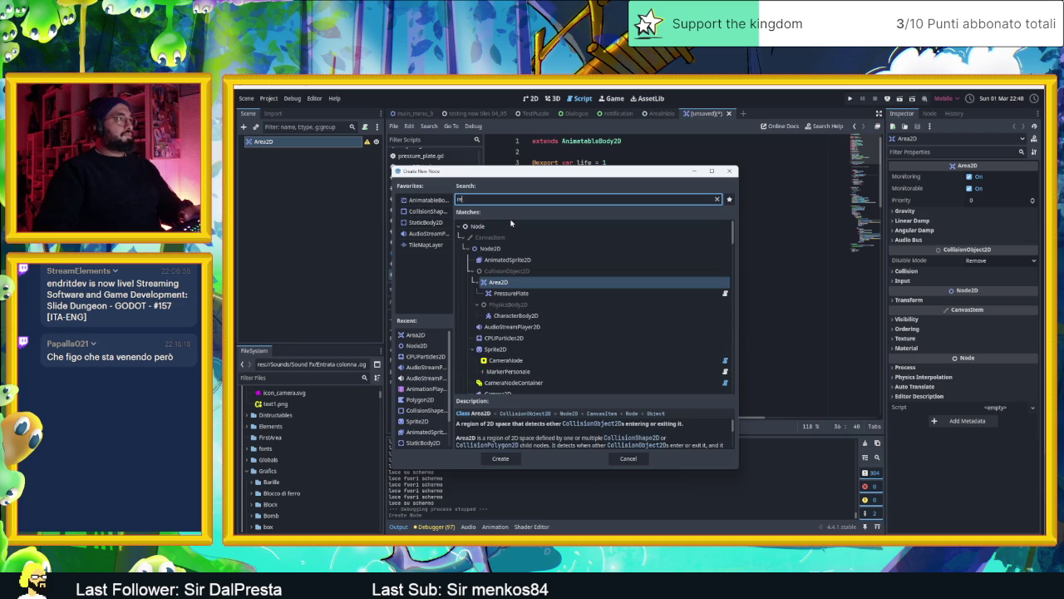
pyautogui.click(424, 213)
pyautogui.doubleClick(424, 213)
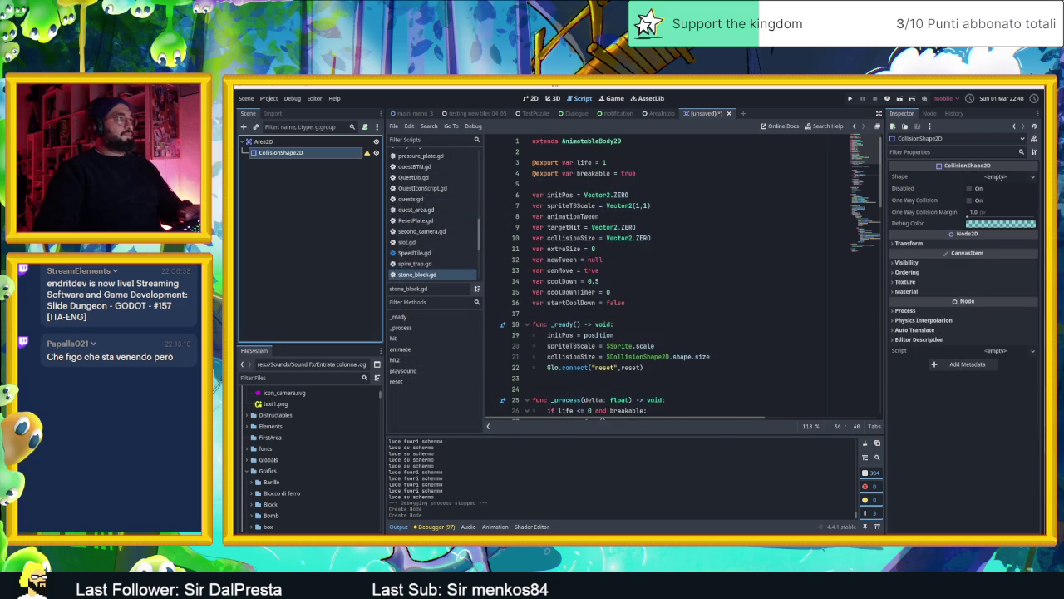
# Rename the Area2D root to ResetArea and select the CollisionShape2D node.
pyautogui.doubleClick(272, 142)
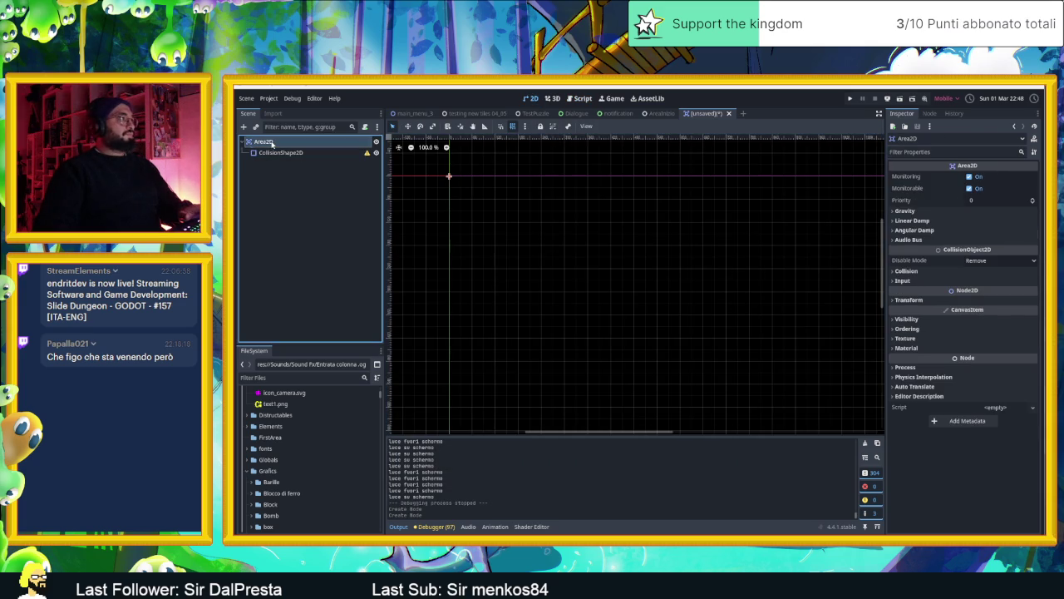
pyautogui.write('esetArea')
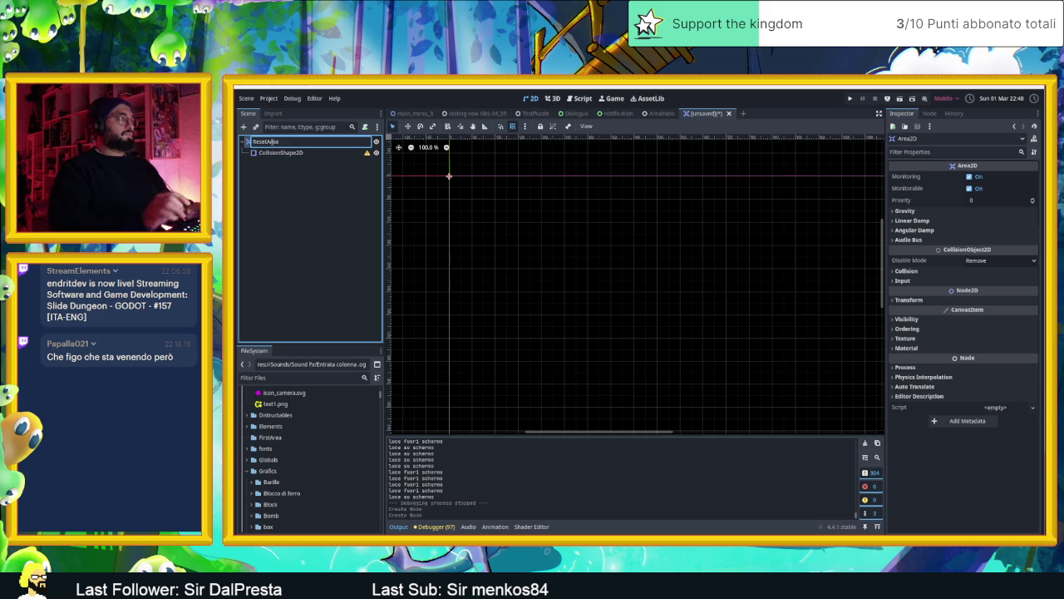
pyautogui.press('Return')
pyautogui.click(304, 154)
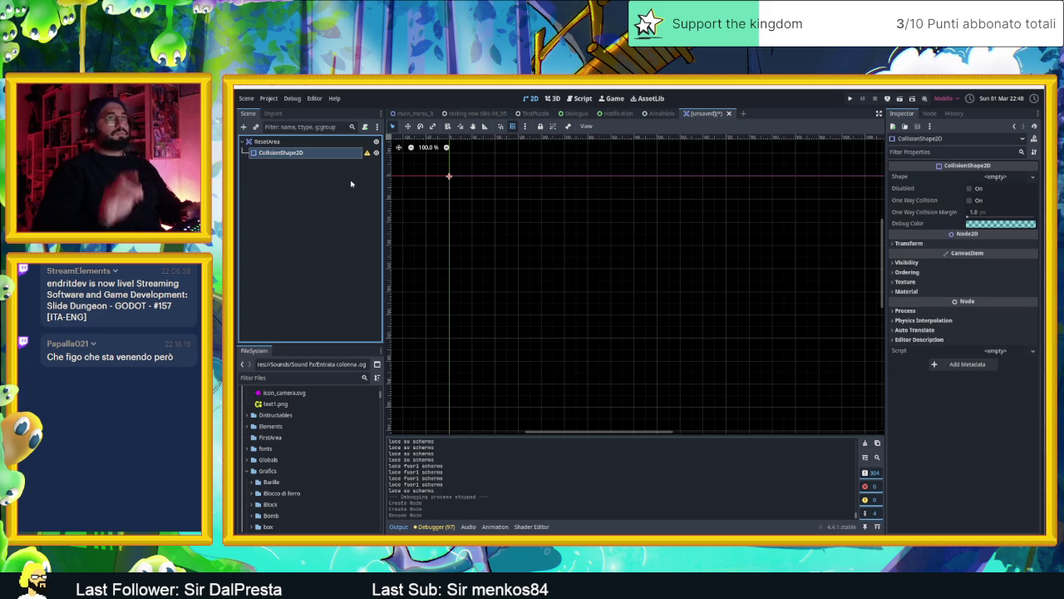
# Give the CollisionShape2D a new RectangleShape2D sized 50 × 50.
pyautogui.click(1034, 177)
pyautogui.click(993, 233)
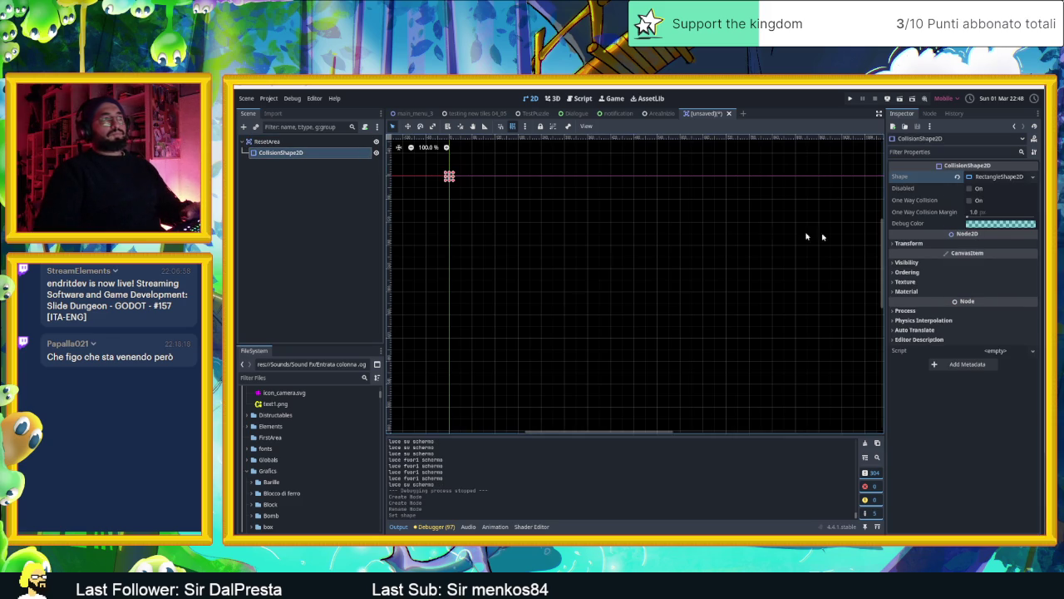
pyautogui.click(998, 176)
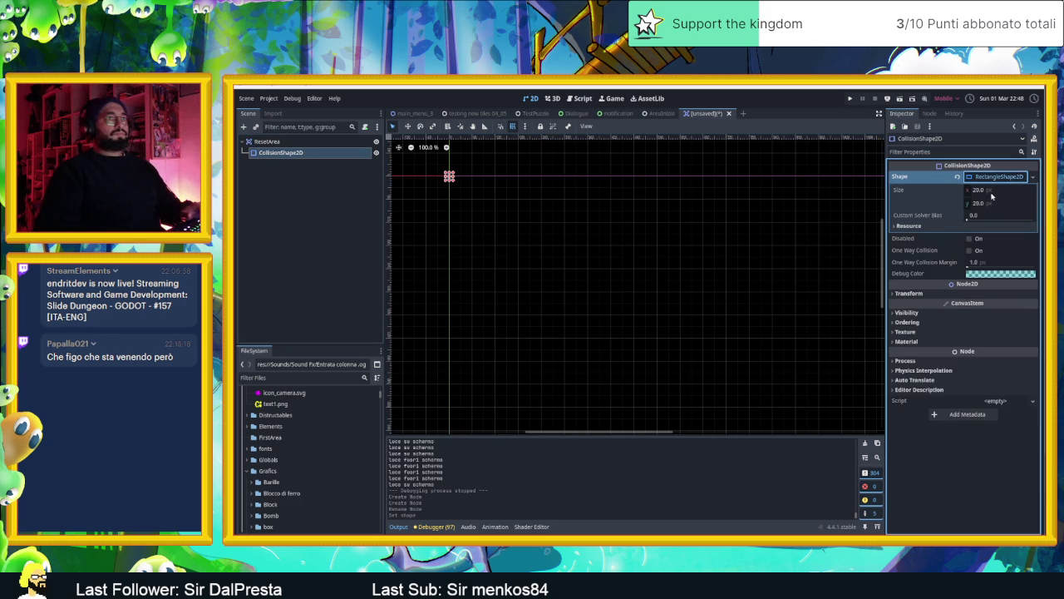
pyautogui.click(988, 191)
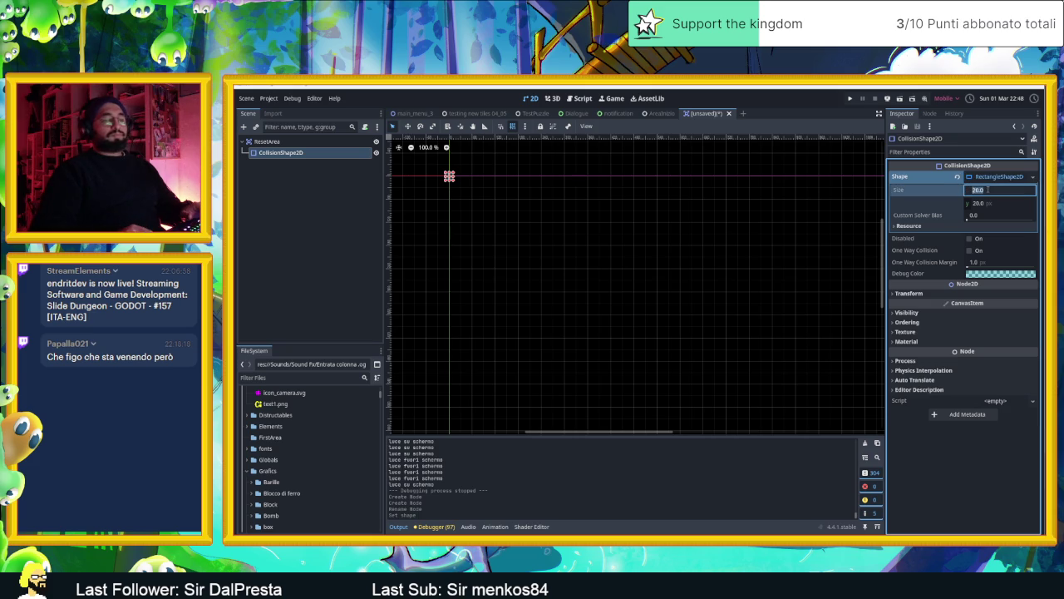
pyautogui.write('50')
pyautogui.press('Return')
pyautogui.click(986, 204)
pyautogui.write('50')
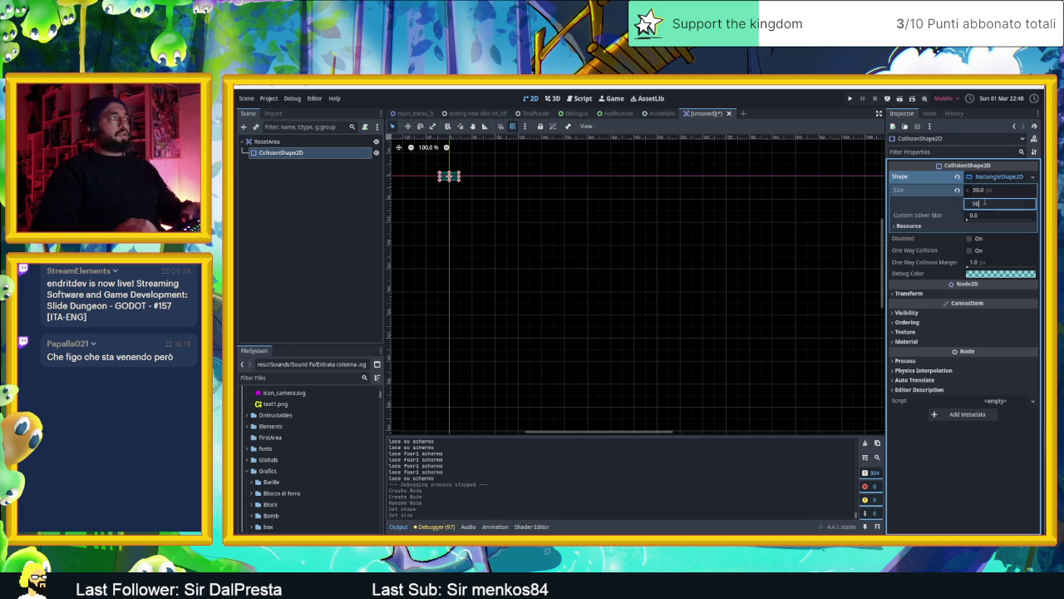
pyautogui.press('Return')
# Reselect the ResetArea and CollisionShape2D nodes, closing the Add Child Node dialog without adding anything.
pyautogui.scroll(5, 615, 233)
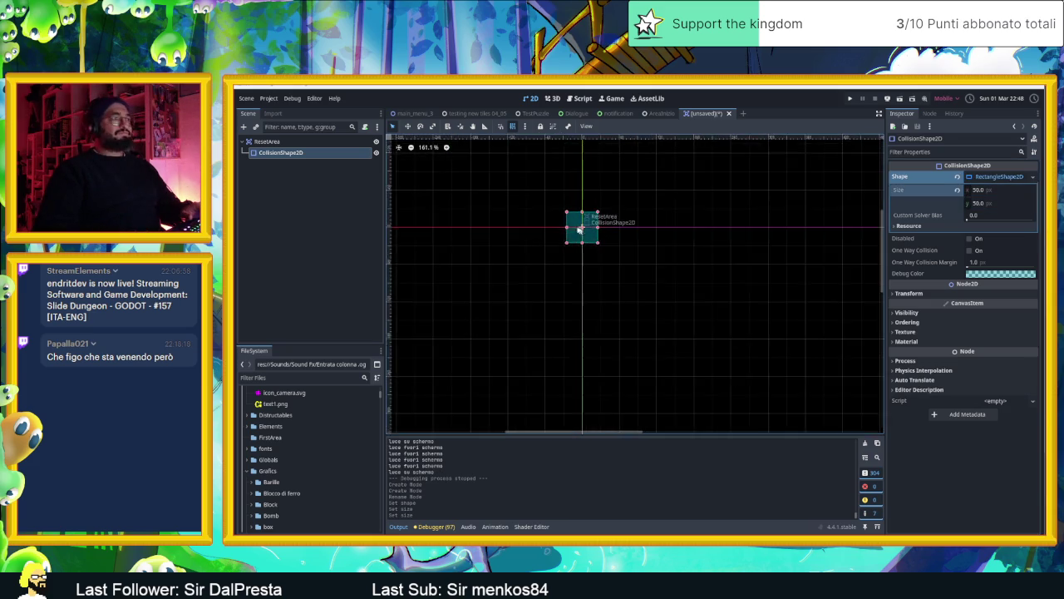
pyautogui.scroll(1, 569, 226)
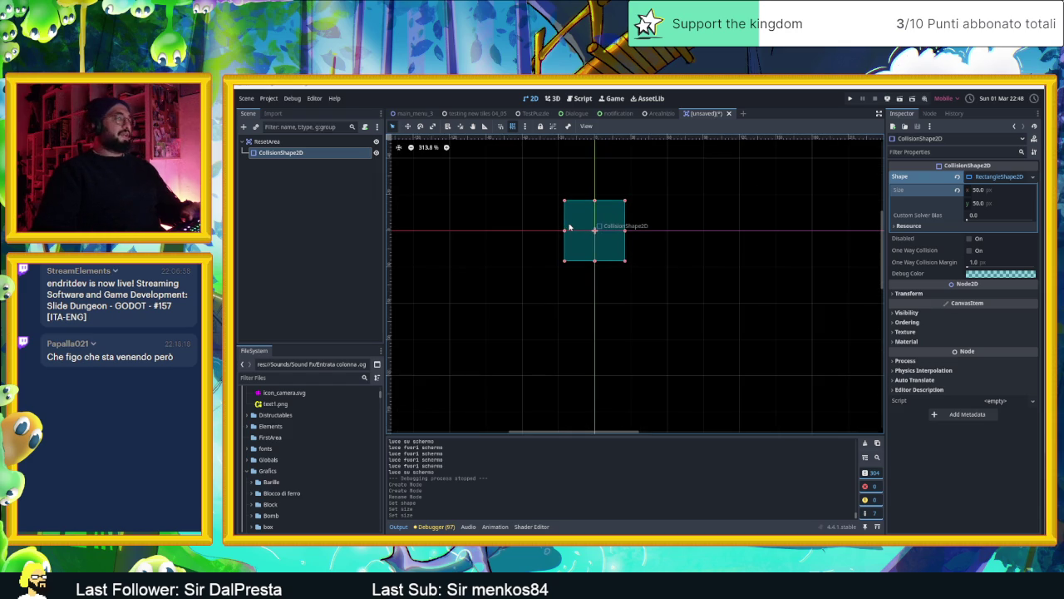
pyautogui.click(324, 204)
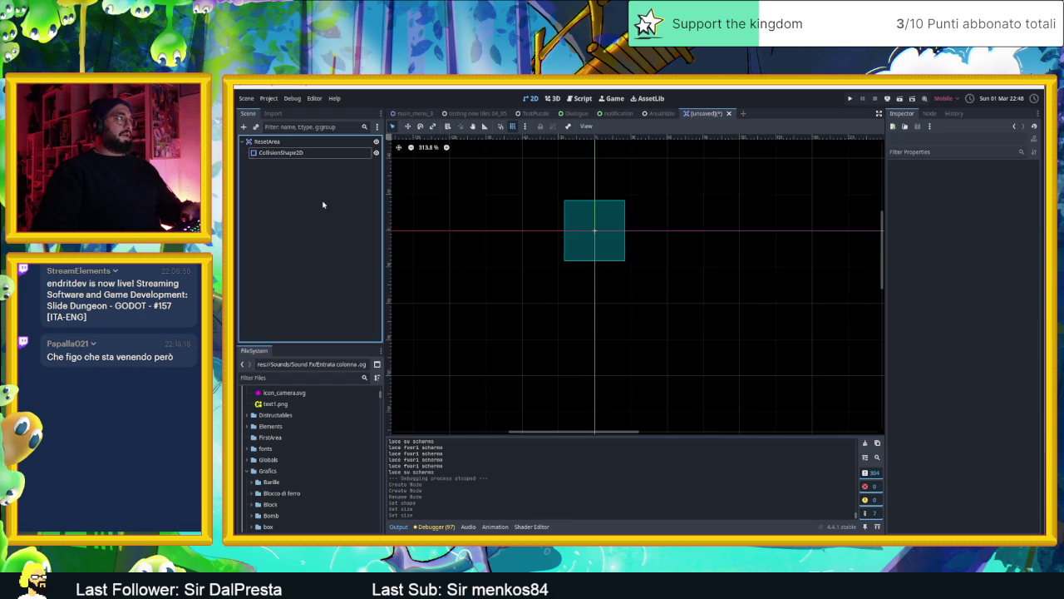
pyautogui.click(281, 142)
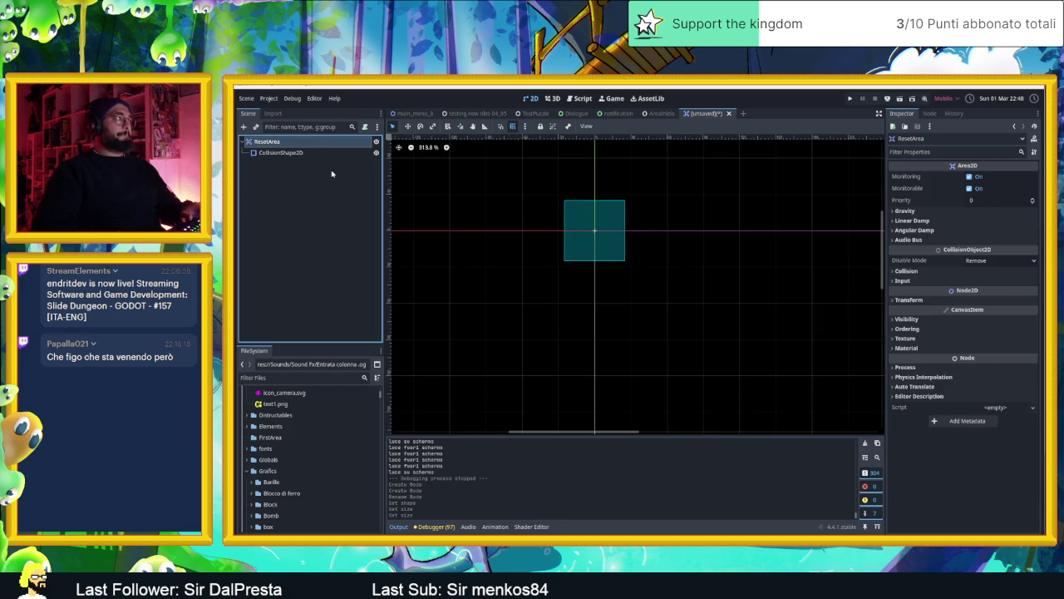
pyautogui.click(283, 152)
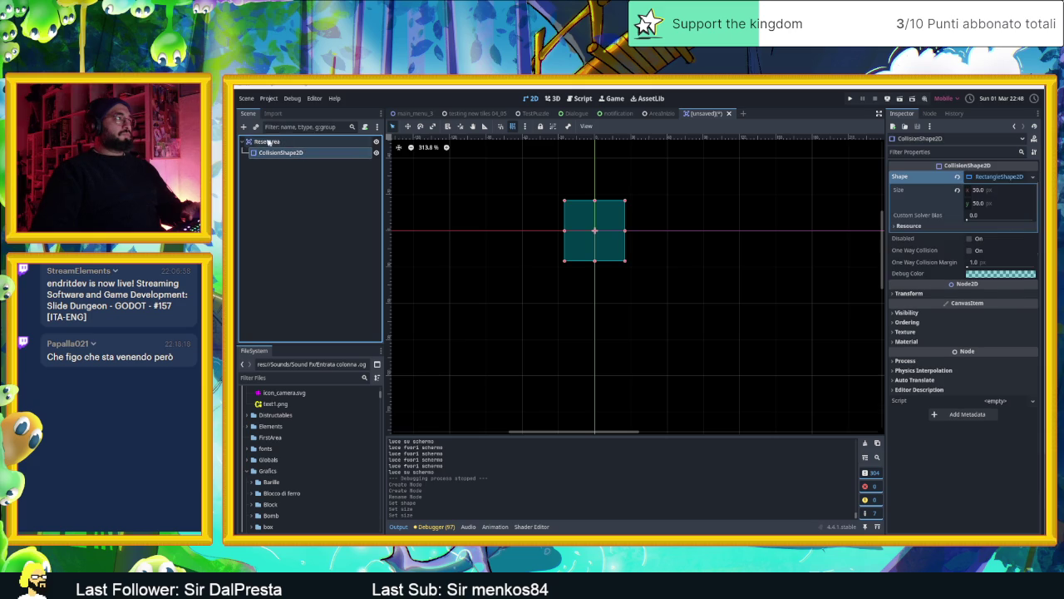
pyautogui.click(243, 127)
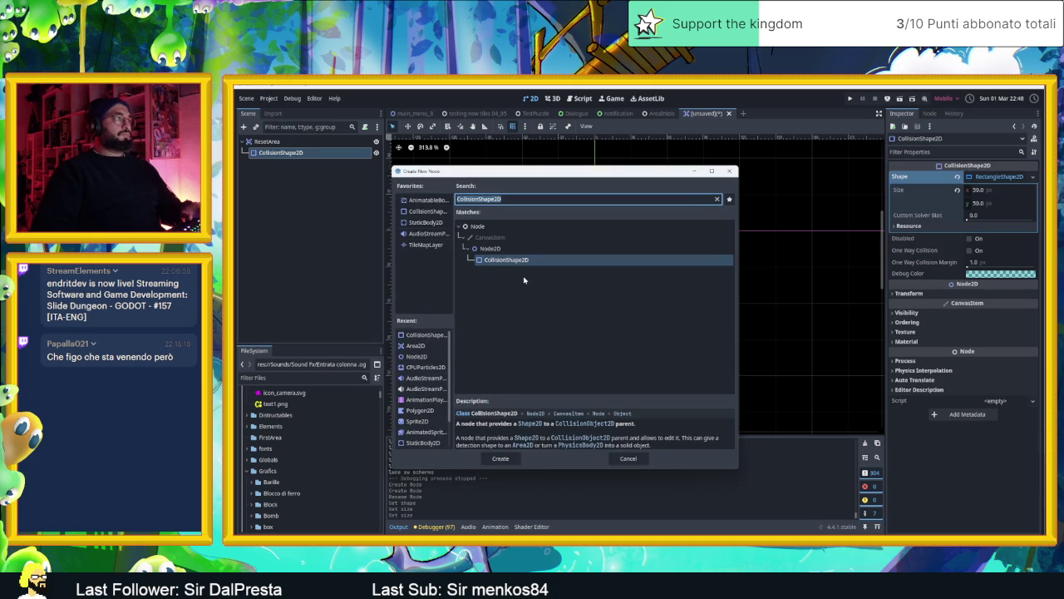
pyautogui.click(628, 459)
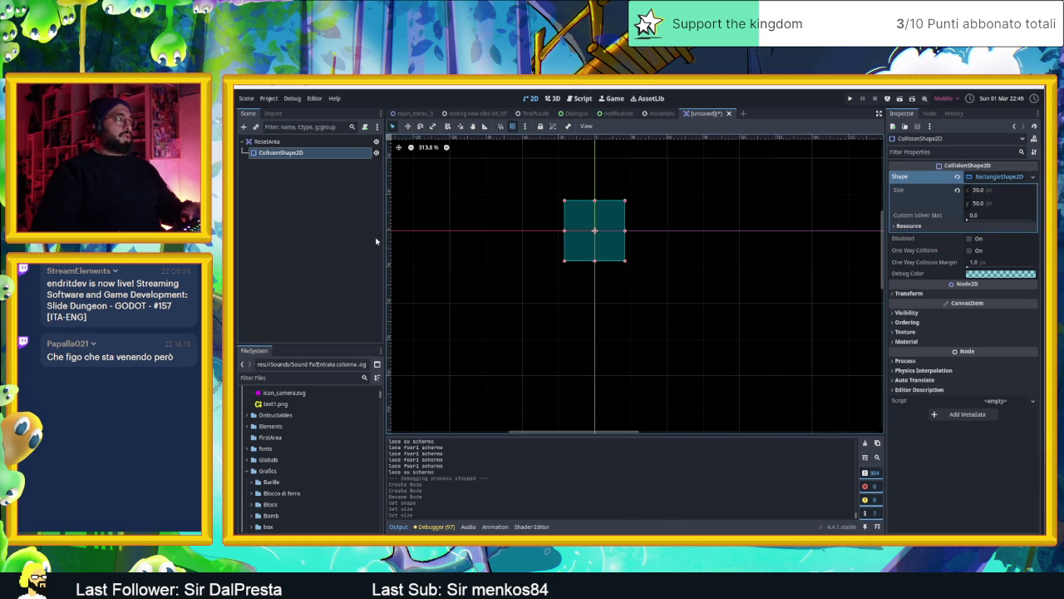
# Change the collision shape's Debug Color to dark blue.
pyautogui.click(1017, 275)
pyautogui.moveTo(1016, 320)
pyautogui.mouseDown()
pyautogui.moveTo(1035, 334)
pyautogui.moveTo(1043, 327)
pyautogui.moveTo(1018, 292)
pyautogui.moveTo(961, 292)
pyautogui.mouseUp()
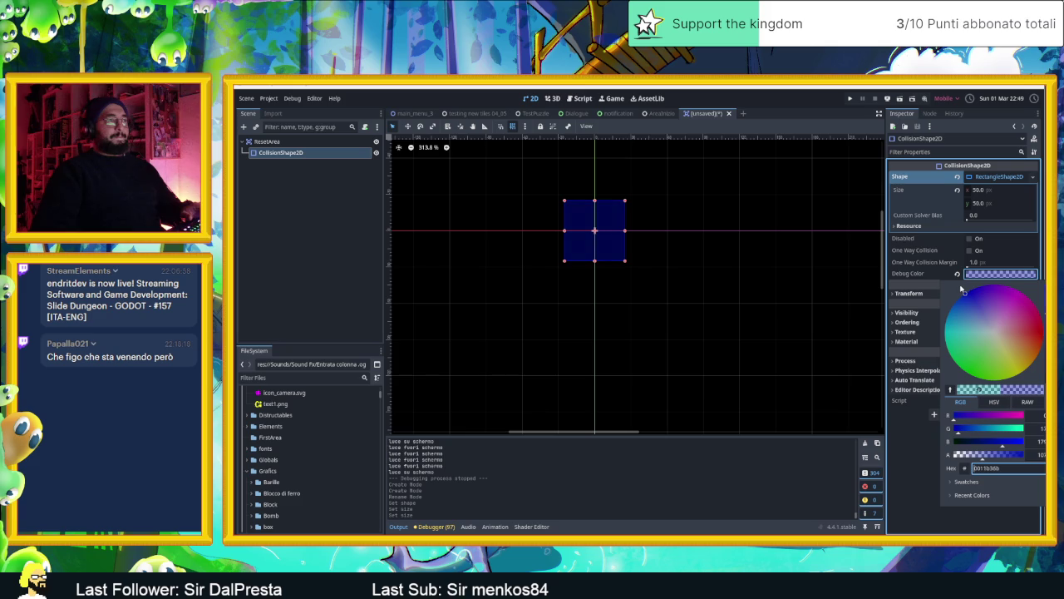
pyautogui.click(309, 187)
pyautogui.click(243, 126)
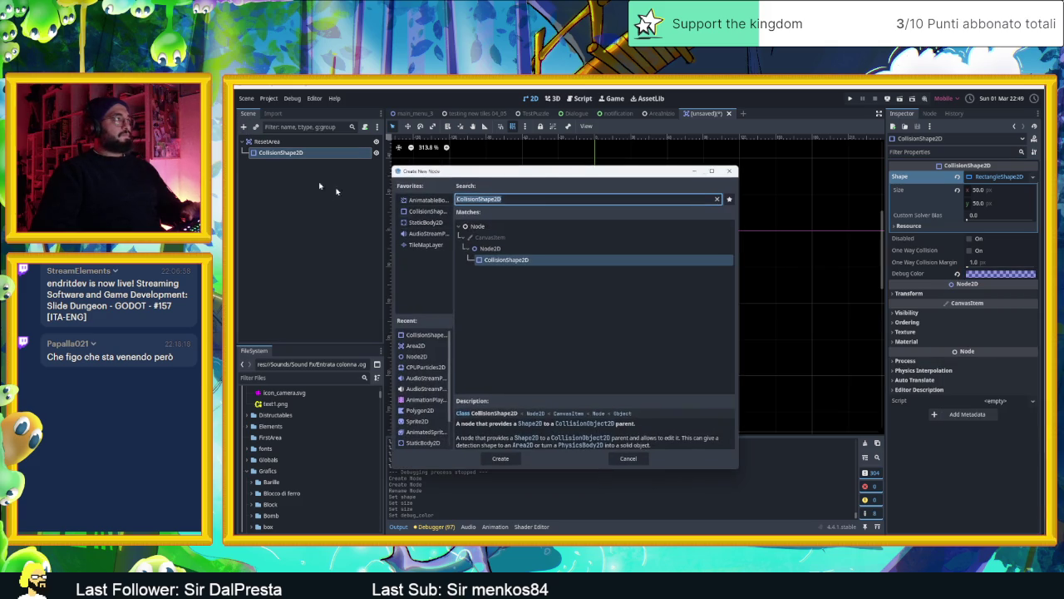
pyautogui.click(729, 171)
pyautogui.press('super')
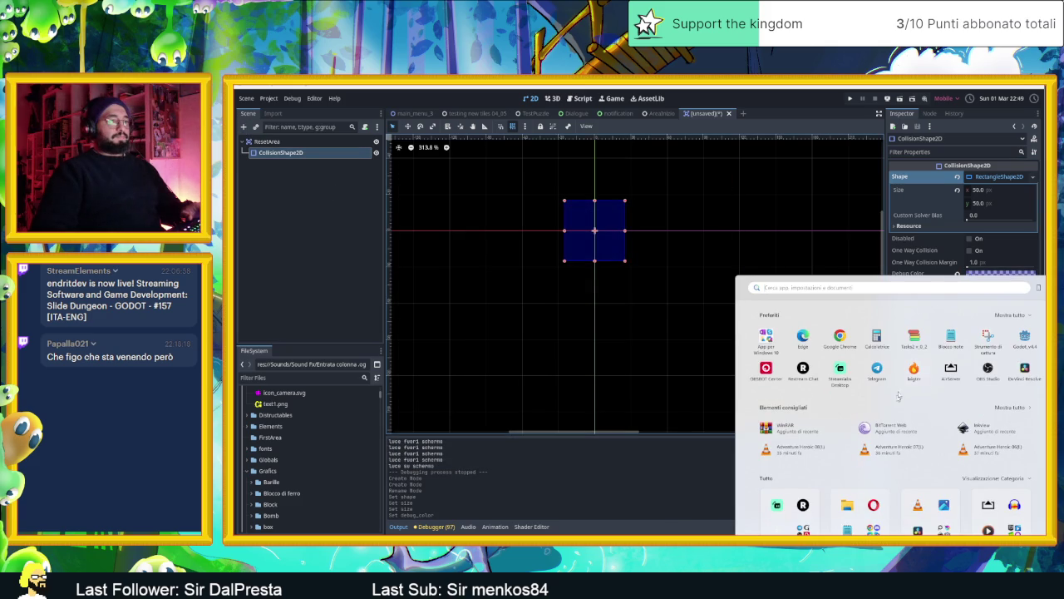
# Launch Inkscape from a Start menu search for 'inks' and begin a new blank document.
pyautogui.write('inks')
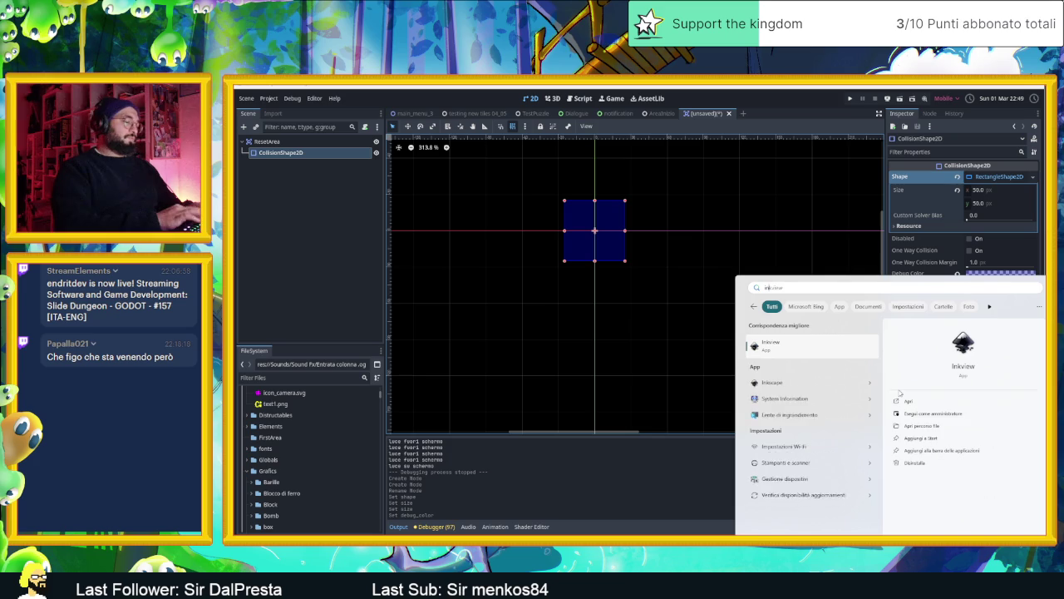
pyautogui.click(851, 350)
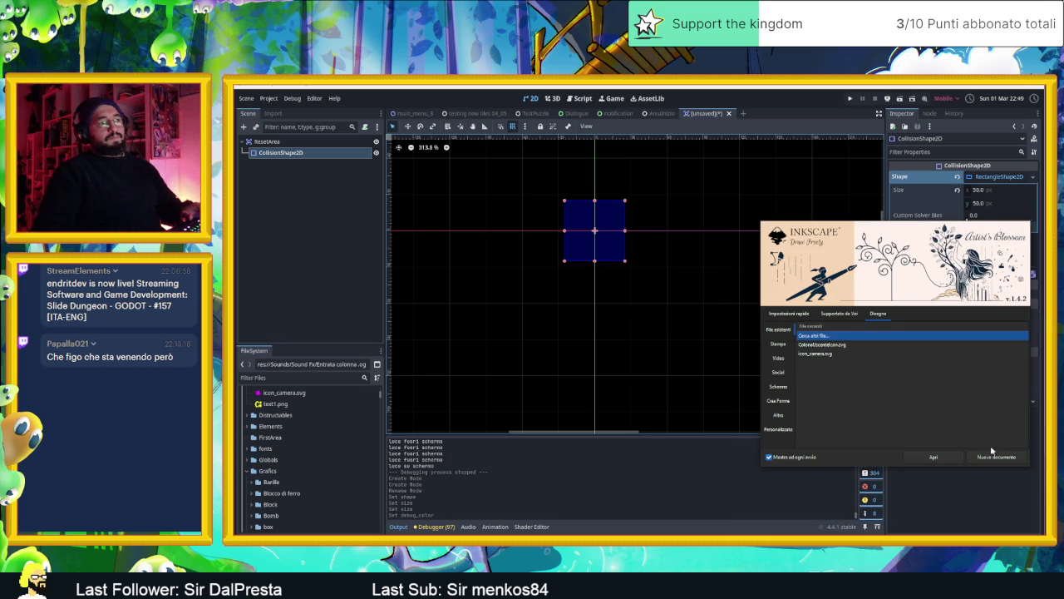
pyautogui.press('Escape')
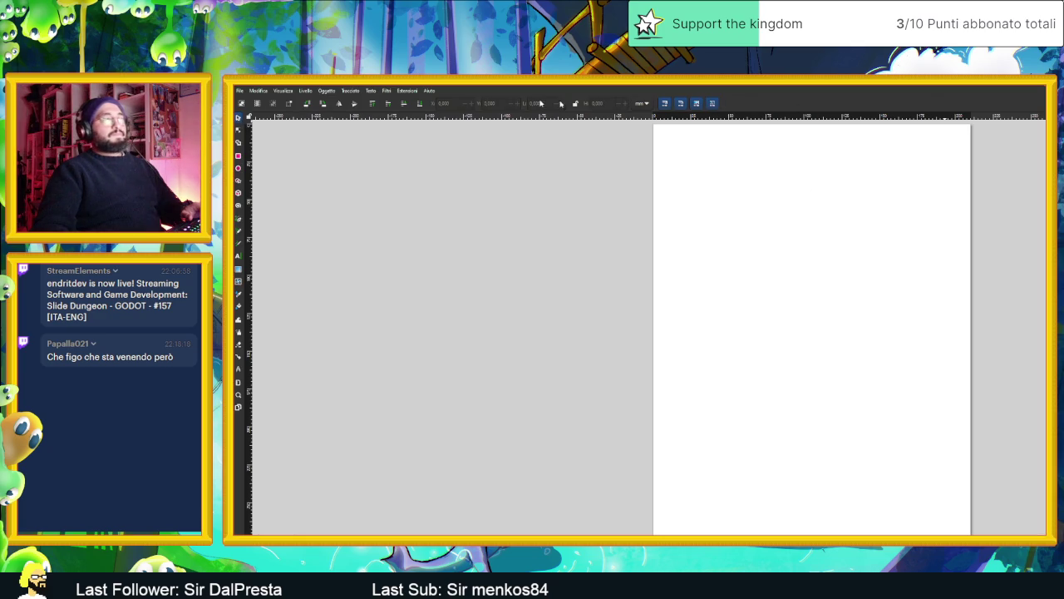
# Restore the Inkscape window to a smaller size, then maximise it again.
pyautogui.click(241, 91)
pyautogui.click(344, 86)
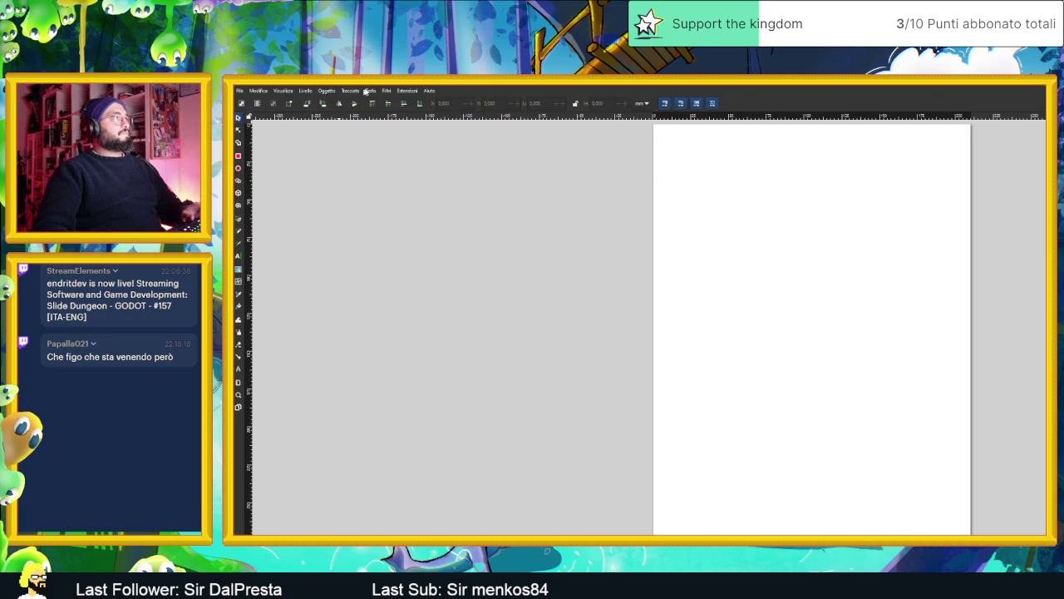
pyautogui.moveTo(384, 85)
pyautogui.mouseDown()
pyautogui.moveTo(386, 110)
pyautogui.moveTo(529, 121)
pyautogui.moveTo(532, 86)
pyautogui.mouseUp()
pyautogui.click(258, 93)
# In Document Properties, set page units to px and Width and Height to 60.
pyautogui.moveTo(242, 94)
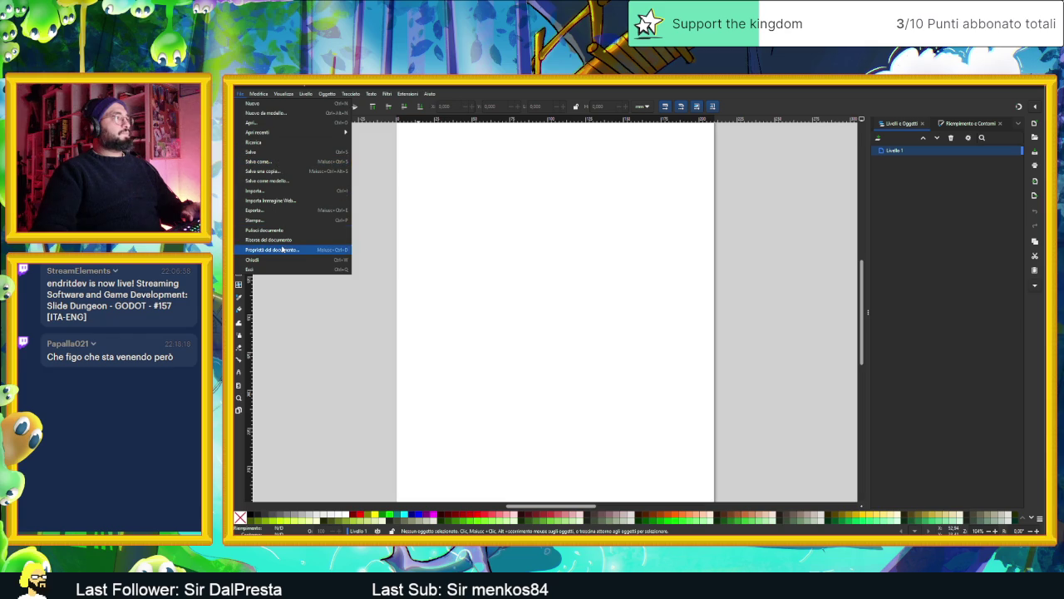
pyautogui.click(297, 250)
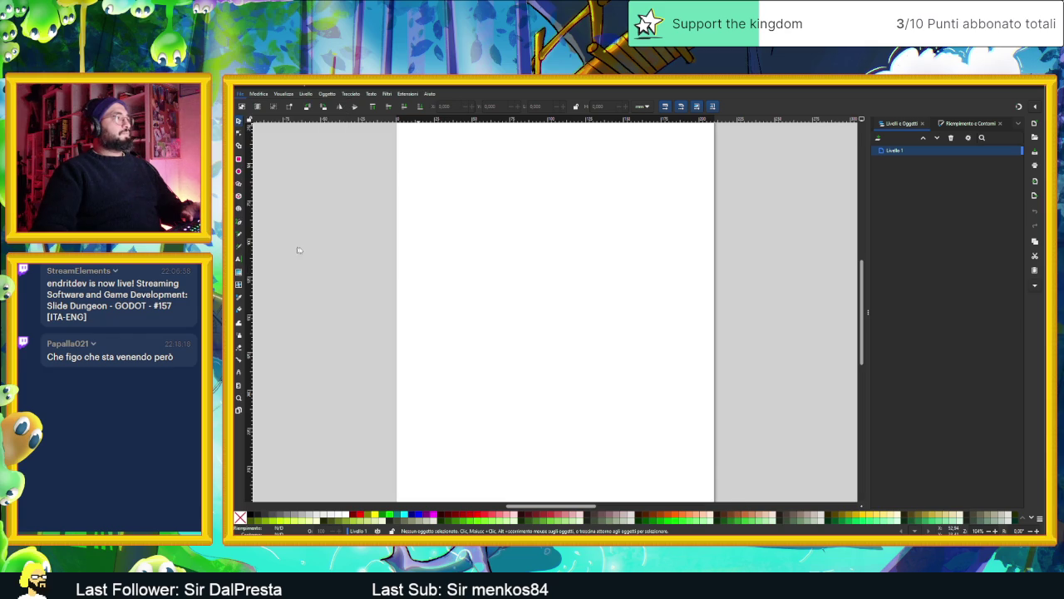
pyautogui.click(603, 242)
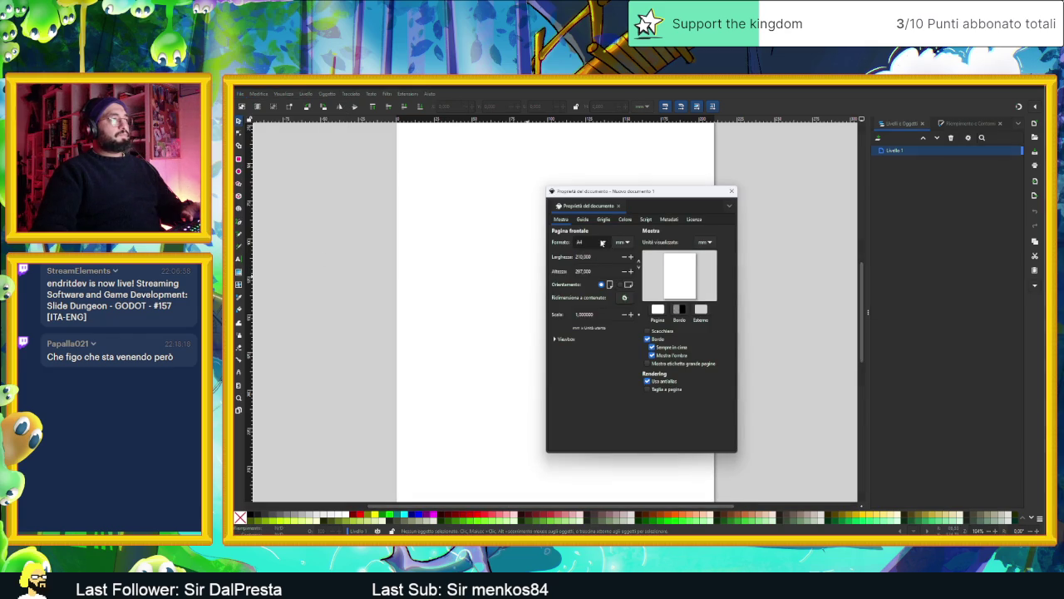
pyautogui.click(628, 242)
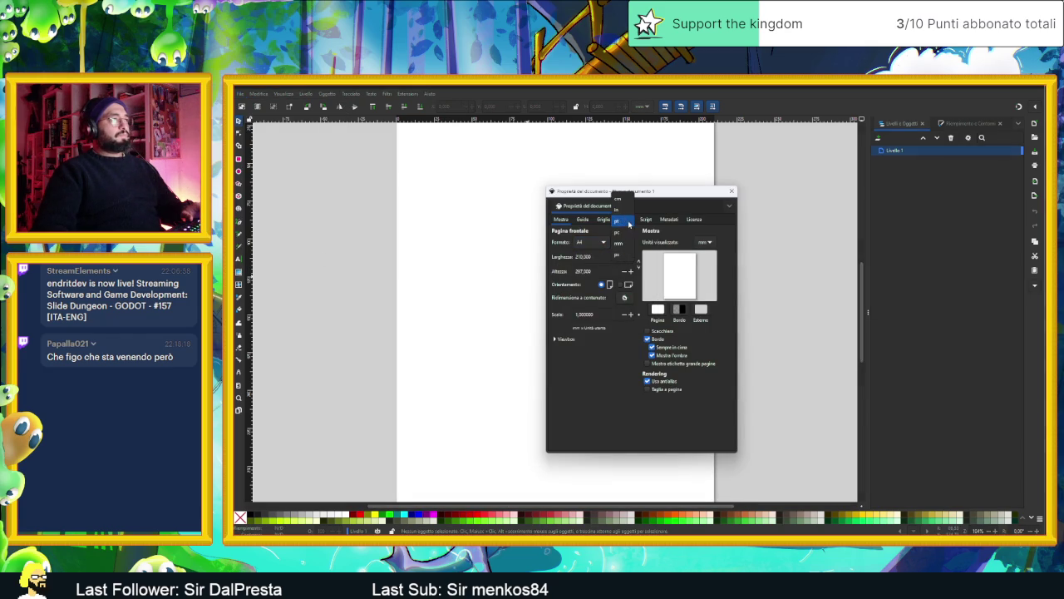
pyautogui.click(627, 255)
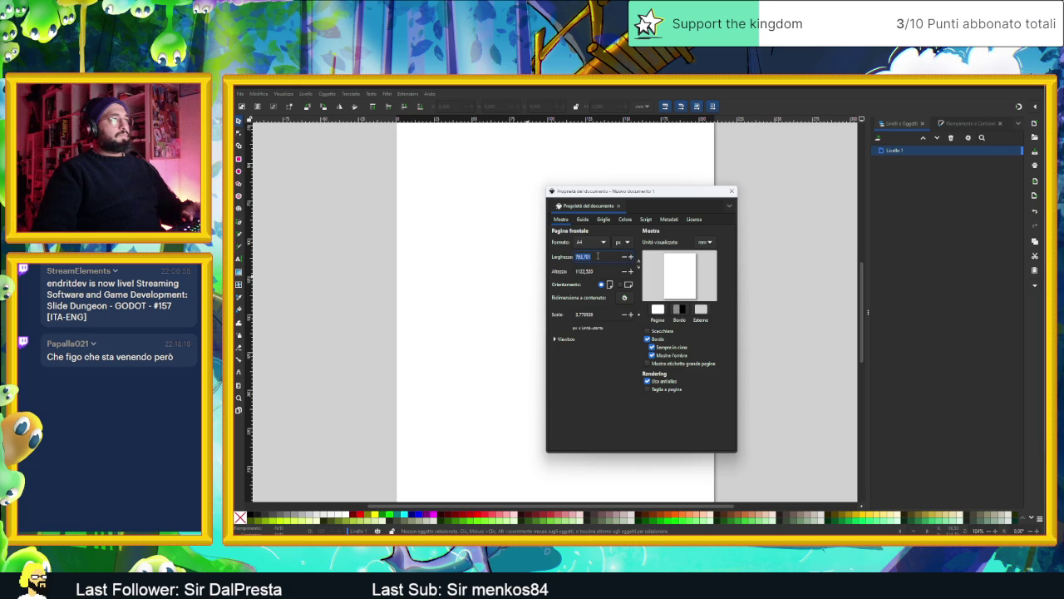
pyautogui.write('60')
pyautogui.press('Tab')
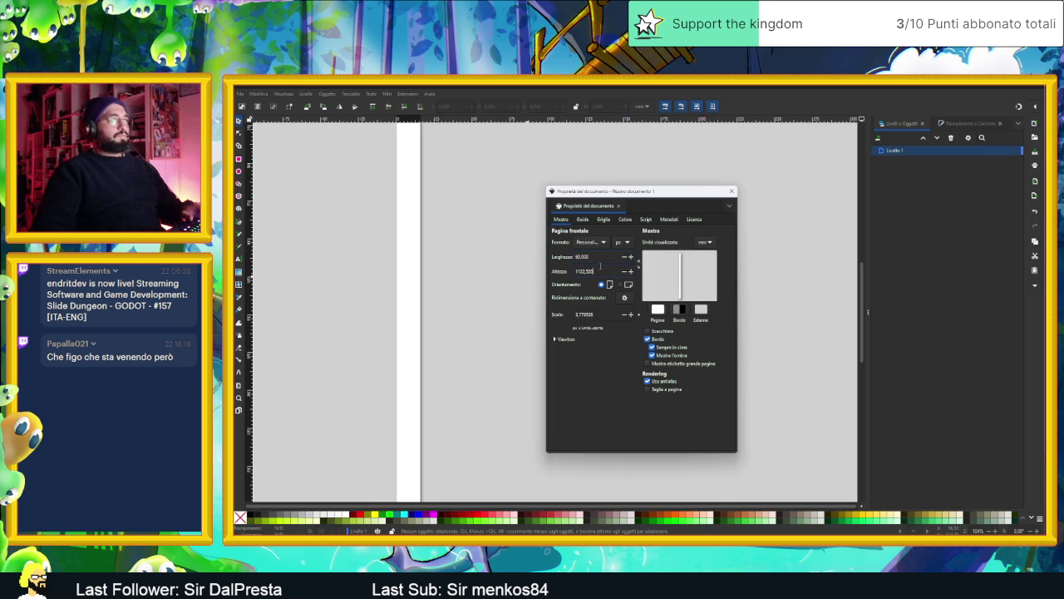
pyautogui.write('60')
pyautogui.press('Return')
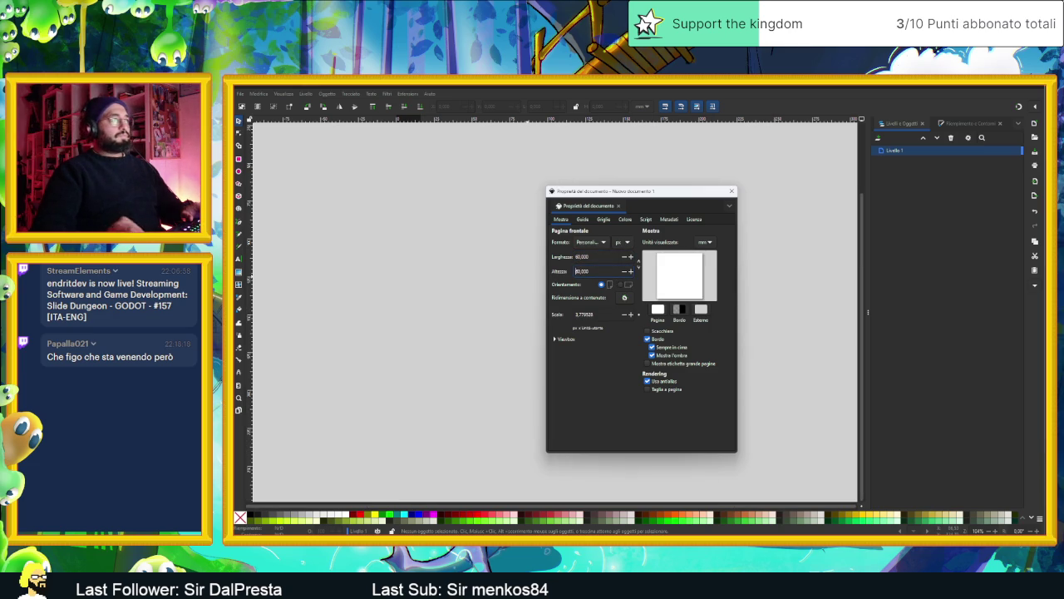
pyautogui.click(732, 193)
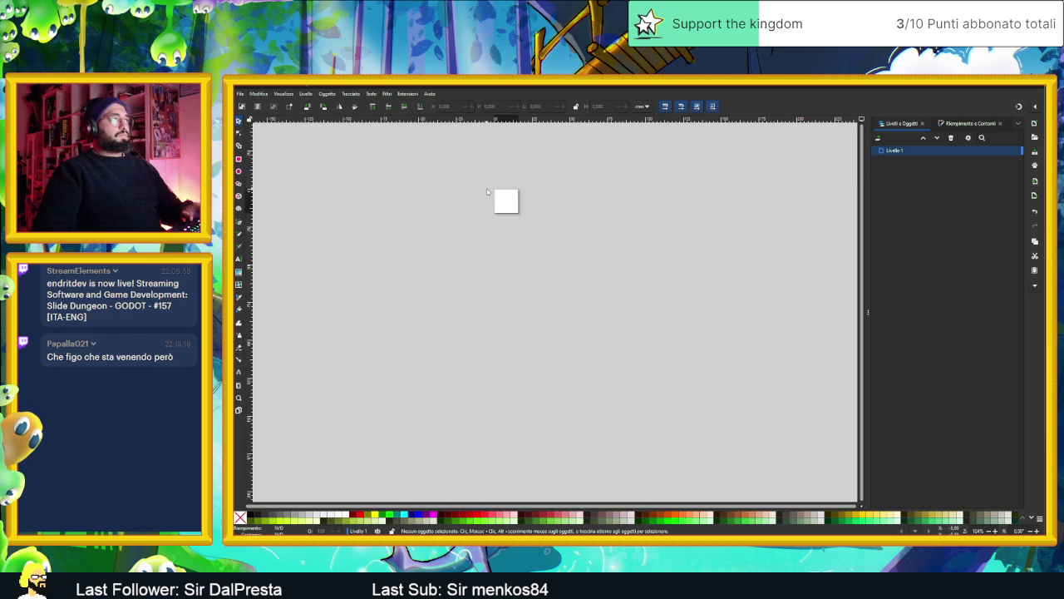
# Zoom the canvas in on the new 60 × 60 px page.
pyautogui.scroll(5, 499, 249)
pyautogui.scroll(-3, 526, 314)
pyautogui.keyDown('ctrl'); pyautogui.scroll(6, 509, 297); pyautogui.keyUp('ctrl')
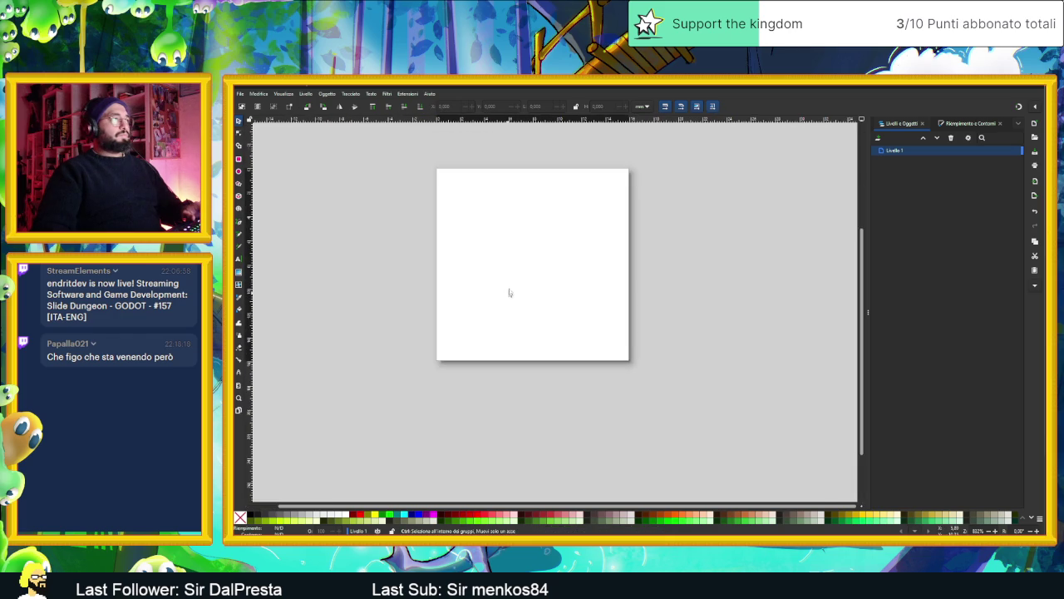
pyautogui.scroll(2, 558, 296)
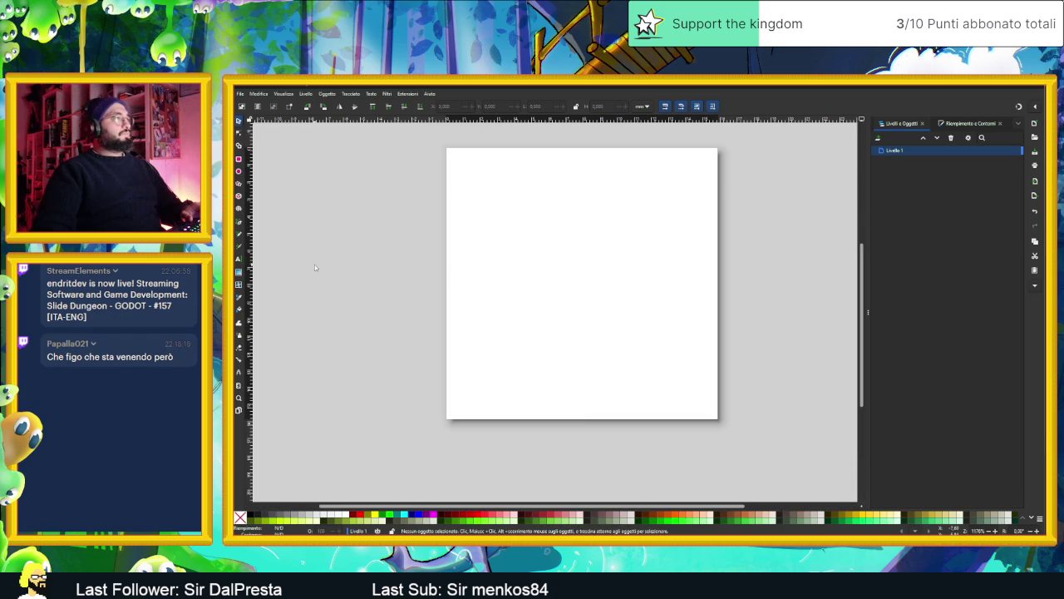
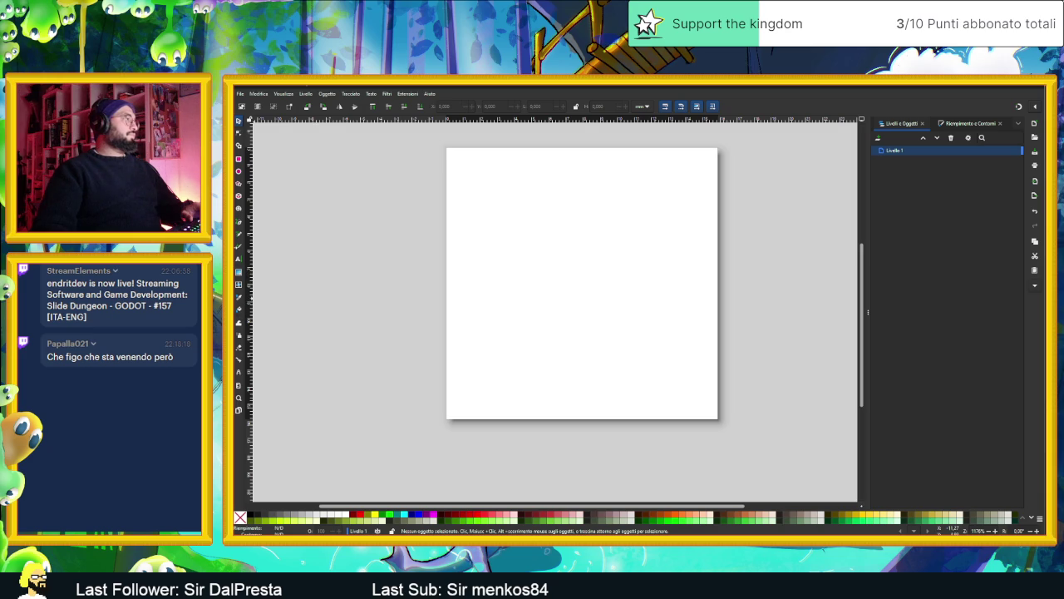
# Type a capital letter R as a text object on the page.
pyautogui.click(240, 259)
pyautogui.moveTo(507, 208)
pyautogui.mouseDown()
pyautogui.moveTo(604, 328)
pyautogui.moveTo(637, 350)
pyautogui.mouseUp()
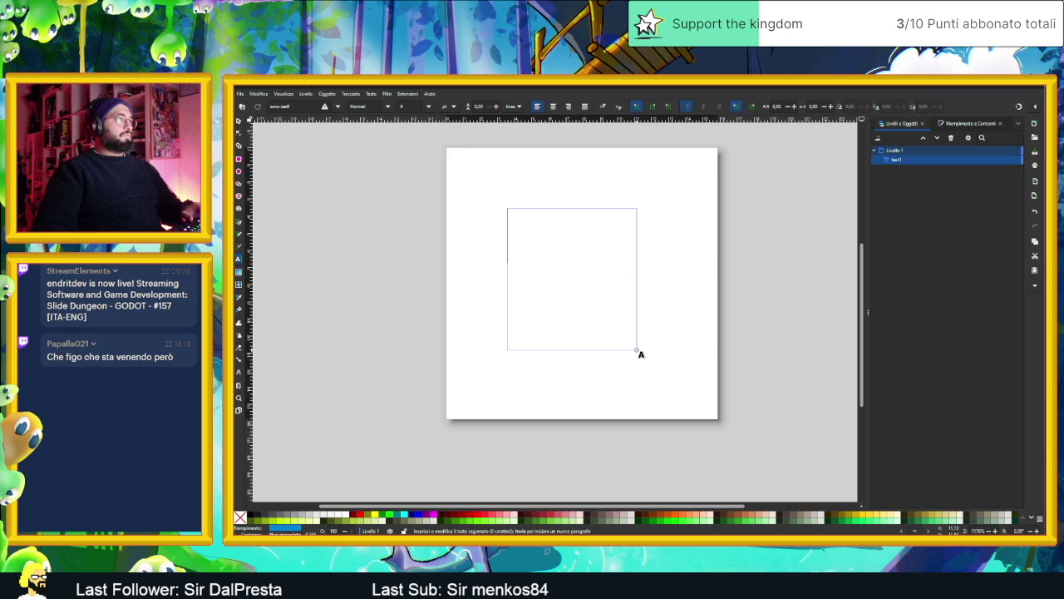
pyautogui.write('r')
pyautogui.press('BackSpace')
pyautogui.write('R')
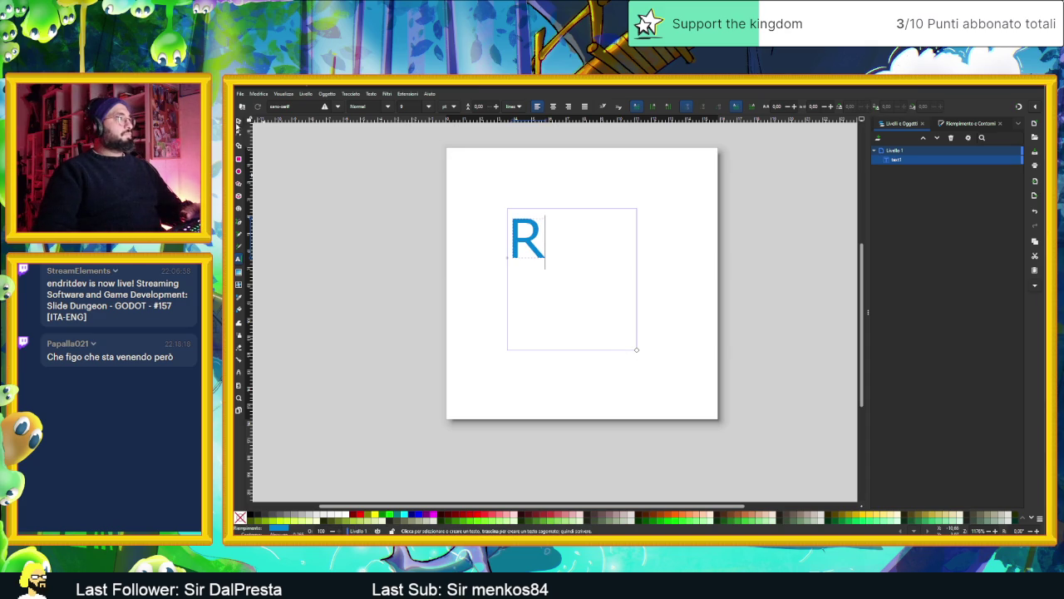
# Enlarge the R to fill most of the page, move it onto the page, and colour it red.
pyautogui.click(238, 121)
pyautogui.moveTo(551, 264)
pyautogui.mouseDown()
pyautogui.moveTo(611, 305)
pyautogui.moveTo(637, 358)
pyautogui.moveTo(629, 356)
pyautogui.mouseUp()
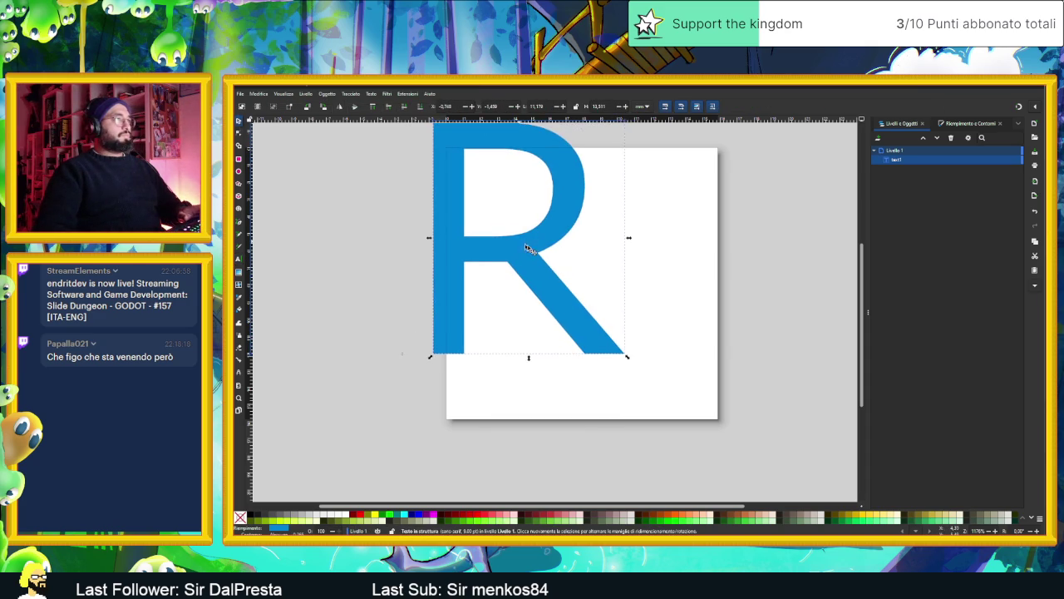
pyautogui.moveTo(520, 242); pyautogui.dragTo(582, 286)
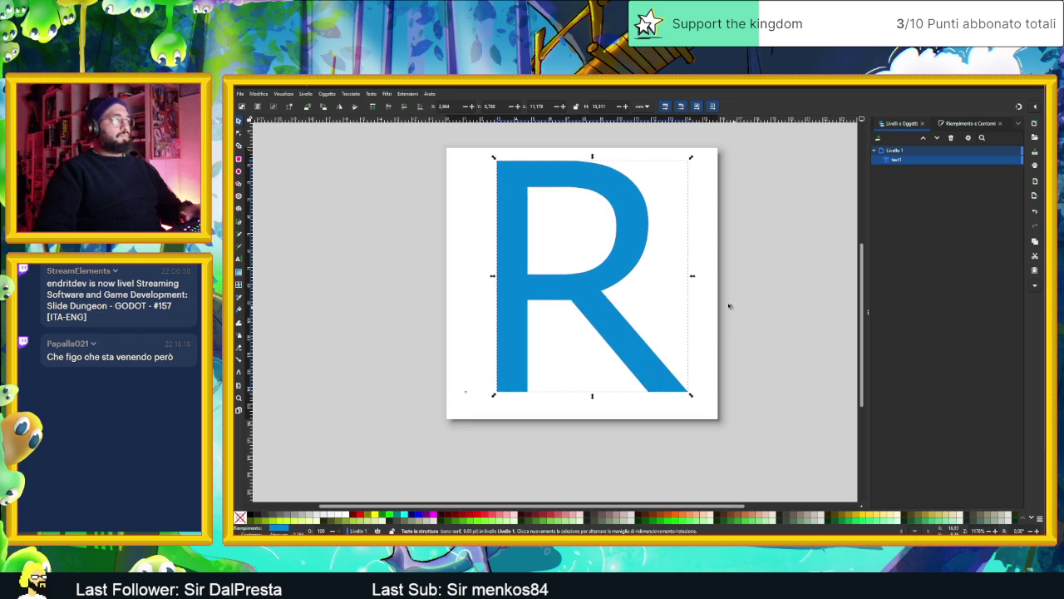
pyautogui.click(358, 514)
pyautogui.click(351, 391)
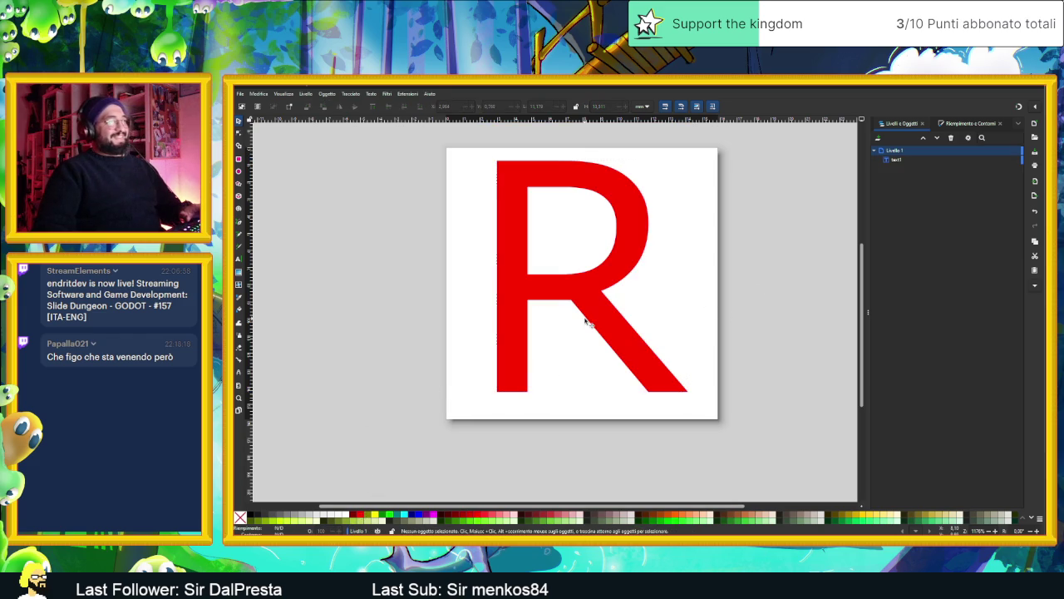
pyautogui.hotkey('ctrl', 's')
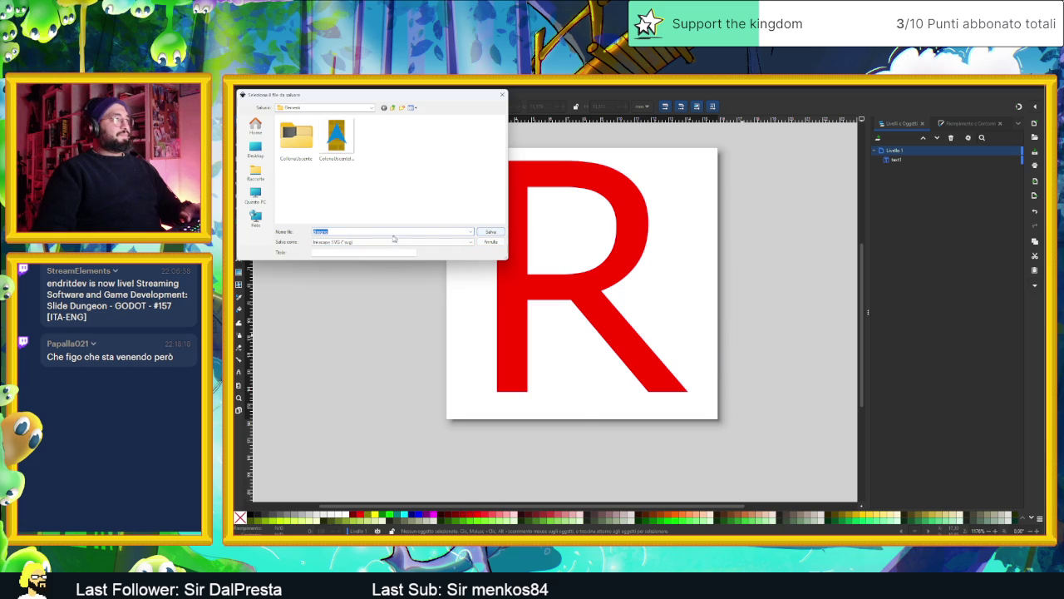
# In the save dialog, browse up to the Slide Dungeon folder and into Grafica.
pyautogui.write('Rosso')
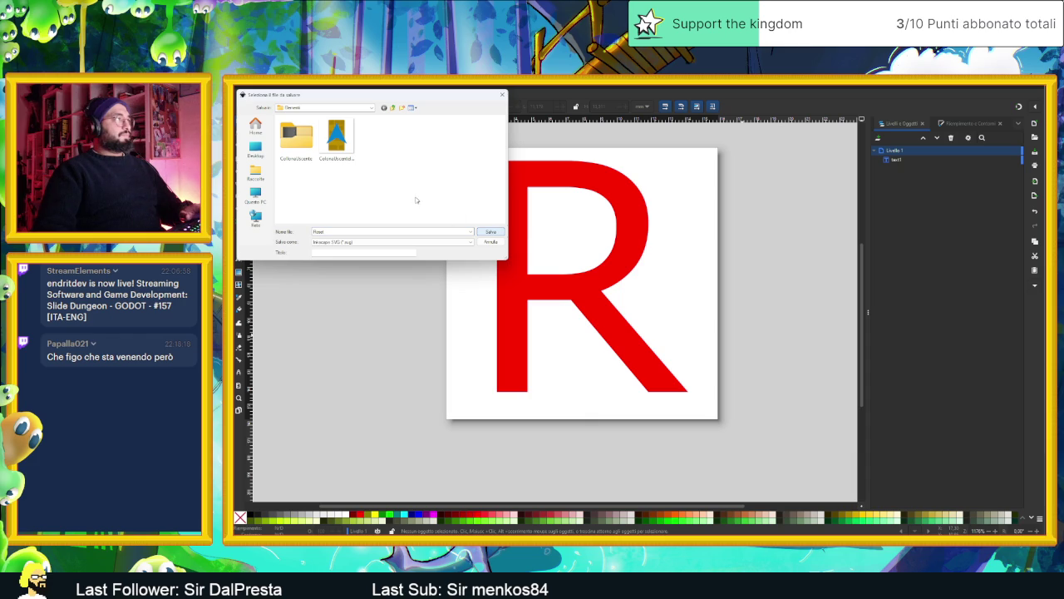
pyautogui.click(392, 107)
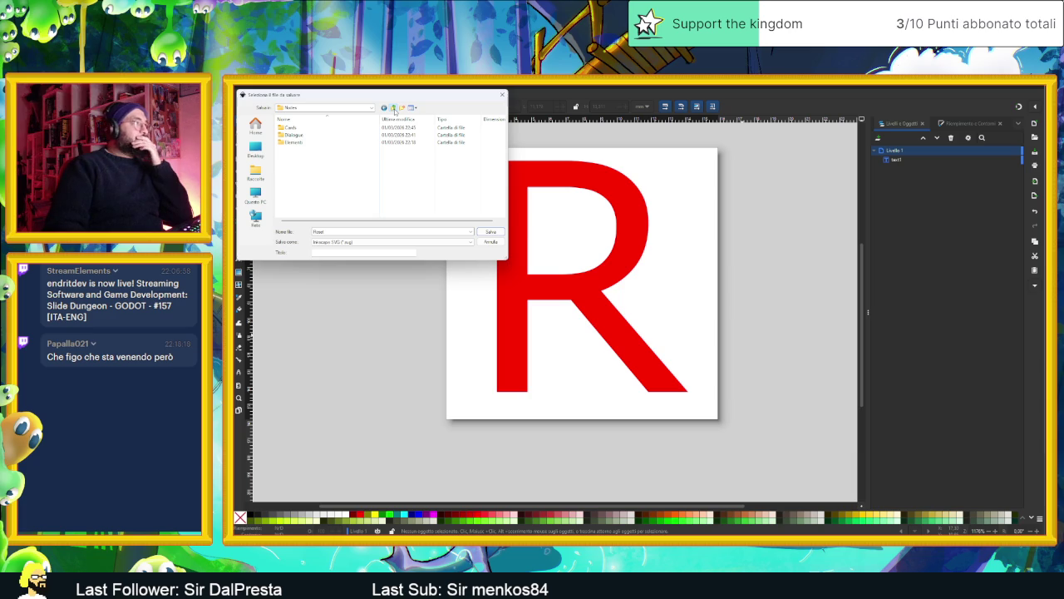
pyautogui.click(393, 109)
pyautogui.scroll(-2, 324, 156)
pyautogui.doubleClick(316, 158)
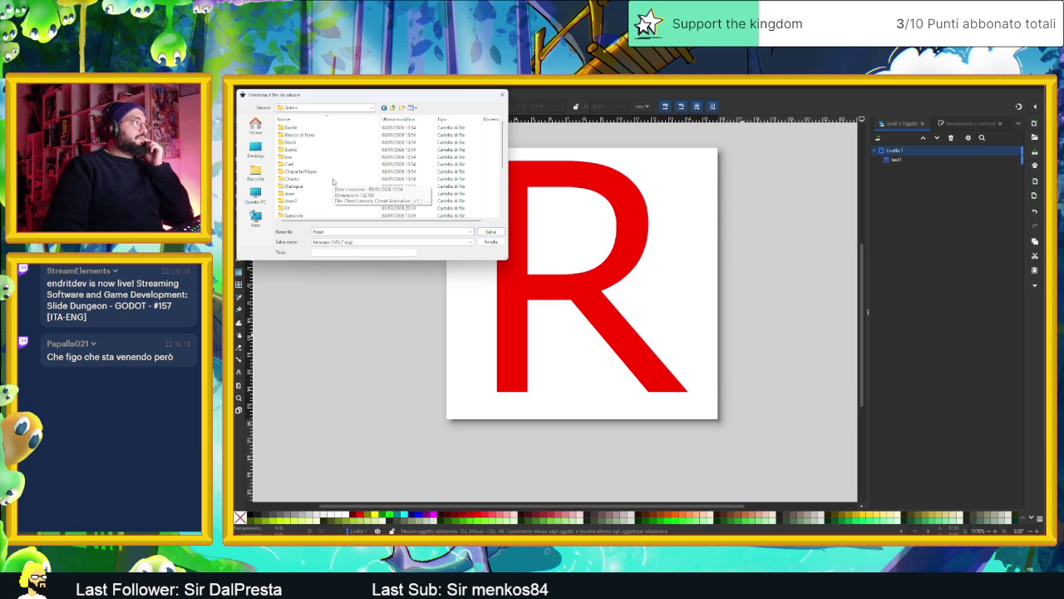
pyautogui.scroll(-3, 332, 183)
pyautogui.doubleClick(323, 204)
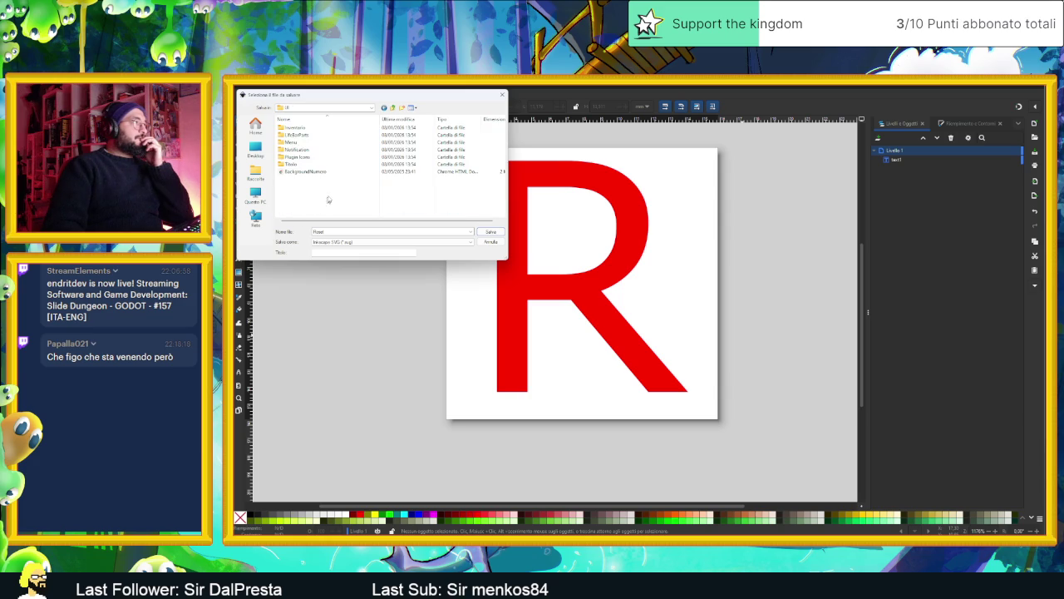
pyautogui.press('BackSpace')
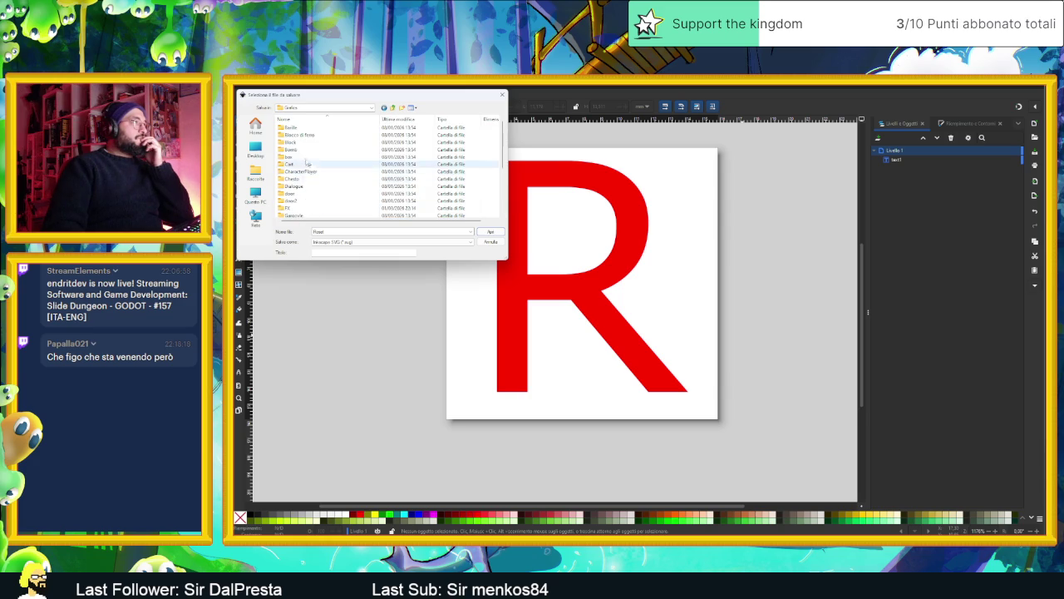
pyautogui.scroll(-3, 343, 156)
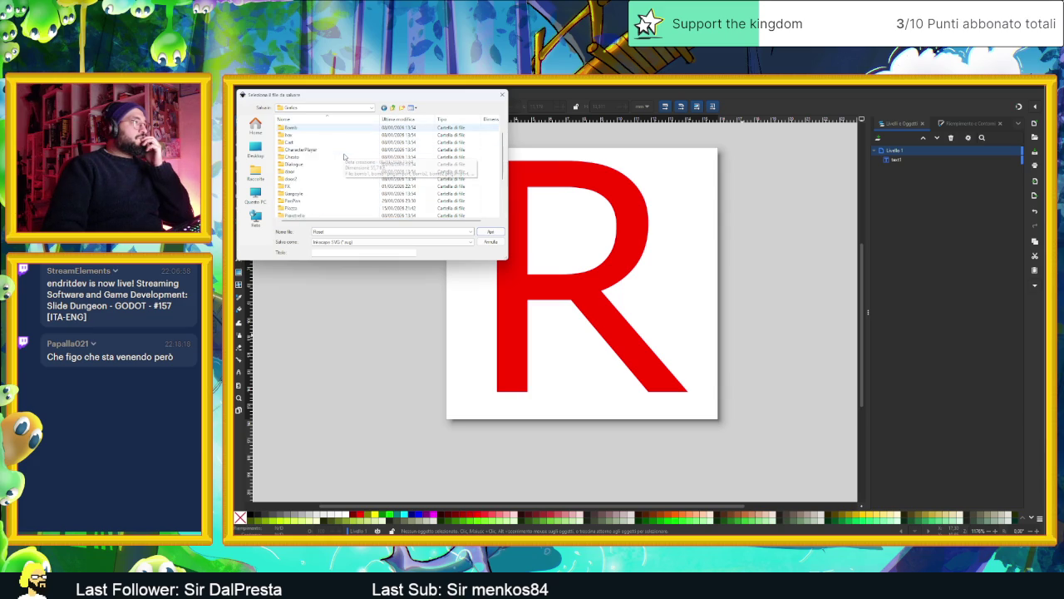
pyautogui.scroll(-1, 343, 157)
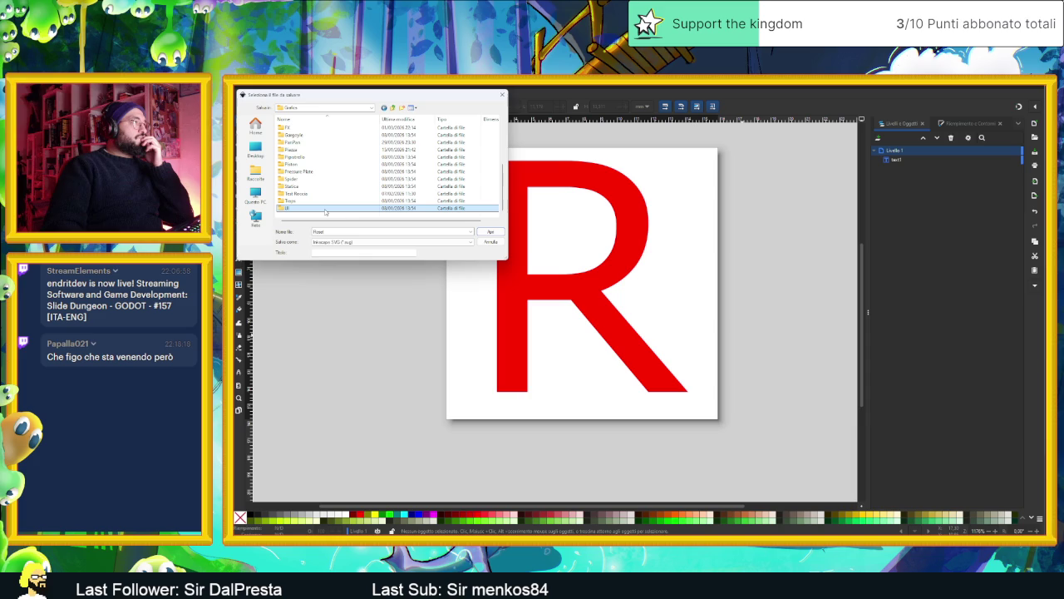
pyautogui.scroll(4, 321, 204)
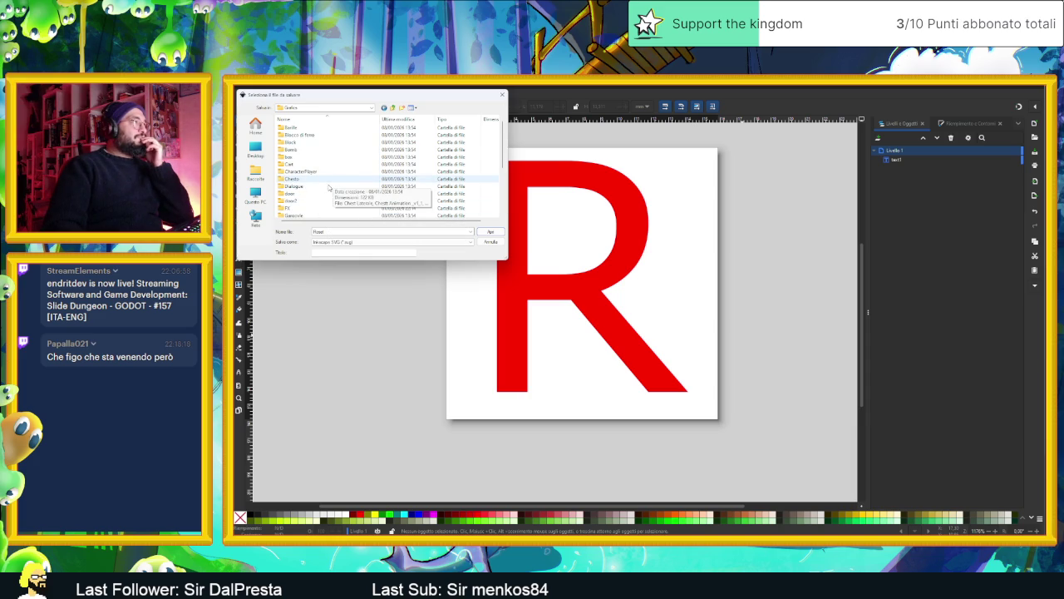
pyautogui.scroll(-1, 322, 191)
pyautogui.scroll(-1, 322, 194)
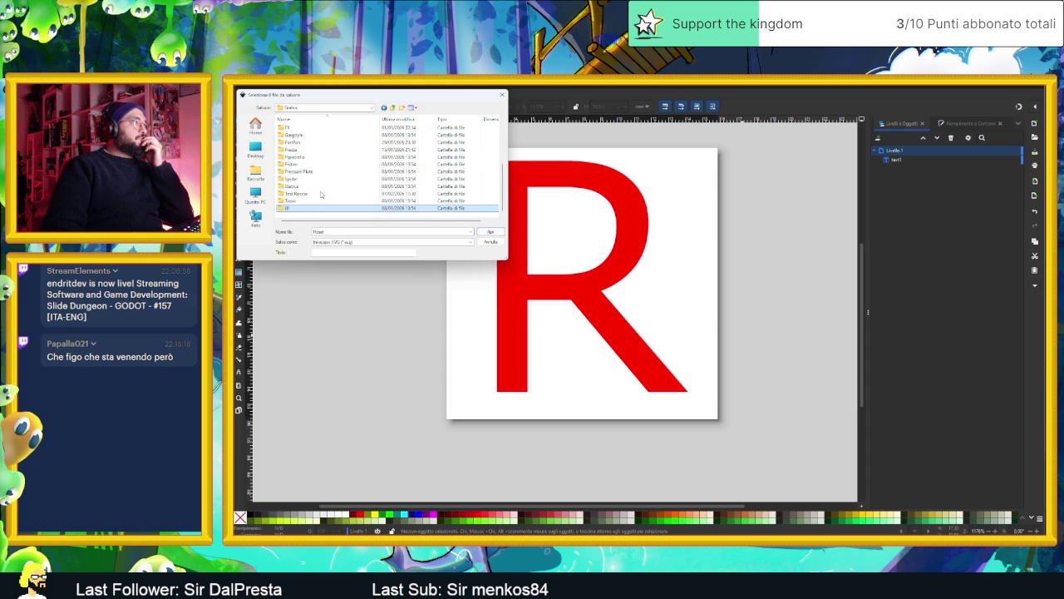
pyautogui.scroll(2, 322, 194)
# Re-enter the Grafica folder and save the drawing as ResetIcon.
pyautogui.click(394, 109)
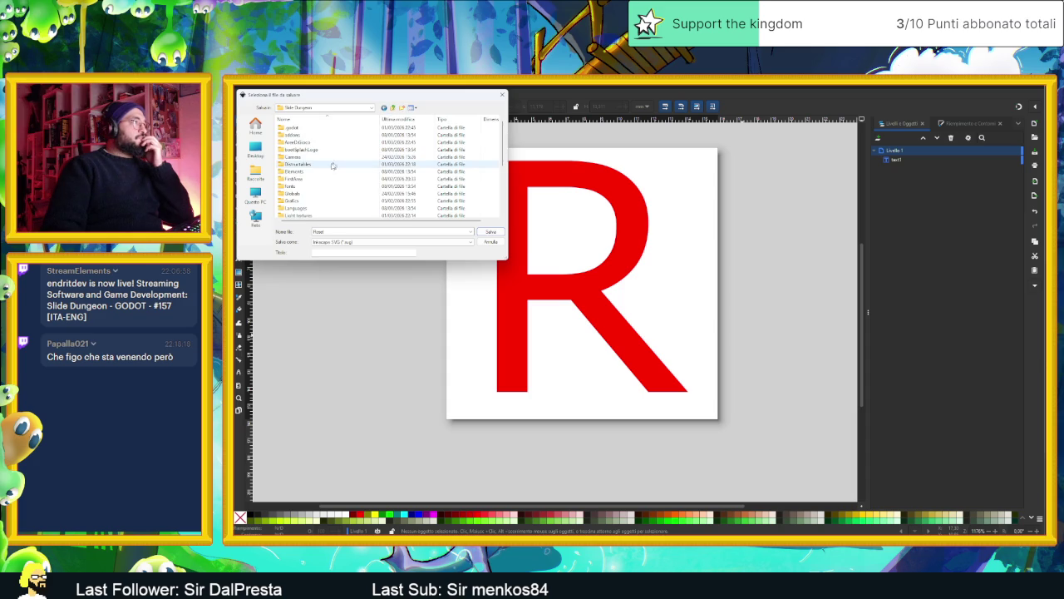
pyautogui.scroll(-2, 328, 178)
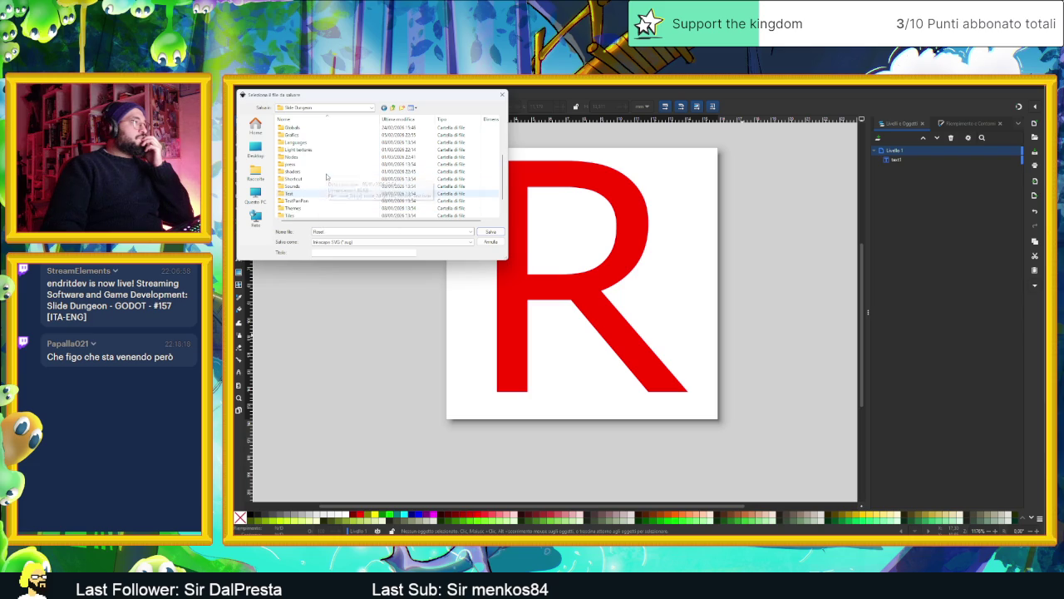
pyautogui.scroll(1, 320, 166)
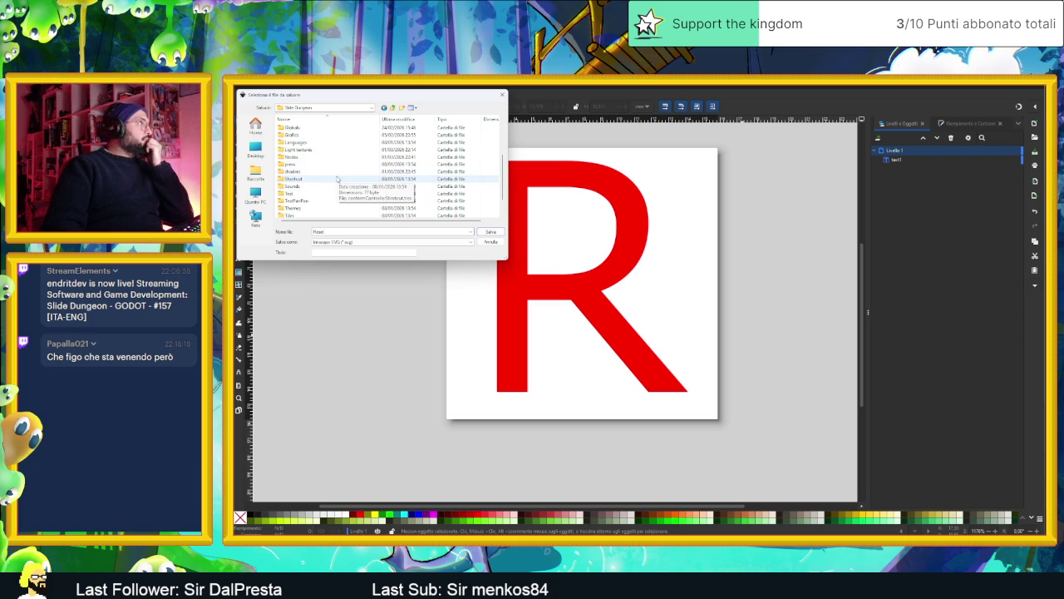
pyautogui.scroll(3, 337, 178)
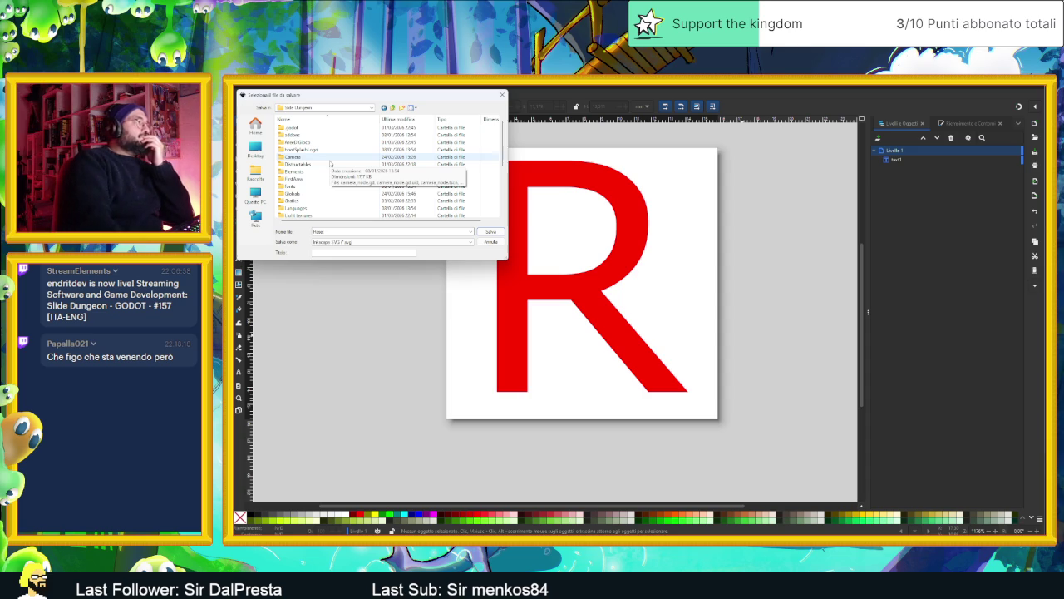
pyautogui.scroll(-1, 329, 165)
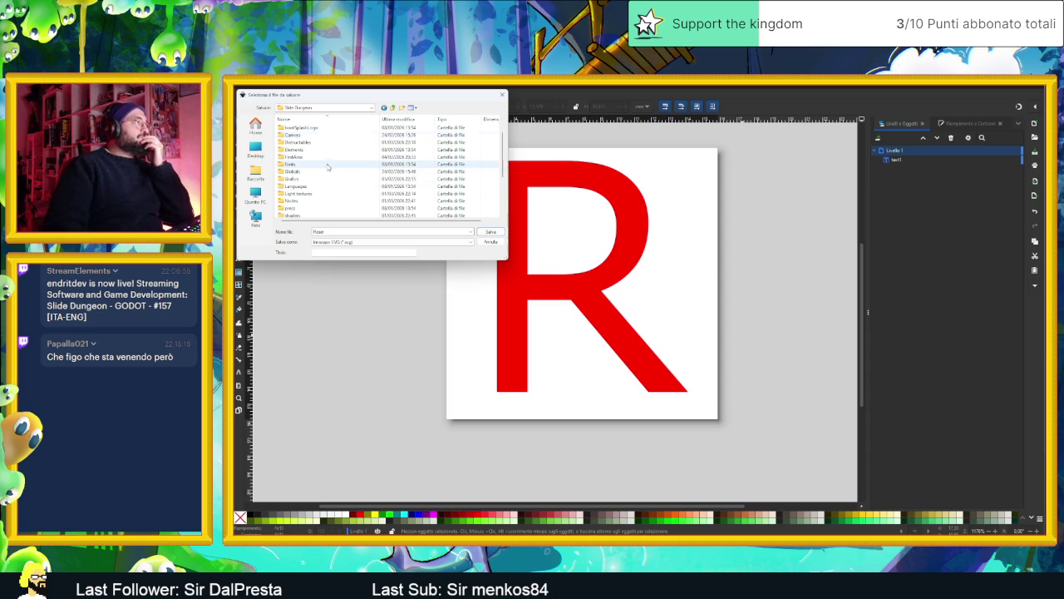
pyautogui.scroll(-1, 331, 185)
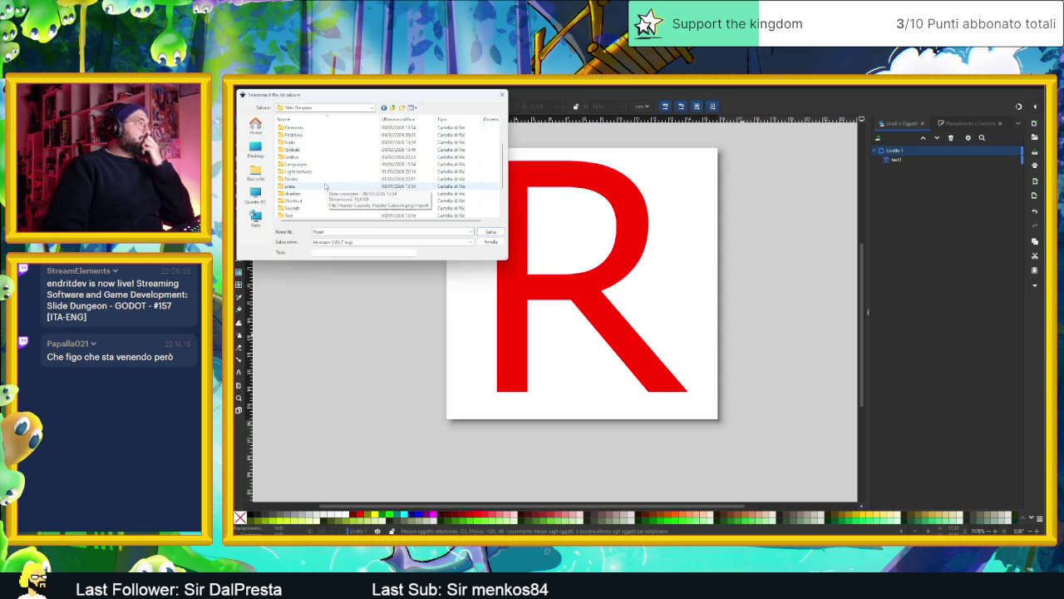
pyautogui.scroll(-2, 318, 210)
pyautogui.scroll(4, 319, 203)
pyautogui.doubleClick(316, 201)
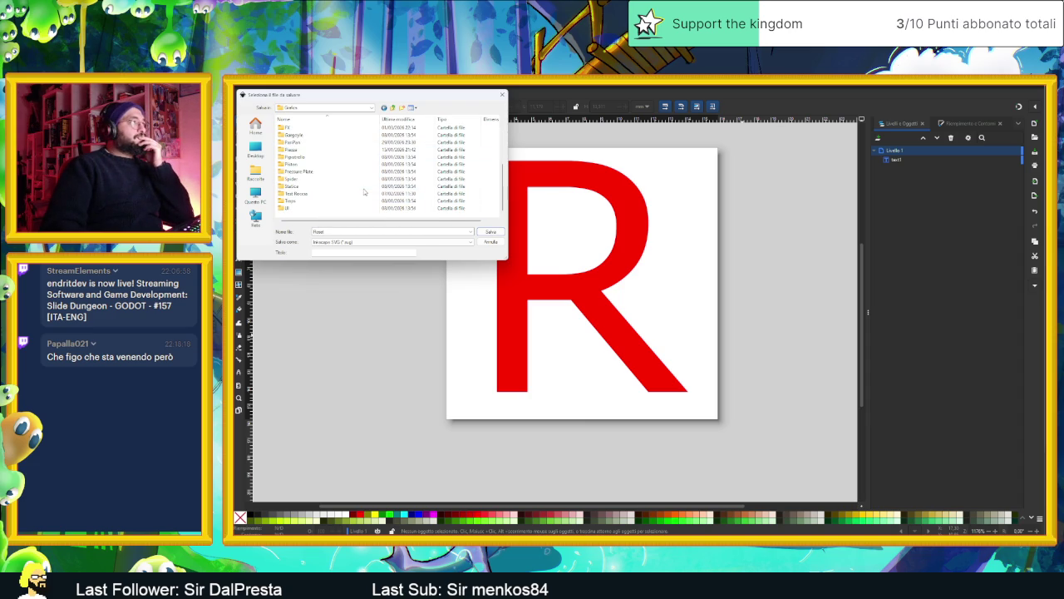
pyautogui.scroll(4, 350, 204)
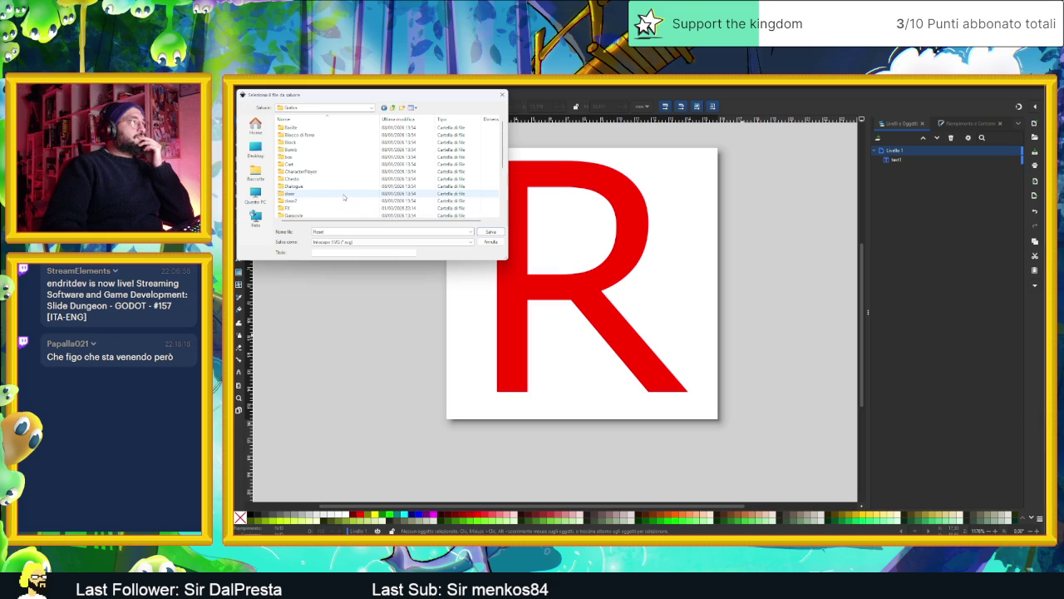
pyautogui.scroll(-3, 345, 196)
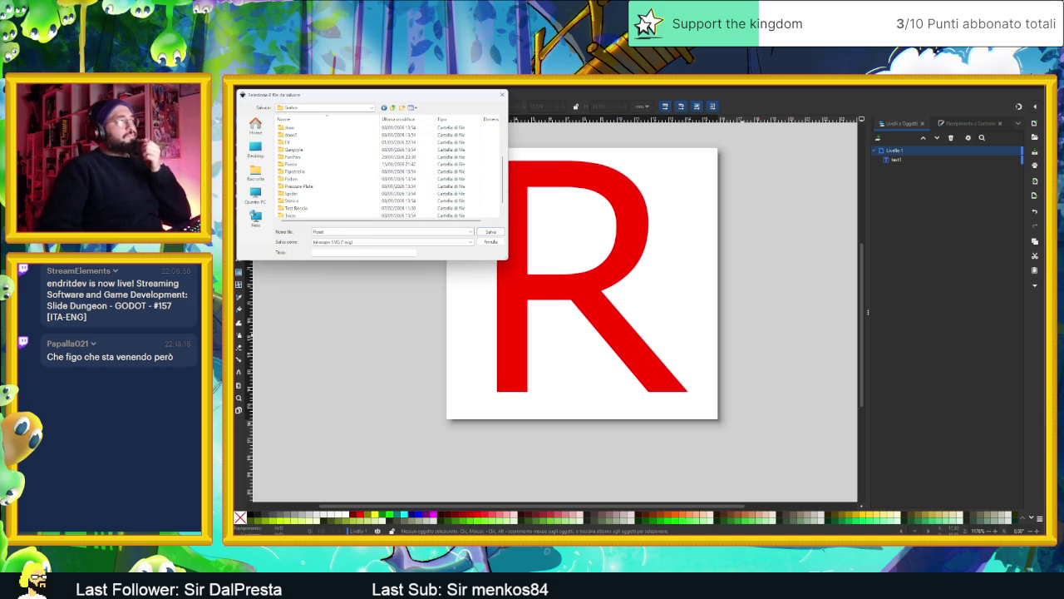
pyautogui.doubleClick(355, 231)
pyautogui.write('Icon')
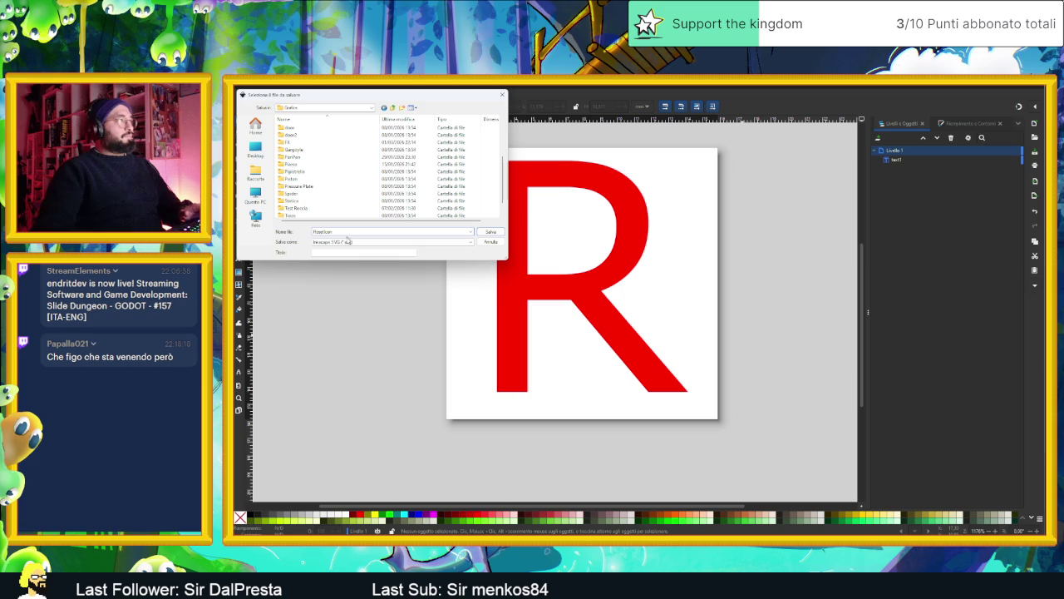
pyautogui.click(497, 233)
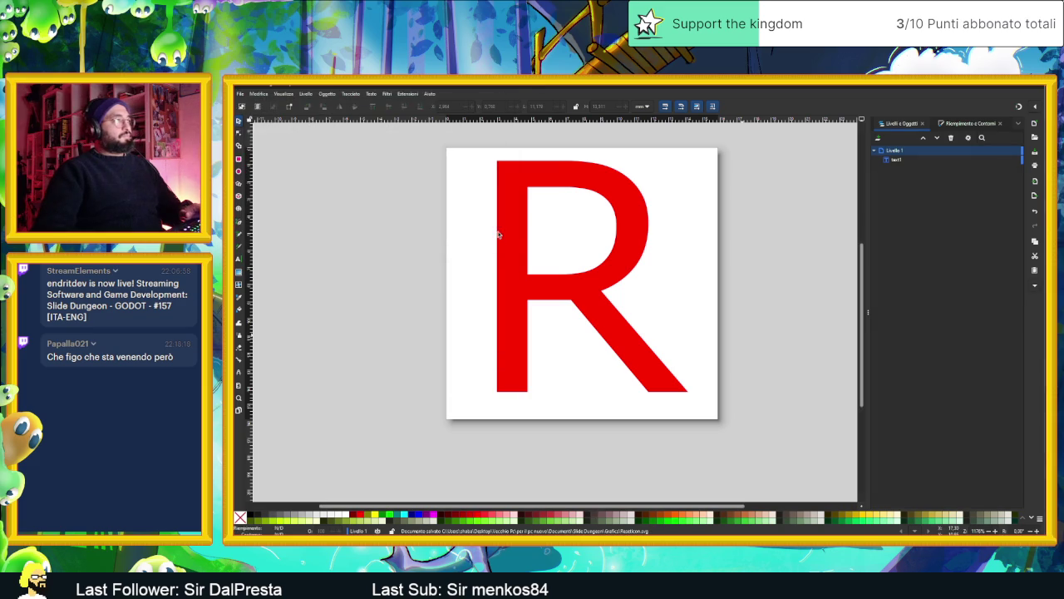
# Back in Godot, collapse the Camera folder in the FileSystem dock and browse toward Grafics.
pyautogui.click(1000, 86)
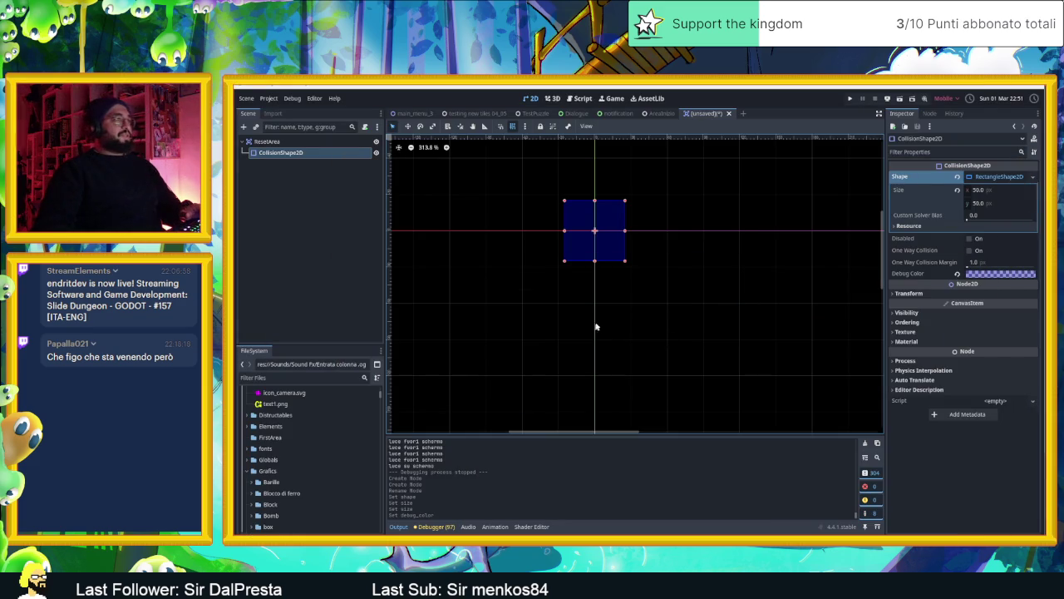
pyautogui.scroll(5, 287, 438)
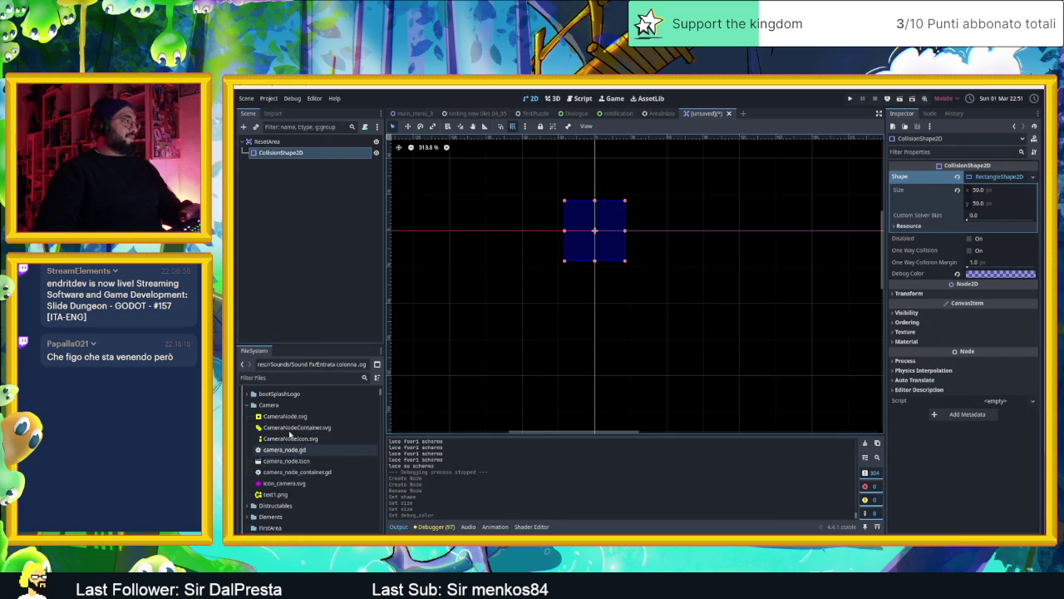
pyautogui.click(249, 472)
pyautogui.scroll(-1, 249, 473)
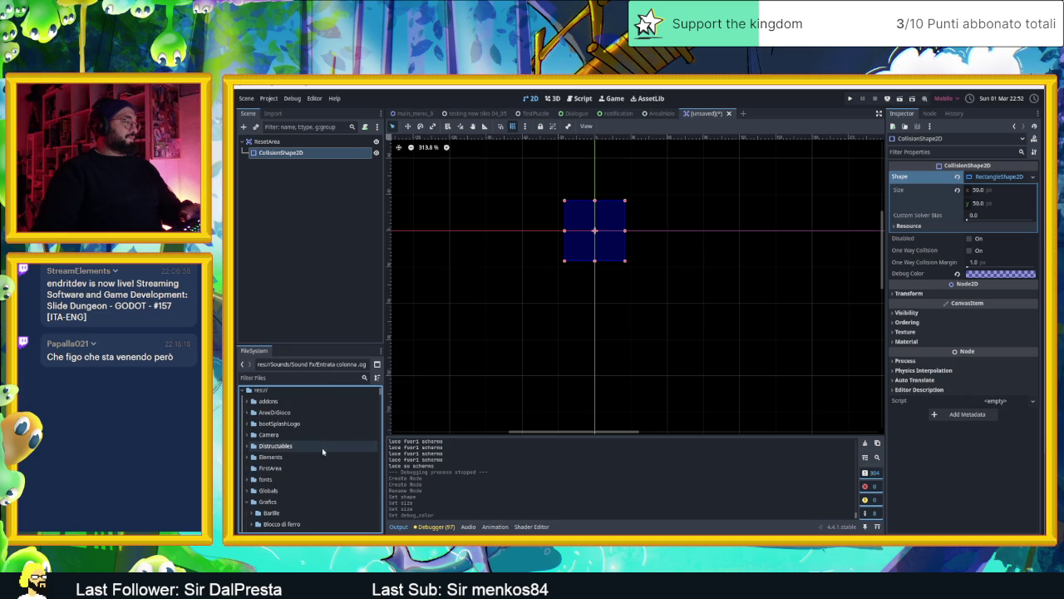
pyautogui.scroll(-1, 304, 477)
pyautogui.click(262, 483)
pyautogui.scroll(-6, 312, 479)
pyautogui.scroll(-15, 316, 477)
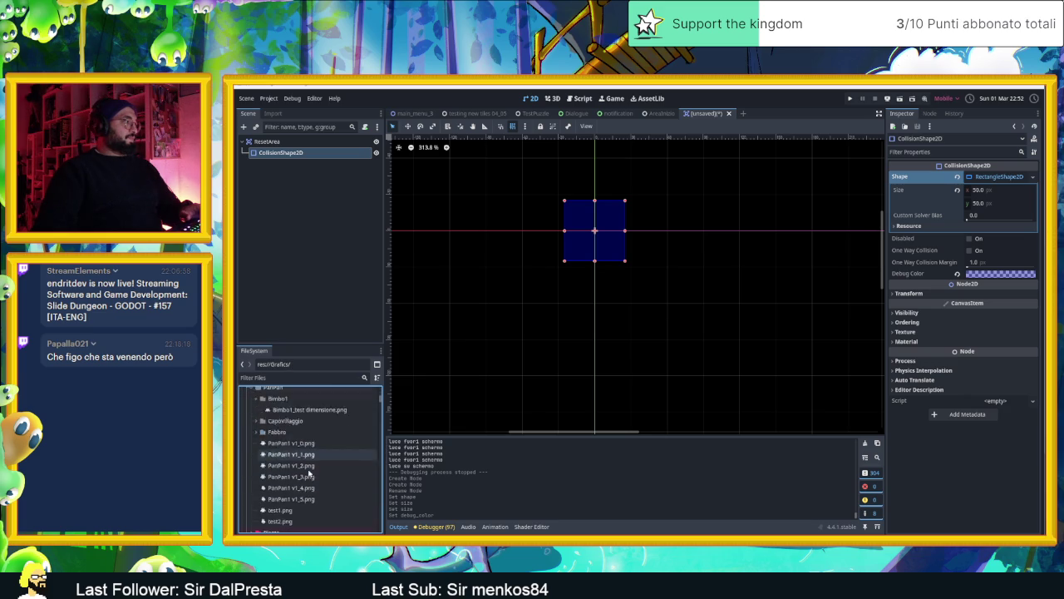
pyautogui.scroll(5, 313, 475)
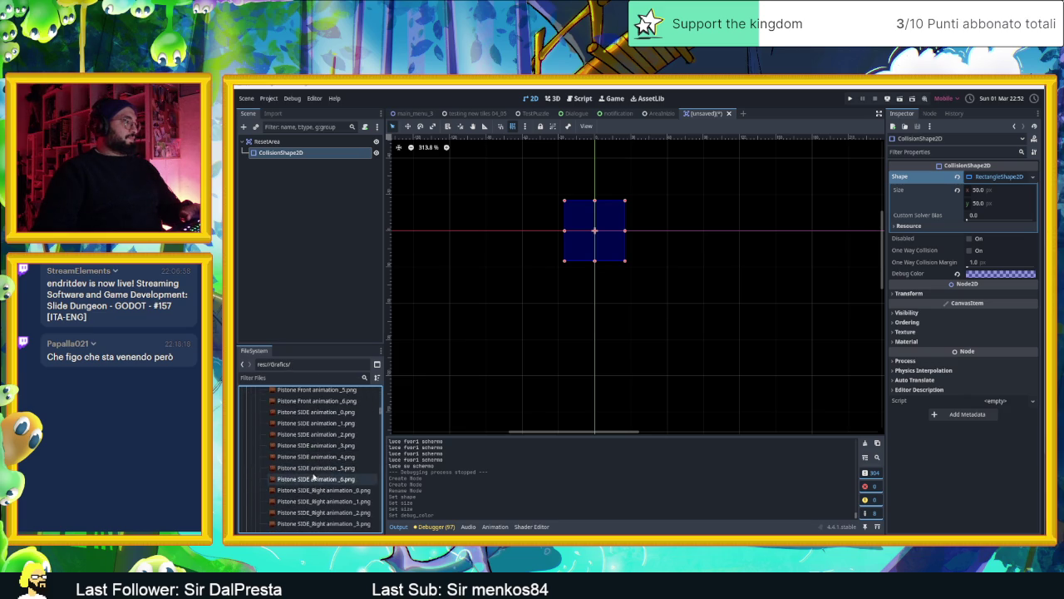
# Collapse the Piston and Test Roccia folders and select ResetIcon.svg.
pyautogui.doubleClick(271, 446)
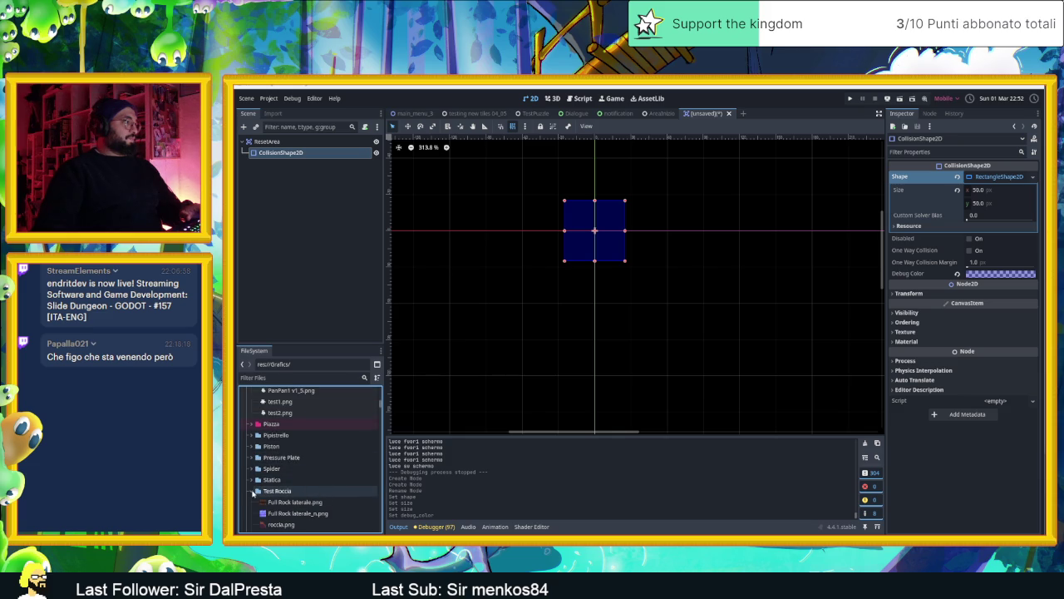
pyautogui.click(253, 492)
pyautogui.scroll(-1, 291, 484)
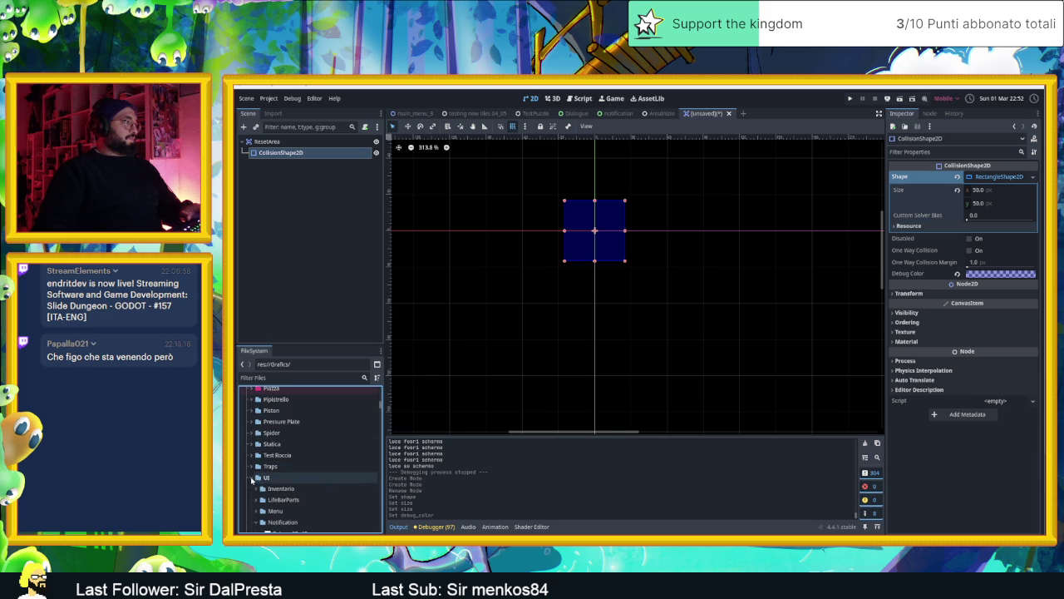
pyautogui.click(281, 489)
# Drag ResetIcon.svg into the ResetArea scene as a sprite and select it.
pyautogui.moveTo(293, 490)
pyautogui.mouseDown()
pyautogui.moveTo(326, 482)
pyautogui.moveTo(569, 293)
pyautogui.mouseUp()
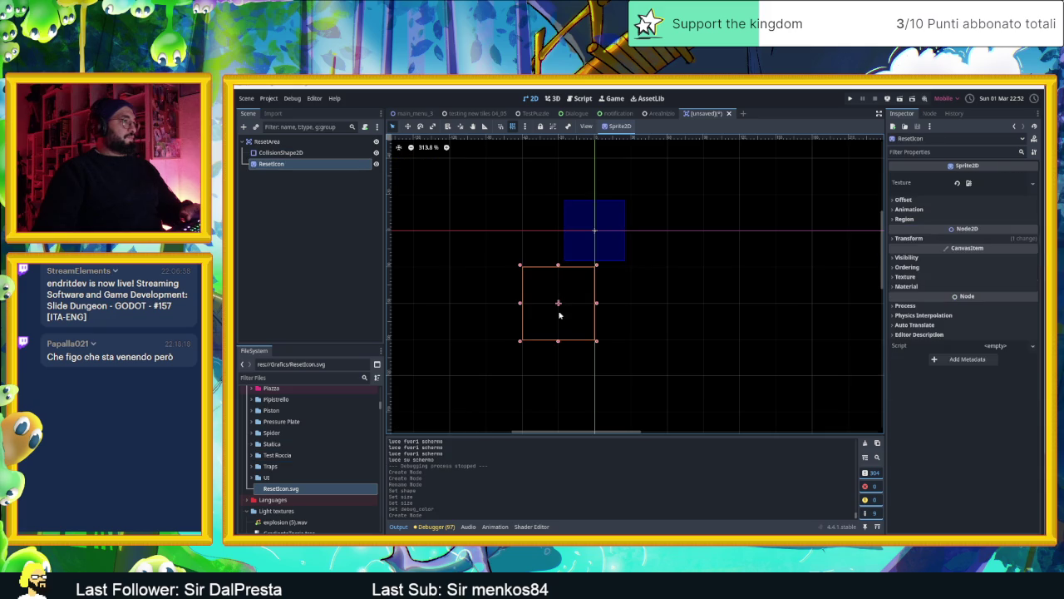
pyautogui.click(562, 314)
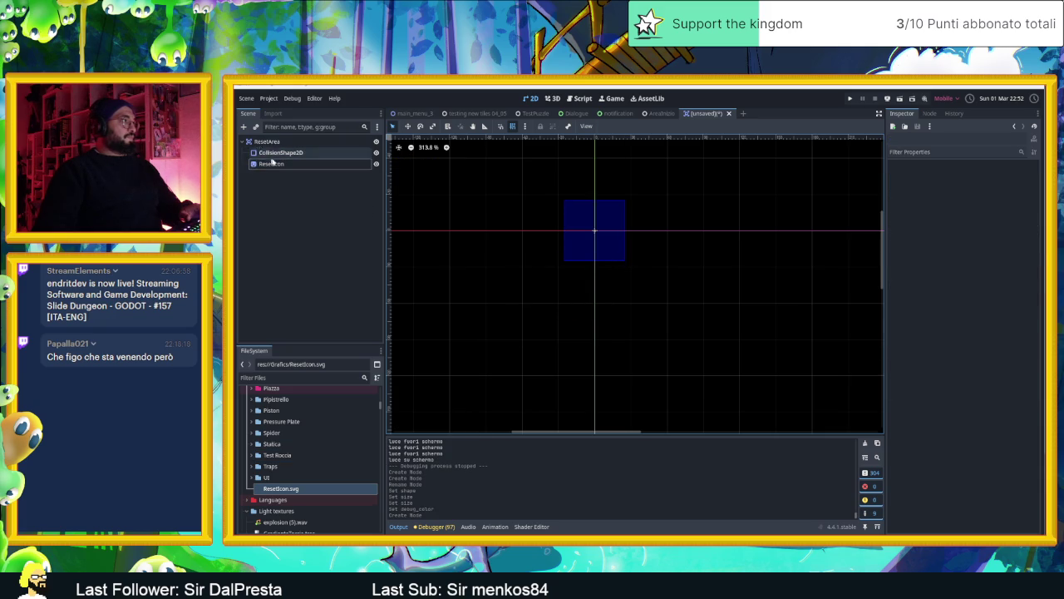
pyautogui.click(535, 302)
pyautogui.click(560, 305)
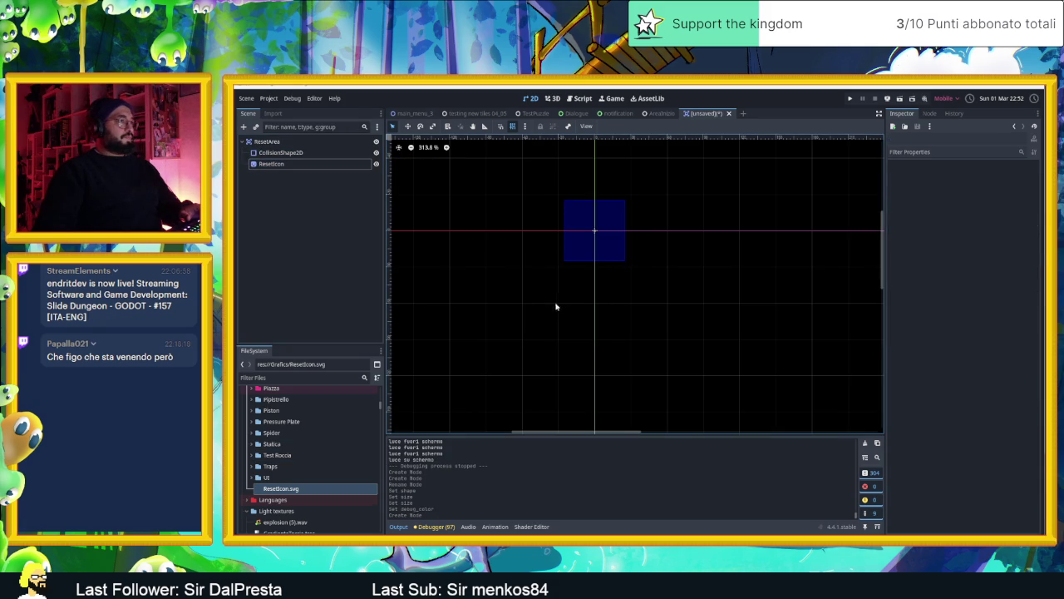
pyautogui.moveTo(486, 254); pyautogui.dragTo(630, 361)
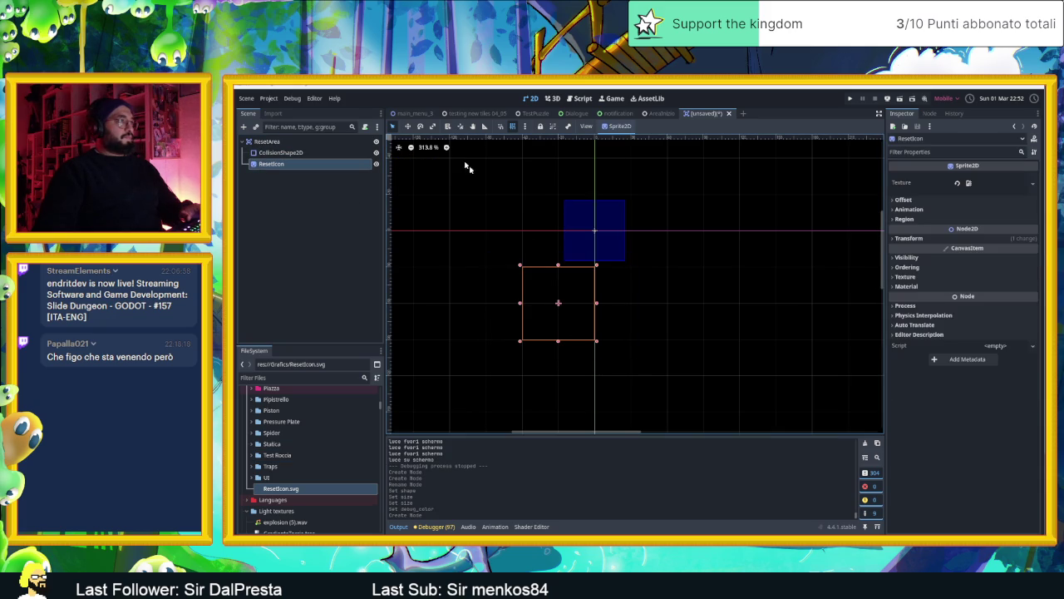
# Move the ResetIcon sprite onto the blue collision square at position (0, 0).
pyautogui.click(408, 126)
pyautogui.moveTo(562, 311)
pyautogui.mouseDown()
pyautogui.moveTo(606, 261)
pyautogui.moveTo(599, 237)
pyautogui.mouseUp()
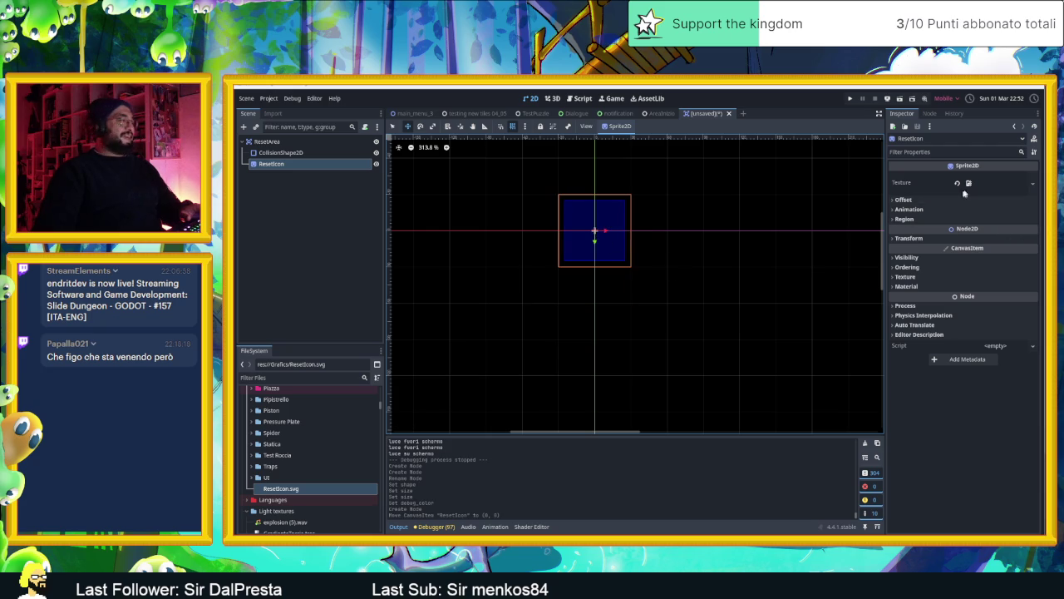
pyautogui.moveTo(295, 489)
pyautogui.mouseDown()
pyautogui.moveTo(310, 141)
pyautogui.moveTo(282, 119)
pyautogui.mouseUp()
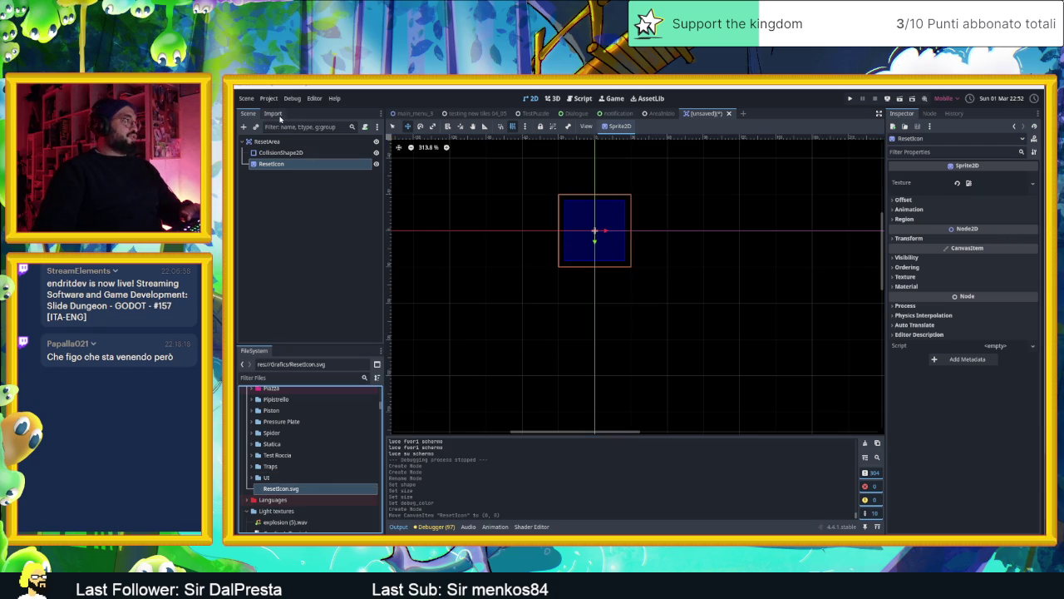
# Change ResetIcon.svg's import type from Texture2D to Image, then go back to Inkscape.
pyautogui.click(277, 115)
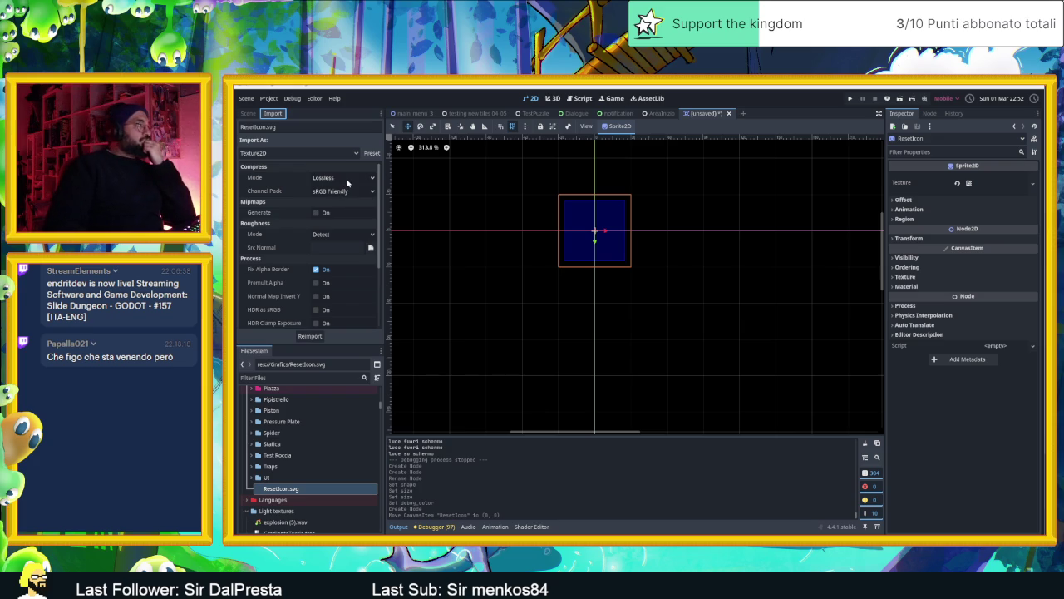
pyautogui.click(333, 155)
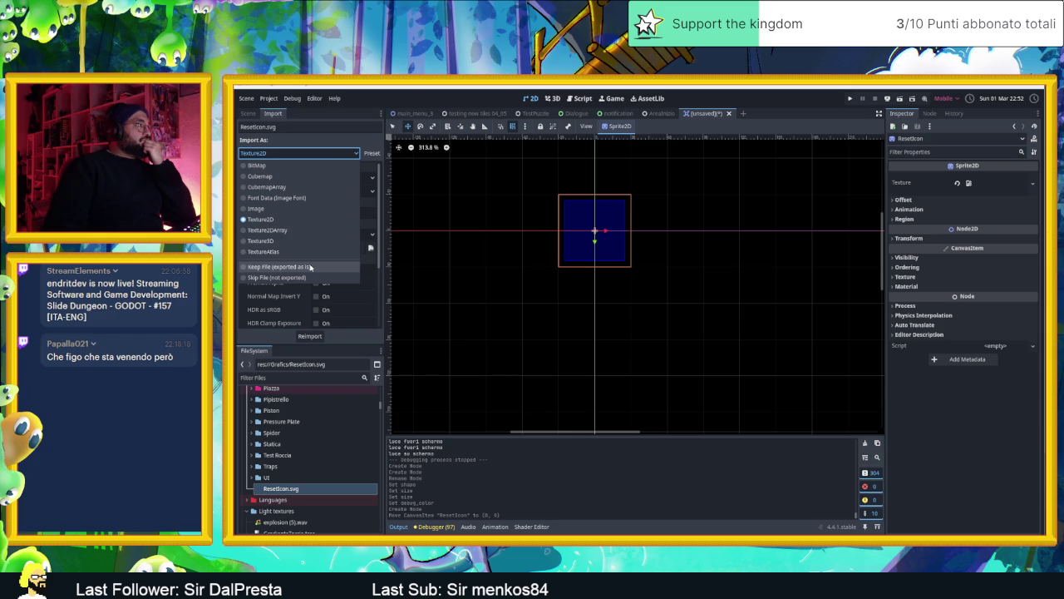
pyautogui.click(293, 209)
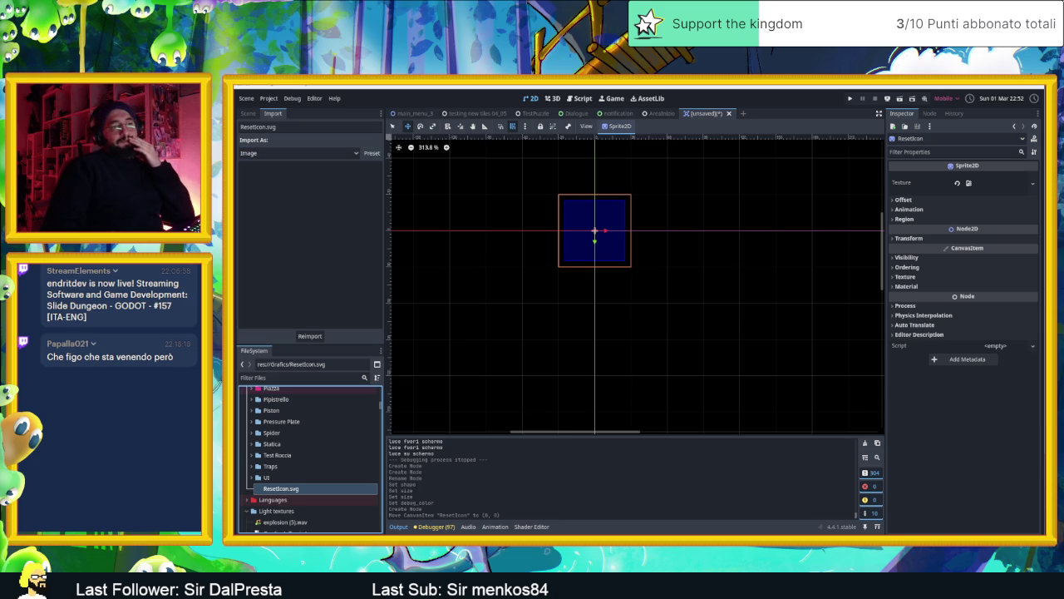
pyautogui.hotkey('alt', 'Tab')
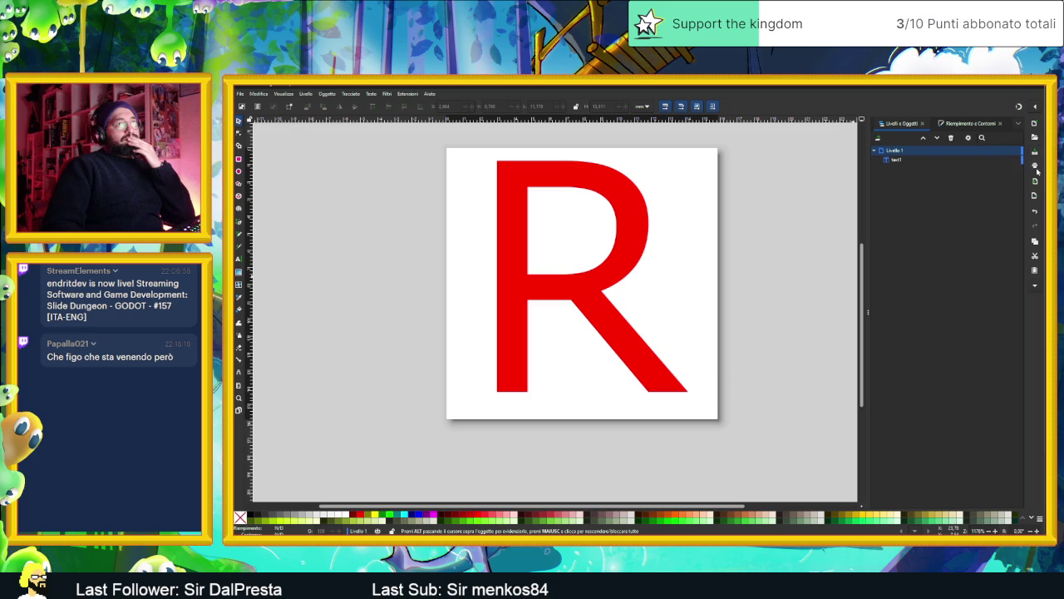
# Save the red R drawing and export it as ResetIcon.png, then return to Godot.
pyautogui.click(1034, 162)
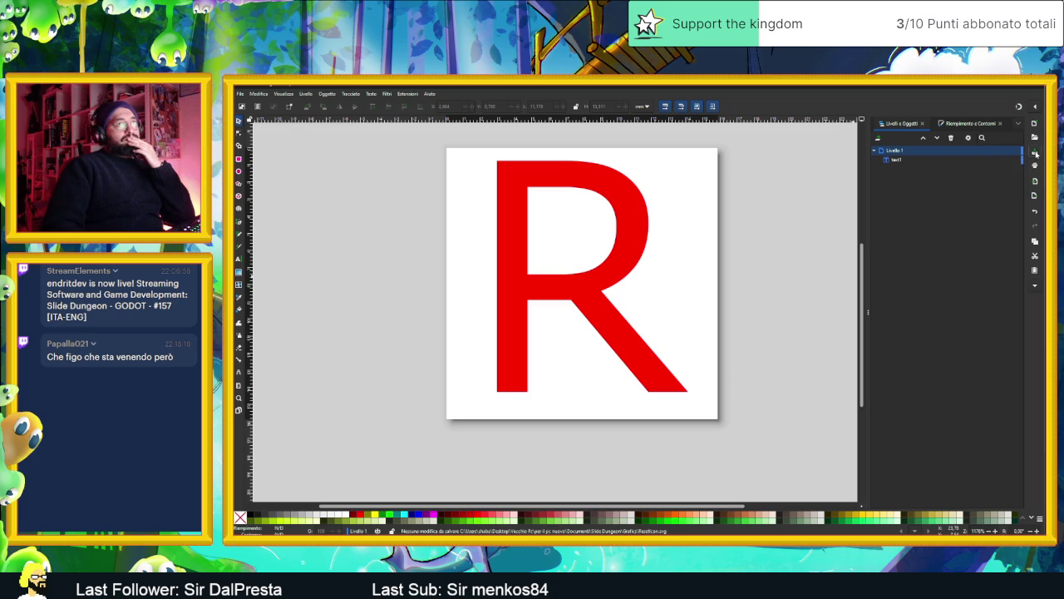
pyautogui.click(1035, 196)
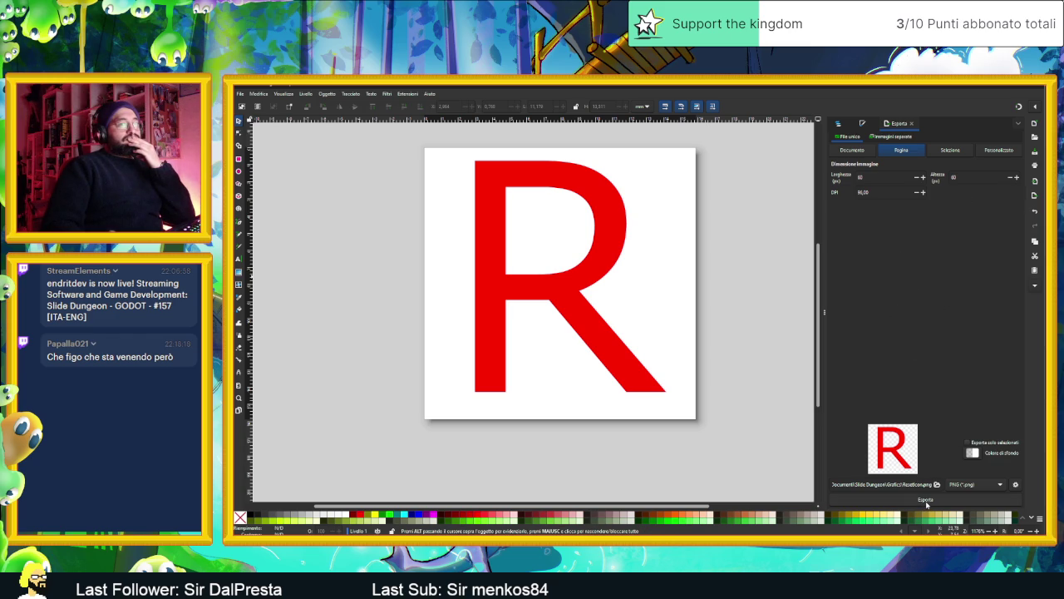
pyautogui.click(925, 500)
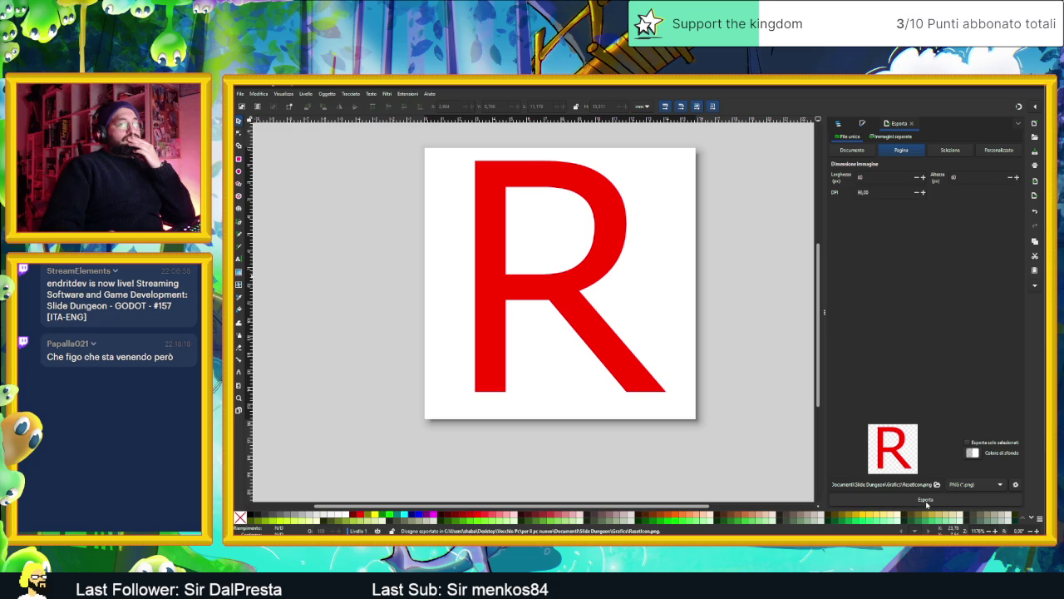
pyautogui.click(1005, 86)
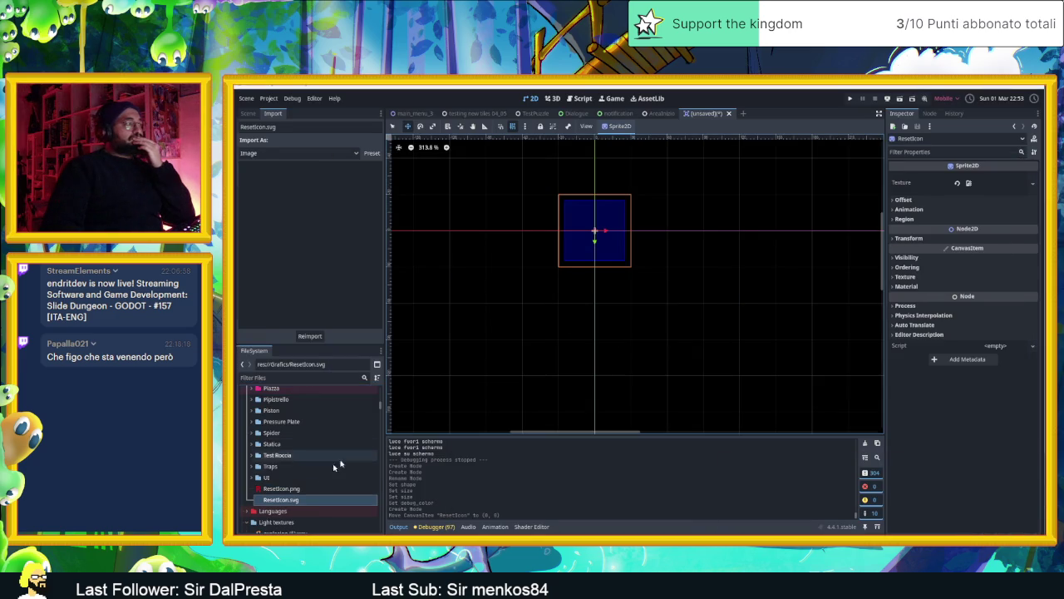
# Assign ResetIcon.png as the ResetIcon sprite's texture.
pyautogui.click(281, 489)
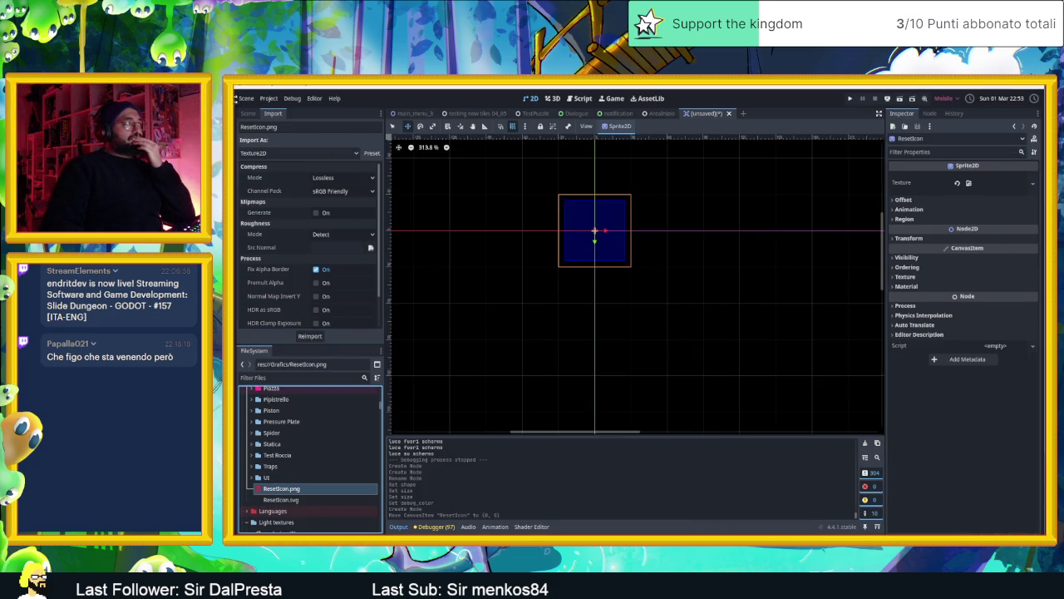
pyautogui.click(252, 117)
pyautogui.moveTo(281, 489)
pyautogui.mouseDown()
pyautogui.moveTo(880, 273)
pyautogui.moveTo(996, 183)
pyautogui.mouseUp()
pyautogui.scroll(4, 625, 208)
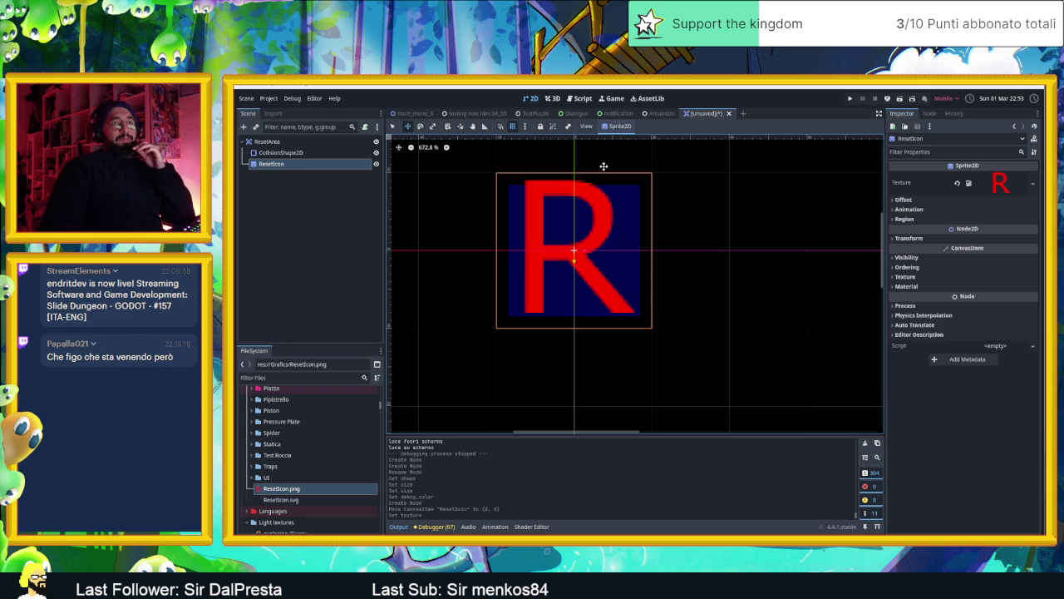
# Save the scene as reset_area.tscn and switch to the AreaInizio level.
pyautogui.hotkey('ctrl', 's')
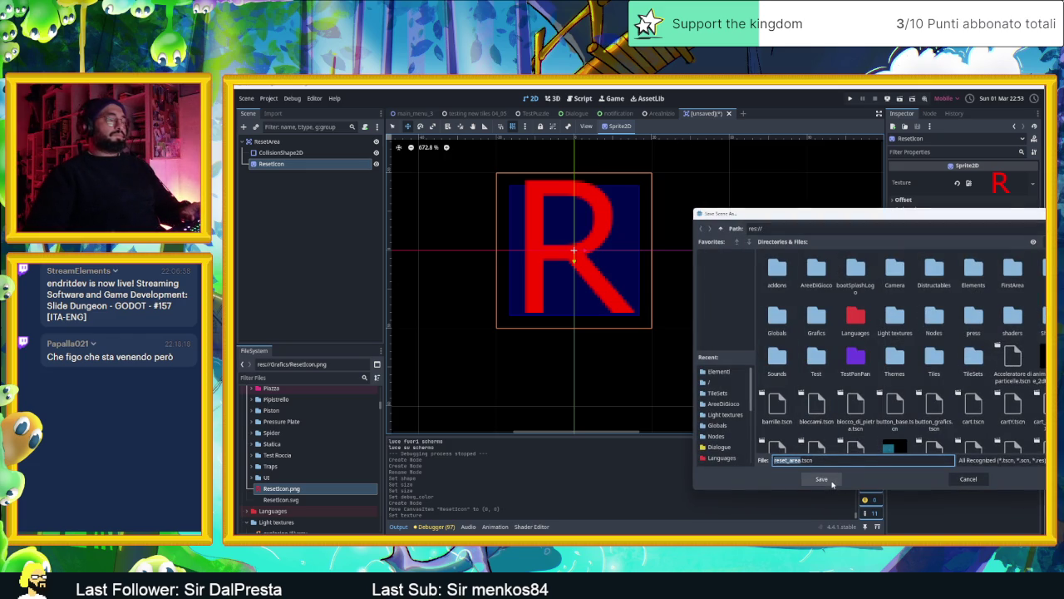
pyautogui.click(832, 484)
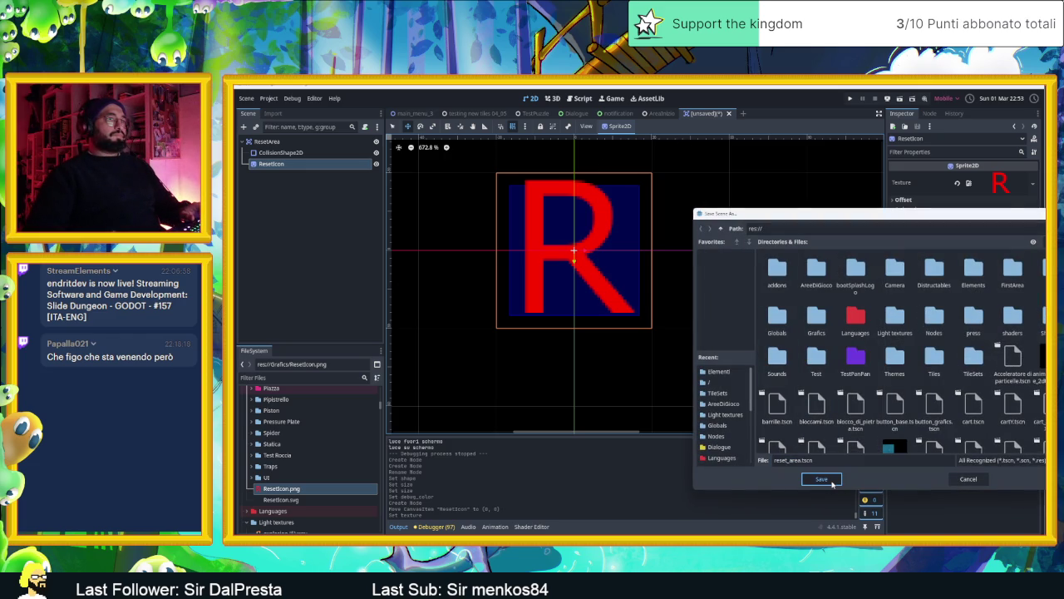
pyautogui.click(833, 482)
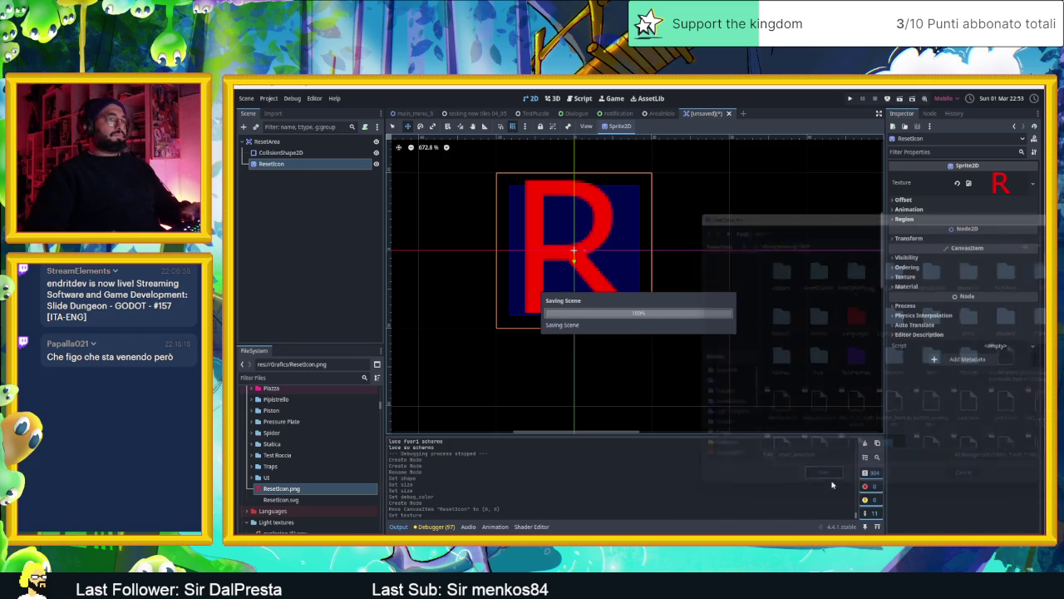
pyautogui.click(657, 114)
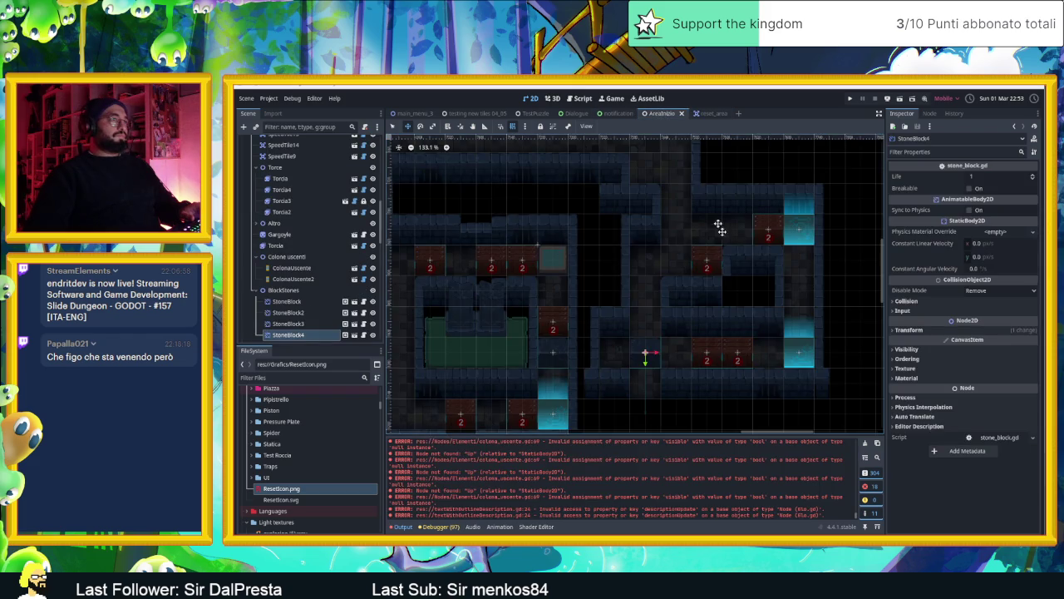
# Clear the output log, then undo an accidental ResetIcon image placed in the level.
pyautogui.scroll(5, 743, 339)
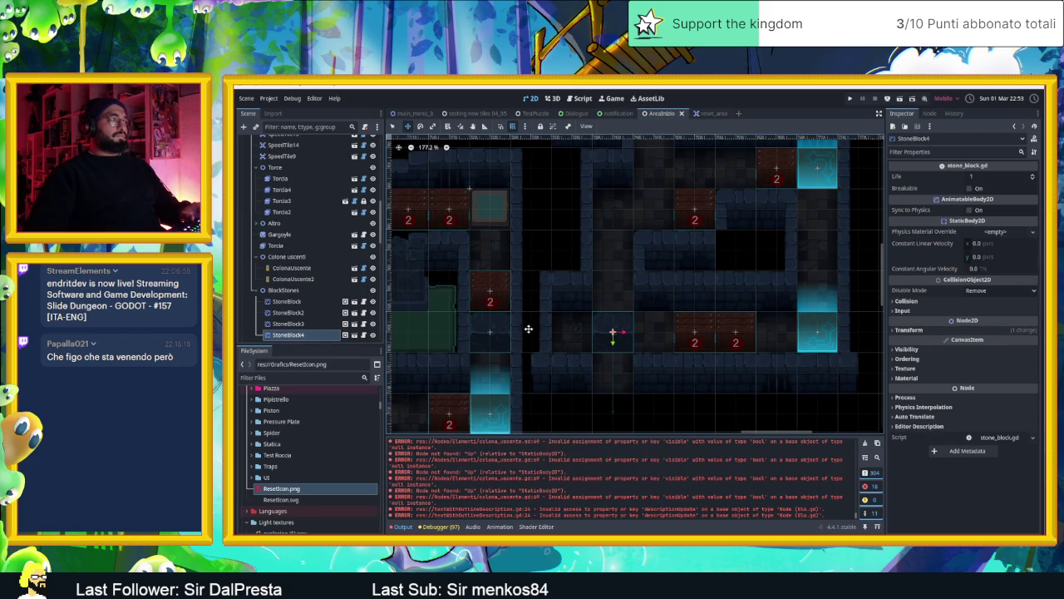
pyautogui.scroll(-3, 665, 333)
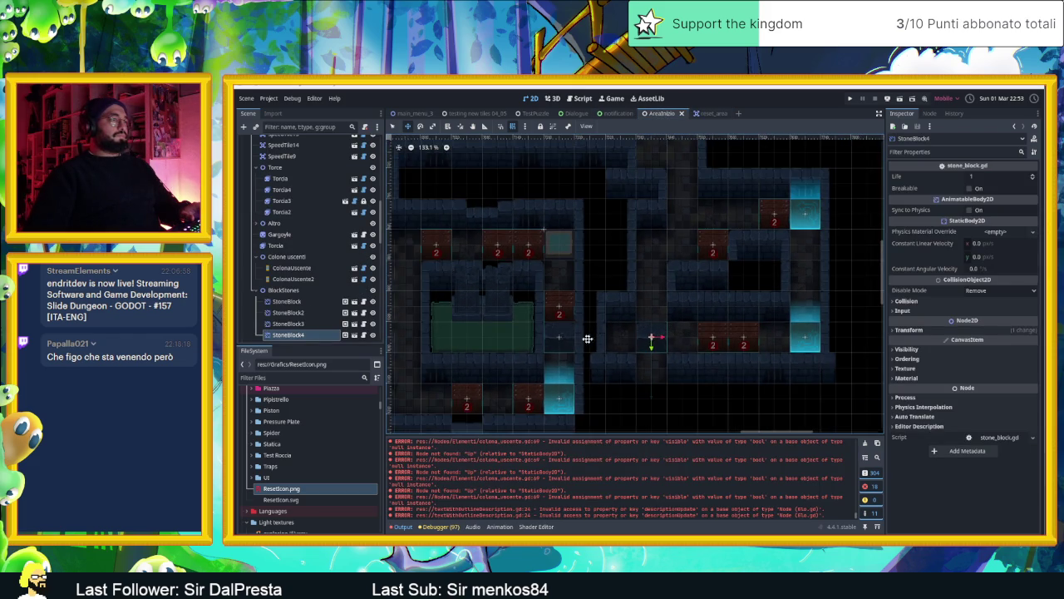
pyautogui.click(865, 443)
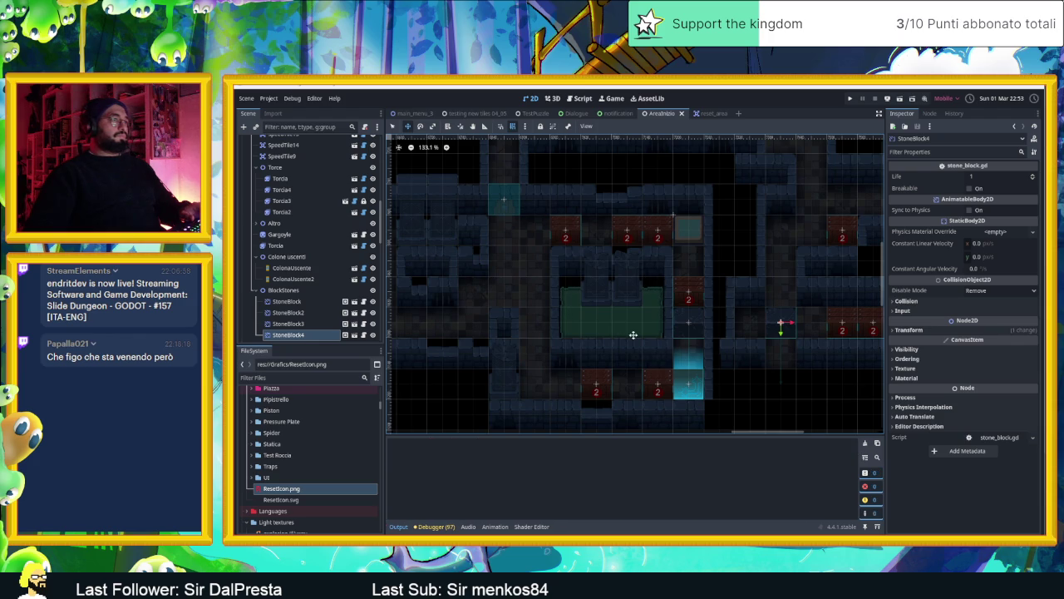
pyautogui.click(265, 491)
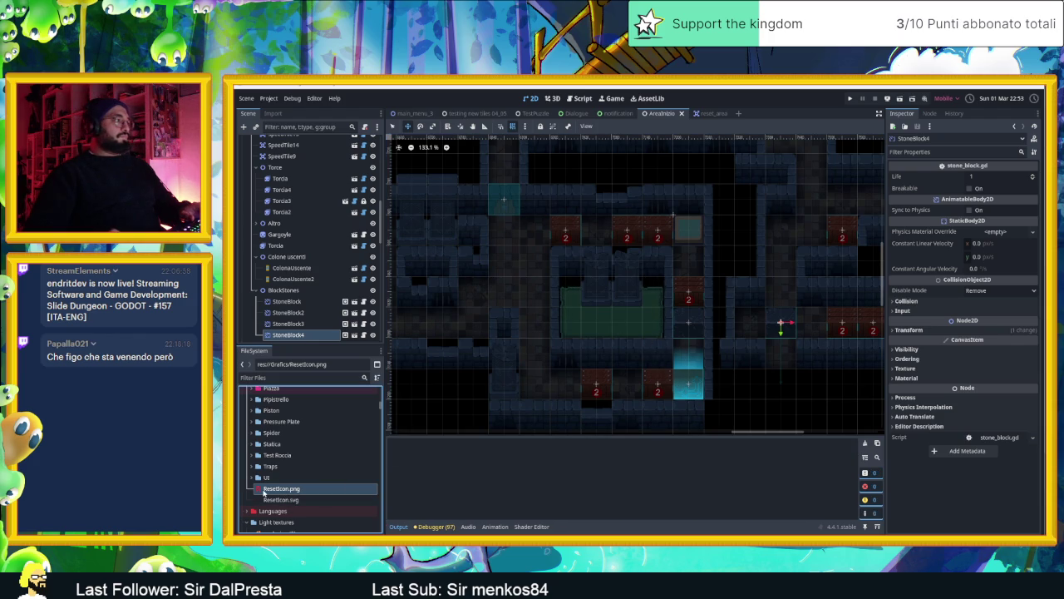
pyautogui.moveTo(264, 493)
pyautogui.mouseDown()
pyautogui.moveTo(642, 434)
pyautogui.moveTo(691, 384)
pyautogui.mouseUp()
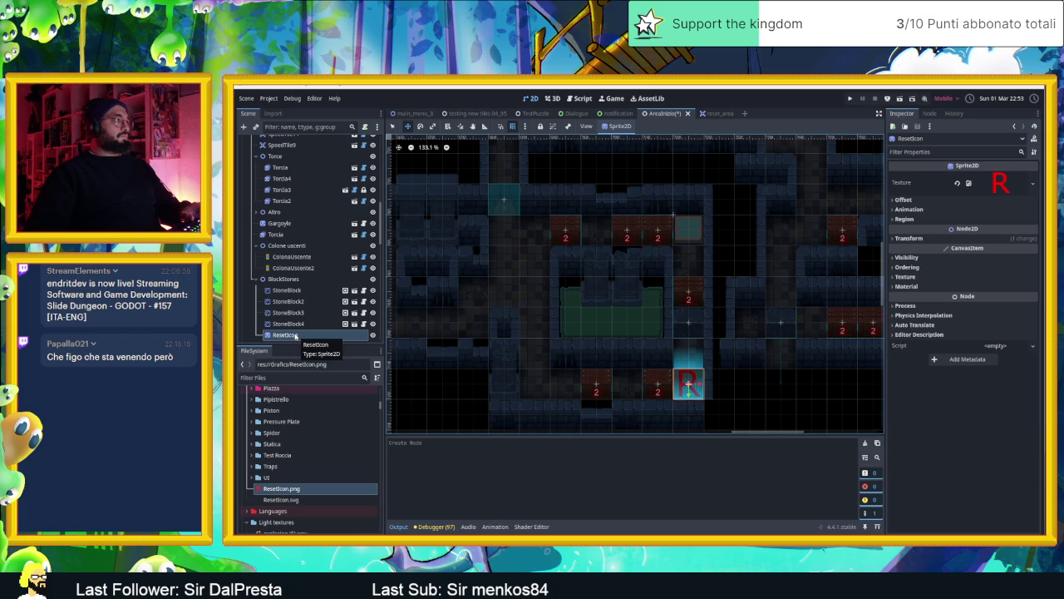
pyautogui.click(296, 336)
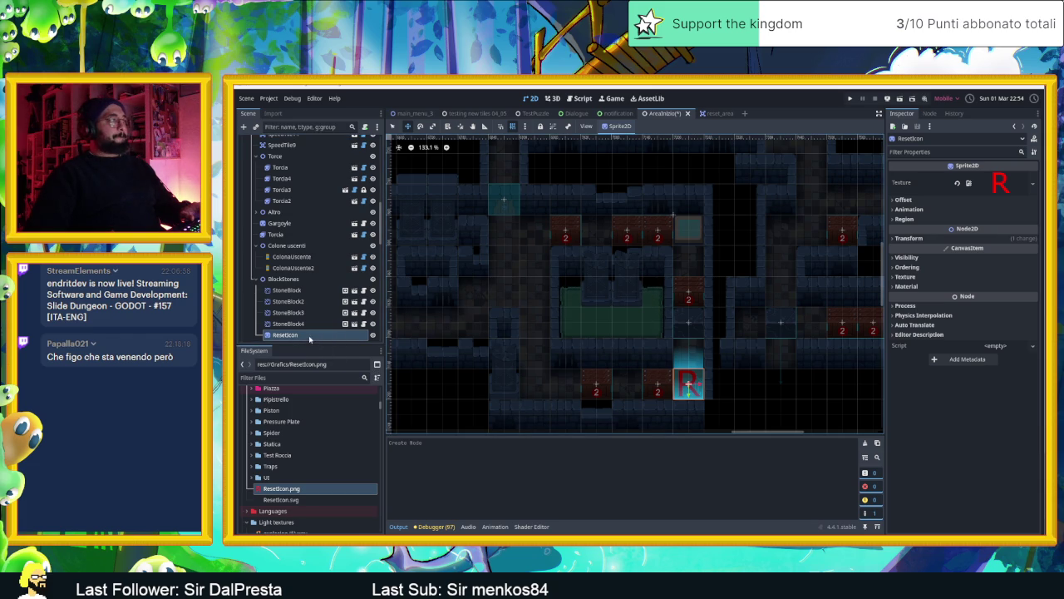
pyautogui.hotkey('ctrl', 'z')
# Filter files for 'reset' and drop a reset_area instance onto the level's cyan tile.
pyautogui.click(267, 379)
pyautogui.write('reset')
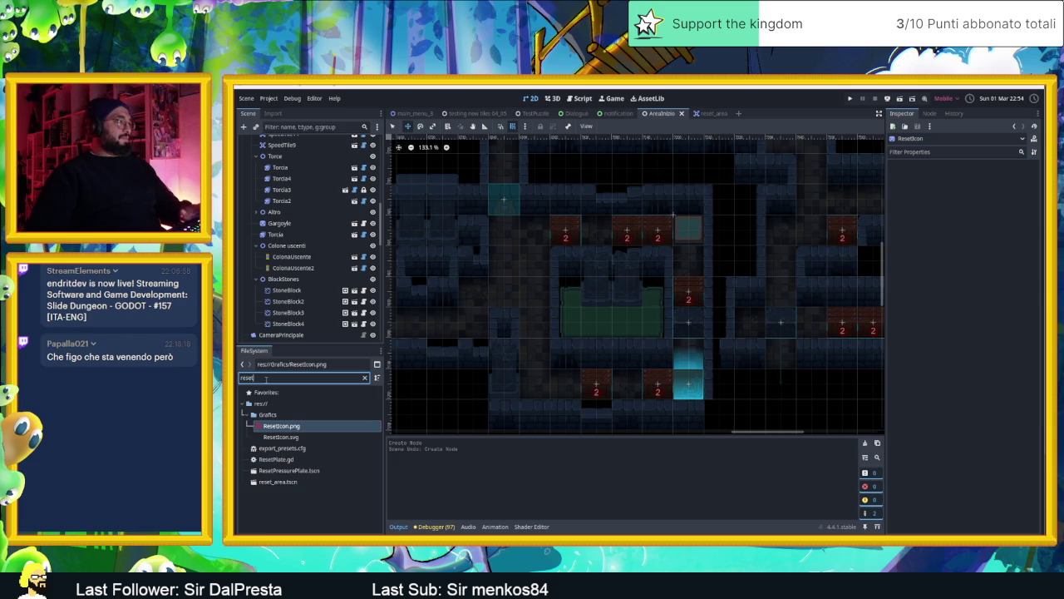
pyautogui.click(283, 483)
pyautogui.moveTo(265, 484)
pyautogui.mouseDown()
pyautogui.moveTo(660, 380)
pyautogui.moveTo(687, 382)
pyautogui.mouseUp()
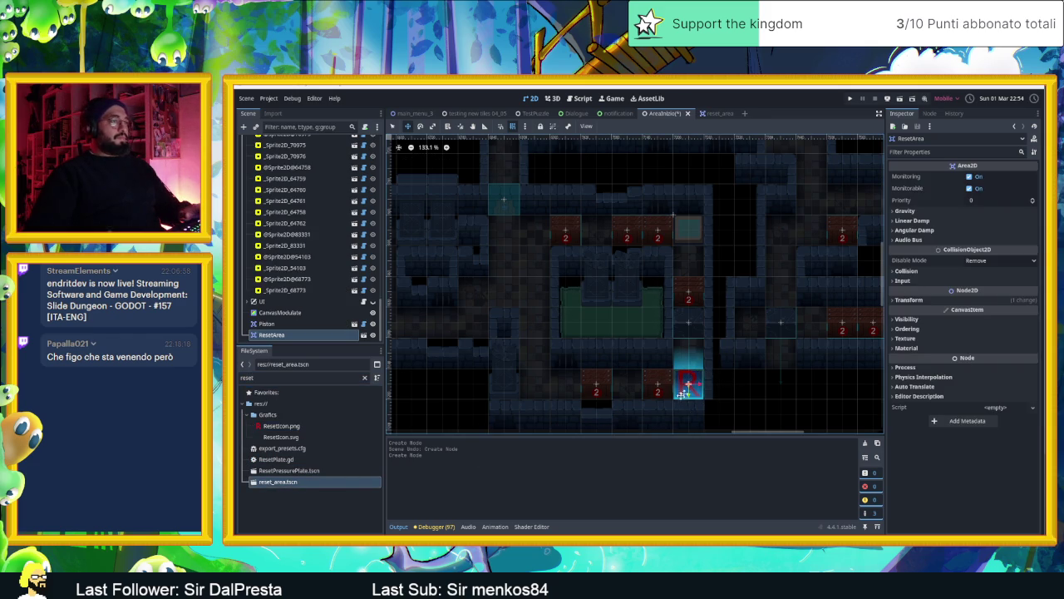
pyautogui.click(720, 114)
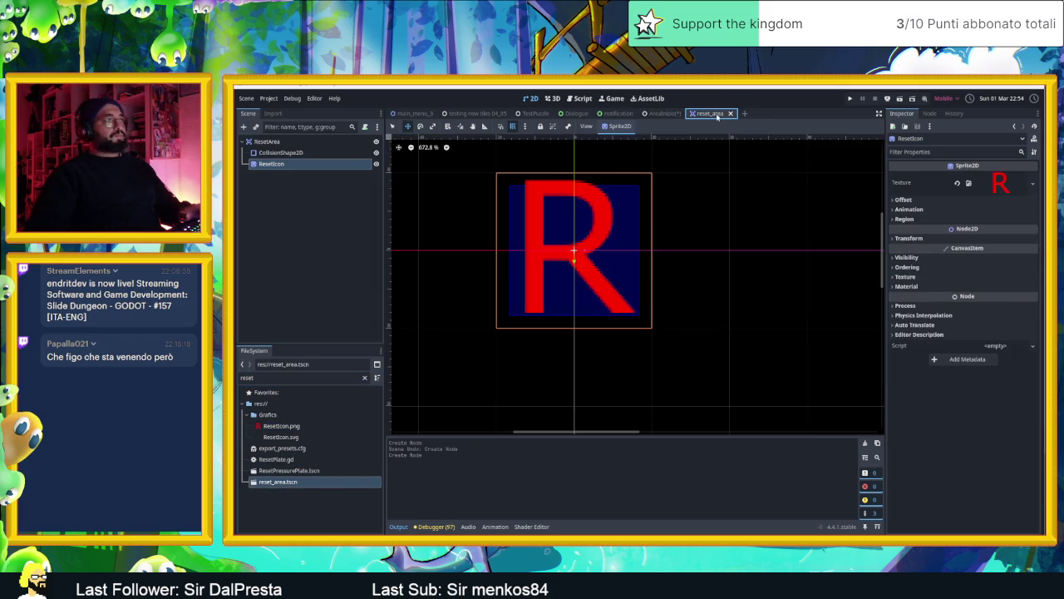
# Attach a new reset_area.gd script with a _ready function setting visible = false.
pyautogui.click(366, 127)
pyautogui.click(856, 415)
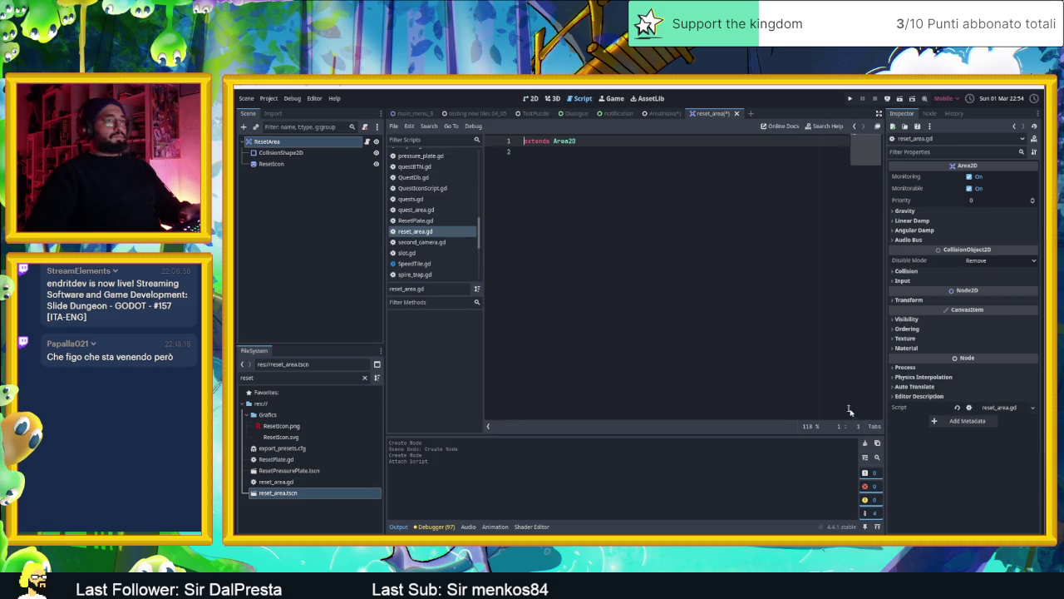
pyautogui.click(564, 209)
pyautogui.press('Return')
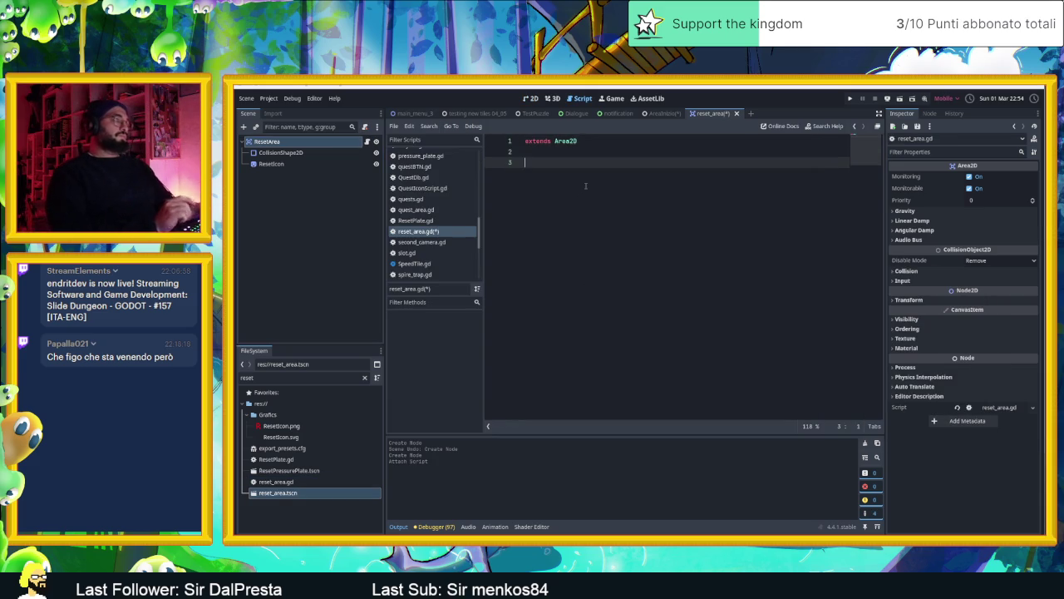
pyautogui.write('funcrea')
pyautogui.hotkey('ctrl', 'BackSpace')
pyautogui.write('func rea')
pyautogui.press('Return')
pyautogui.press('Return')
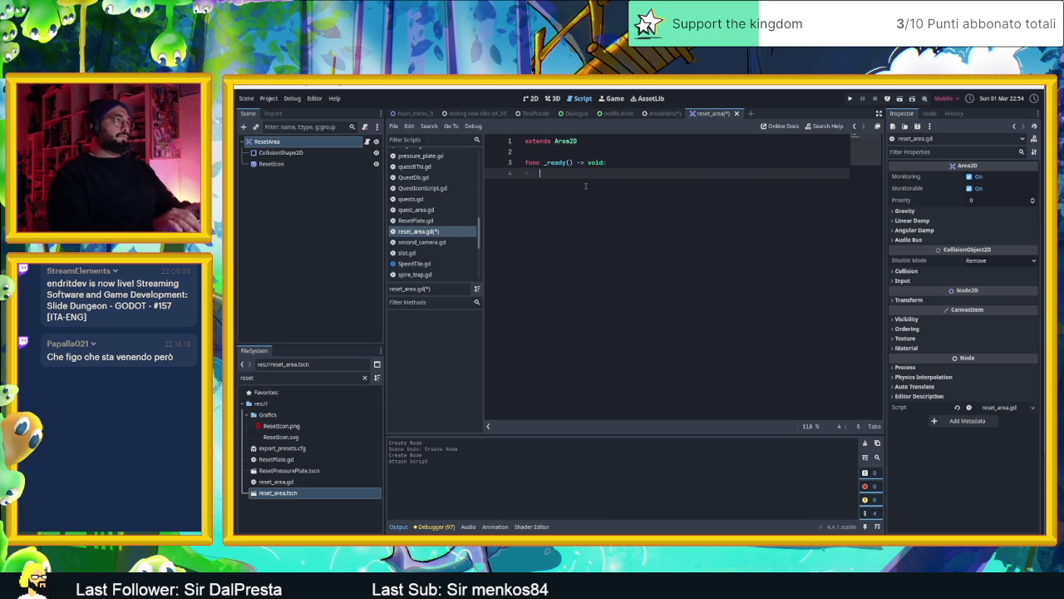
pyautogui.press('Return')
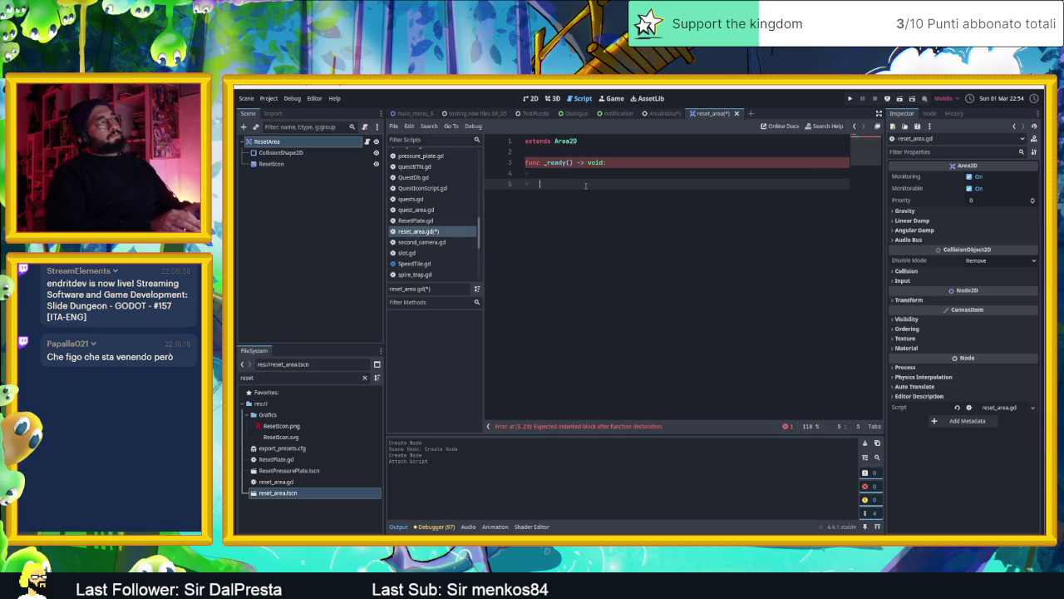
pyautogui.press('Up')
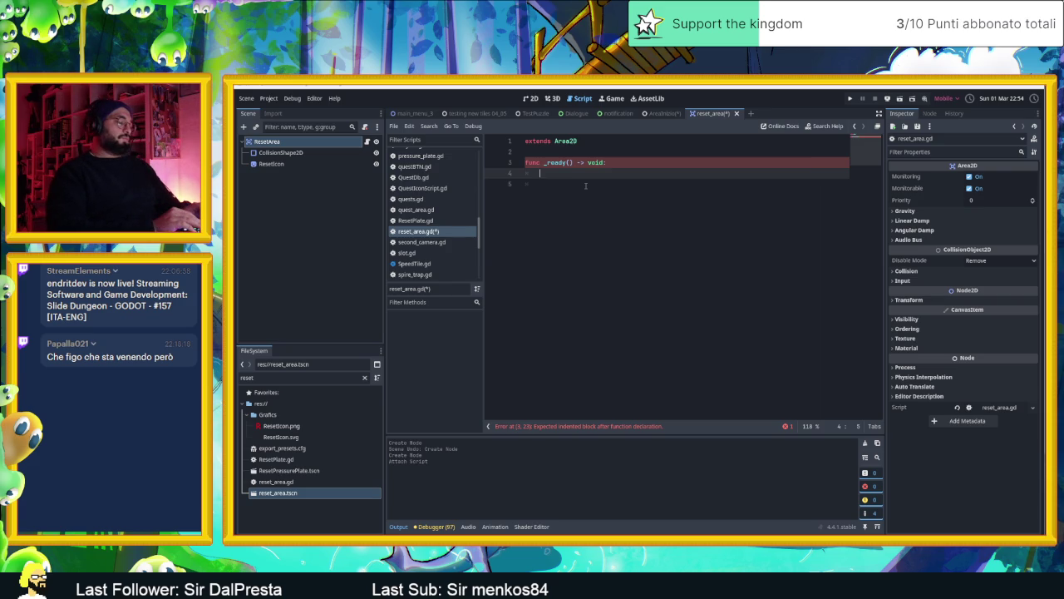
pyautogui.write('visi')
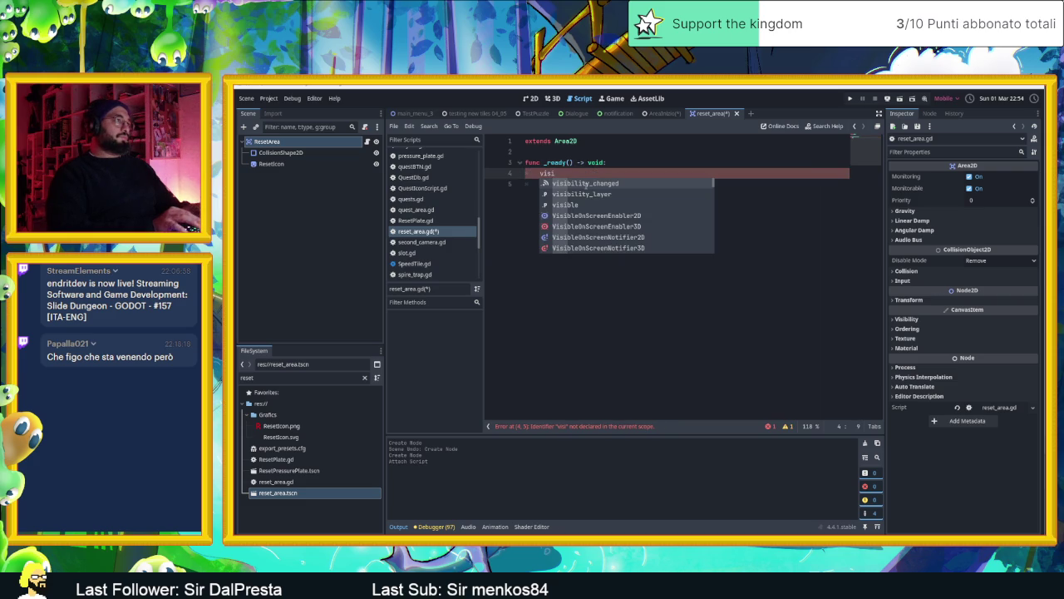
pyautogui.press('Down')
pyautogui.press('Down')
pyautogui.press('Return')
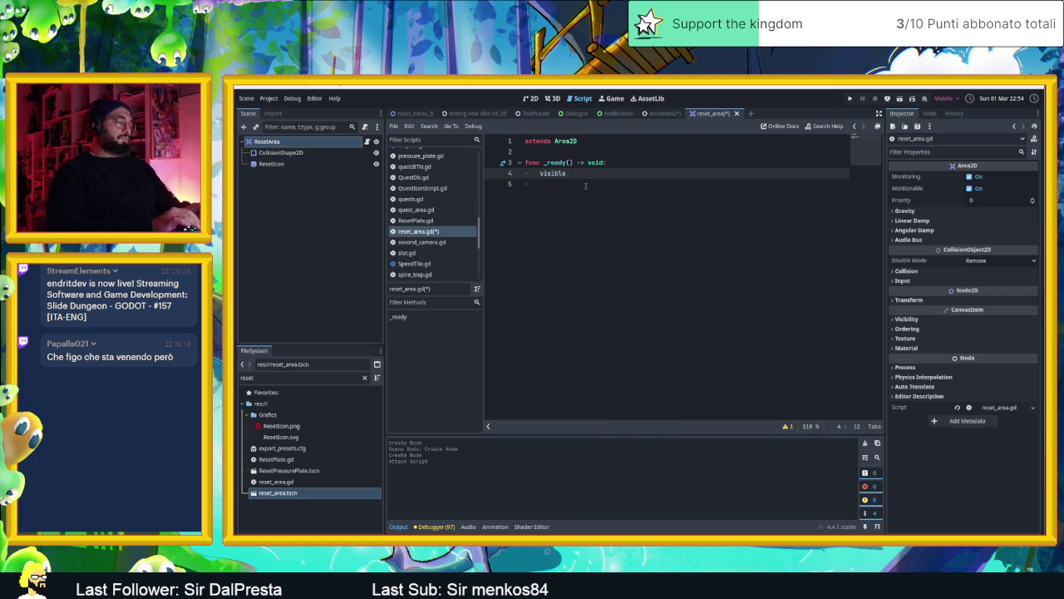
pyautogui.write('= false')
pyautogui.press('Return')
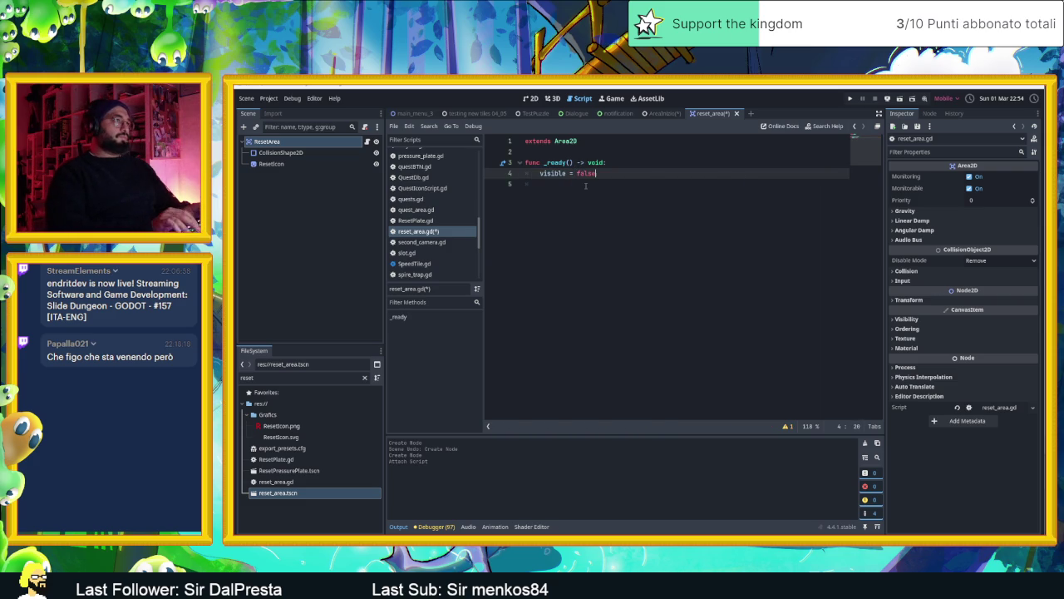
pyautogui.press('Return')
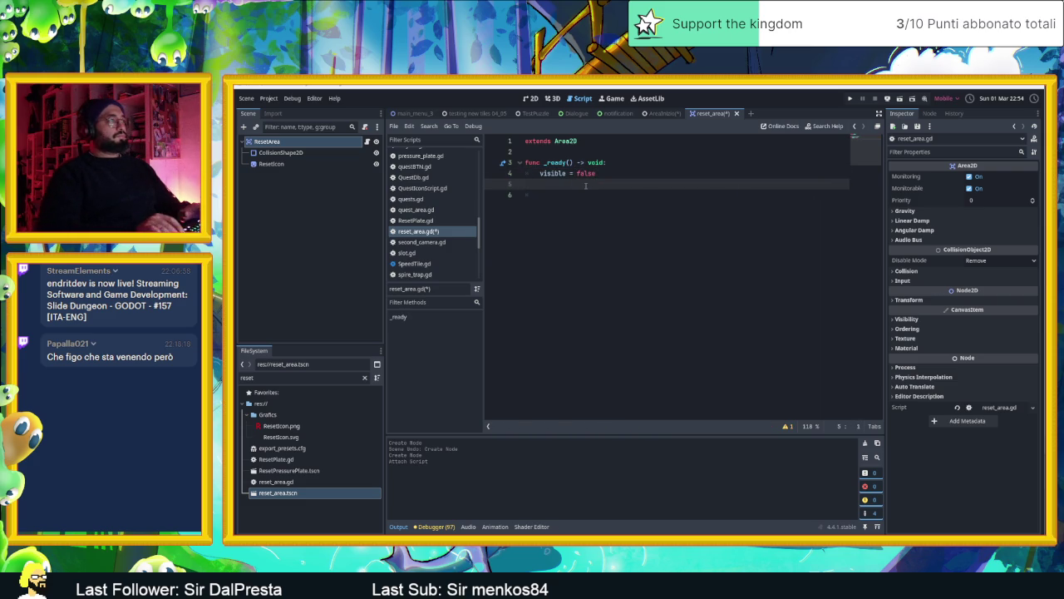
pyautogui.press('Return')
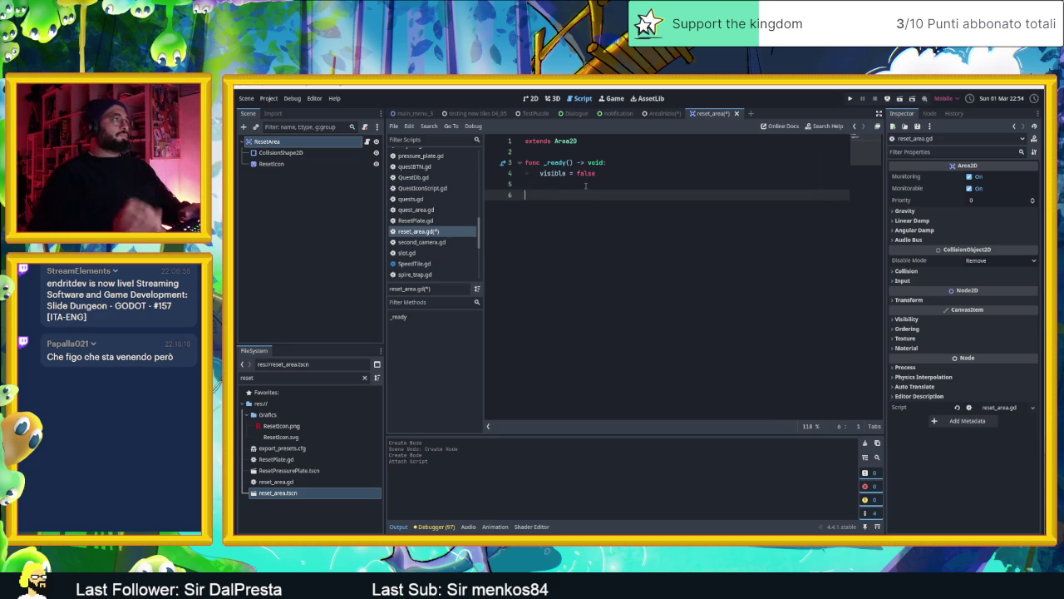
# Add class_name resetArea below extends and save the script.
pyautogui.click(564, 155)
pyautogui.press('Return')
pyautogui.press('Up')
pyautogui.write('c')
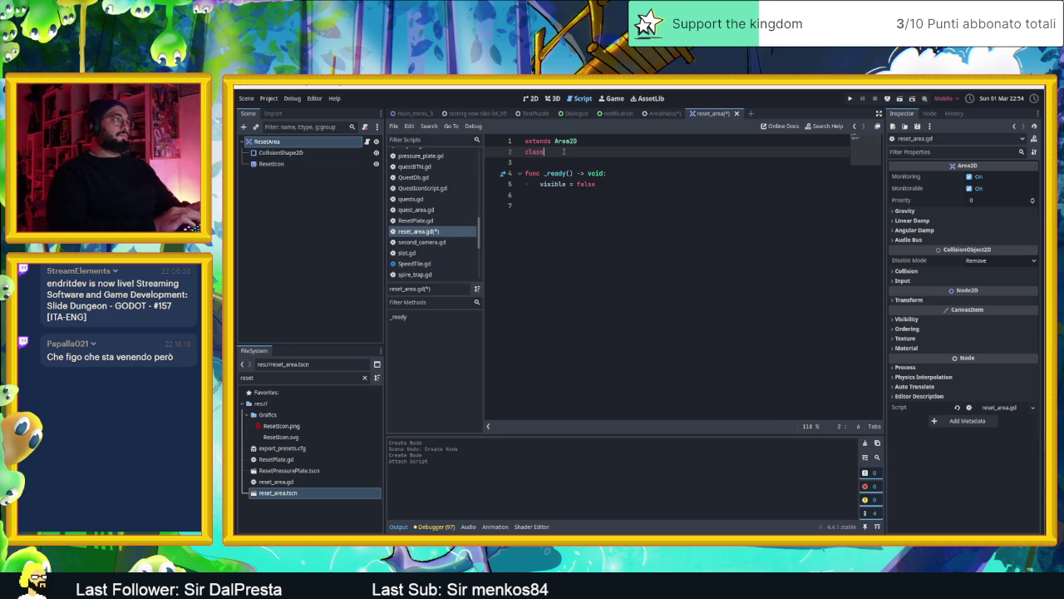
pyautogui.write('ame')
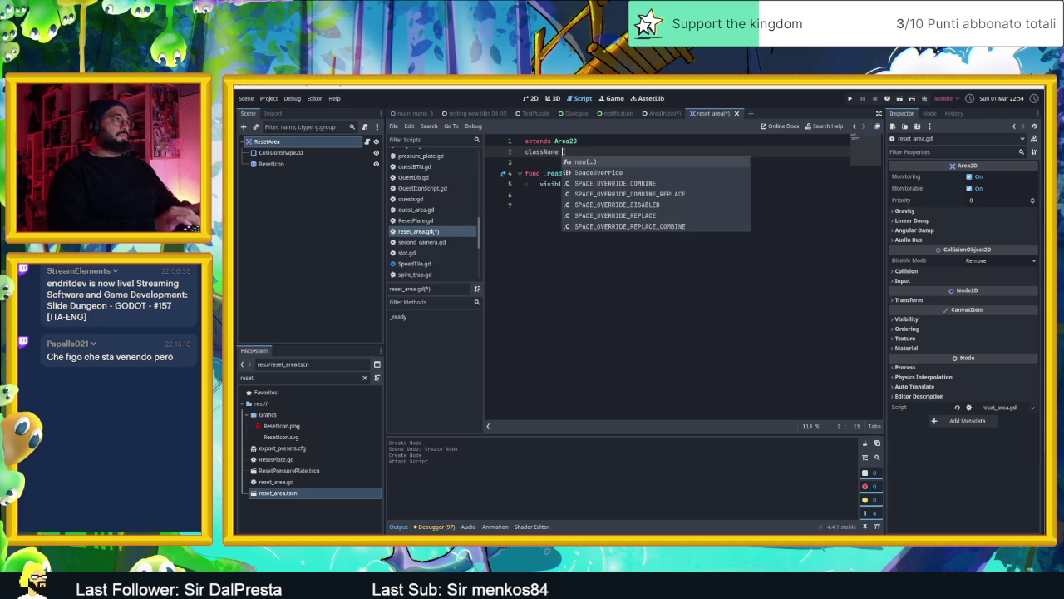
pyautogui.press('BackSpace')
pyautogui.press('BackSpace')
pyautogui.press('BackSpace')
pyautogui.write('_name')
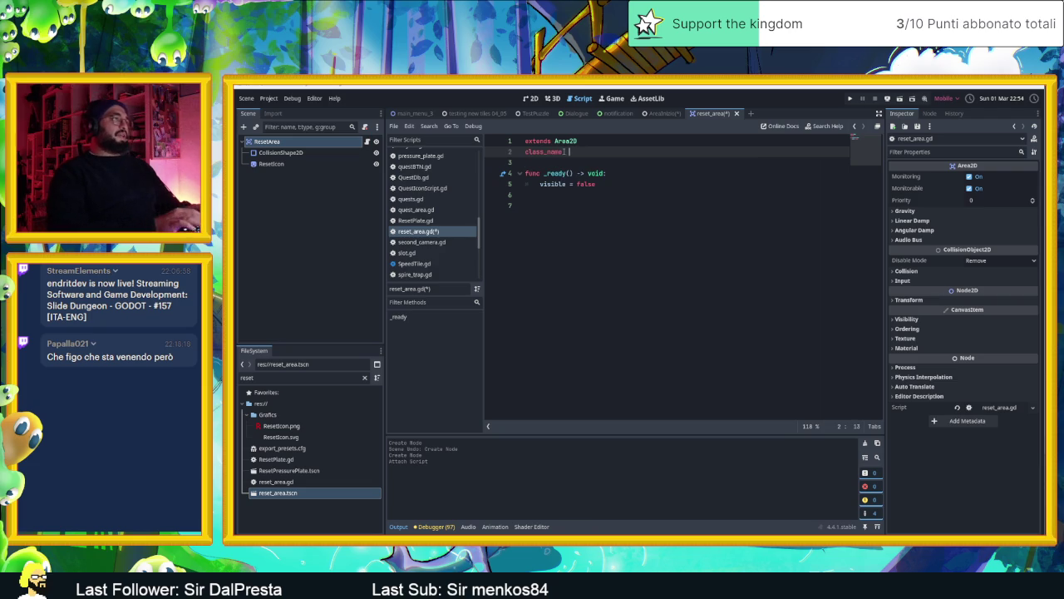
pyautogui.press('BackSpace')
pyautogui.press('BackSpace')
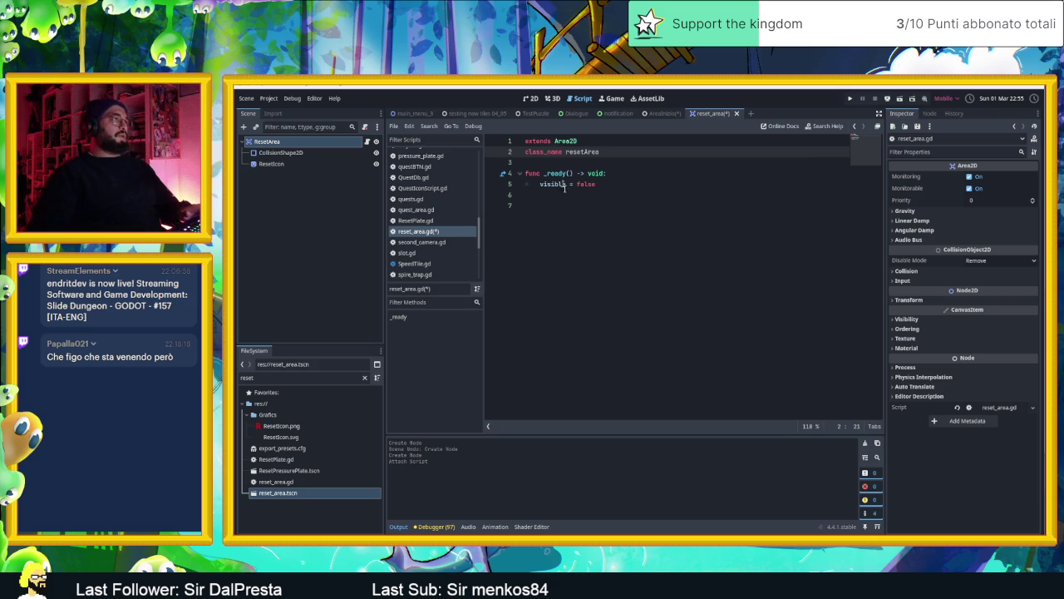
pyautogui.click(577, 225)
pyautogui.hotkey('ctrl', 's')
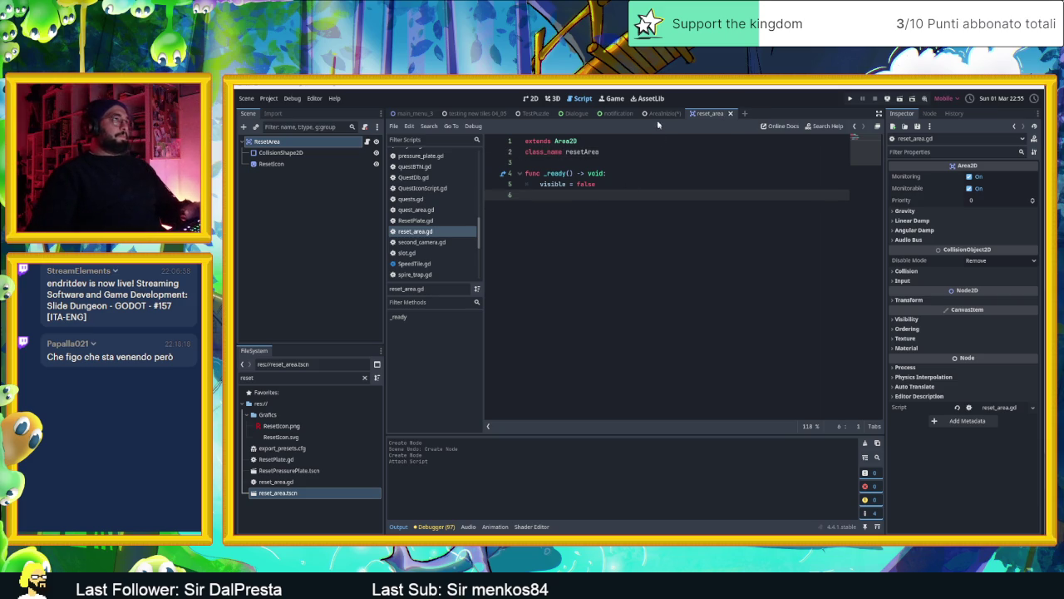
pyautogui.click(661, 113)
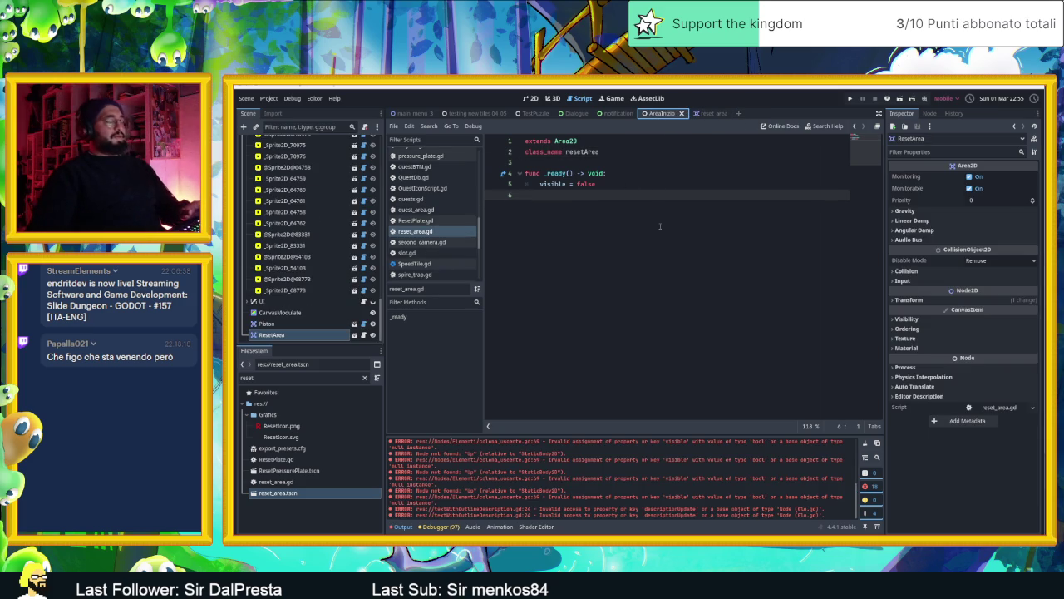
# Select StoneBlock4 in AreaInizio and open the stone_block scene in the 2D view.
pyautogui.click(531, 98)
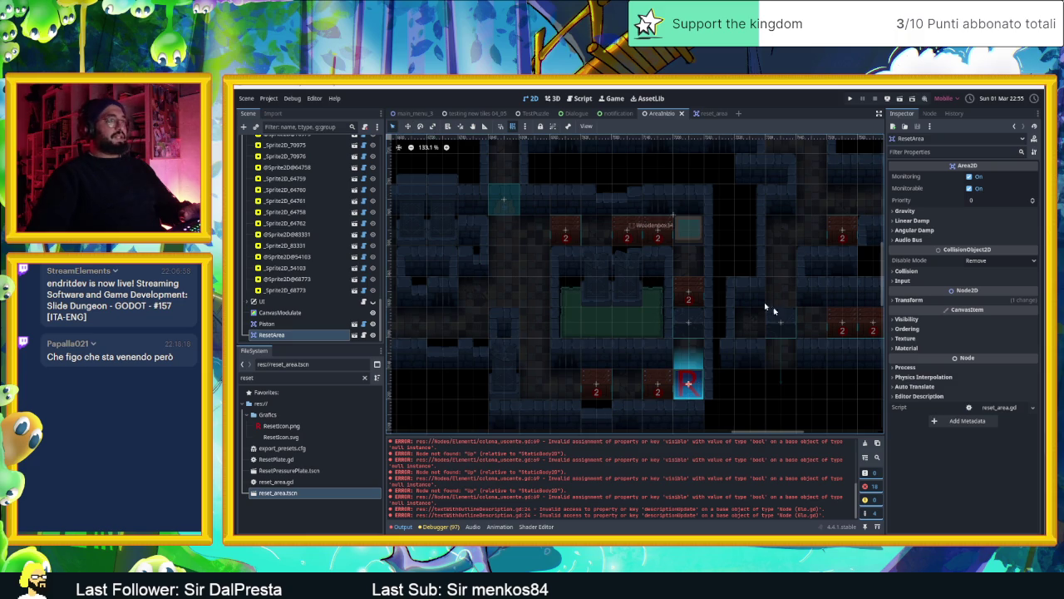
pyautogui.click(786, 324)
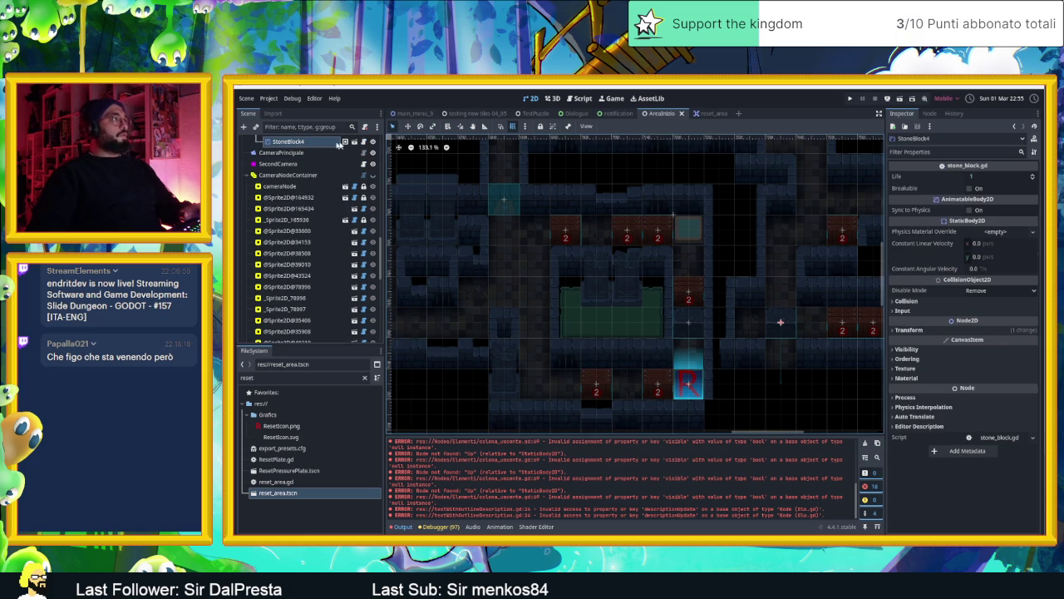
pyautogui.click(363, 142)
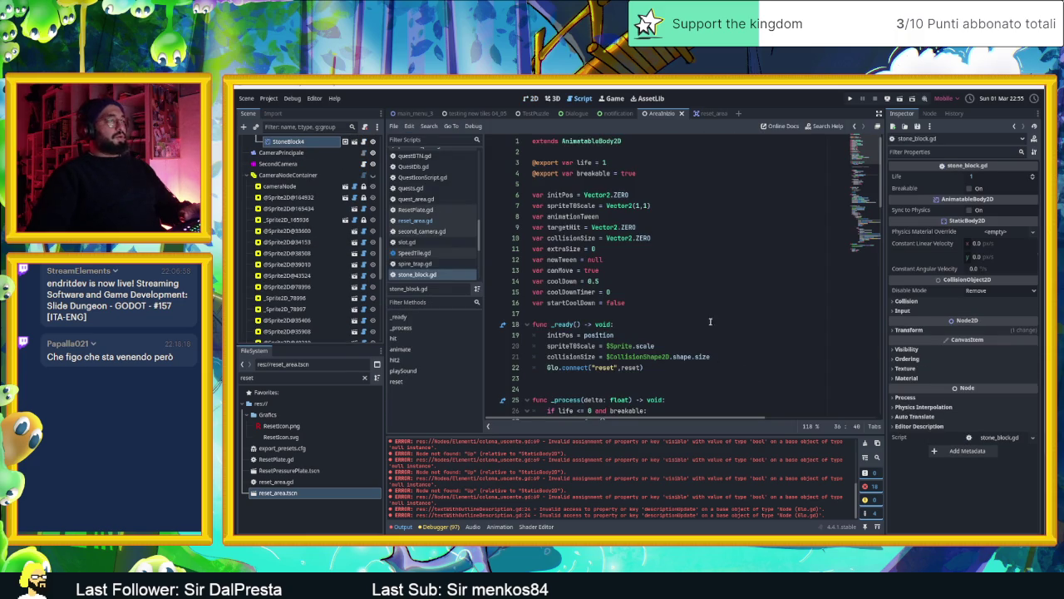
pyautogui.scroll(-2, 707, 322)
pyautogui.scroll(-1, 699, 322)
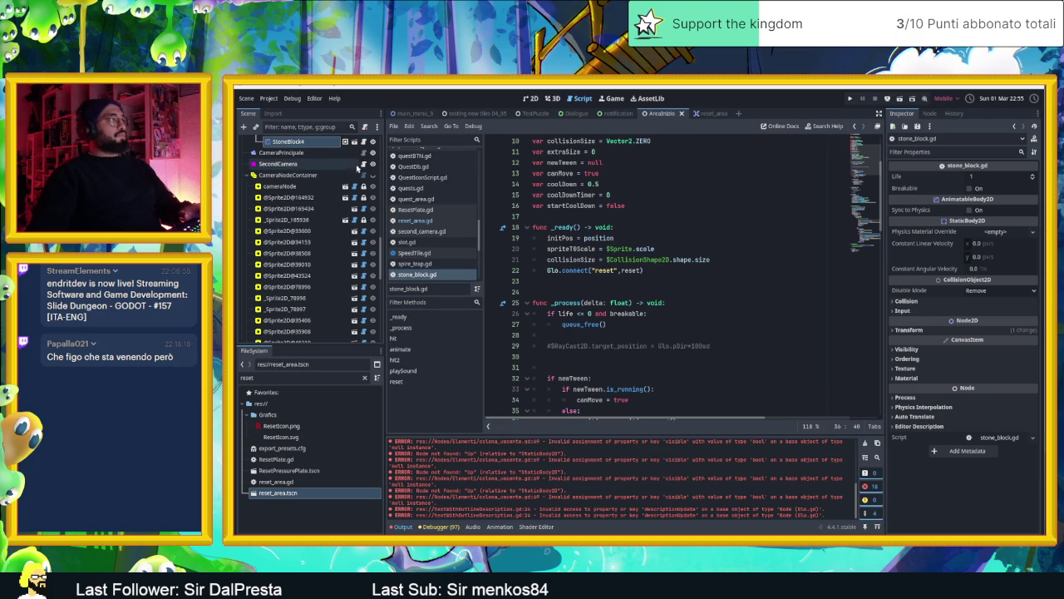
pyautogui.click(345, 141)
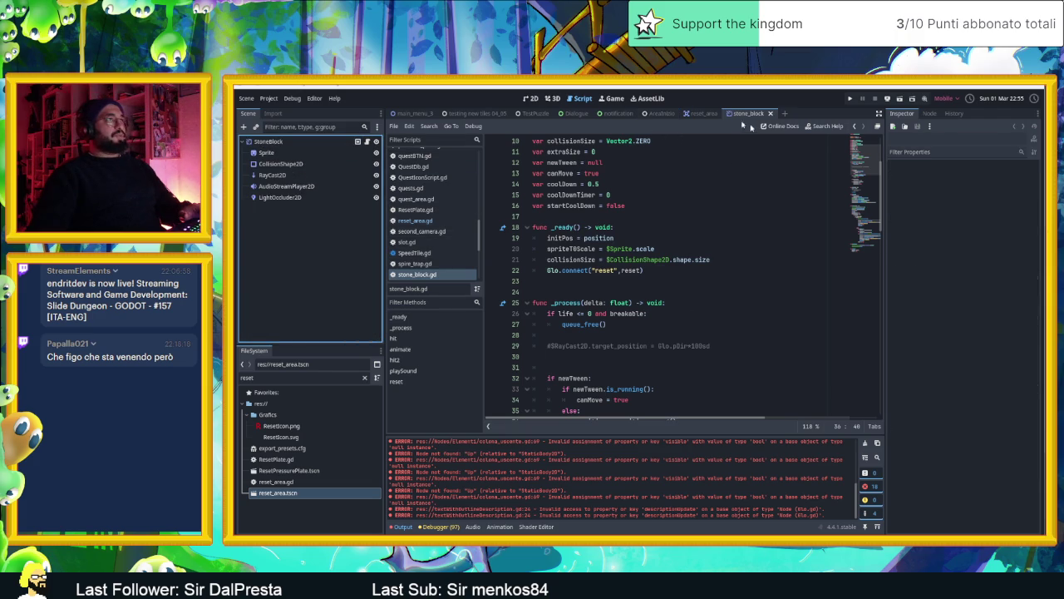
pyautogui.click(532, 98)
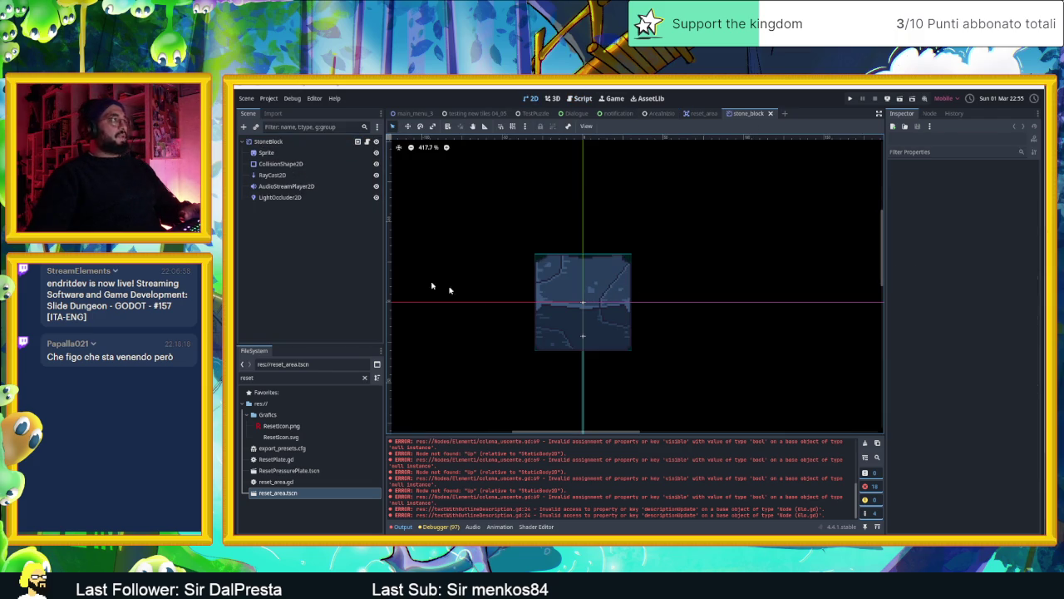
# Add a VisibleOnScreenNotifier2D and stretch it to cover the whole stone block.
pyautogui.click(243, 126)
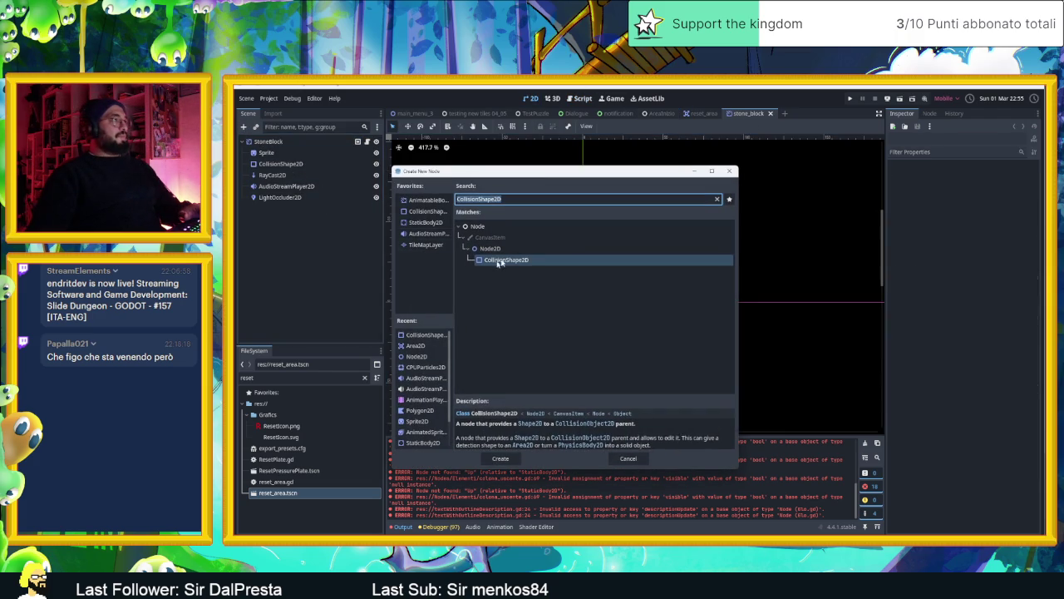
pyautogui.write('visi')
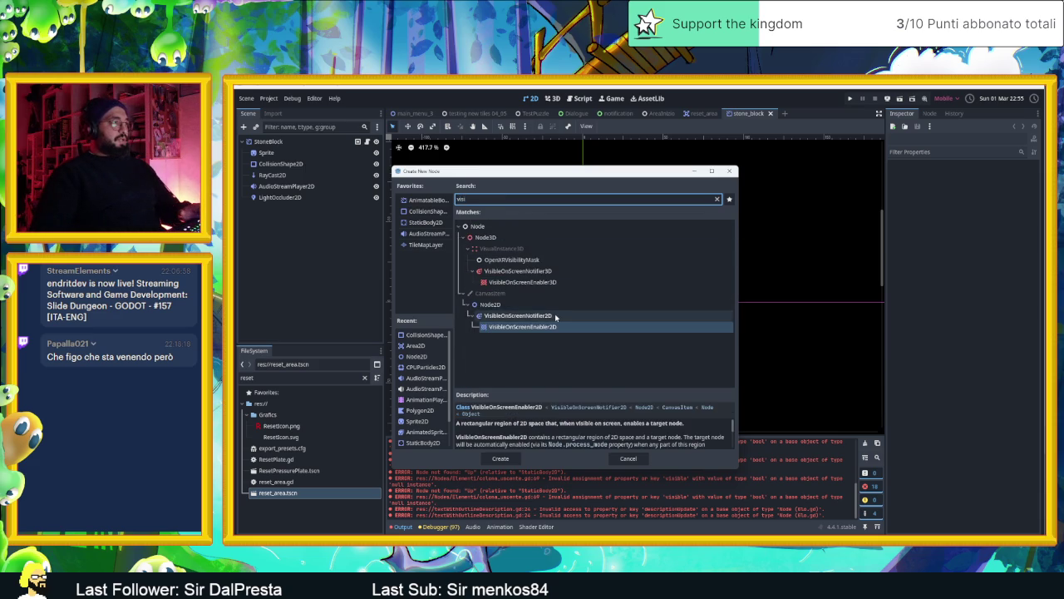
pyautogui.click(556, 317)
pyautogui.doubleClick(559, 317)
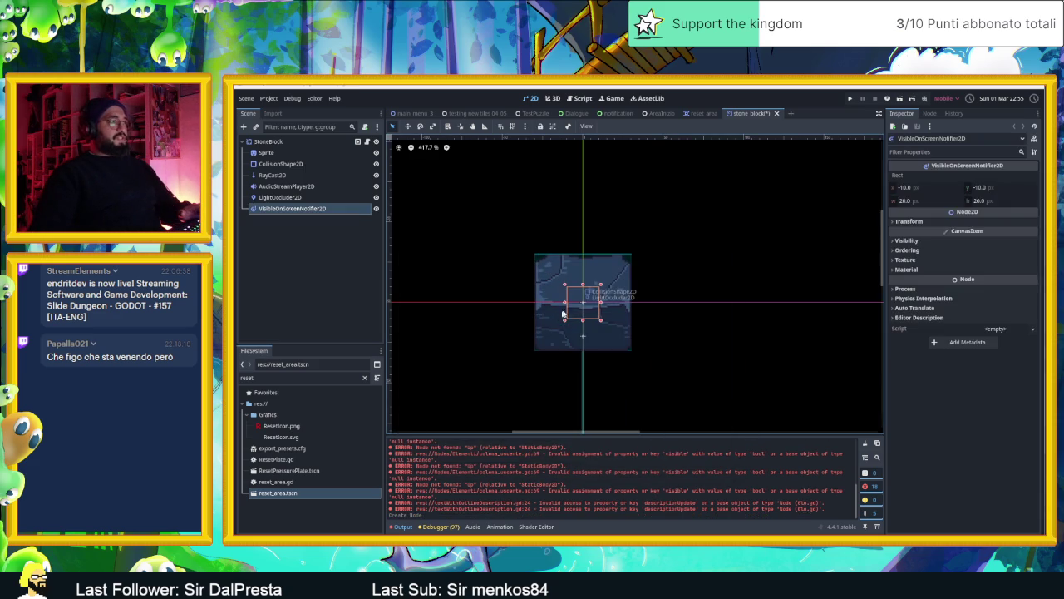
pyautogui.moveTo(566, 284); pyautogui.dragTo(532, 250)
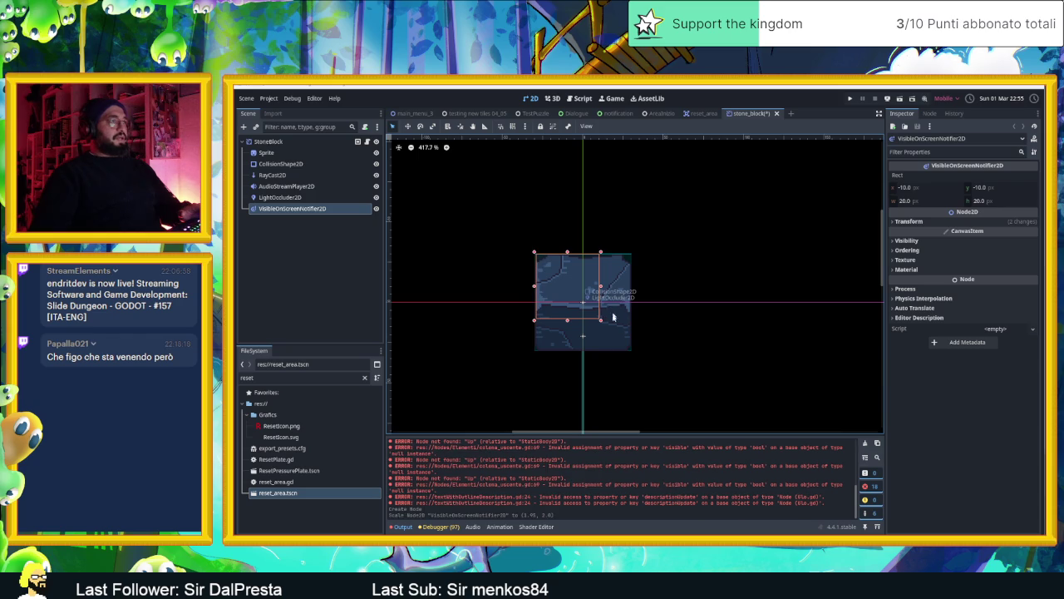
pyautogui.moveTo(601, 323); pyautogui.dragTo(636, 355)
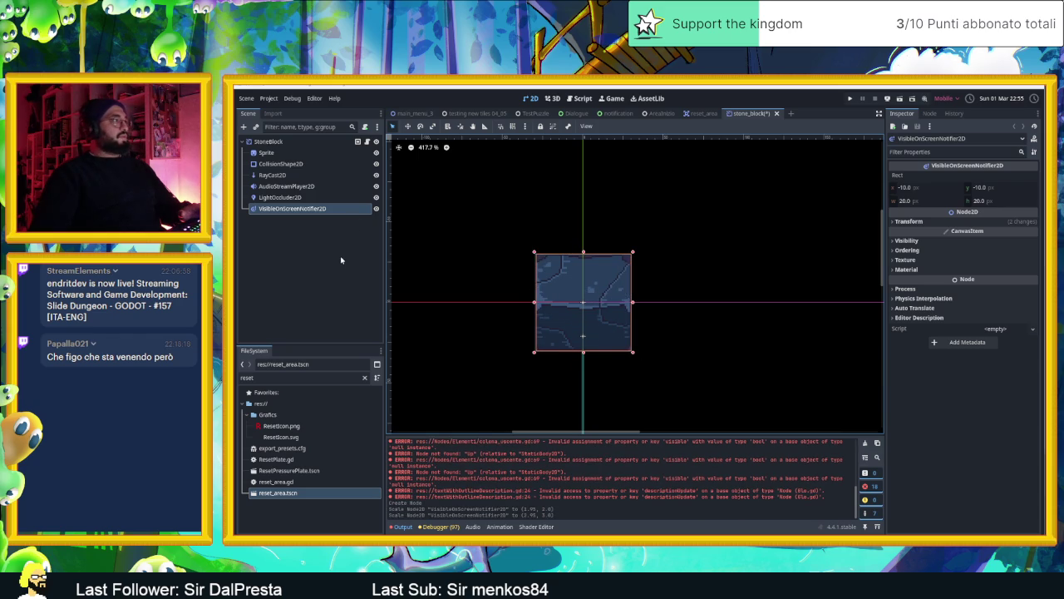
pyautogui.click(341, 260)
pyautogui.click(367, 141)
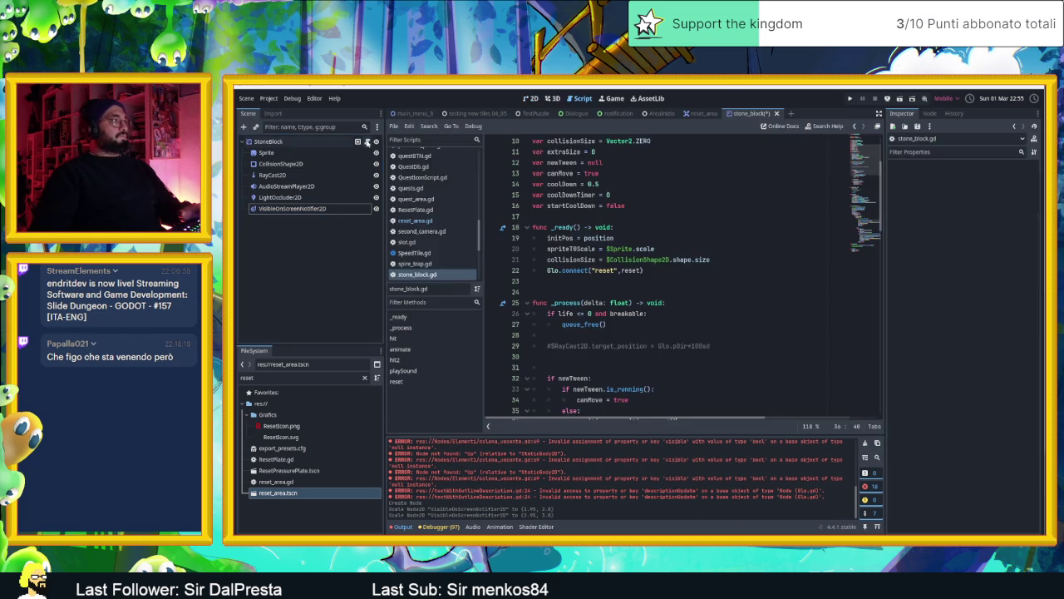
# On a new line in _ready, paste the $VisibleOnScreenNotifier2D reference and call connect on it.
pyautogui.click(659, 239)
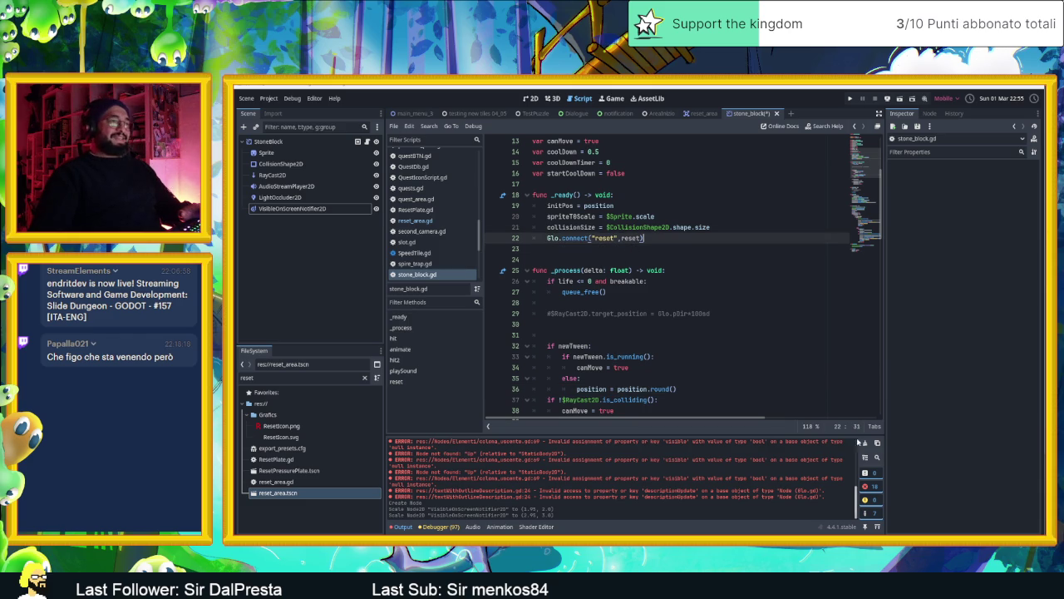
pyautogui.click(865, 443)
pyautogui.click(651, 240)
pyautogui.press('Return')
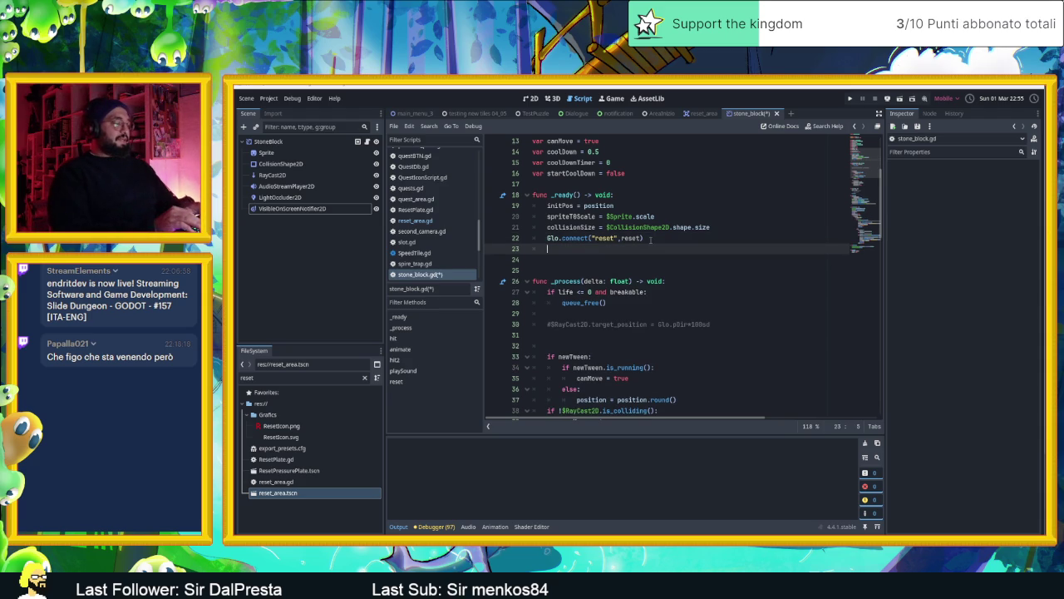
pyautogui.write('$vis')
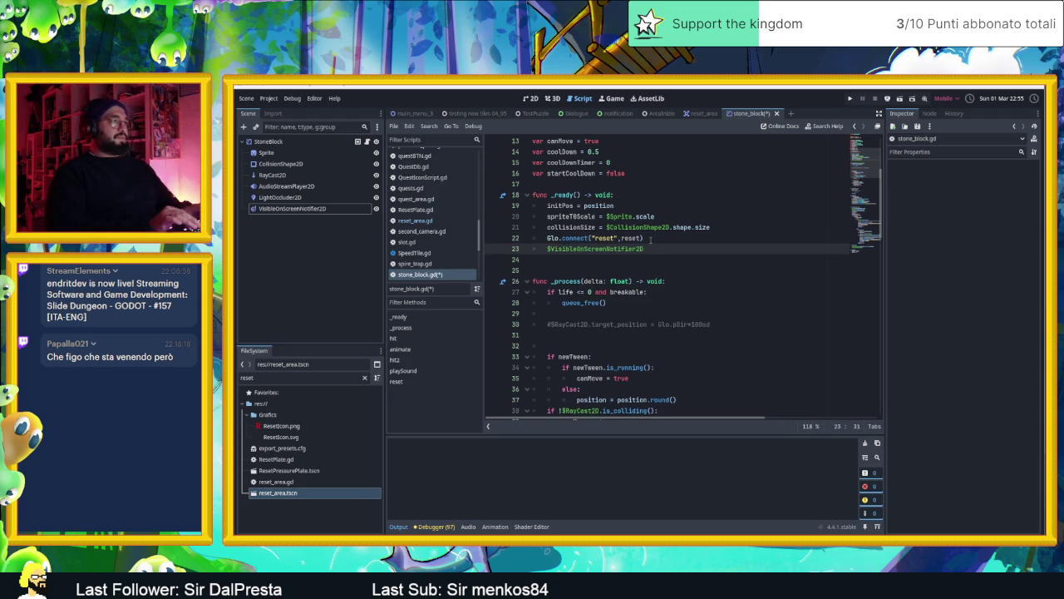
pyautogui.write('.co')
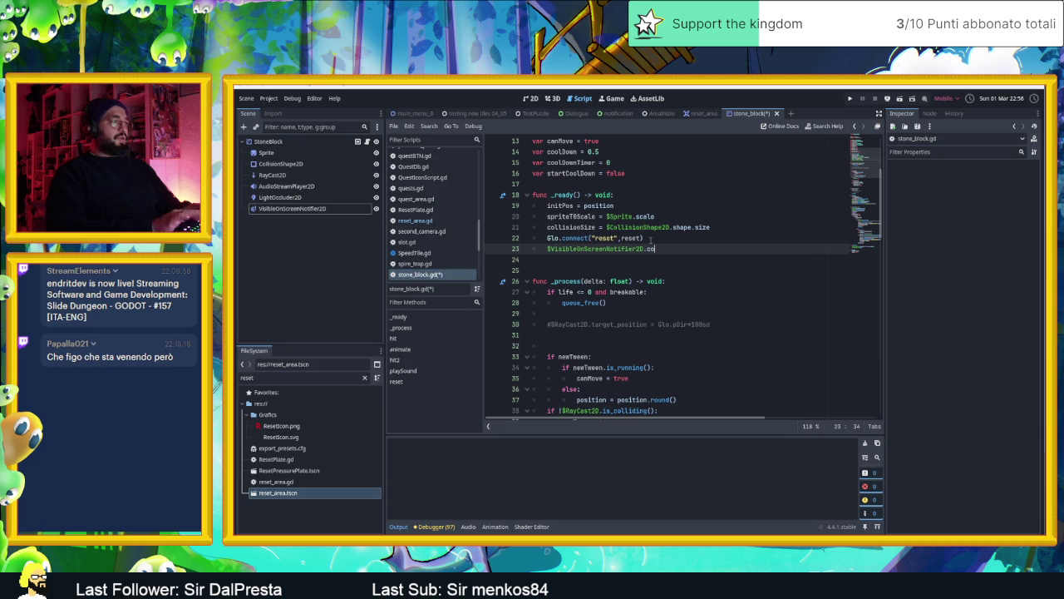
pyautogui.press('Return')
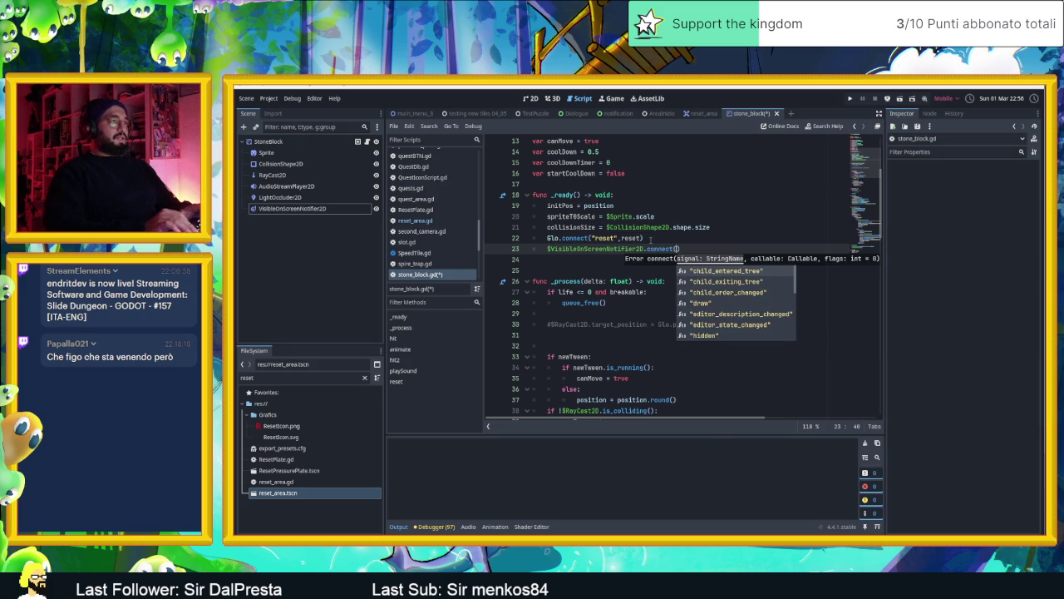
# Choose "screen_exited" as the signal and pass checkForReset as the callback.
pyautogui.press('Down')
pyautogui.press('Down')
pyautogui.press('Down')
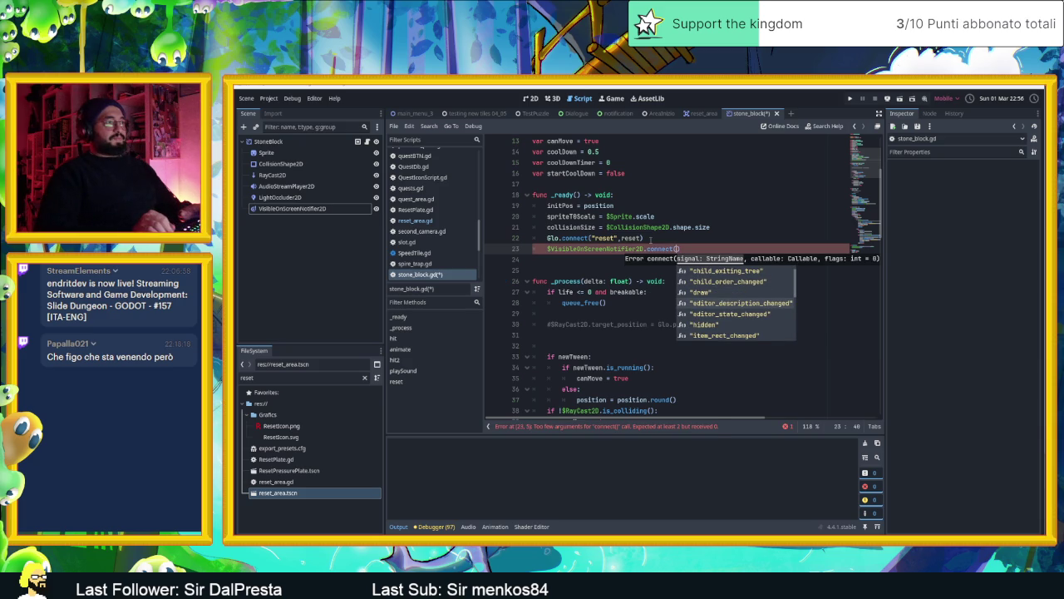
pyautogui.press('Down')
pyautogui.press('Down')
pyautogui.press('Down')
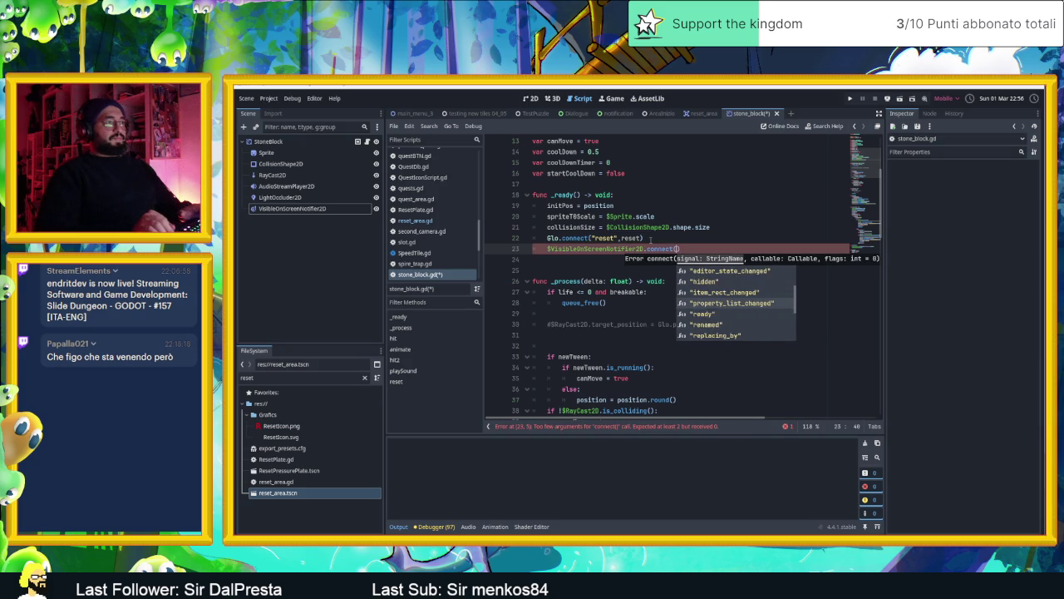
pyautogui.press('Down')
pyautogui.press('Down')
pyautogui.press('Down')
pyautogui.press('Return')
pyautogui.write(',ch')
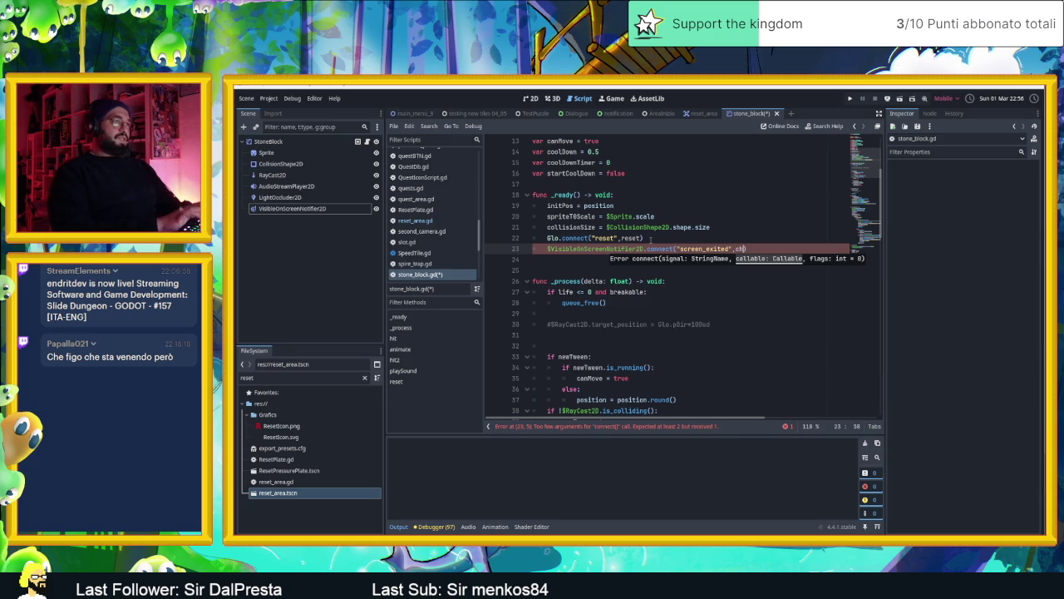
pyautogui.write('eck')
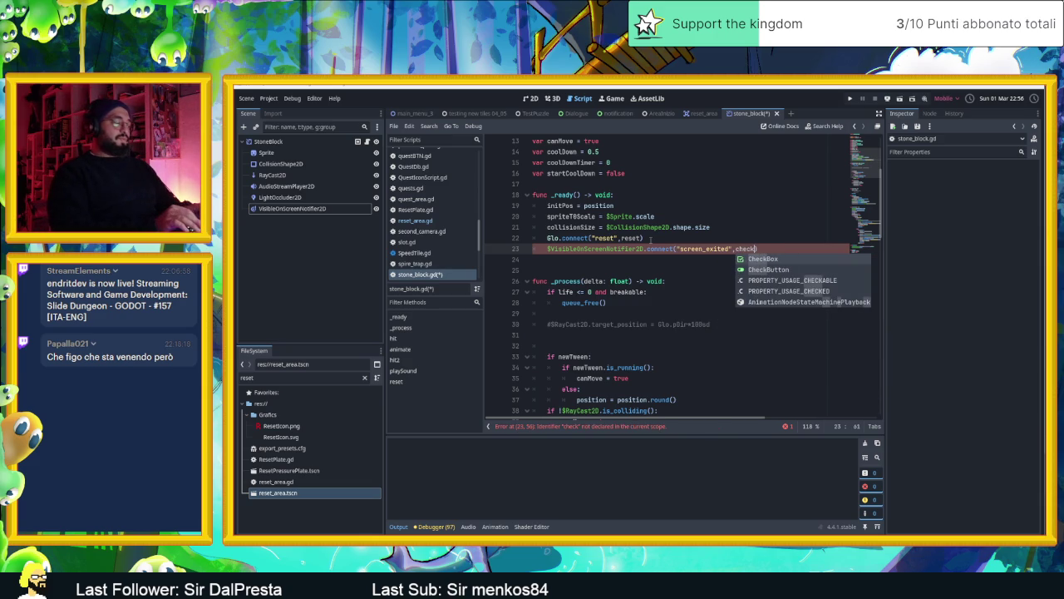
pyautogui.write('ForReset')
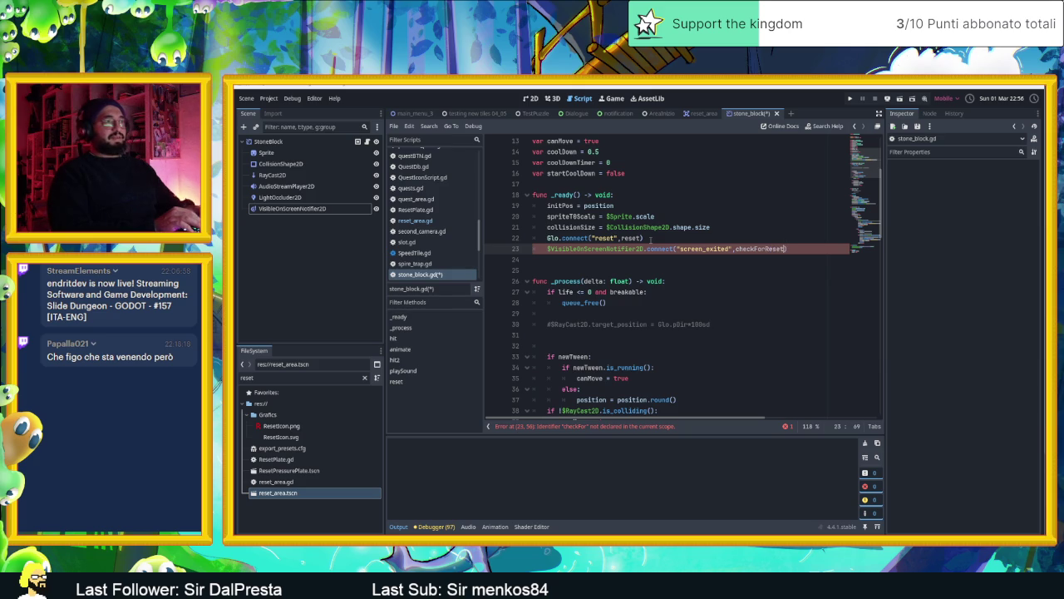
pyautogui.scroll(-6, 671, 322)
pyautogui.scroll(-15, 671, 322)
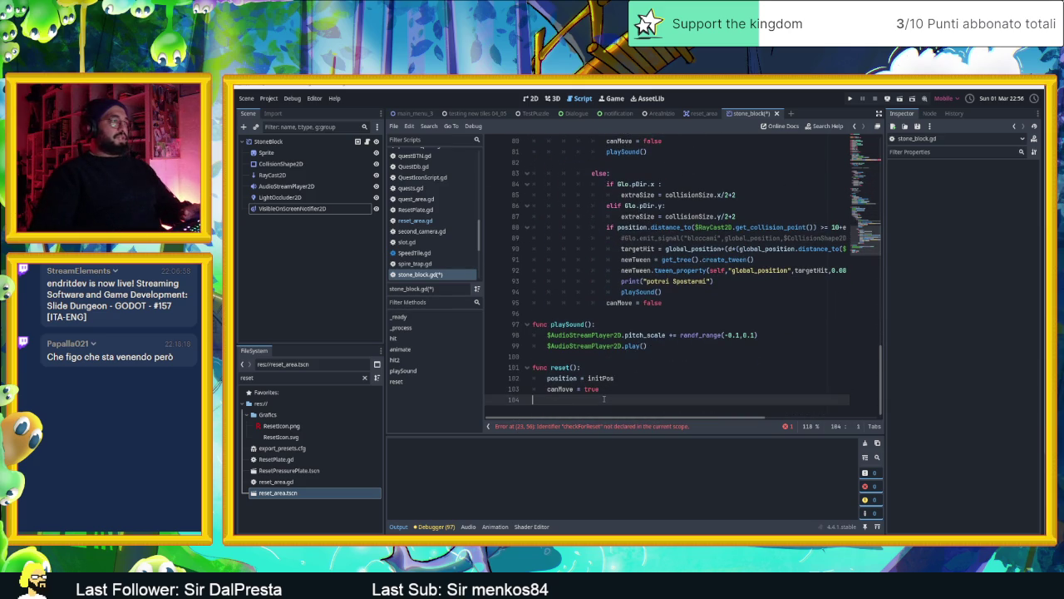
# Append func checkForReset(): to the script, with a pass line and a bare if above it.
pyautogui.click(604, 399)
pyautogui.press('Return')
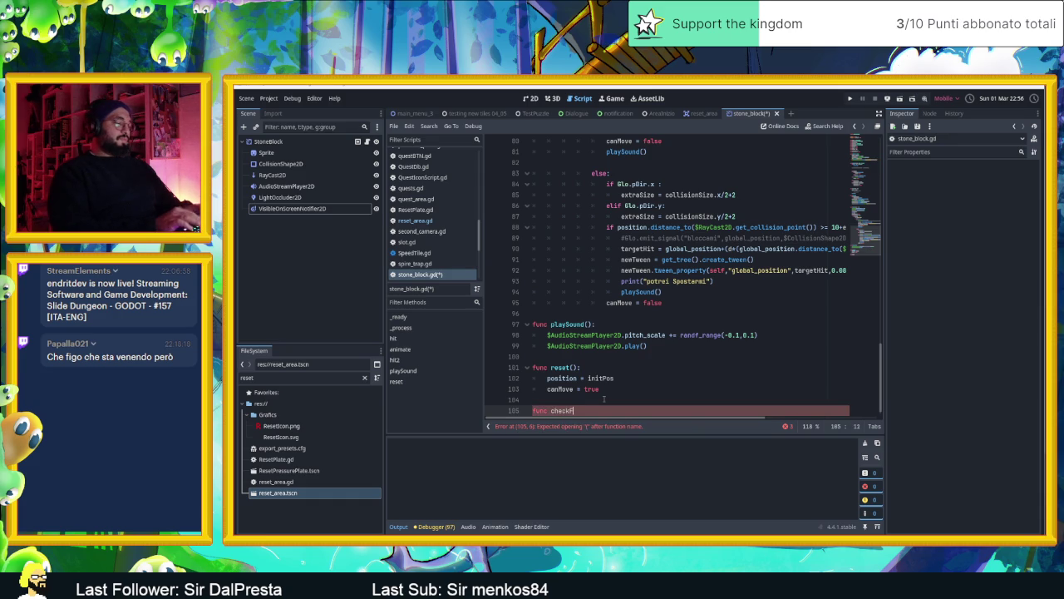
pyautogui.write('func checkForReset')
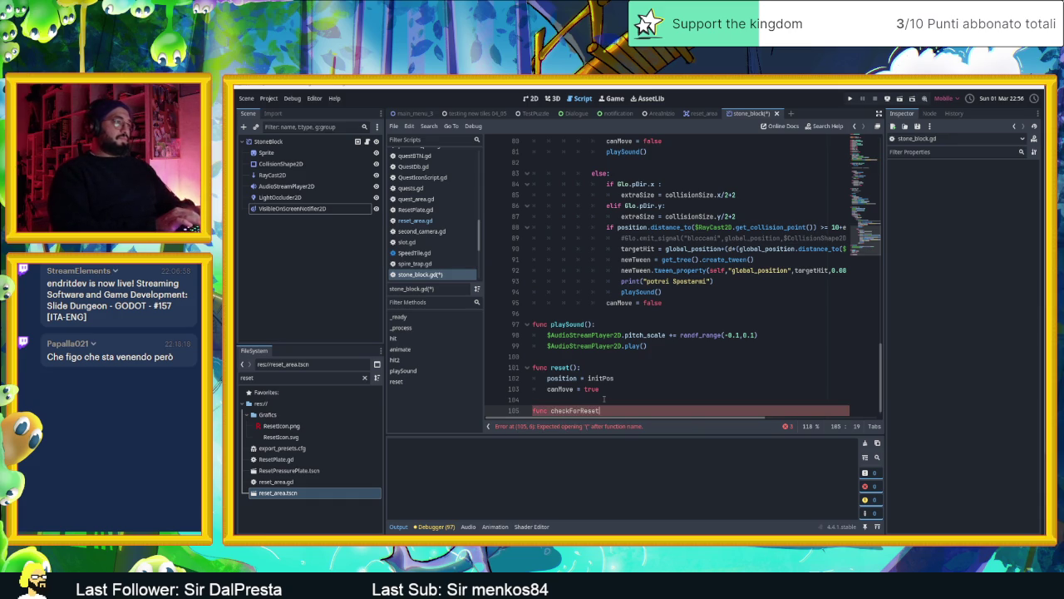
pyautogui.write('():')
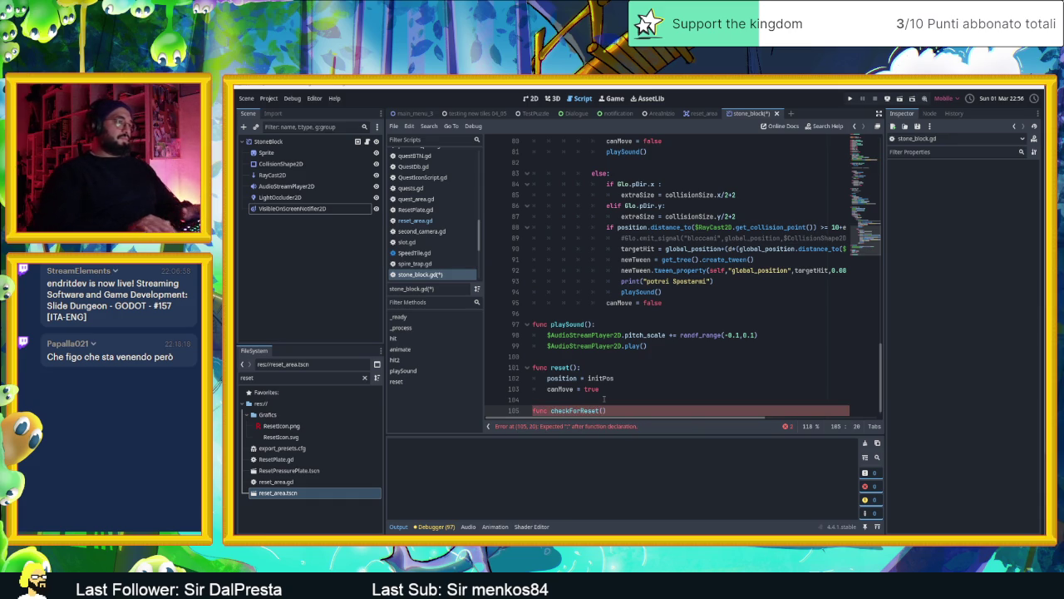
pyautogui.press('Return')
pyautogui.press('Return')
pyautogui.press('Return')
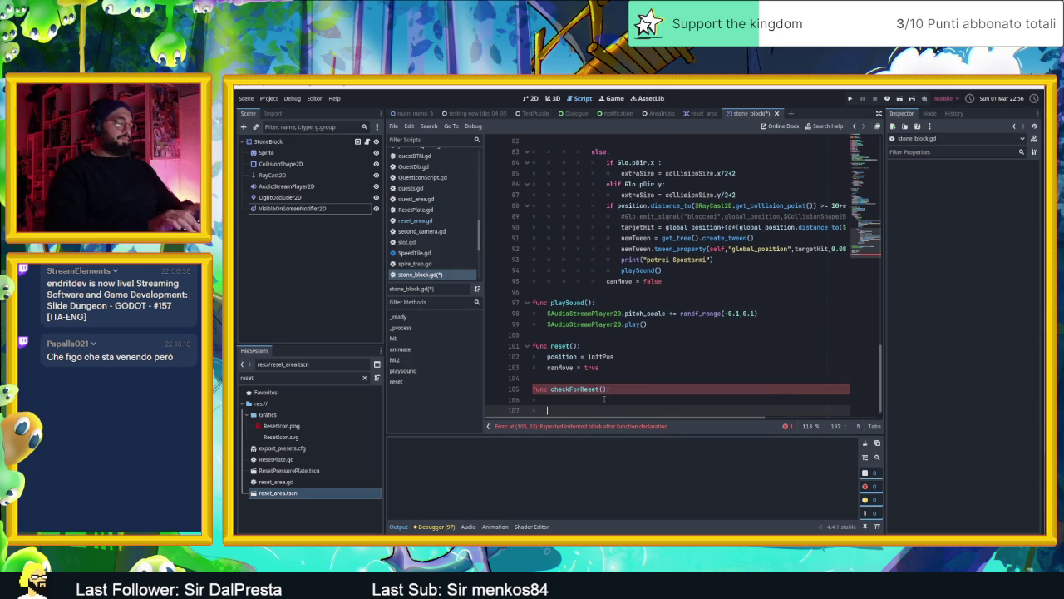
pyautogui.write('pass')
pyautogui.press('Up')
pyautogui.press('Up')
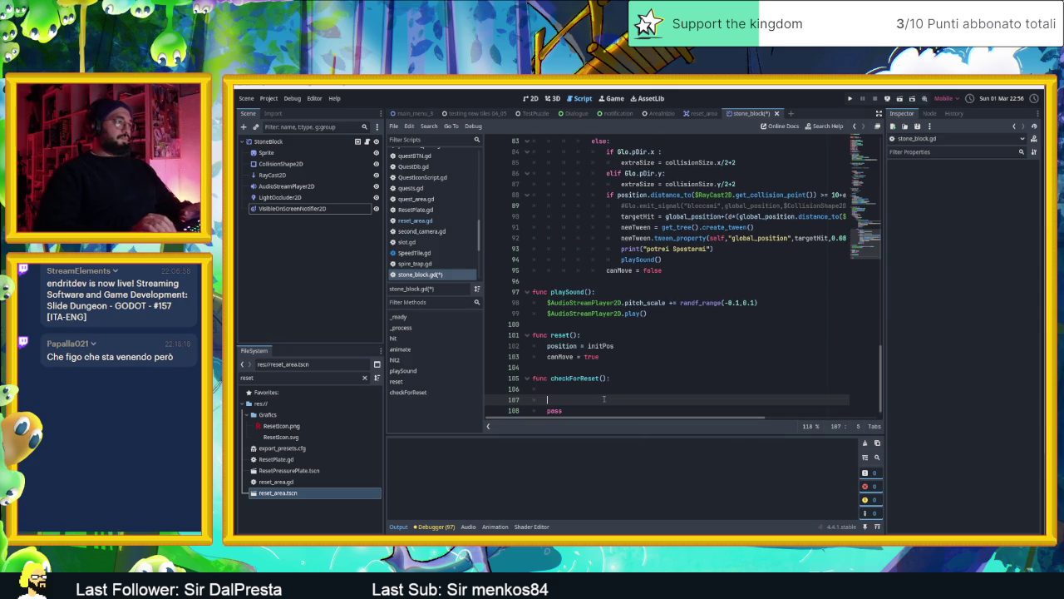
pyautogui.write('if')
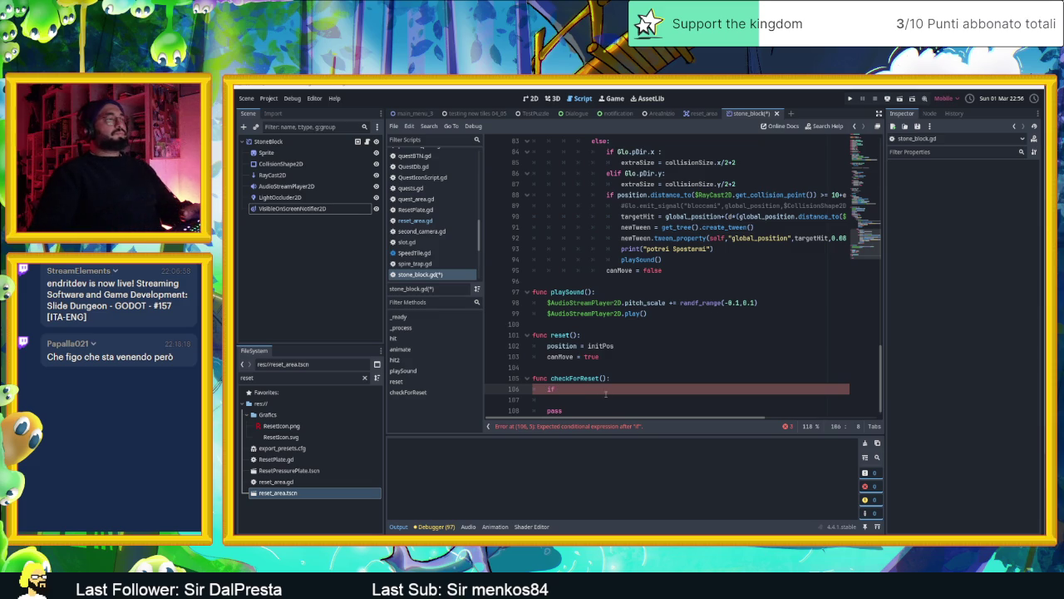
# In the reset_area scene, inspect the ResetArea collision shape's Transform settings.
pyautogui.click(701, 113)
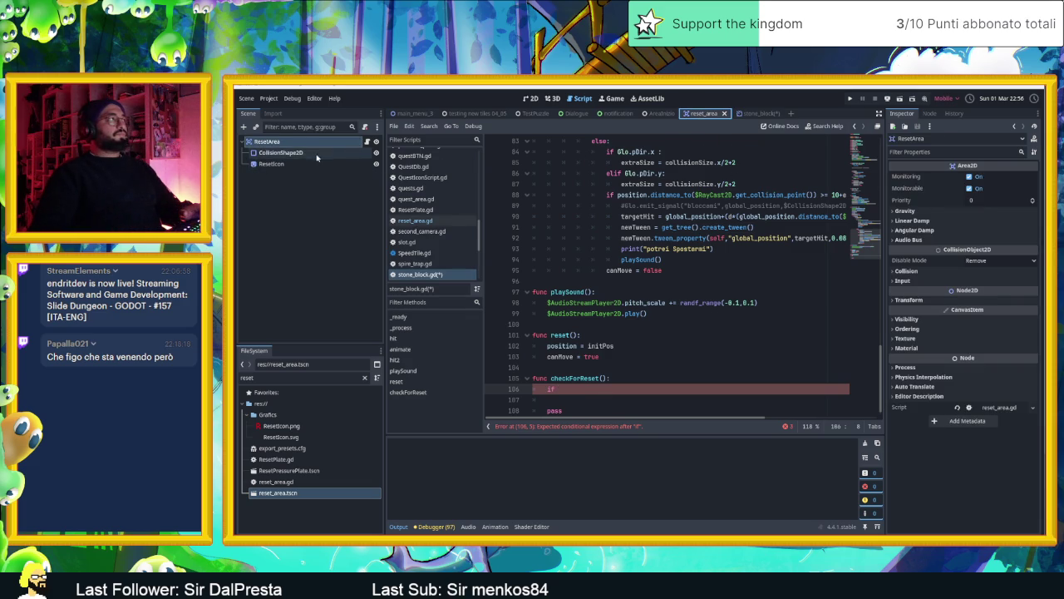
pyautogui.click(357, 153)
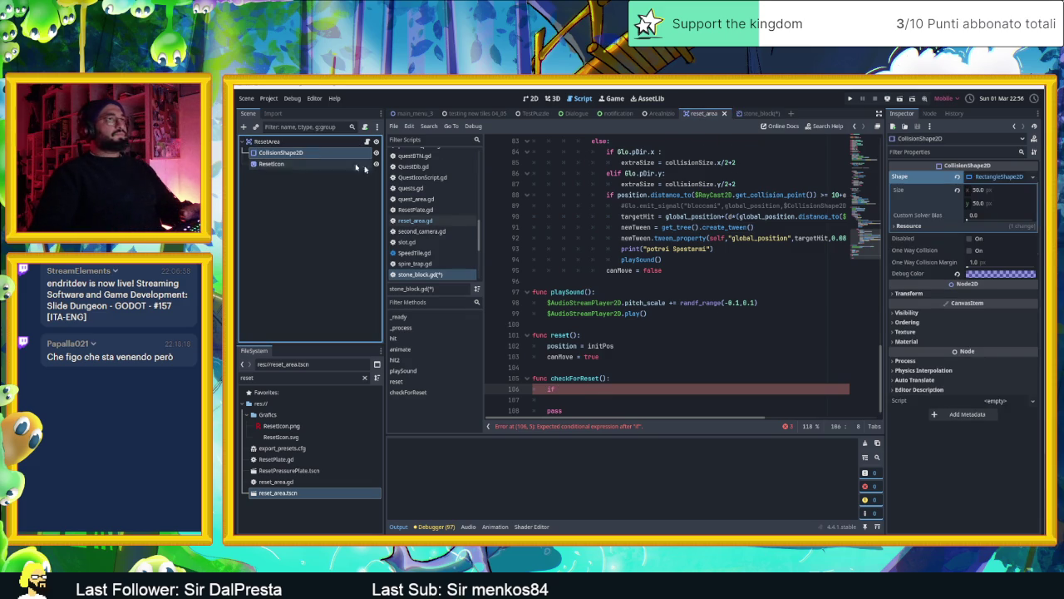
pyautogui.click(924, 293)
pyautogui.click(924, 292)
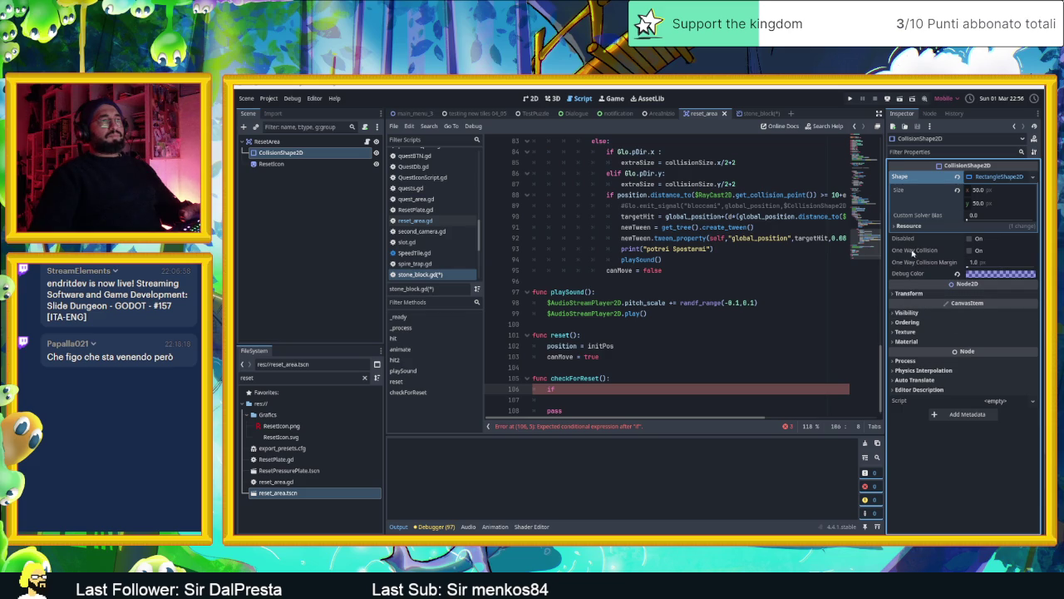
# Switch ResetArea's Disable Mode to Keep Active, then revert it to Remove.
pyautogui.click(307, 144)
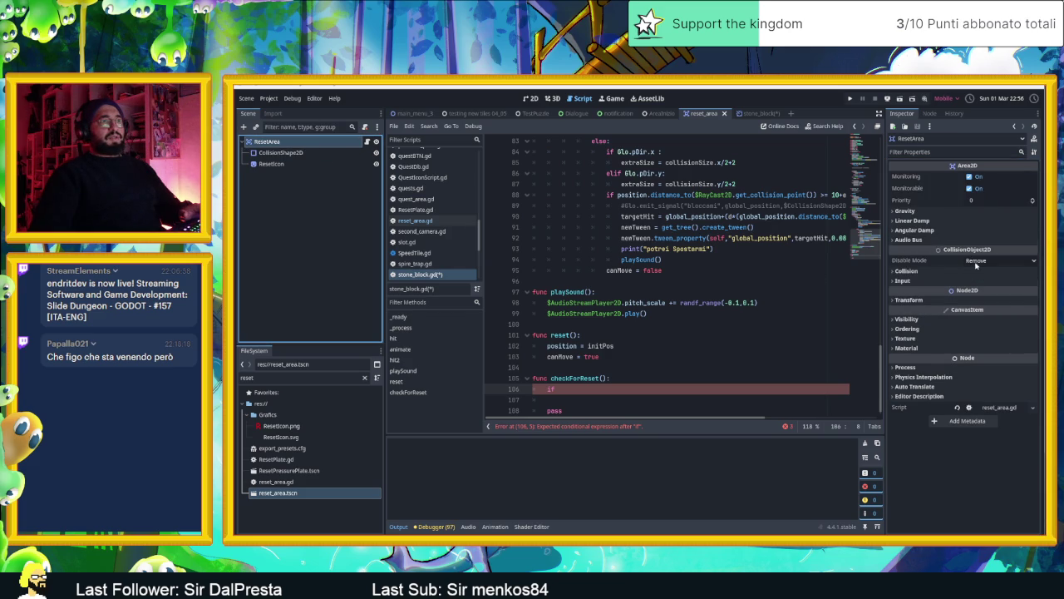
pyautogui.click(977, 261)
pyautogui.click(995, 296)
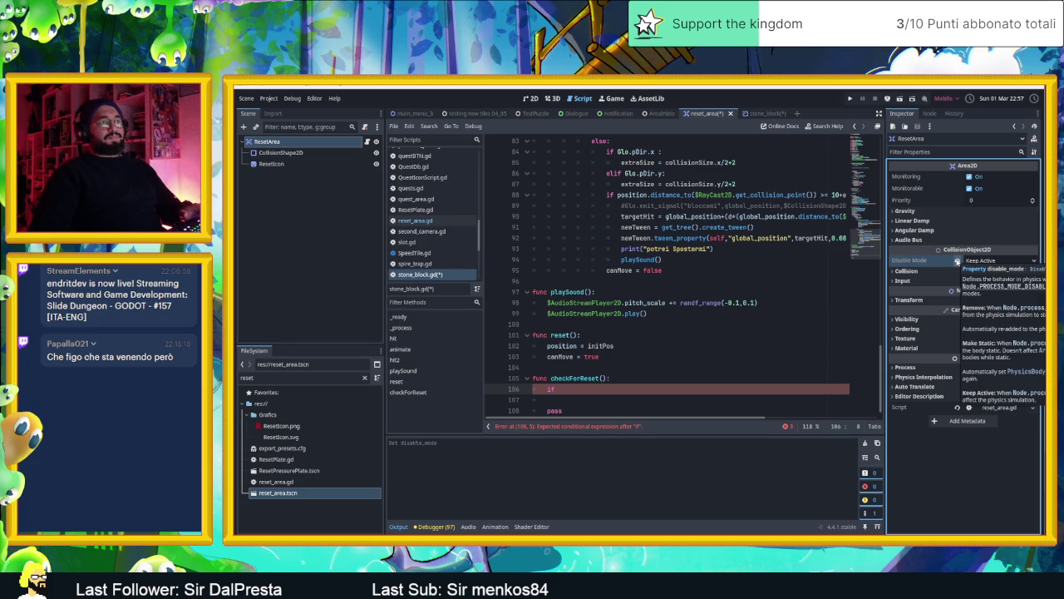
pyautogui.click(957, 261)
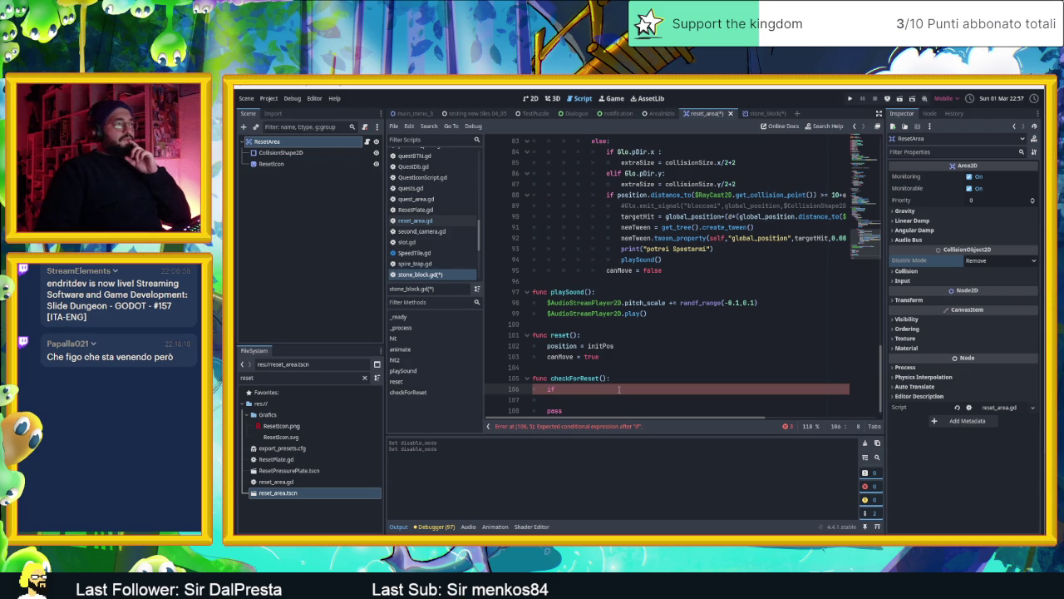
pyautogui.click(757, 113)
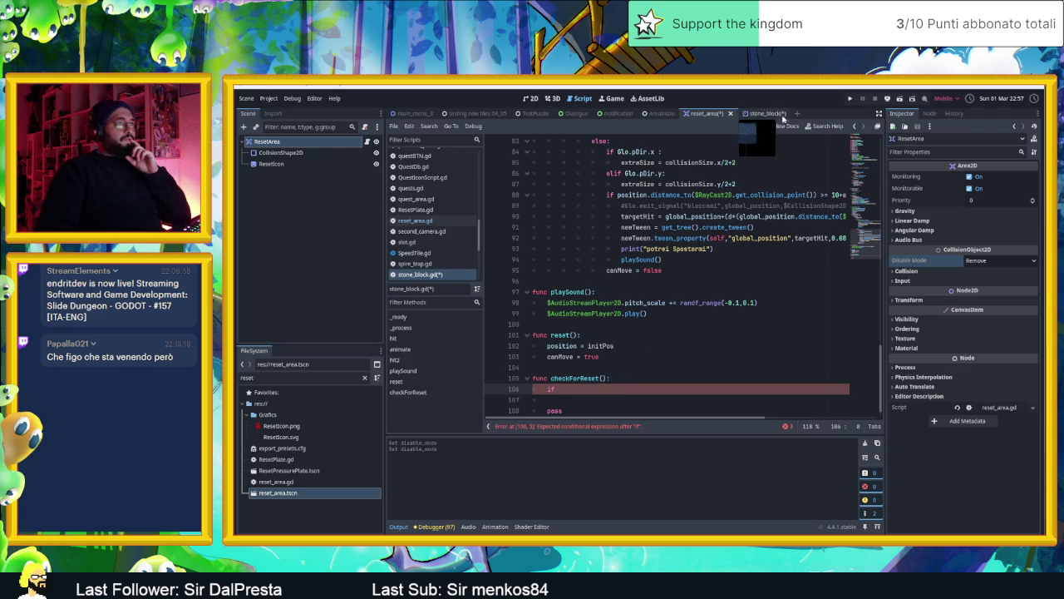
# In the stone_block scene, list the StoneBlock node's signals in the Node dock.
pyautogui.click(930, 114)
pyautogui.click(904, 113)
pyautogui.click(928, 114)
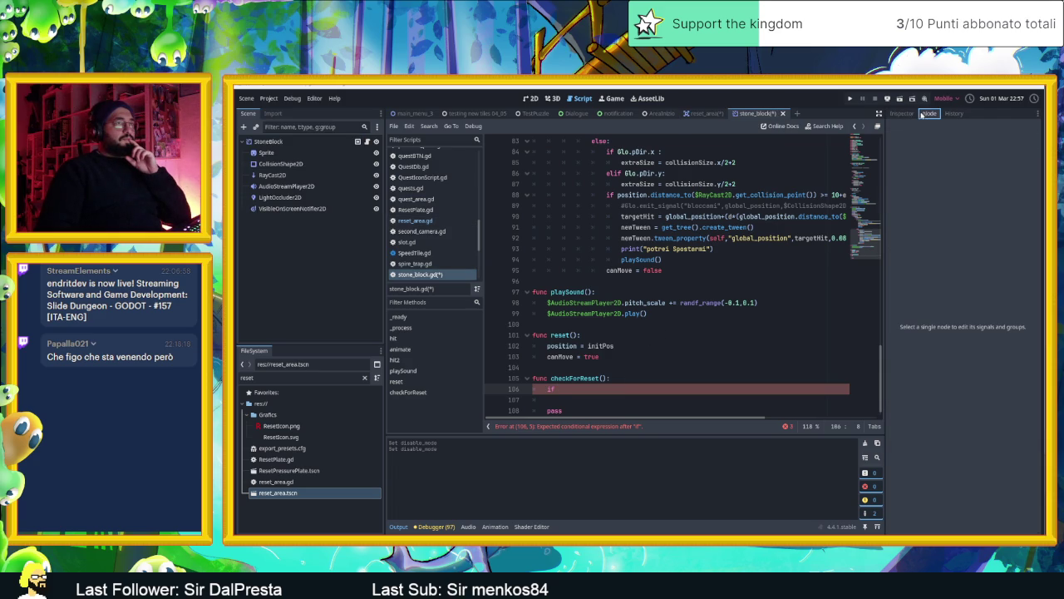
pyautogui.click(305, 144)
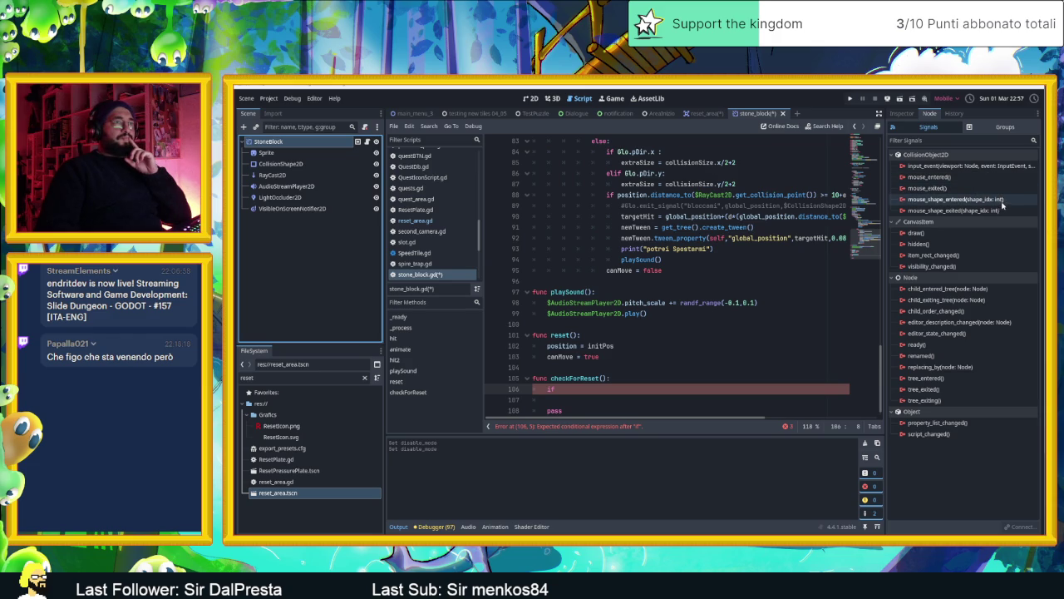
# Start a condition on the if line at line 106 in checkForReset, then erase it.
pyautogui.click(606, 392)
pyautogui.write('co')
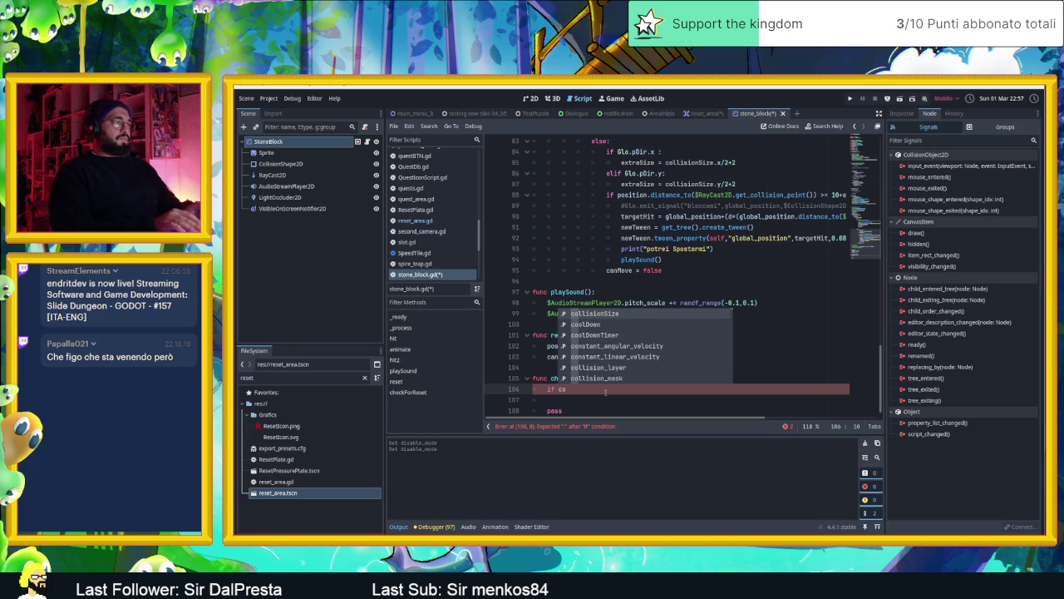
pyautogui.press('BackSpace')
pyautogui.press('BackSpace')
pyautogui.scroll(20, 605, 391)
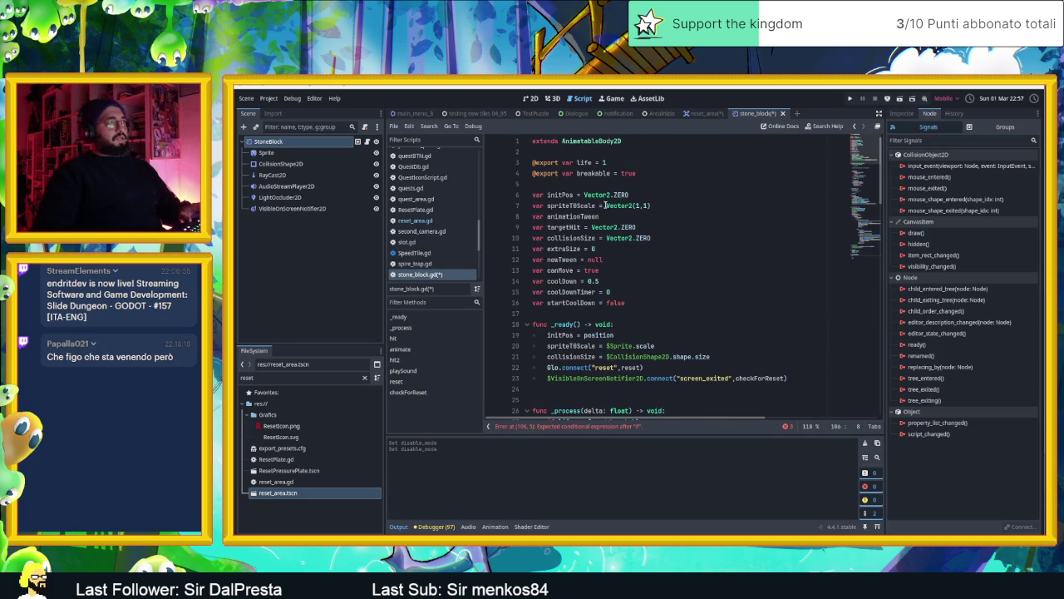
# Read the AnimatableBody2D and CollisionObject2D class documentation pages.
pyautogui.keyDown('ctrl'); pyautogui.click(604, 142); pyautogui.keyUp('ctrl')
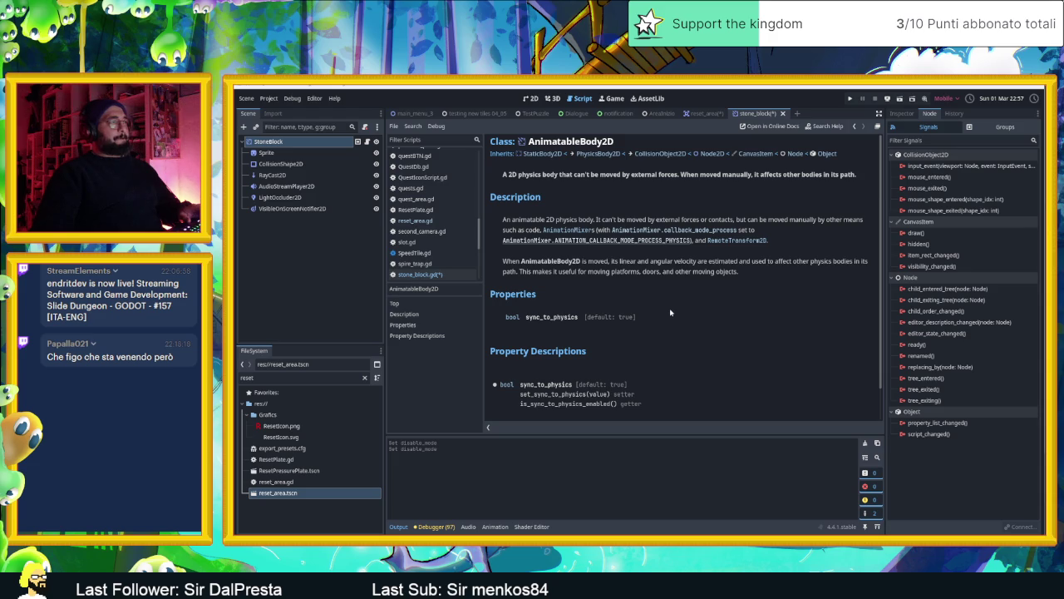
pyautogui.scroll(-1, 670, 312)
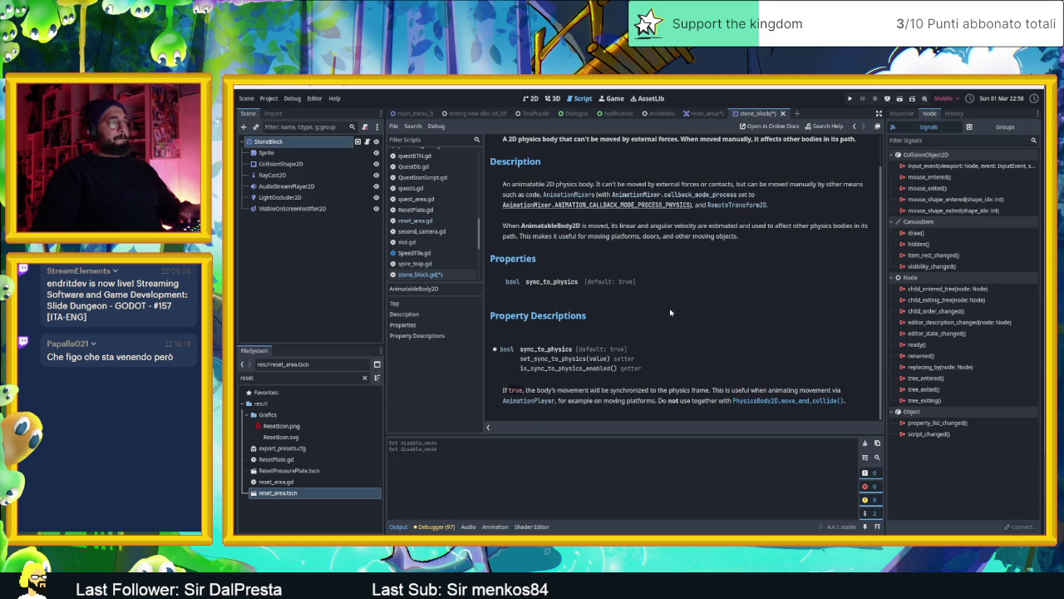
pyautogui.scroll(1, 670, 312)
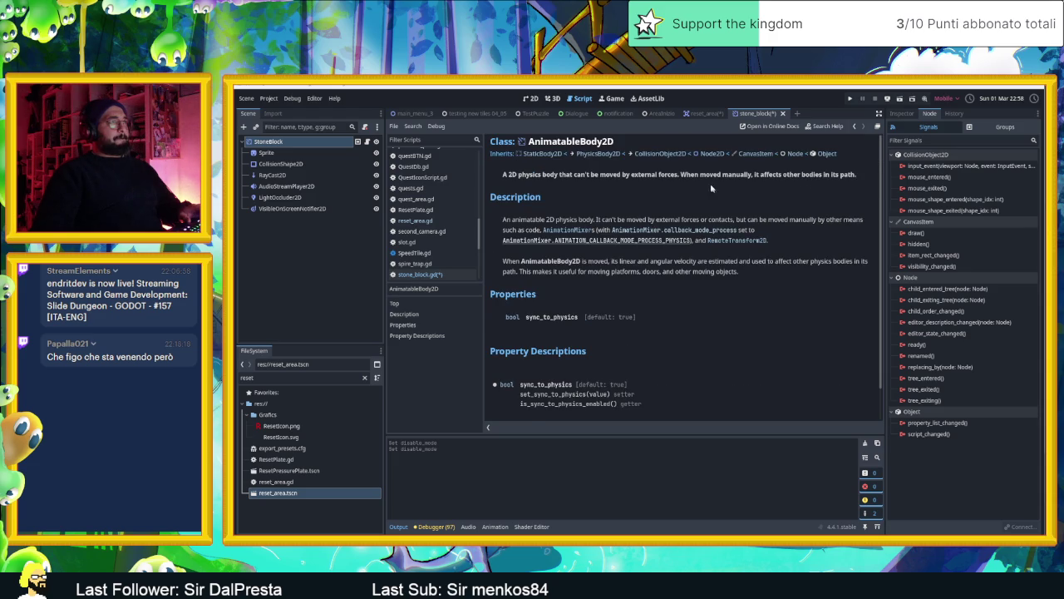
pyautogui.click(650, 157)
pyautogui.scroll(-2, 706, 285)
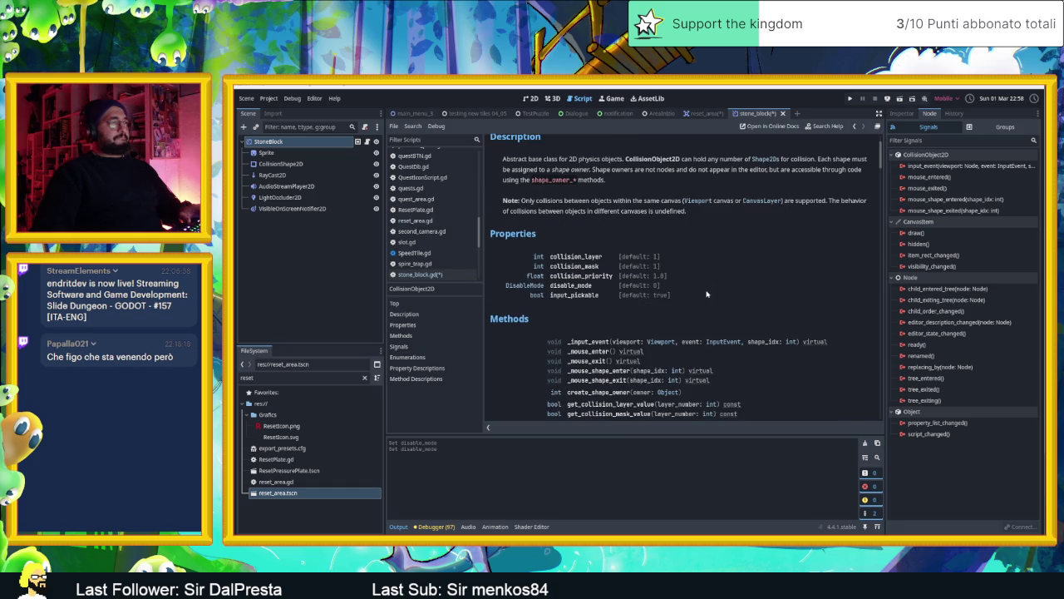
pyautogui.scroll(-2, 674, 303)
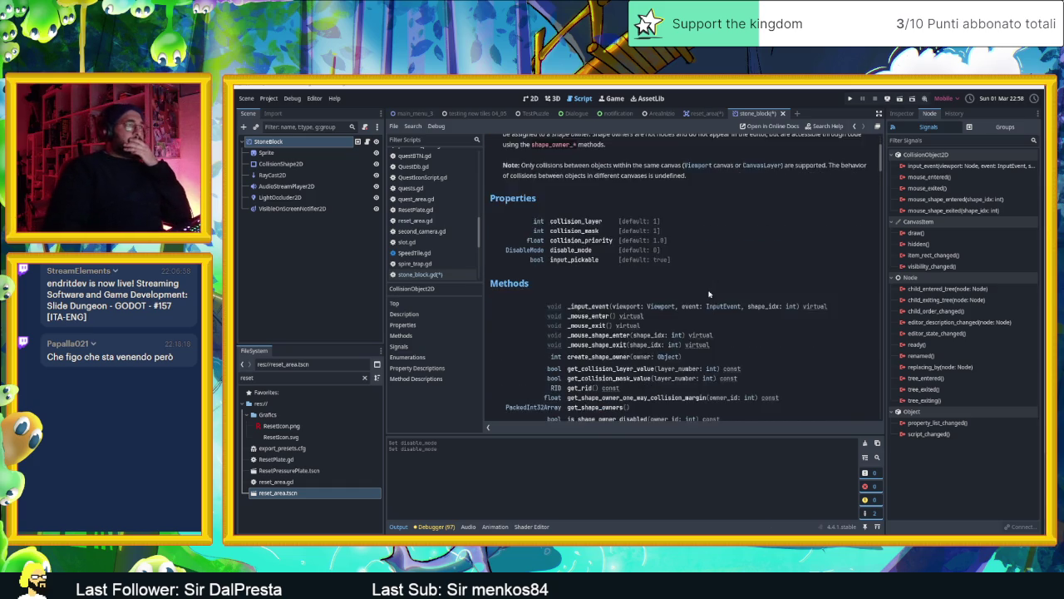
pyautogui.scroll(-2, 657, 301)
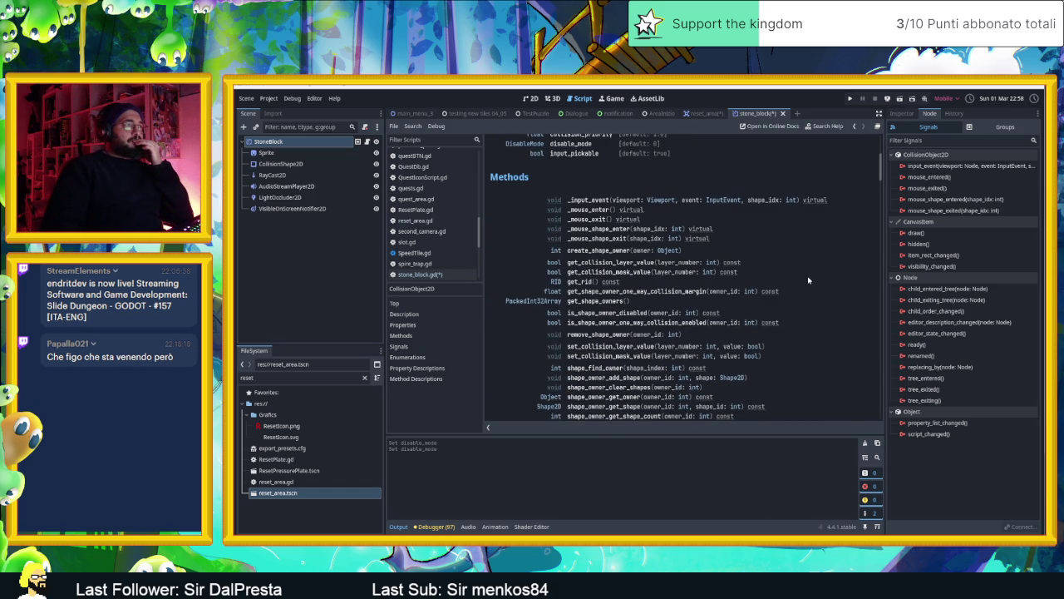
pyautogui.scroll(-1, 808, 280)
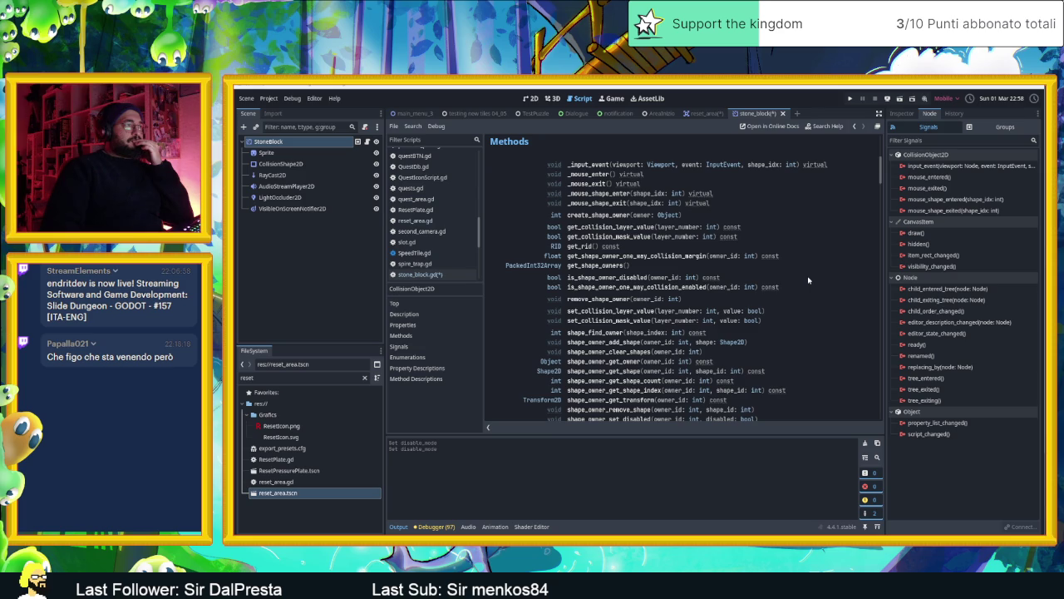
pyautogui.scroll(-1, 807, 280)
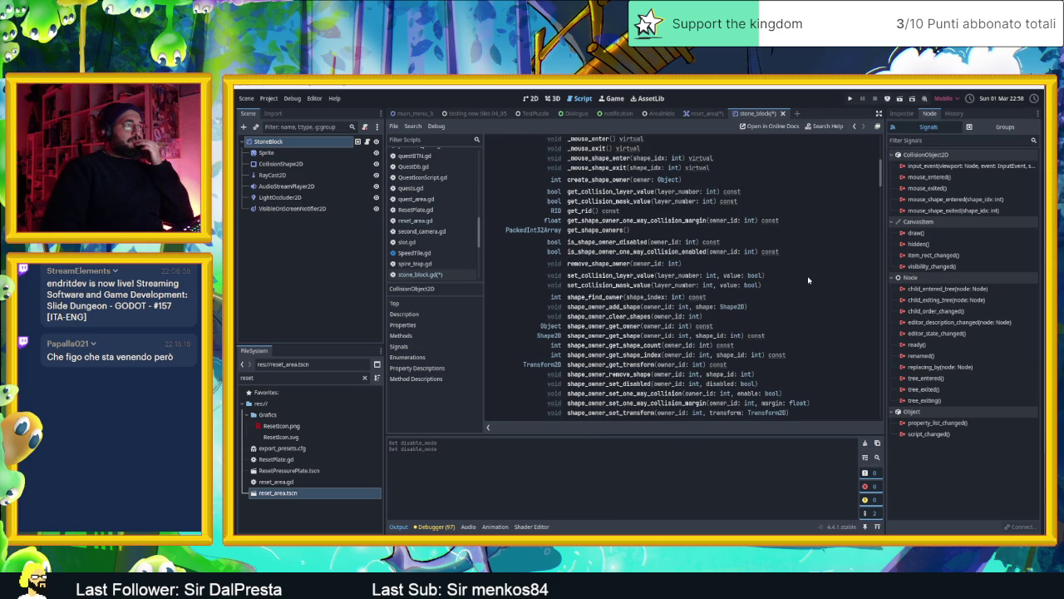
pyautogui.scroll(-3, 808, 281)
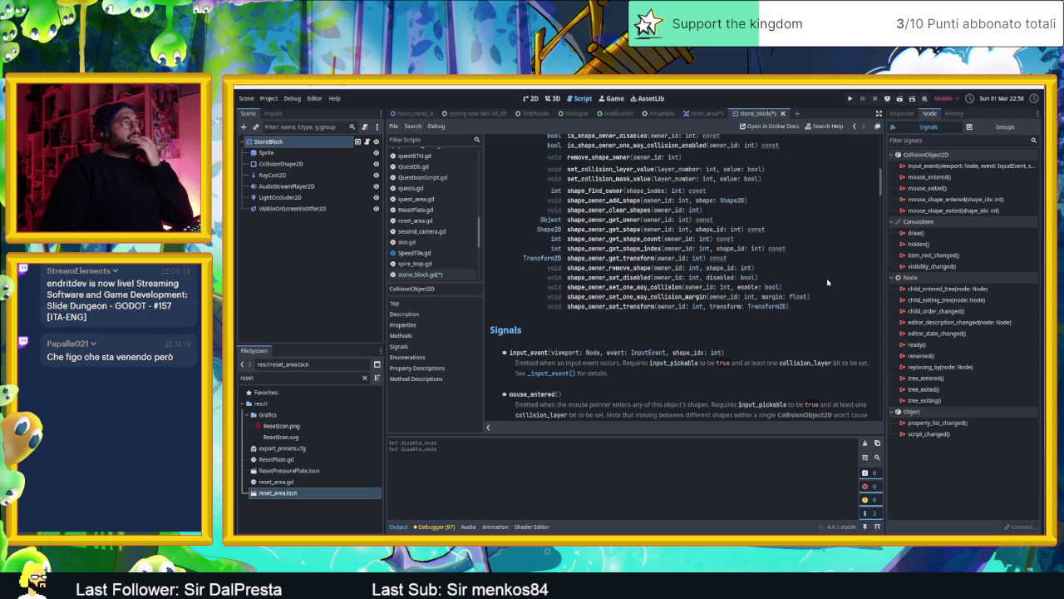
pyautogui.scroll(-3, 827, 283)
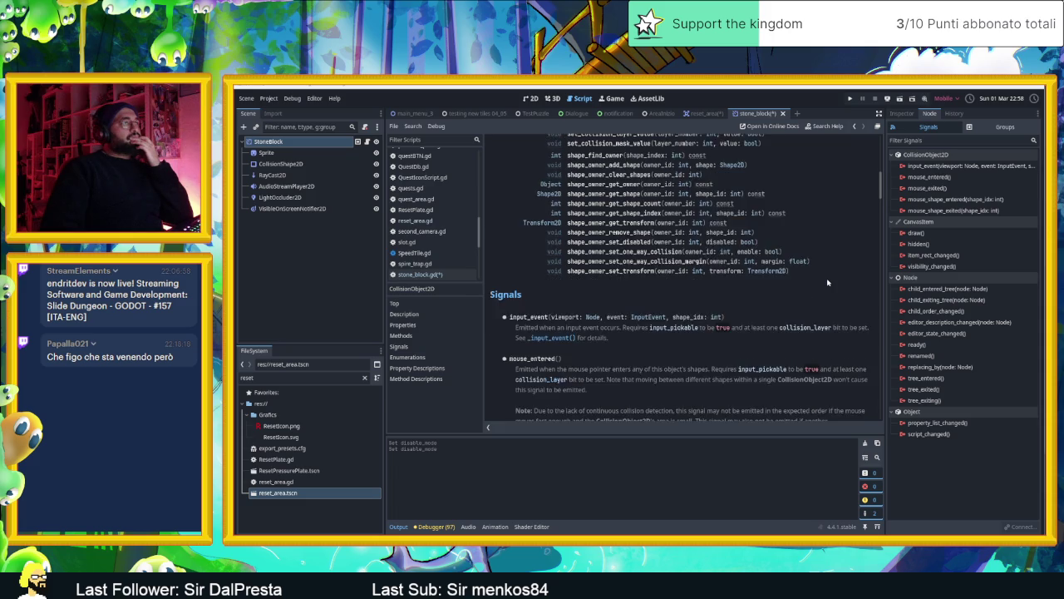
pyautogui.scroll(10, 827, 283)
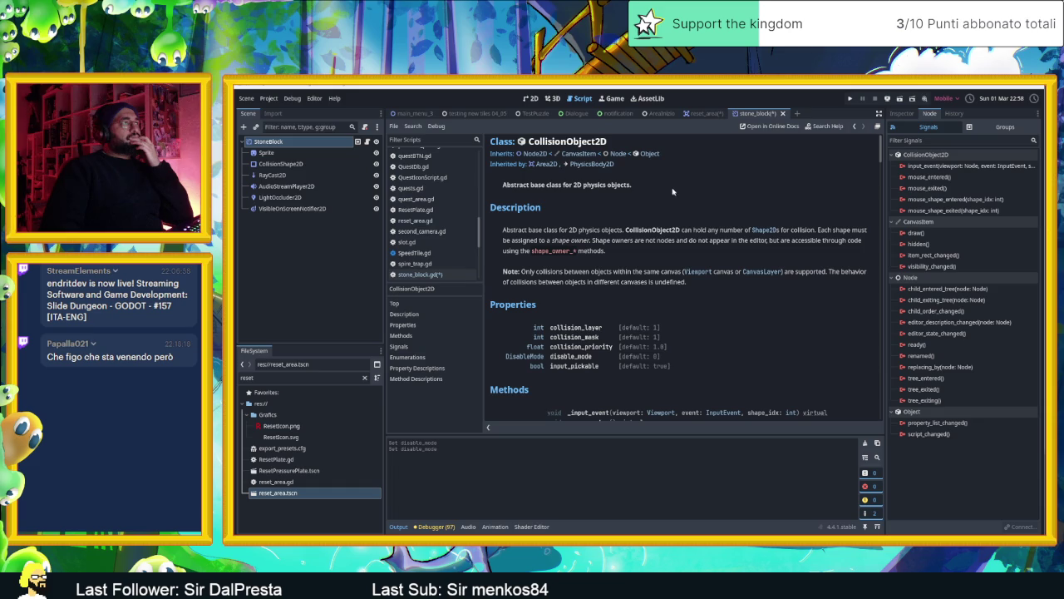
# Read through the PhysicsBody2D class documentation.
pyautogui.click(592, 164)
pyautogui.scroll(-2, 771, 290)
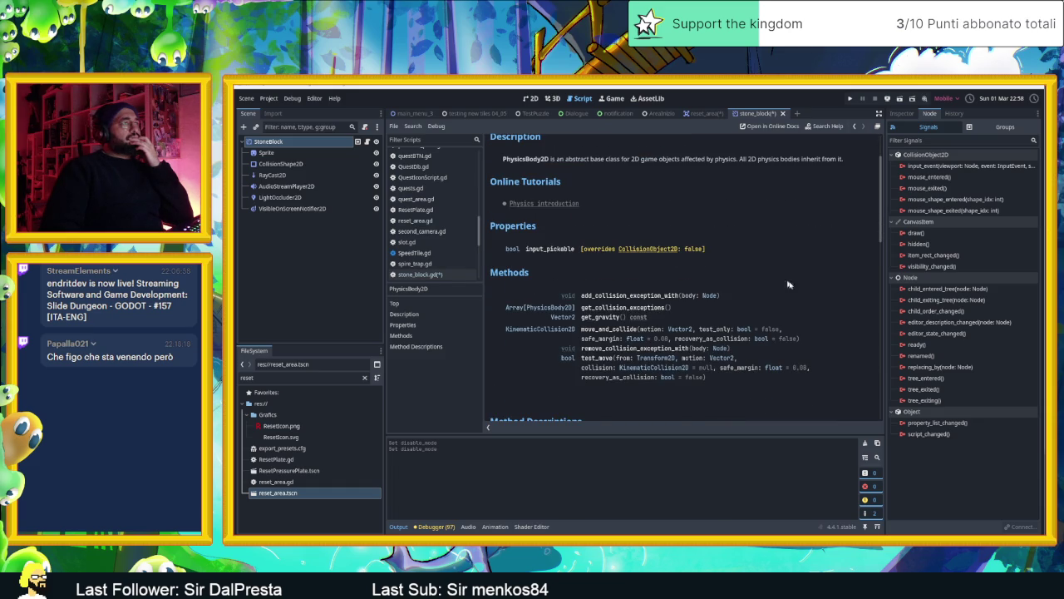
pyautogui.scroll(-1, 801, 291)
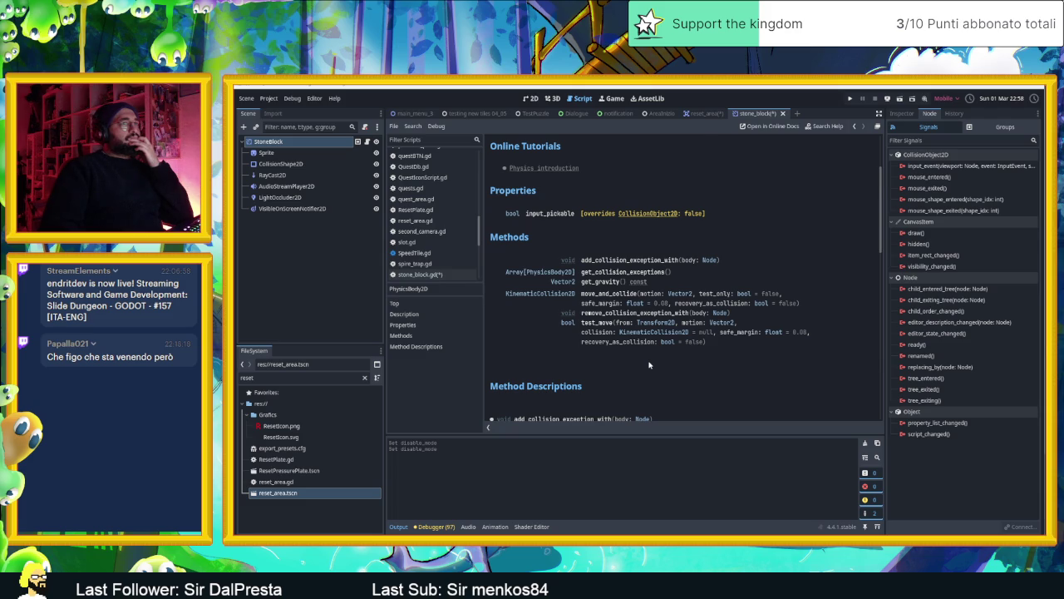
pyautogui.scroll(-3, 650, 364)
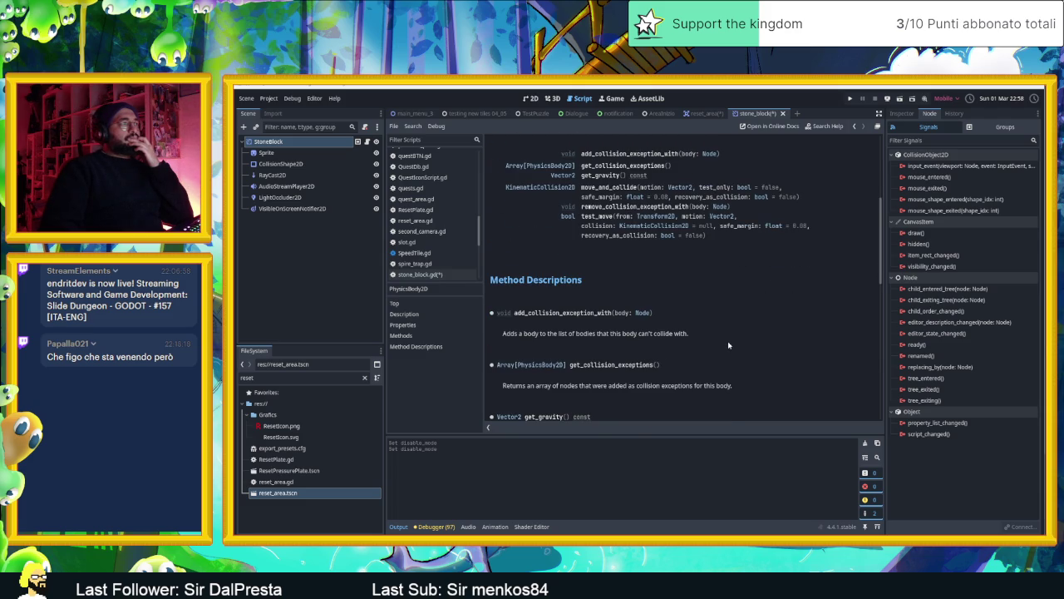
pyautogui.scroll(-3, 729, 343)
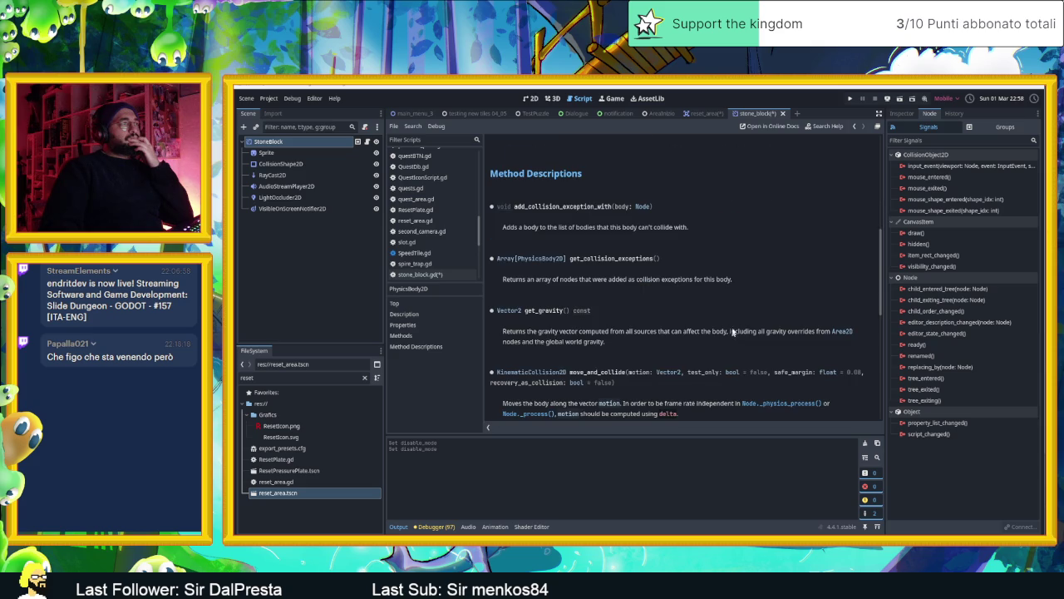
pyautogui.scroll(-3, 740, 307)
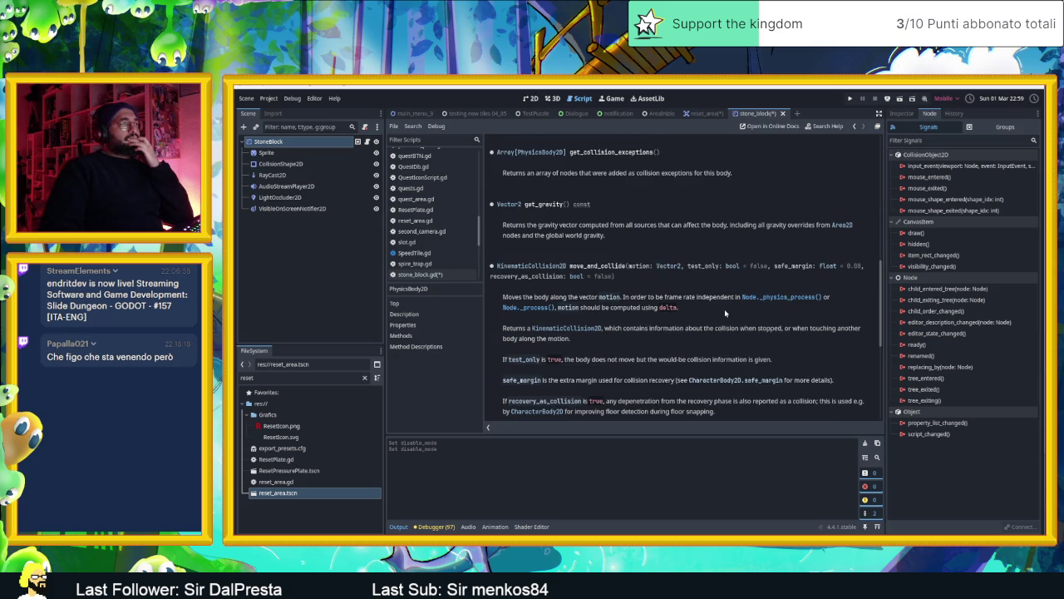
pyautogui.scroll(-2, 725, 308)
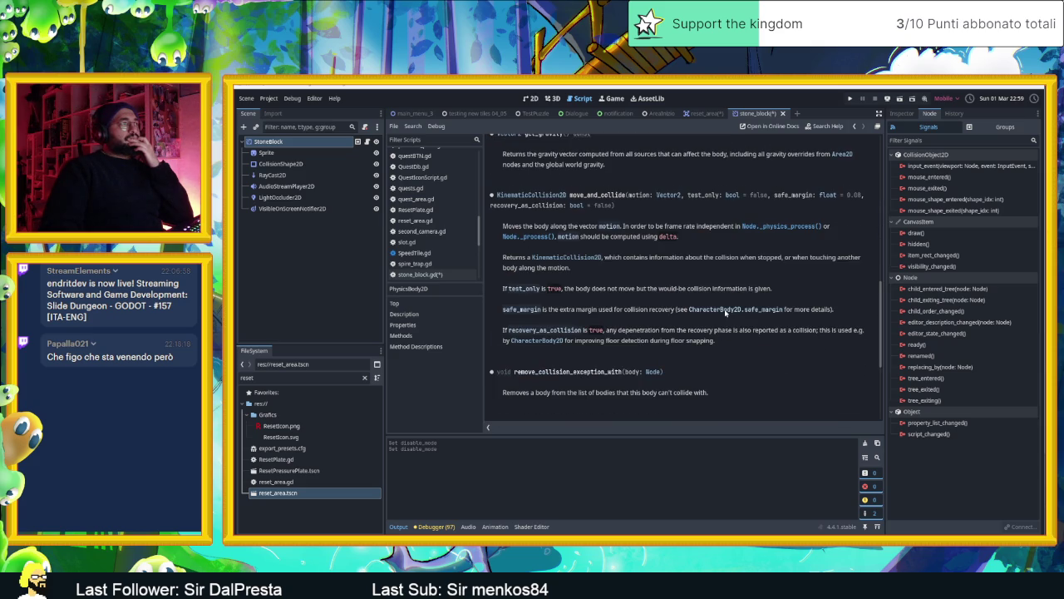
pyautogui.scroll(-1, 726, 312)
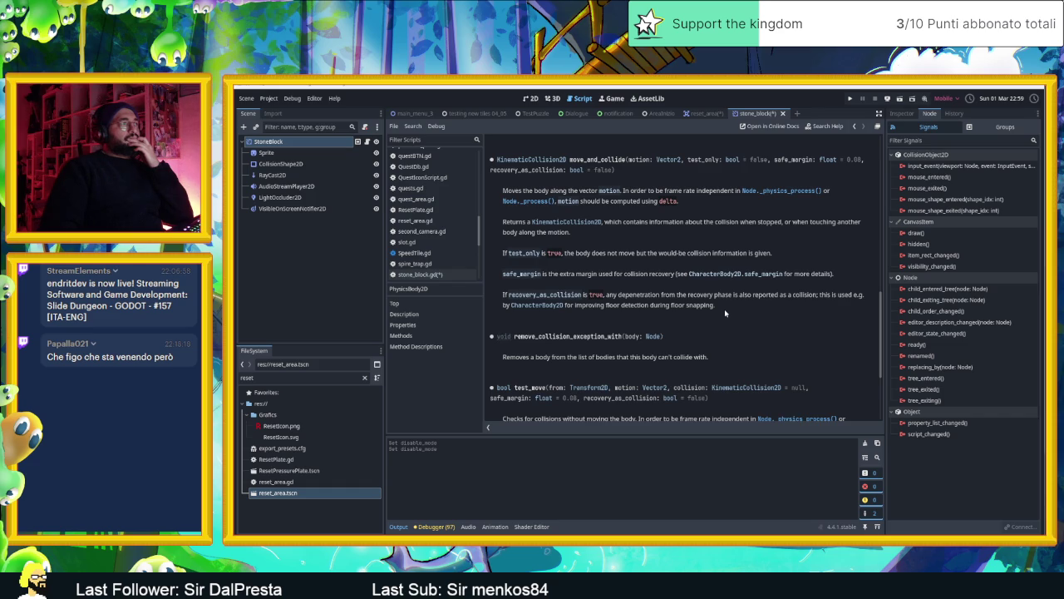
pyautogui.scroll(-2, 725, 313)
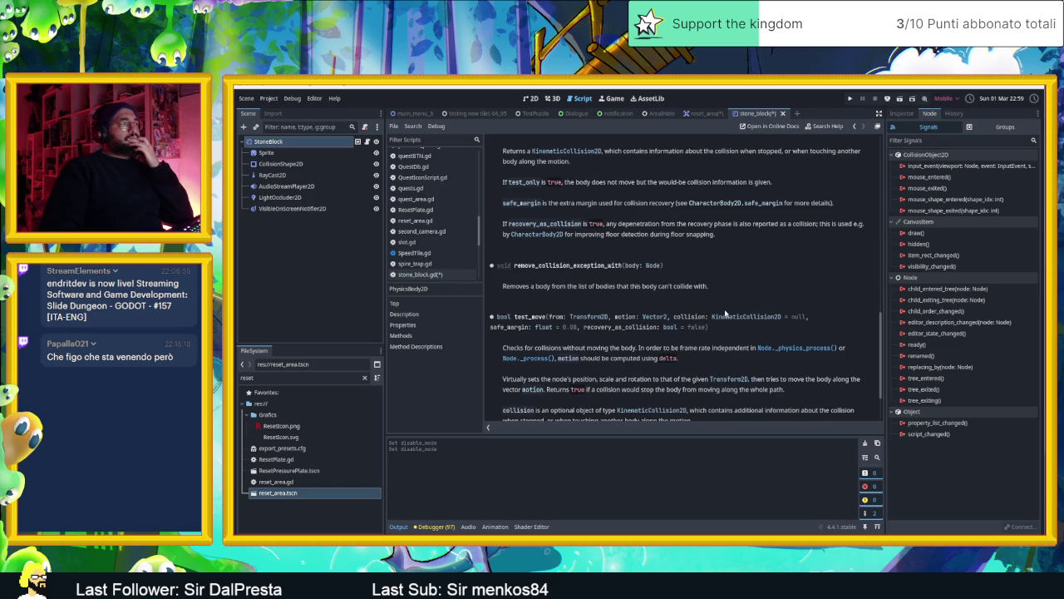
pyautogui.scroll(-1, 711, 333)
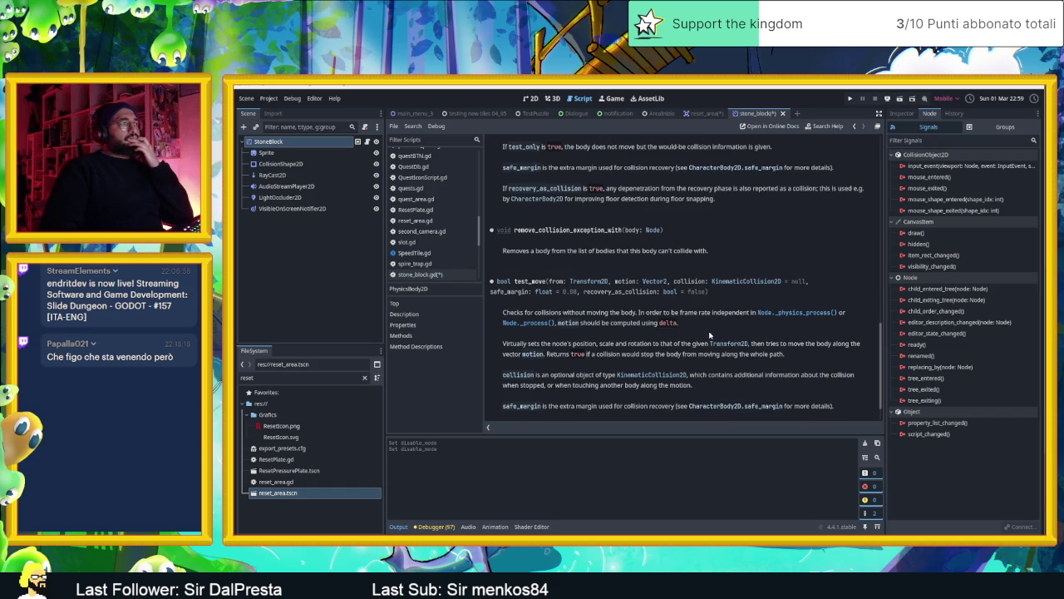
pyautogui.scroll(-1, 710, 334)
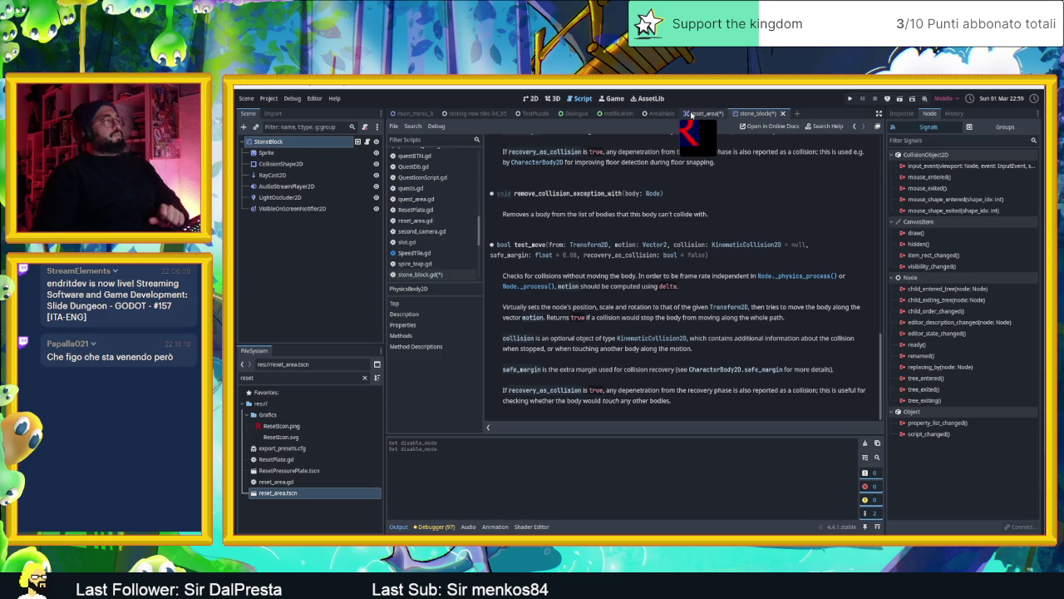
# Open the reset_area scene and the reset_area.gd script attached to ResetArea.
pyautogui.click(703, 113)
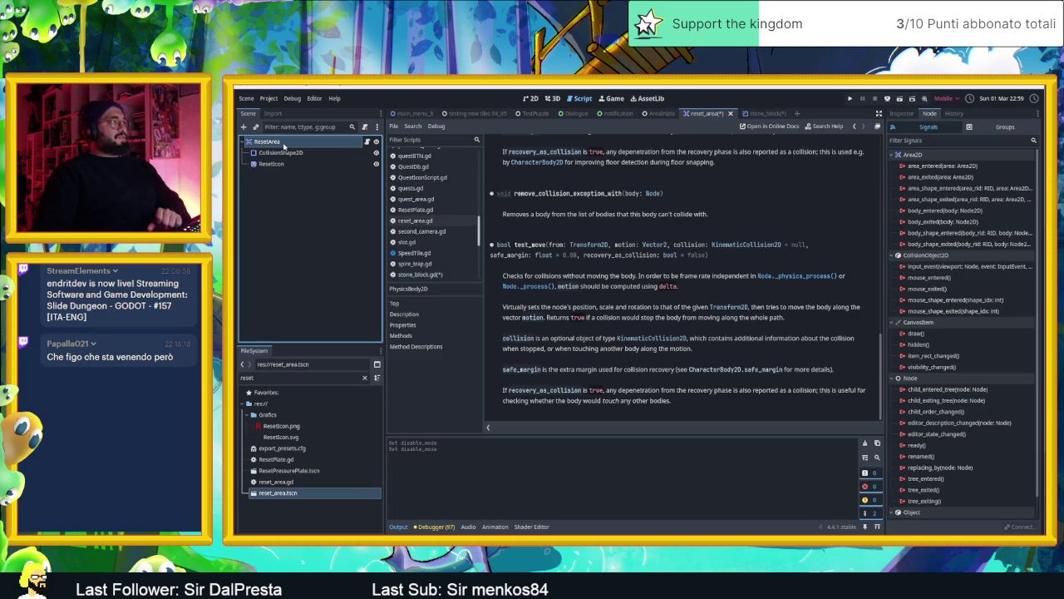
pyautogui.click(368, 142)
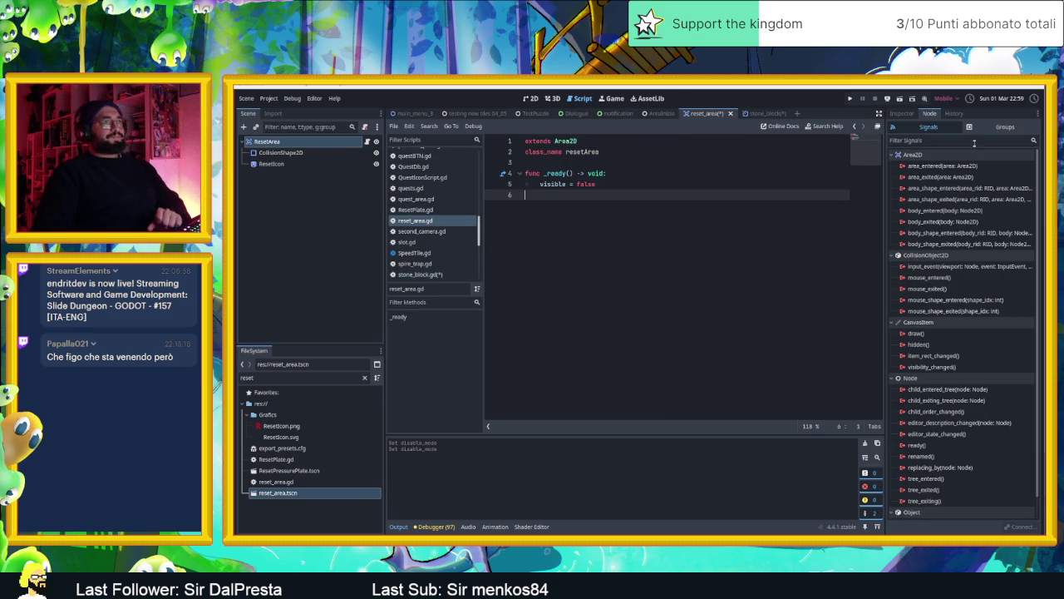
pyautogui.click(903, 113)
pyautogui.click(930, 113)
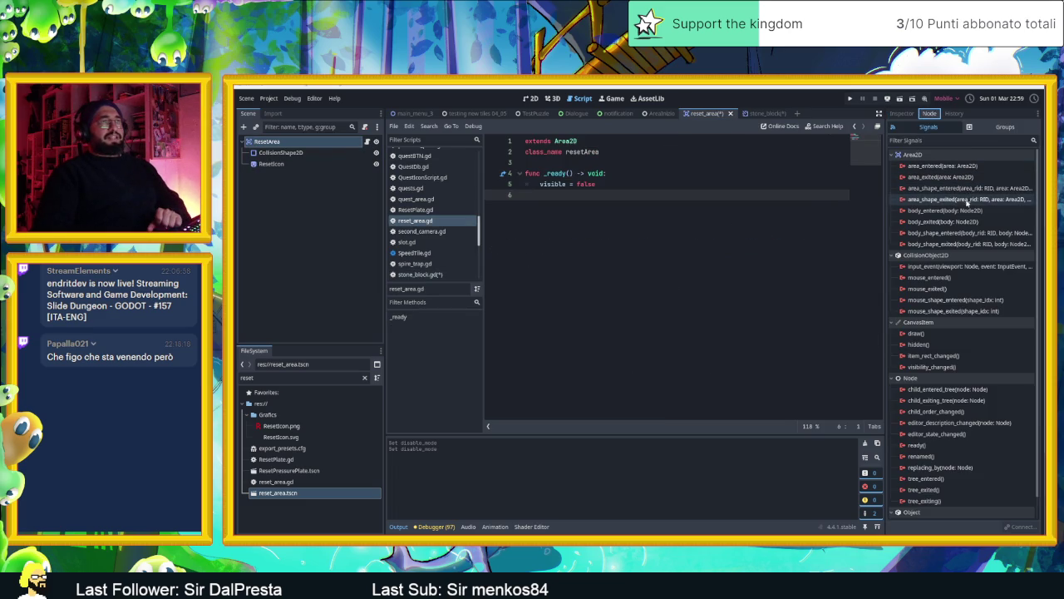
# Connect body_entered and body_exited to new _on_body_entered and _on_body_exited handlers, then open a line in the entry handler.
pyautogui.doubleClick(965, 212)
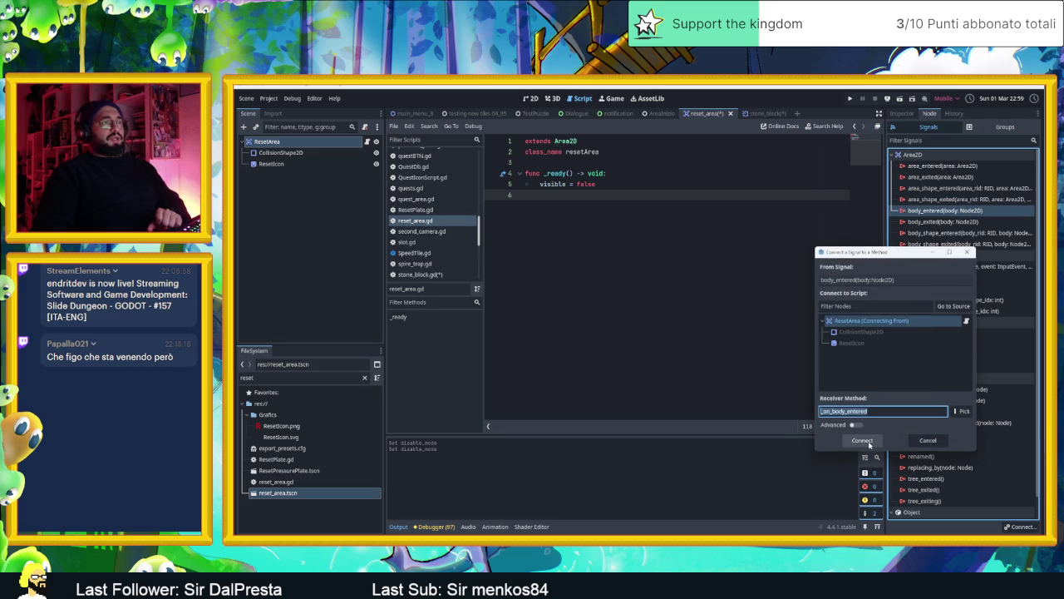
pyautogui.click(863, 440)
pyautogui.doubleClick(944, 233)
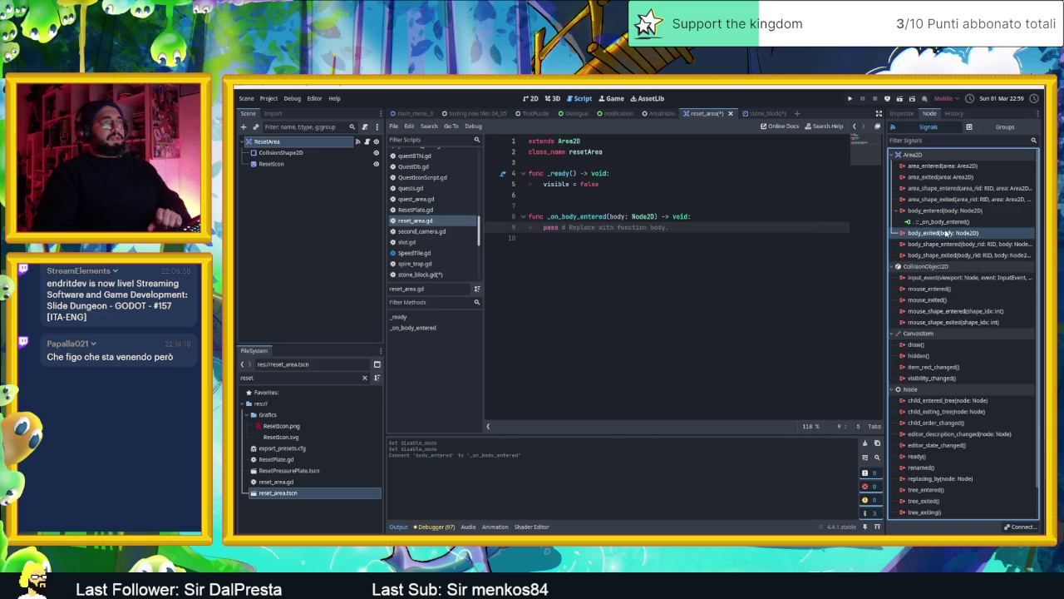
pyautogui.click(861, 440)
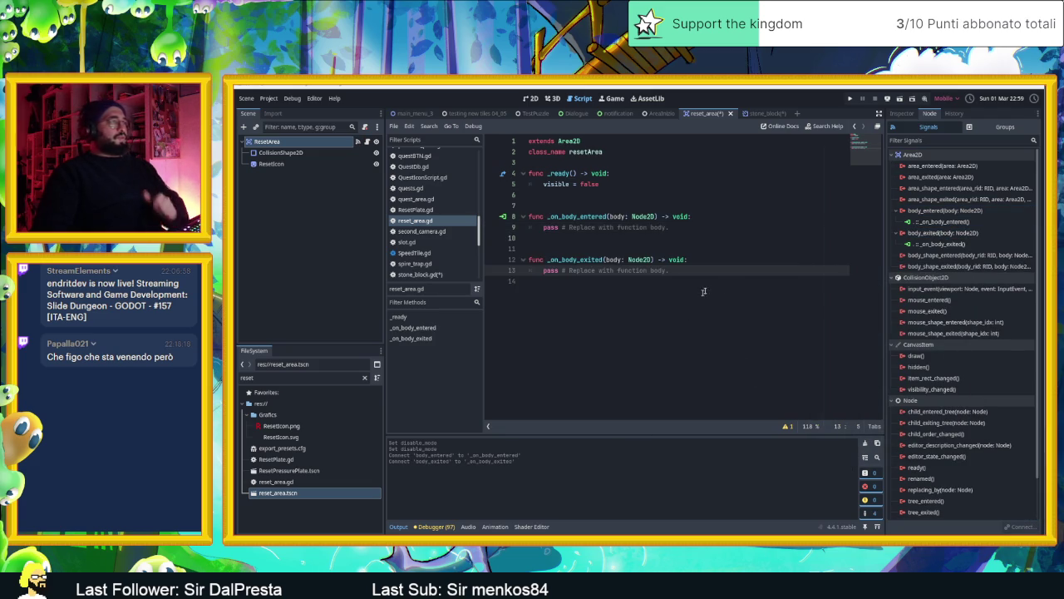
pyautogui.click(711, 218)
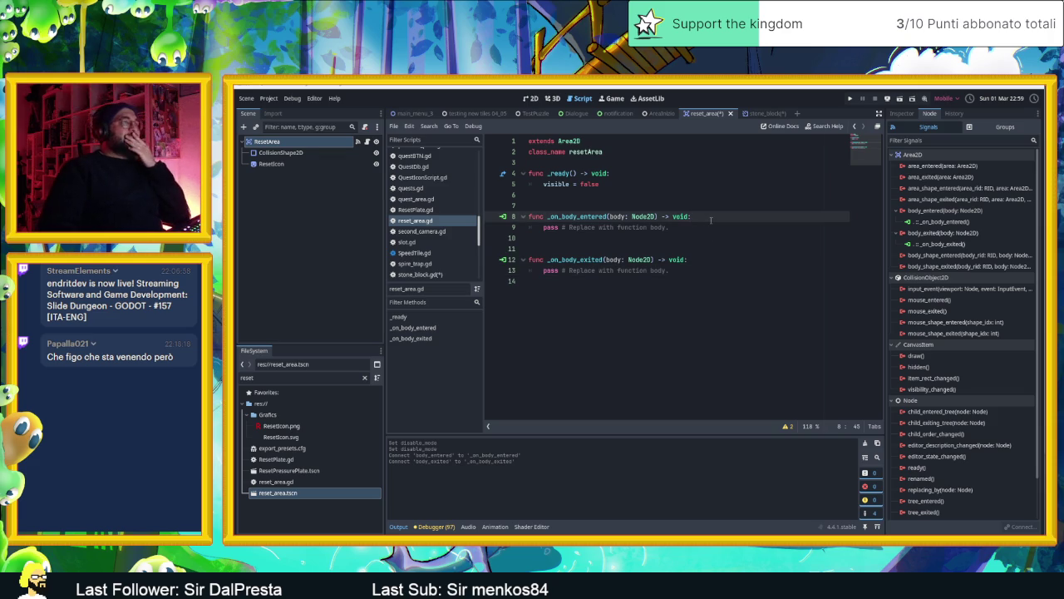
pyautogui.press('Return')
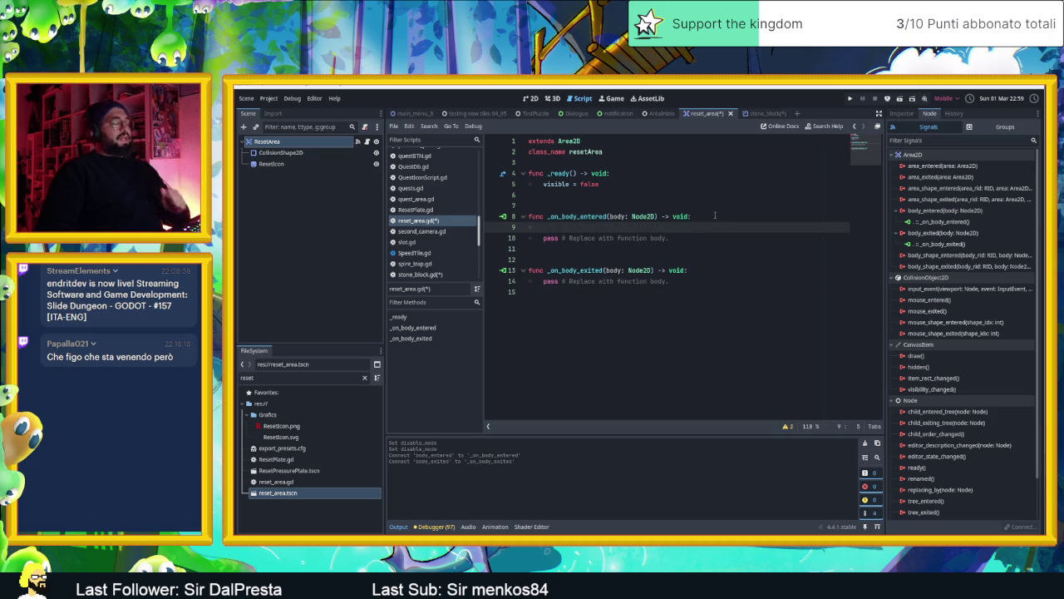
# In _on_body_entered, write the condition if body.has_method("canReset"):.
pyautogui.write('if bo')
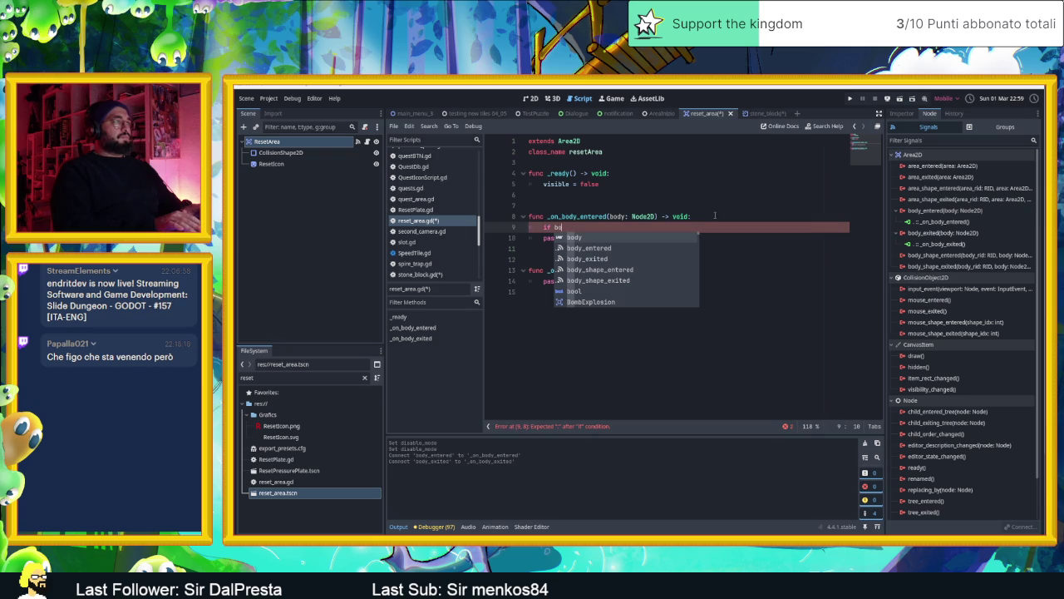
pyautogui.press('BackSpace')
pyautogui.press('BackSpace')
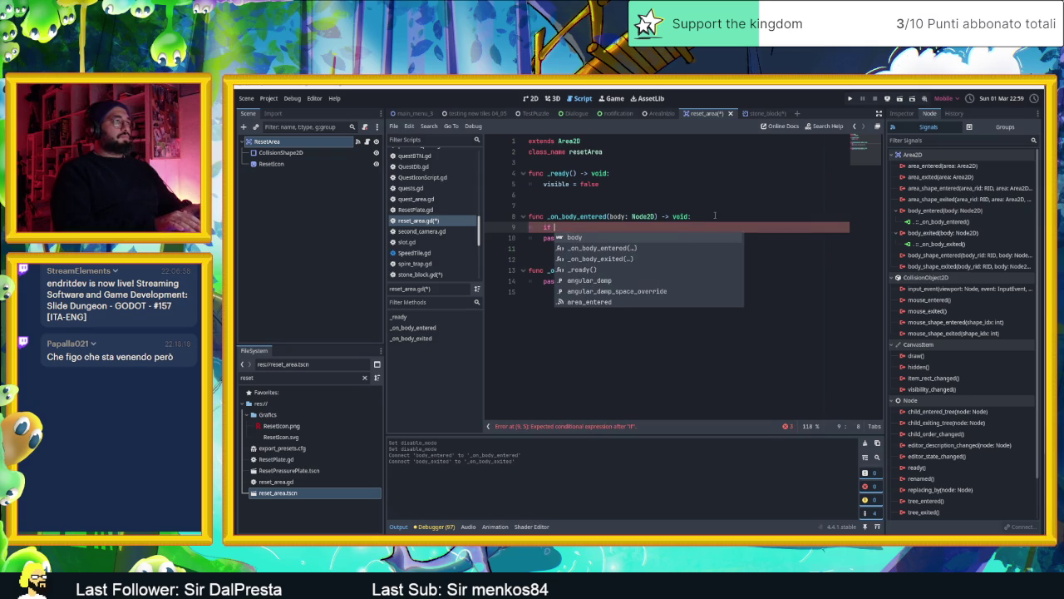
pyautogui.write('bo')
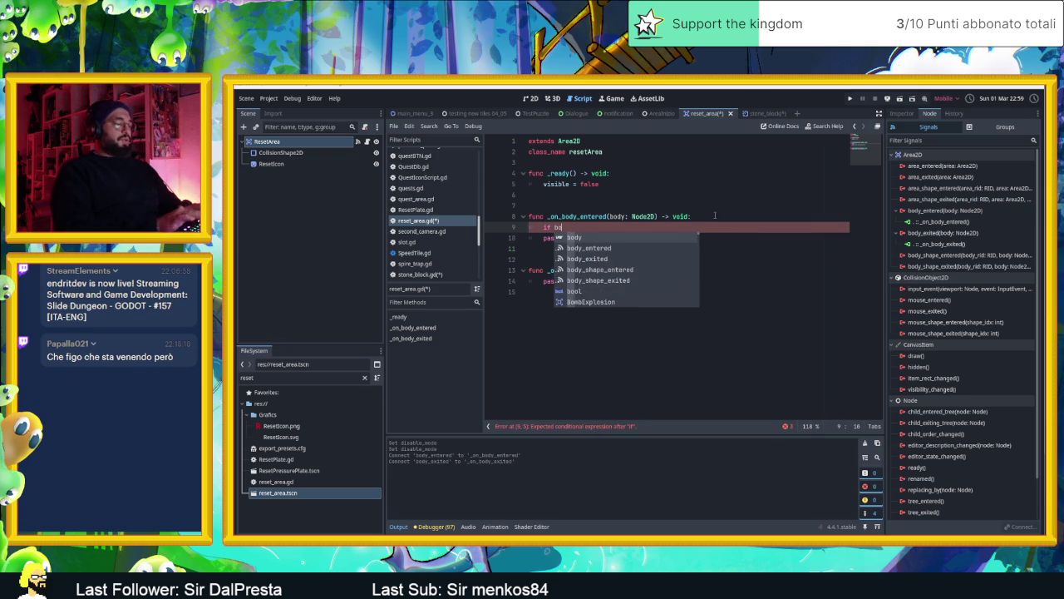
pyautogui.write('dy.has')
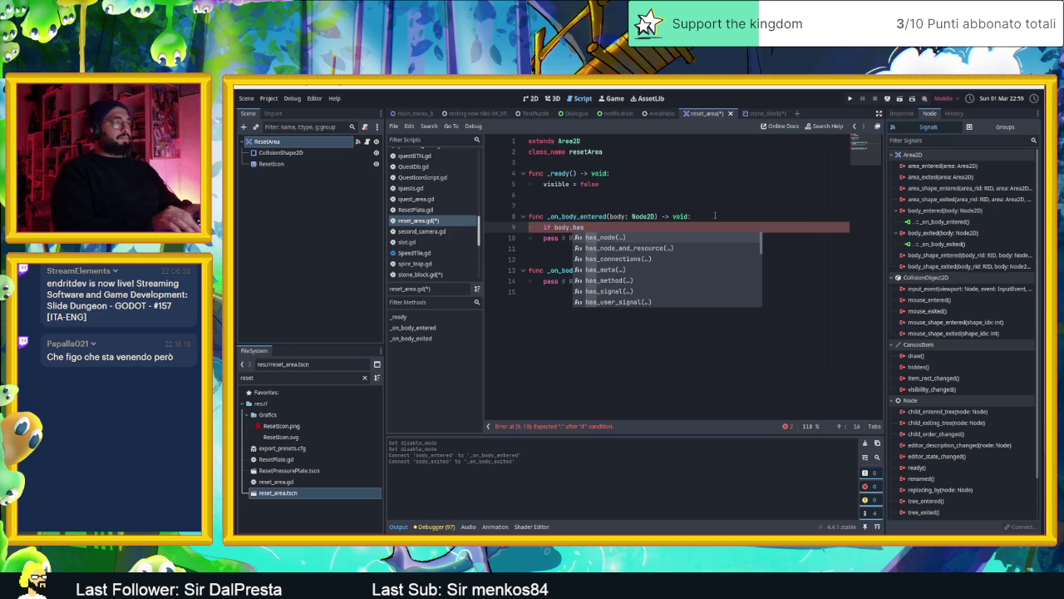
pyautogui.press('Down')
pyautogui.press('Down')
pyautogui.press('Down')
pyautogui.press('Return')
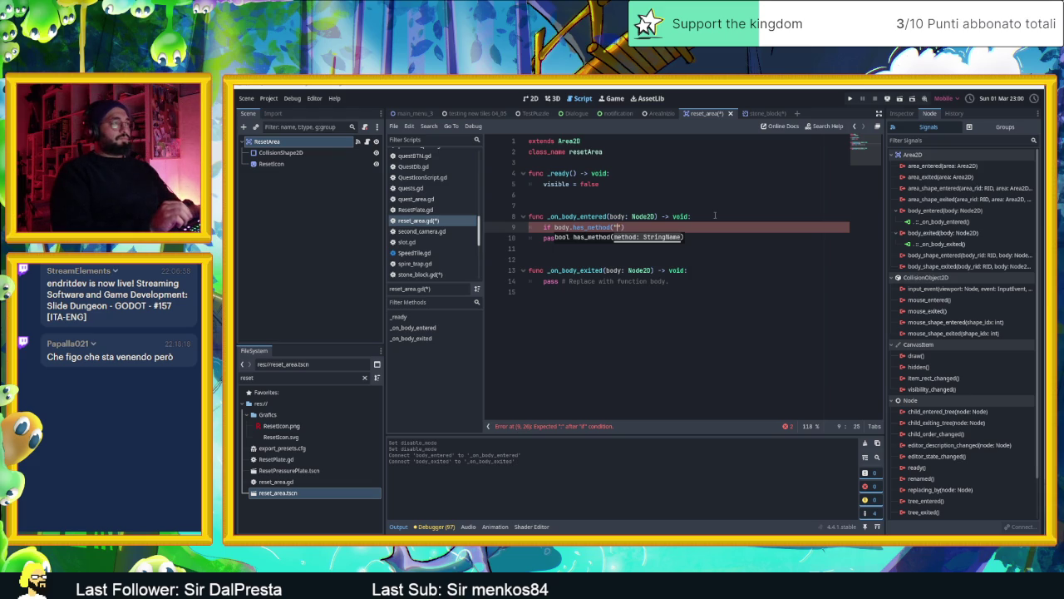
pyautogui.write('canReset')
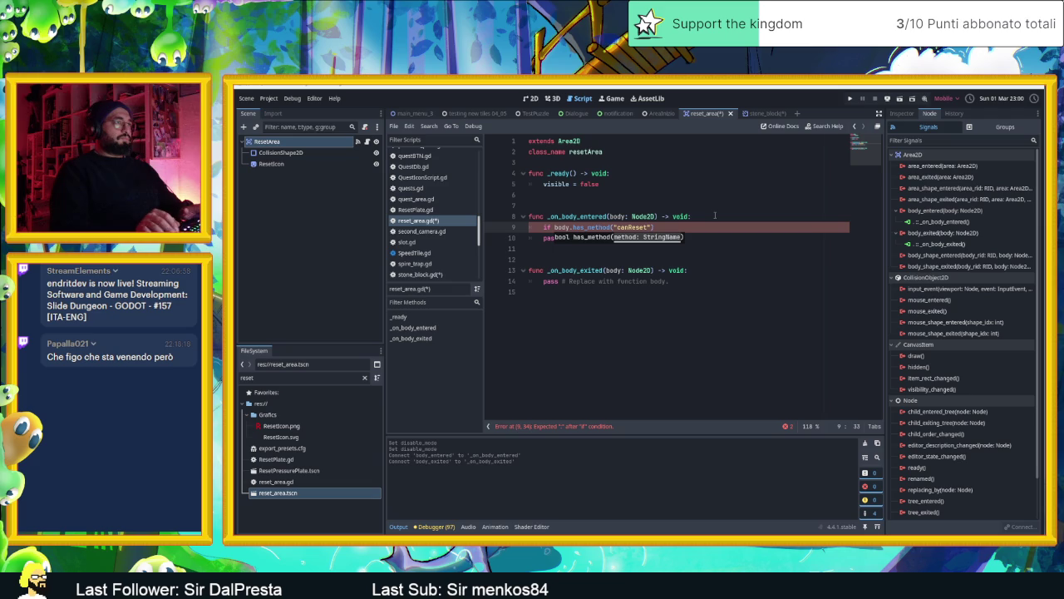
pyautogui.write('")')
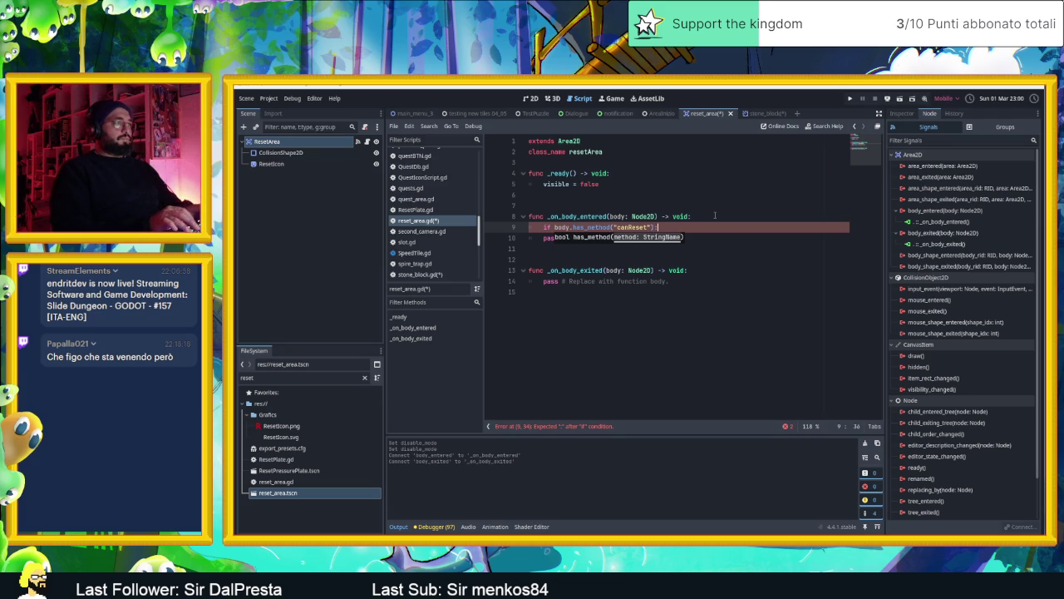
pyautogui.write(':')
pyautogui.press('Return')
# Call body.canReset() under that condition and delete the placeholder pass line.
pyautogui.write('body')
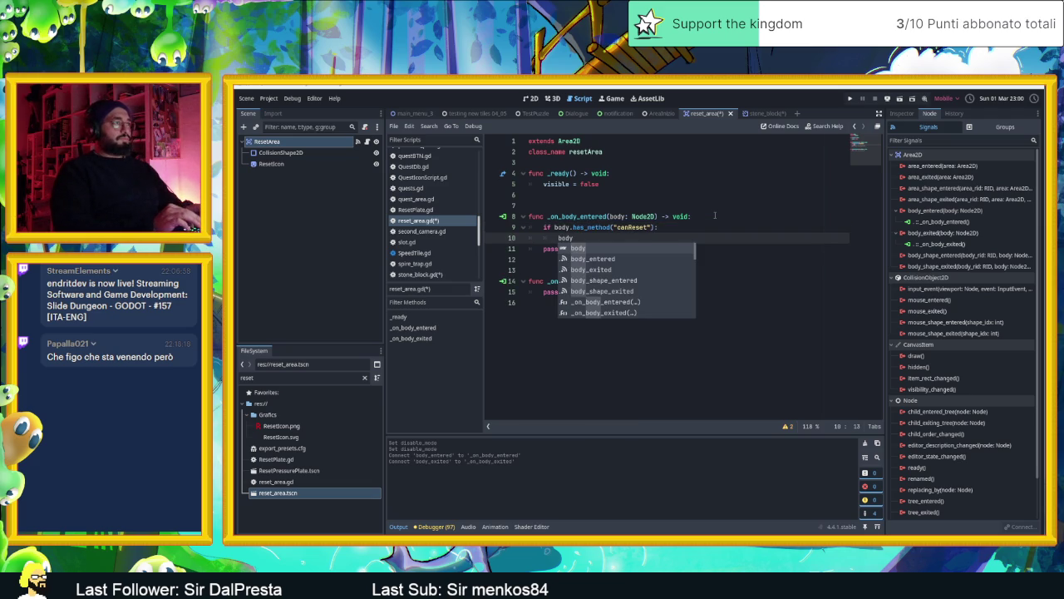
pyautogui.write('.can')
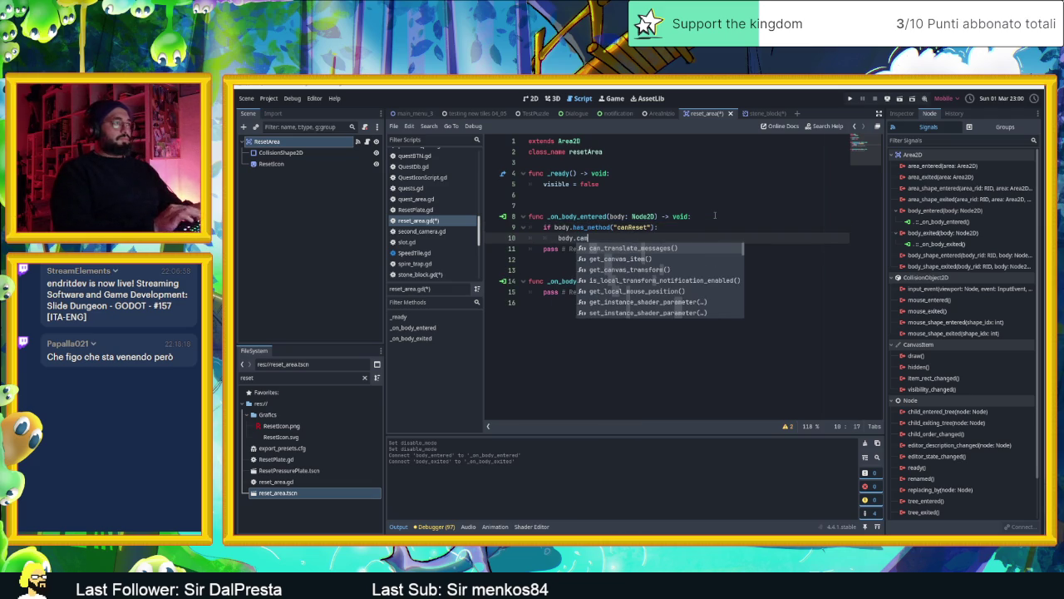
pyautogui.write('(r')
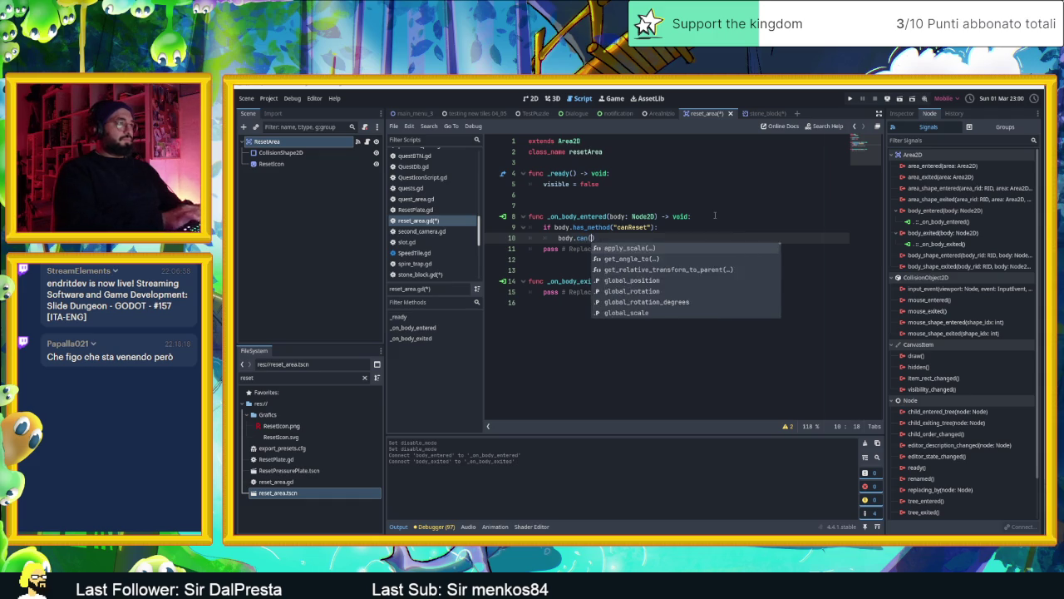
pyautogui.press('BackSpace')
pyautogui.press('BackSpace')
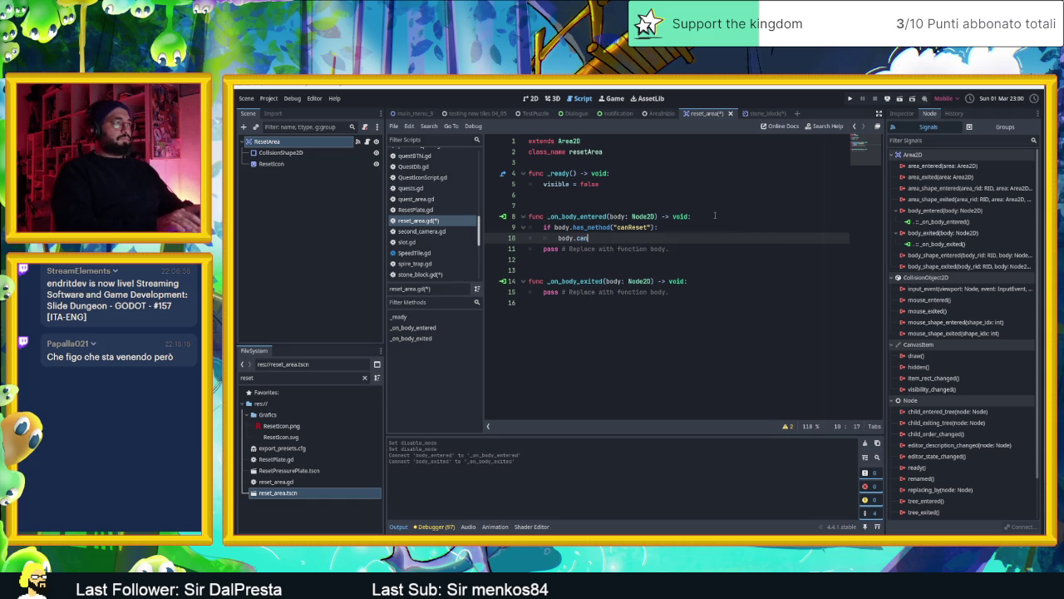
pyautogui.write('se')
pyautogui.press('Return')
pyautogui.click(689, 249)
pyautogui.hotkey('ctrl', 'shift', 'k')
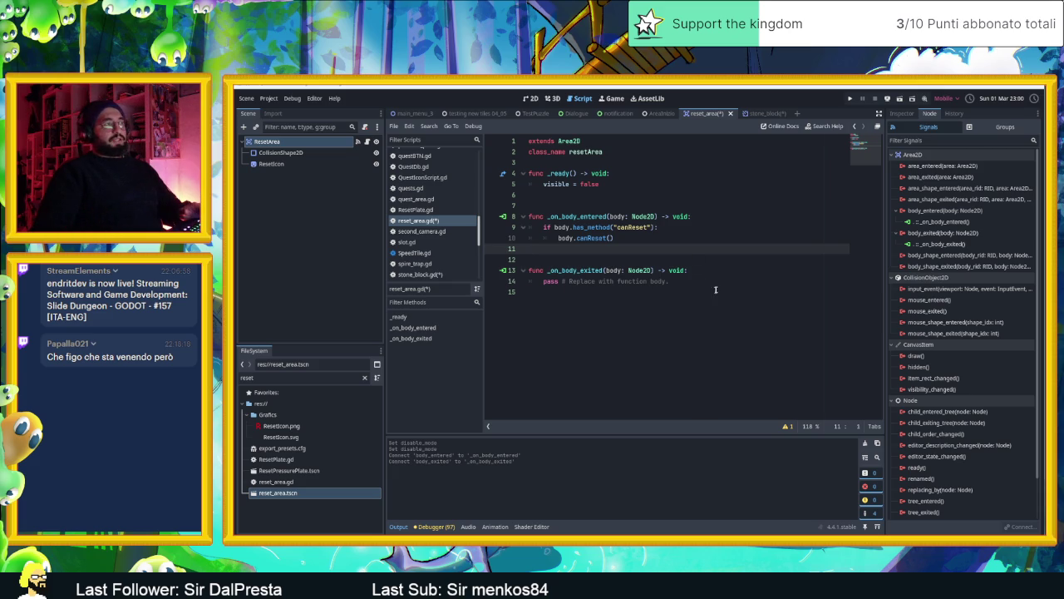
pyautogui.click(715, 285)
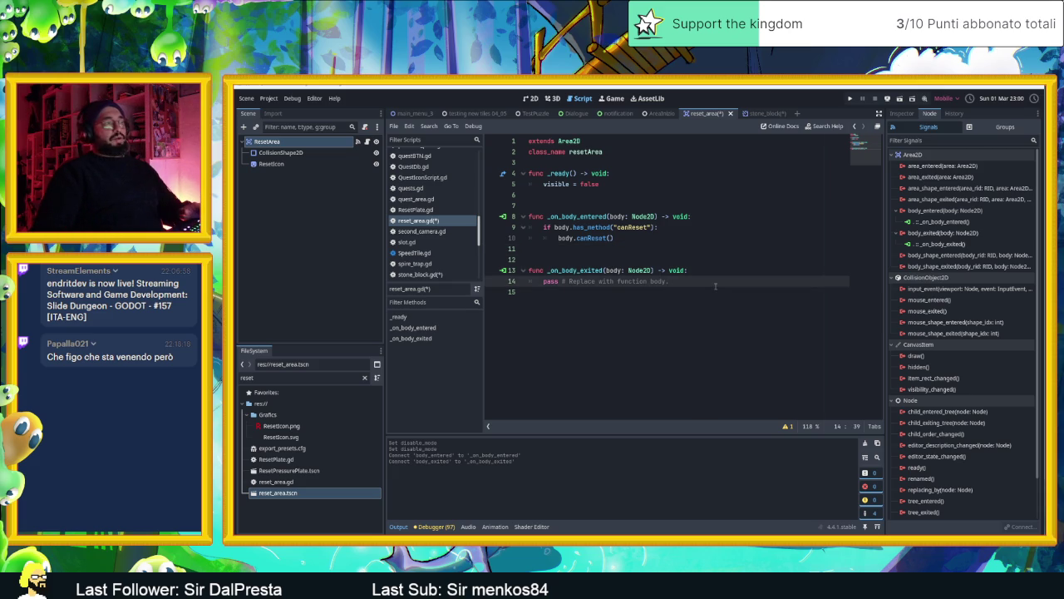
pyautogui.click(697, 269)
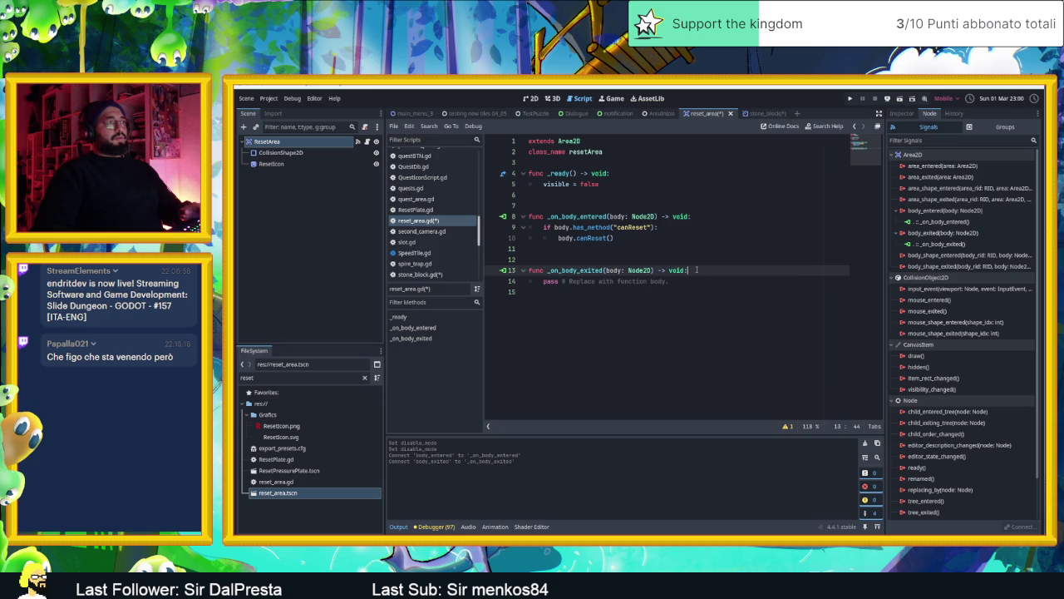
# Pass true to the canReset call in the body-entered handler.
pyautogui.press('Return')
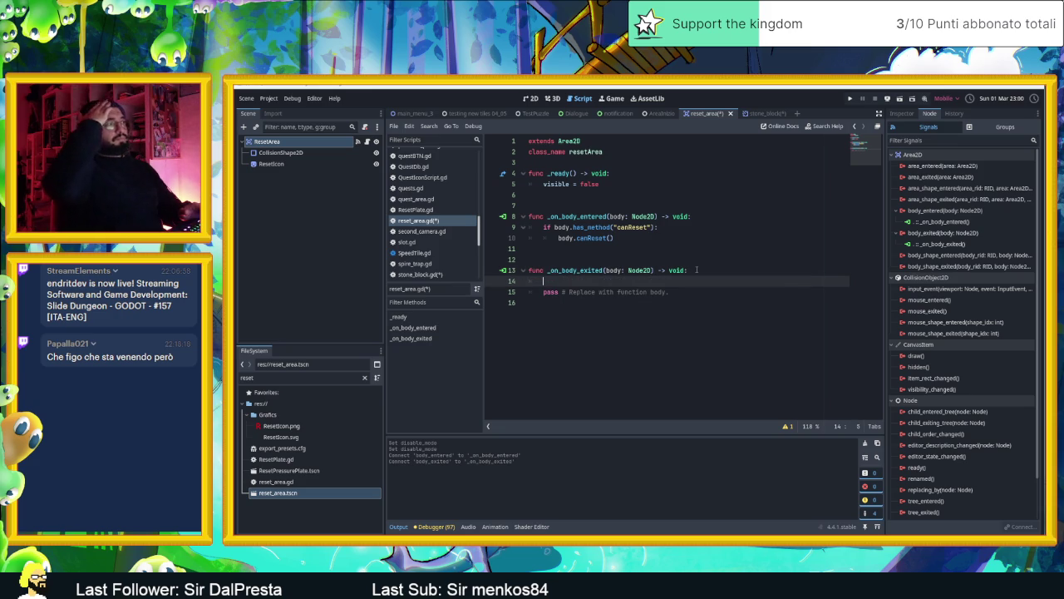
pyautogui.click(610, 238)
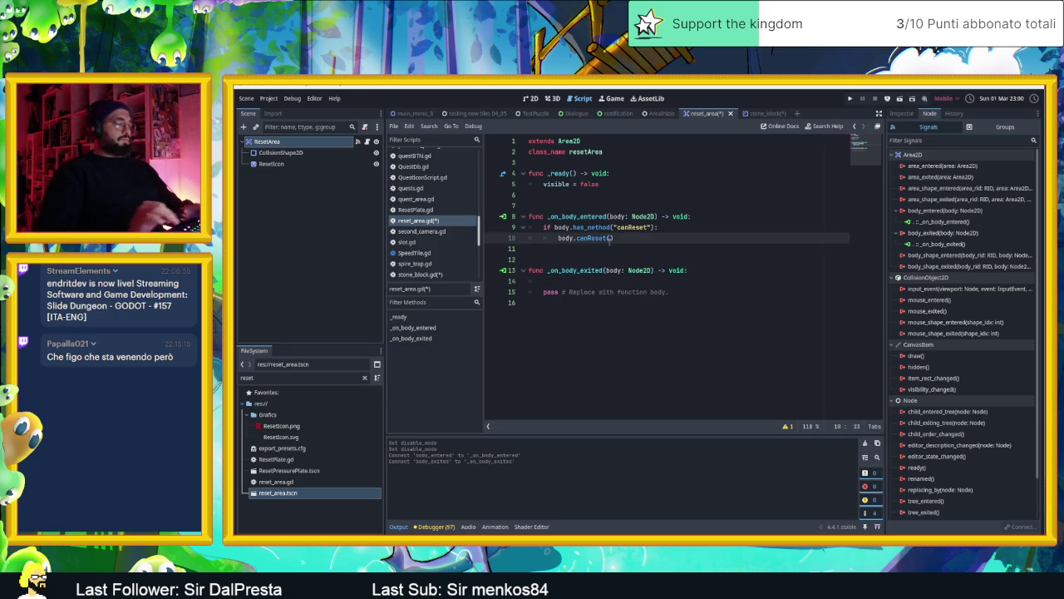
pyautogui.write('true')
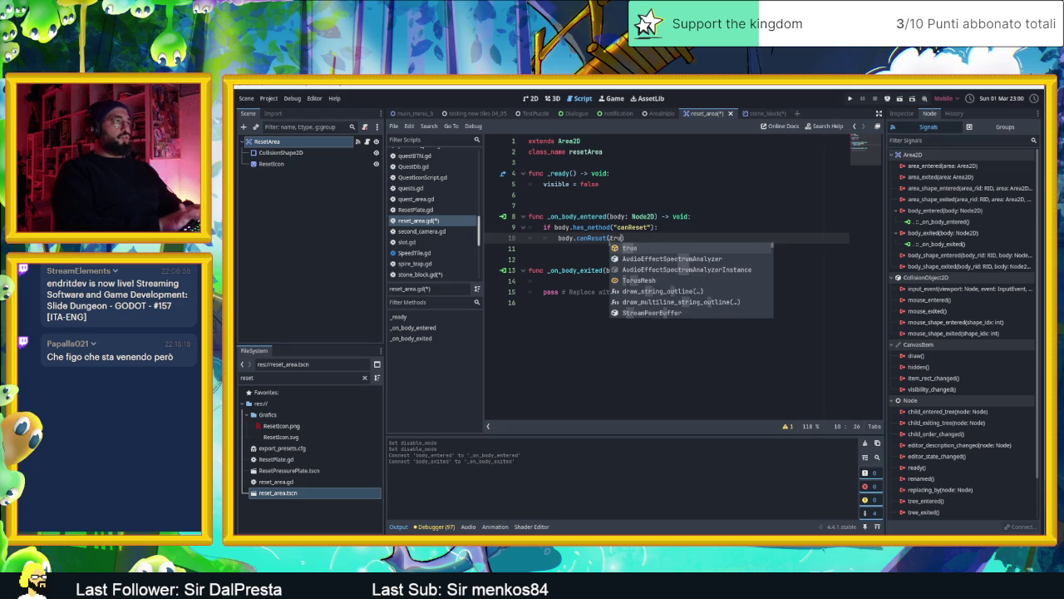
# In _on_body_exited, call body.canReset(false) when the body has a canReset method.
pyautogui.click(728, 281)
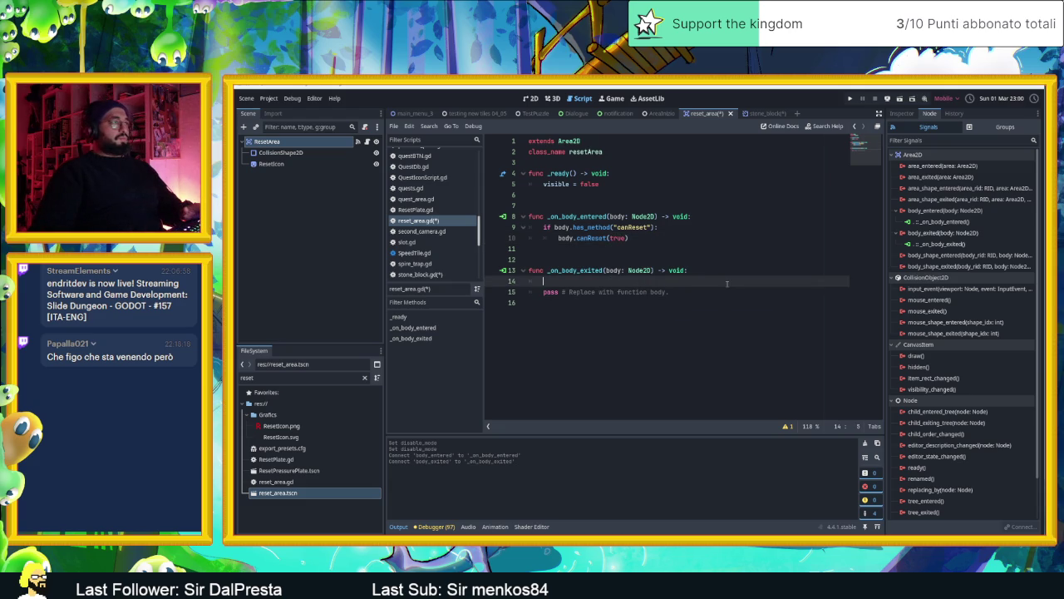
pyautogui.write('if body')
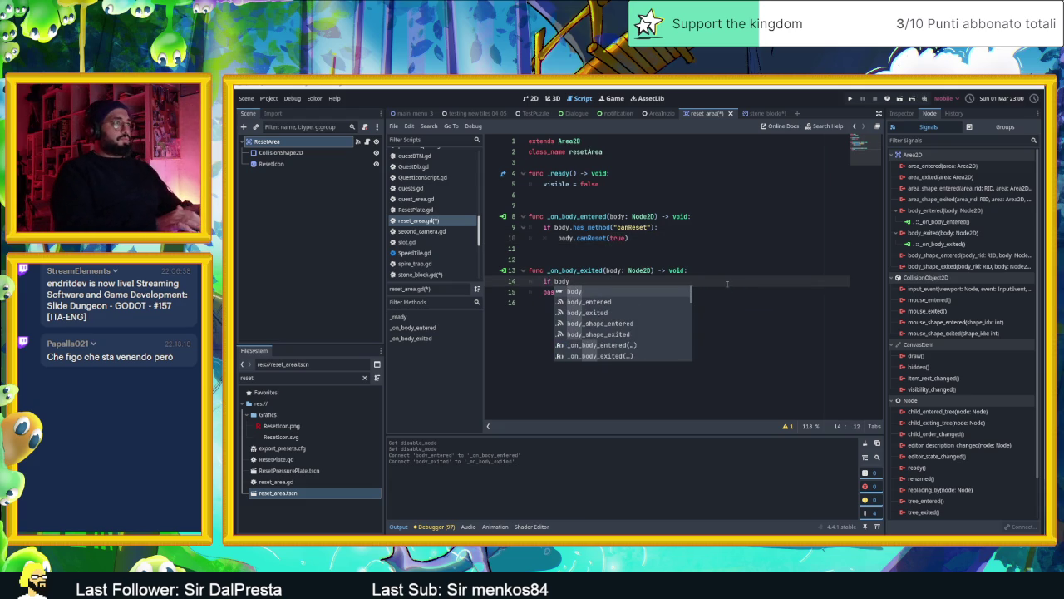
pyautogui.write('.ha')
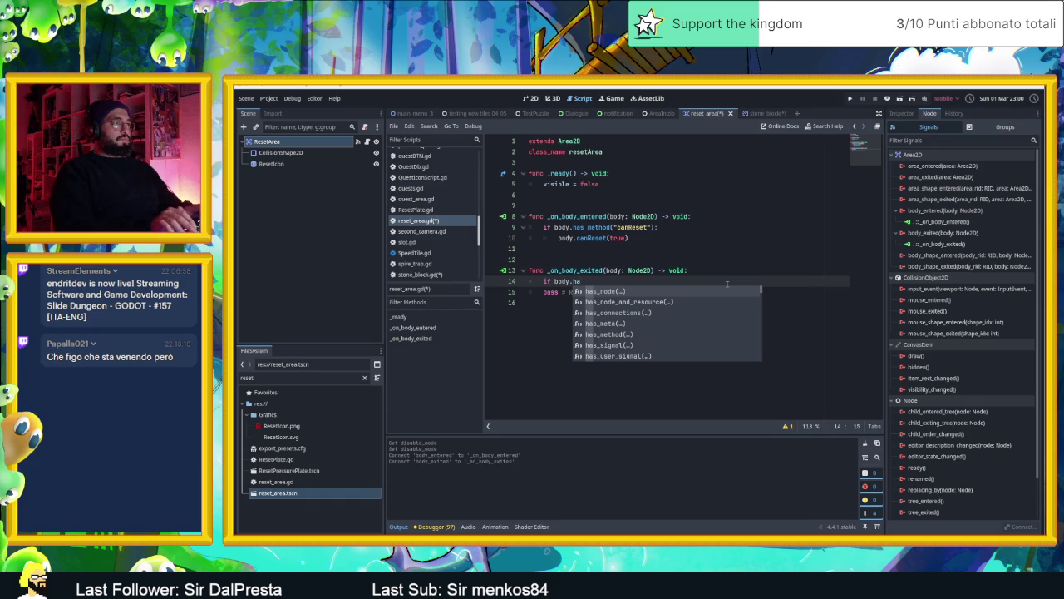
pyautogui.write('s')
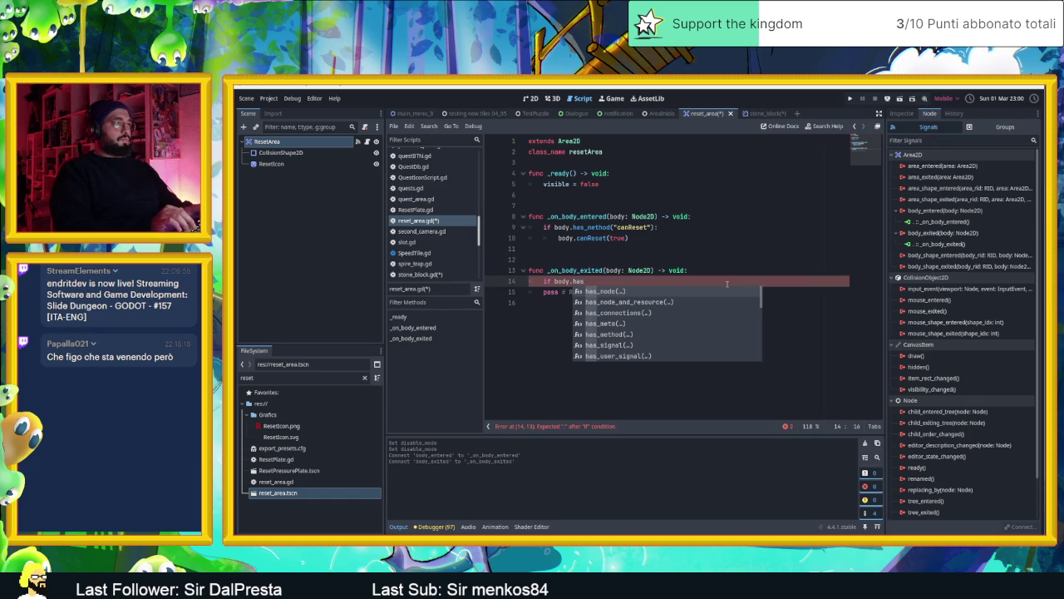
pyautogui.write('_me')
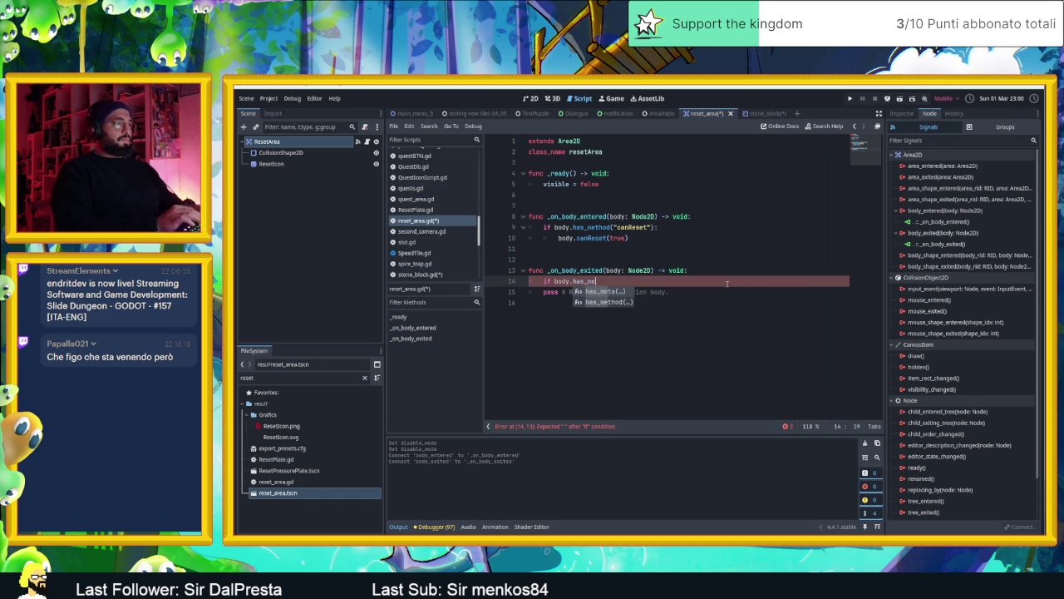
pyautogui.press('Down')
pyautogui.press('Return')
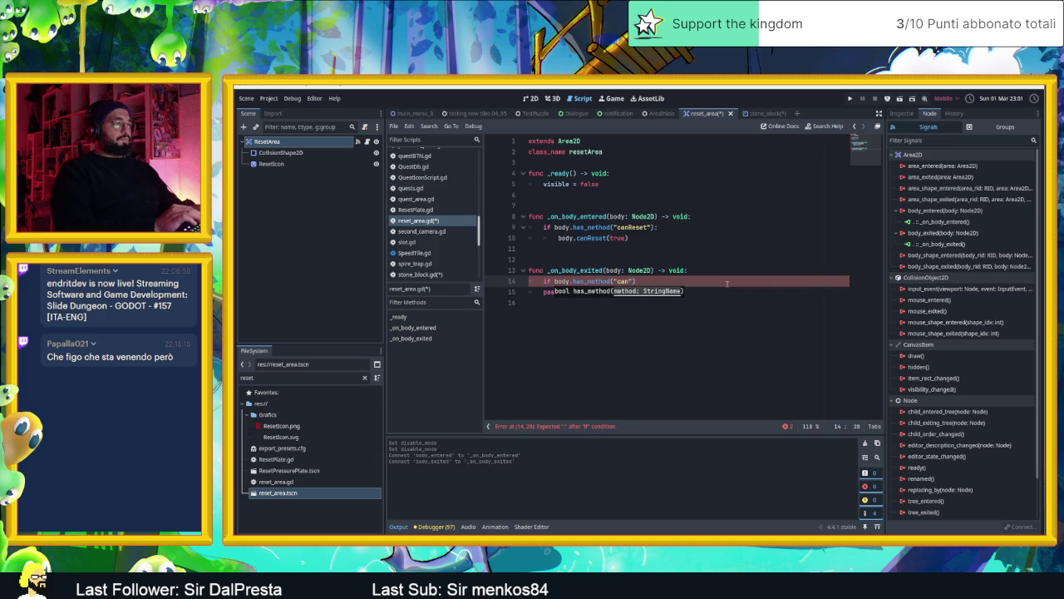
pyautogui.write('")')
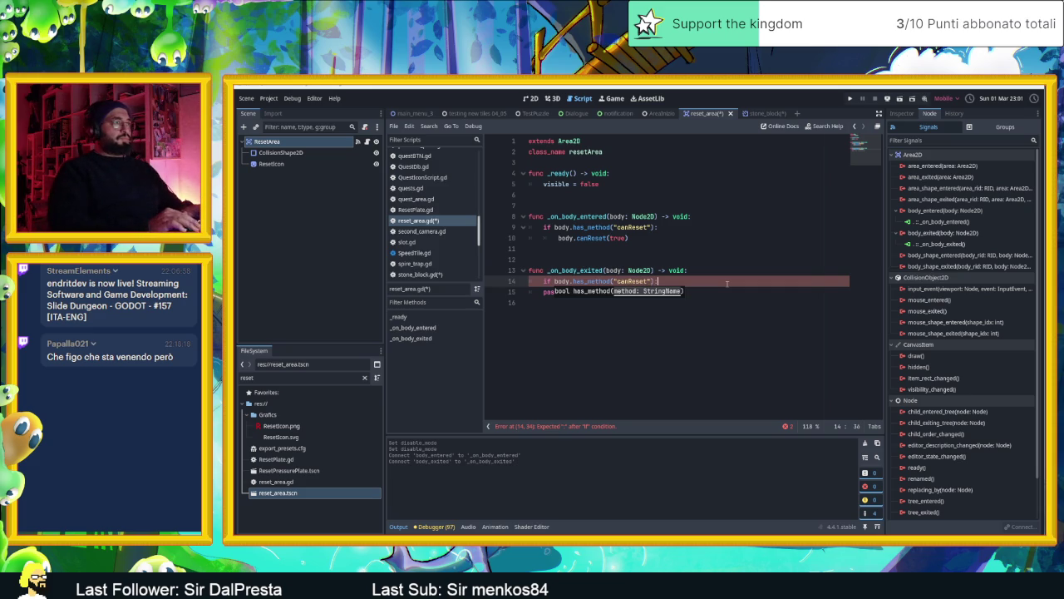
pyautogui.write(':')
pyautogui.press('Return')
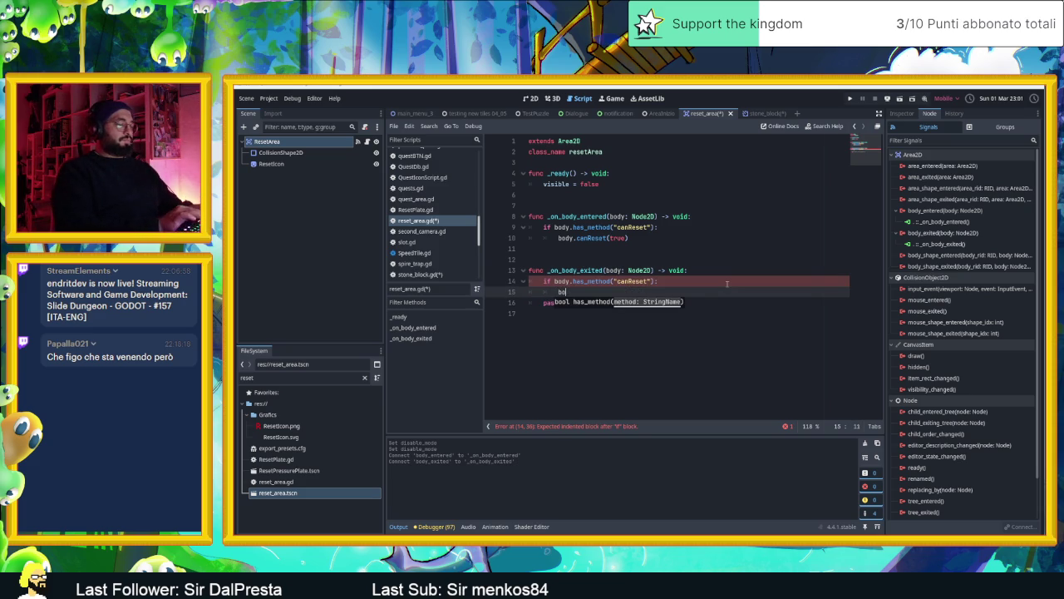
pyautogui.write('dy')
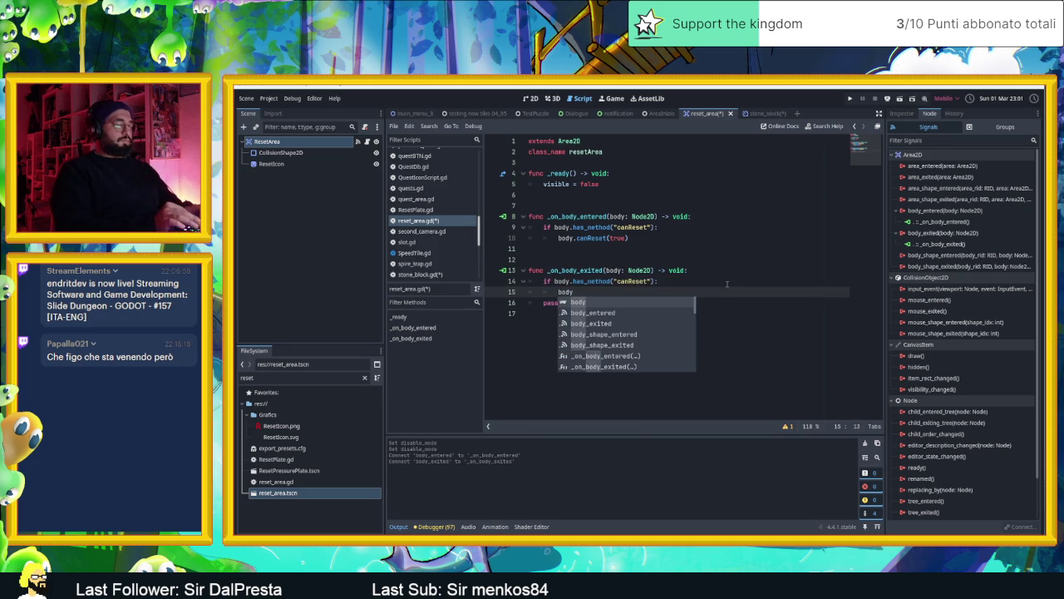
pyautogui.write('.can')
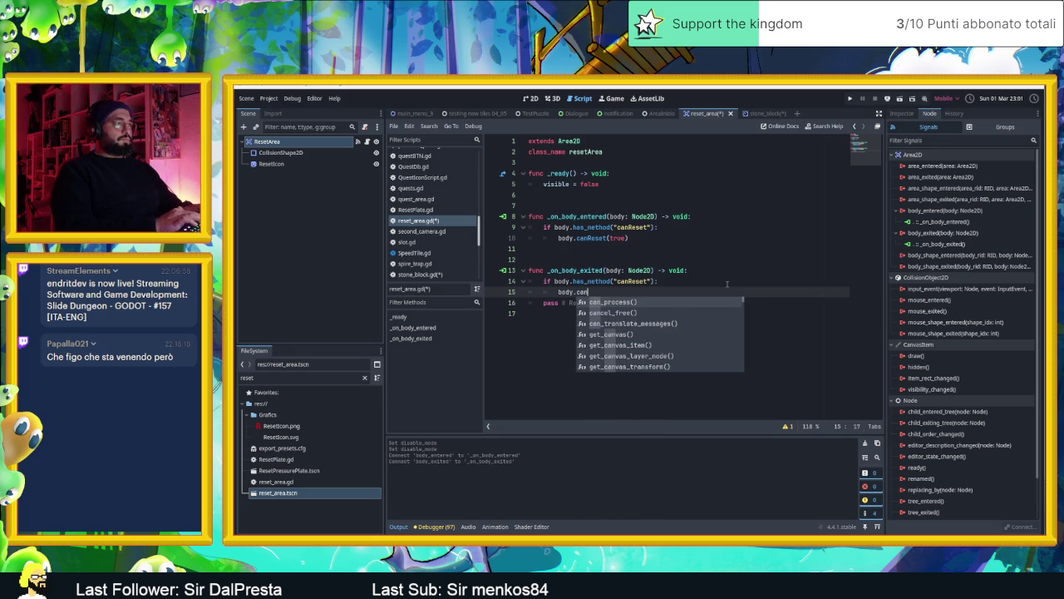
pyautogui.write('Reset(')
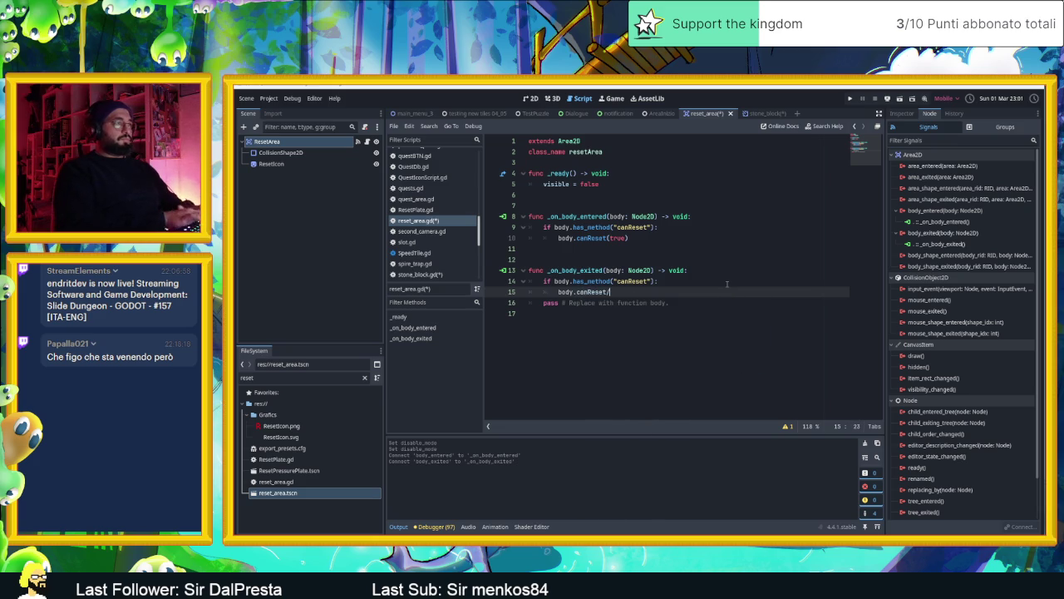
pyautogui.write('f')
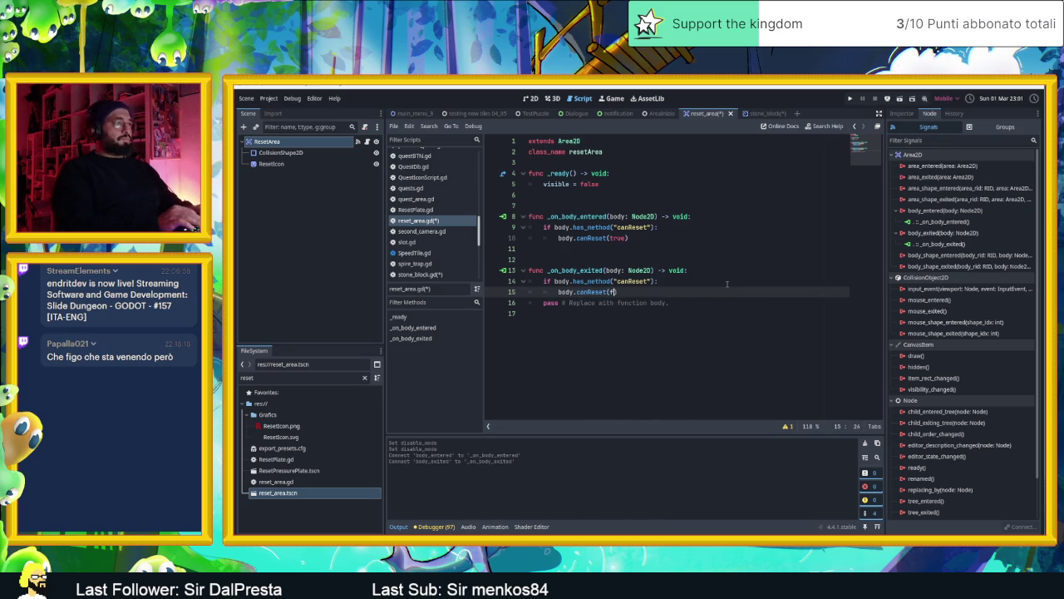
pyautogui.write('alse')
# Delete the leftover pass line and save reset_area.gd.
pyautogui.click(718, 312)
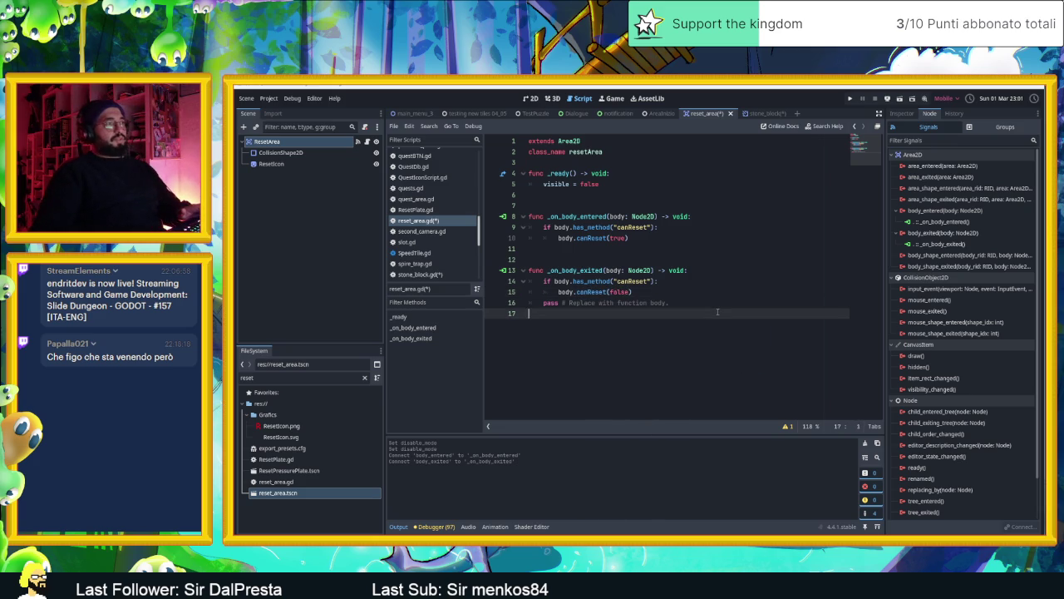
pyautogui.click(717, 307)
pyautogui.hotkey('ctrl', 'shift', 'k')
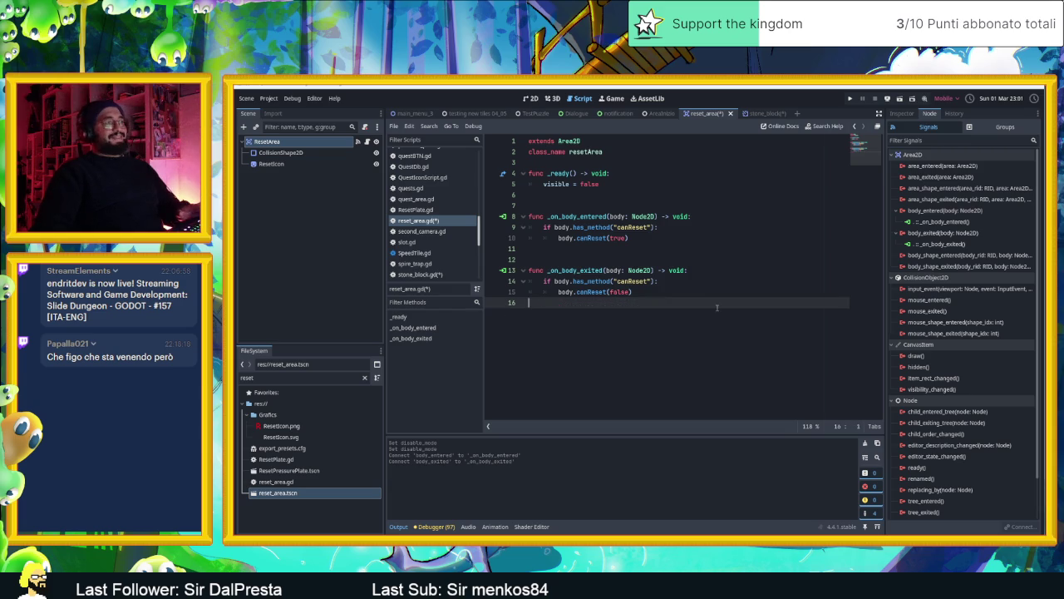
pyautogui.hotkey('ctrl', 's')
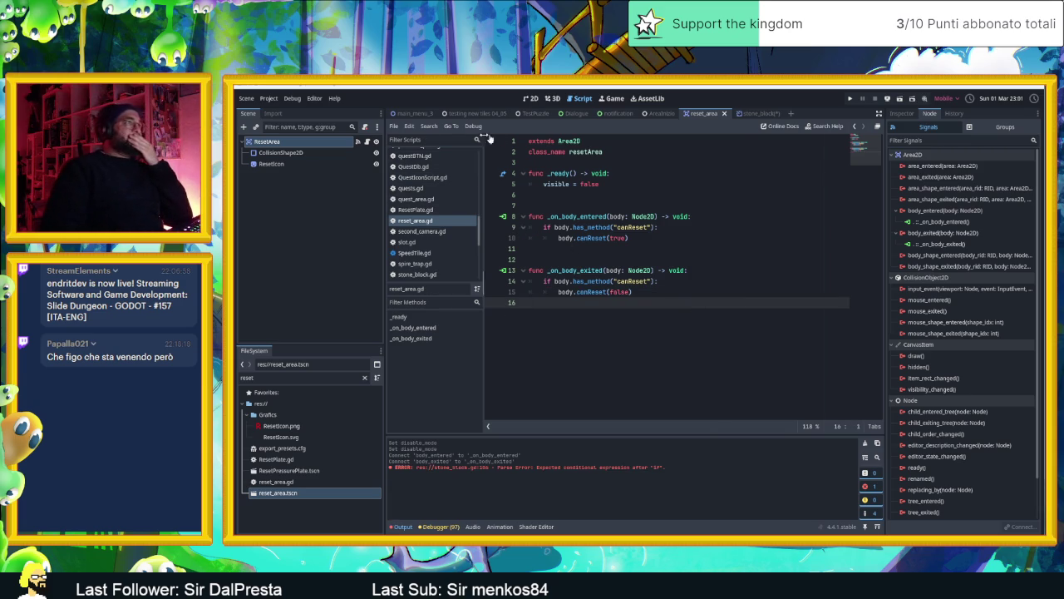
pyautogui.click(753, 114)
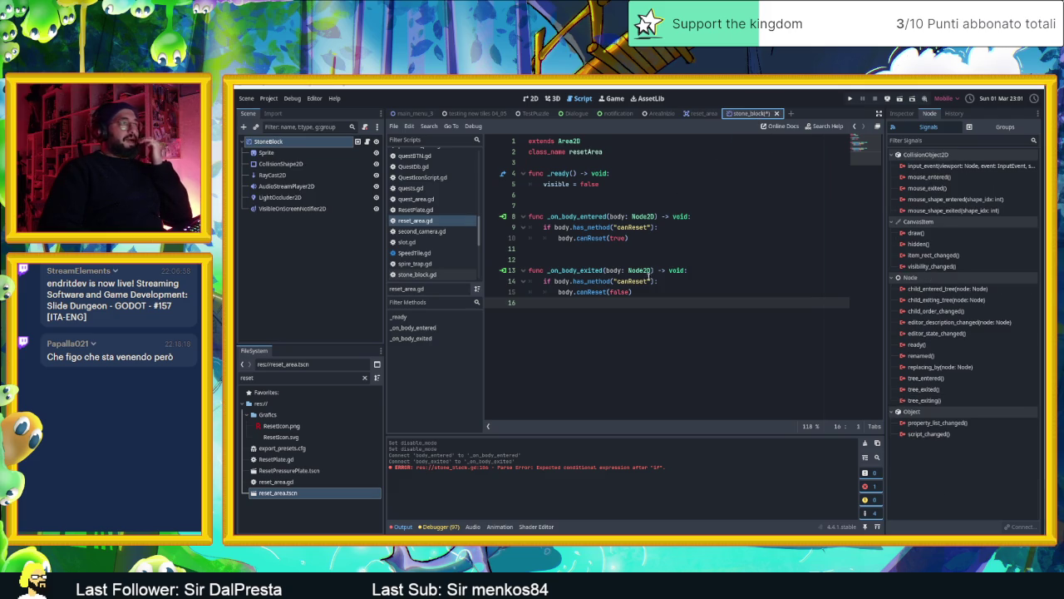
# Delete the unfinished if statement from checkForReset in stone_block.gd.
pyautogui.click(371, 143)
pyautogui.scroll(-15, 639, 275)
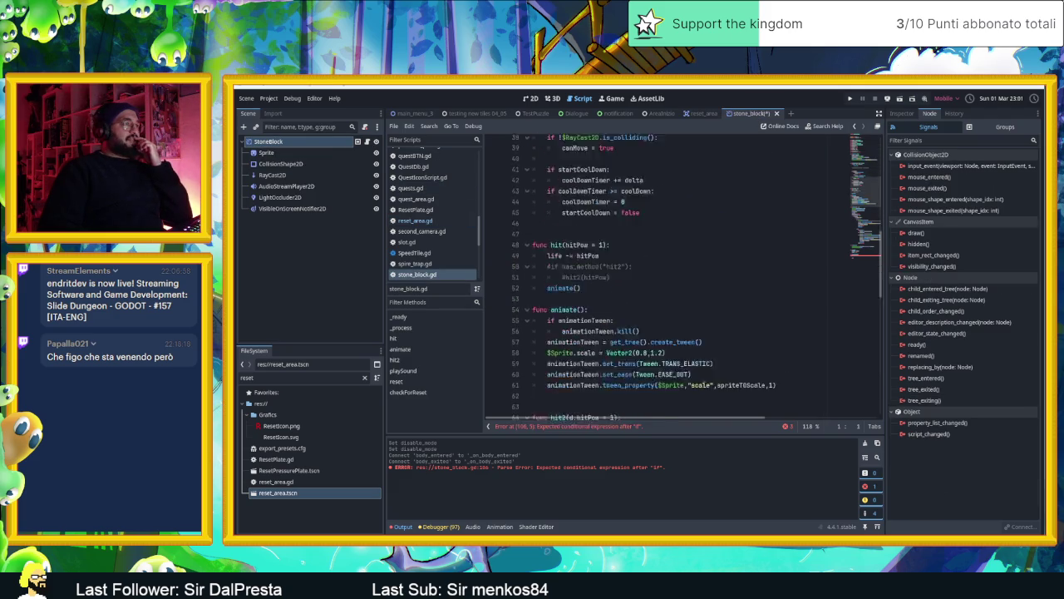
pyautogui.scroll(-5, 704, 386)
pyautogui.click(622, 390)
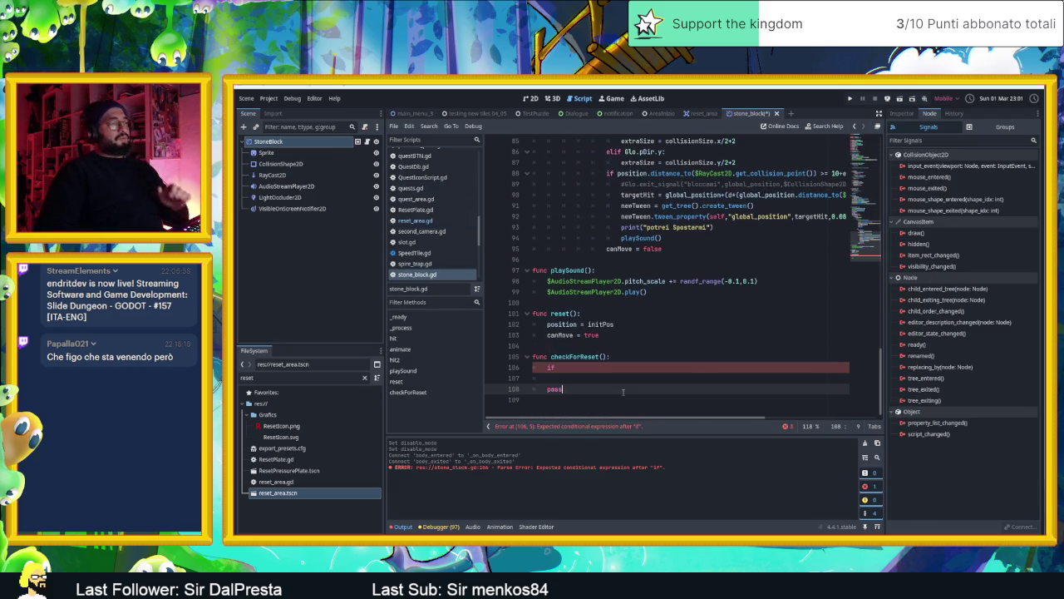
pyautogui.click(571, 378)
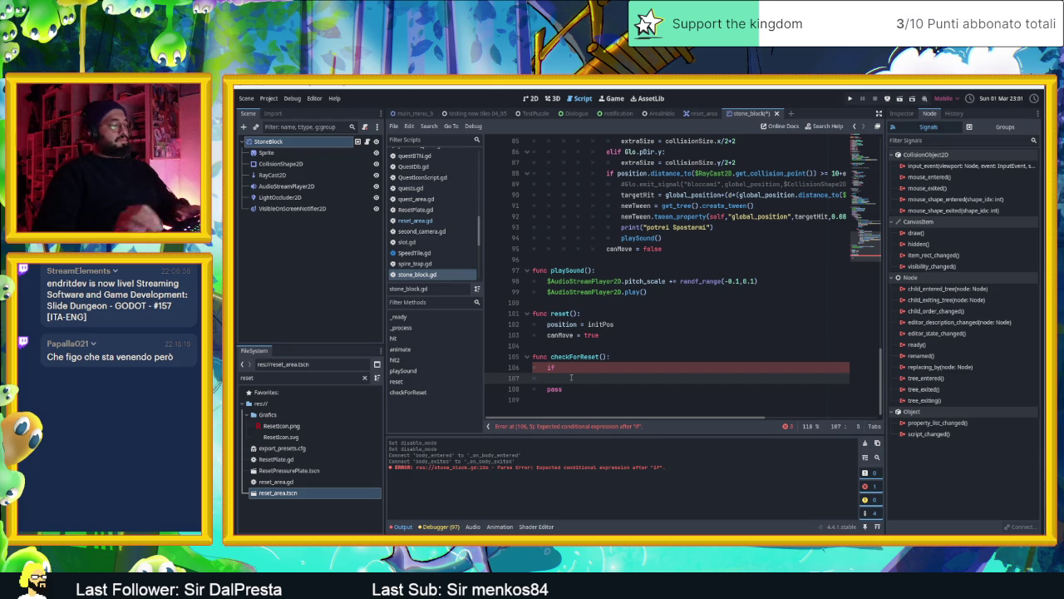
pyautogui.press('BackSpace')
pyautogui.press('BackSpace')
pyautogui.press('BackSpace')
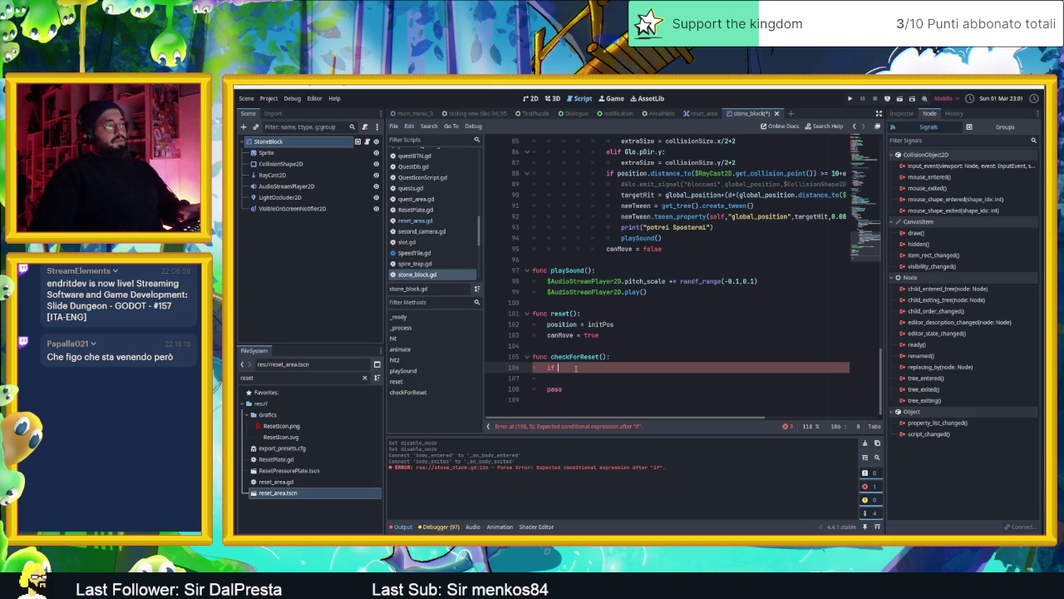
# Add func canReset(a): at the end of the stone block script.
pyautogui.click(575, 397)
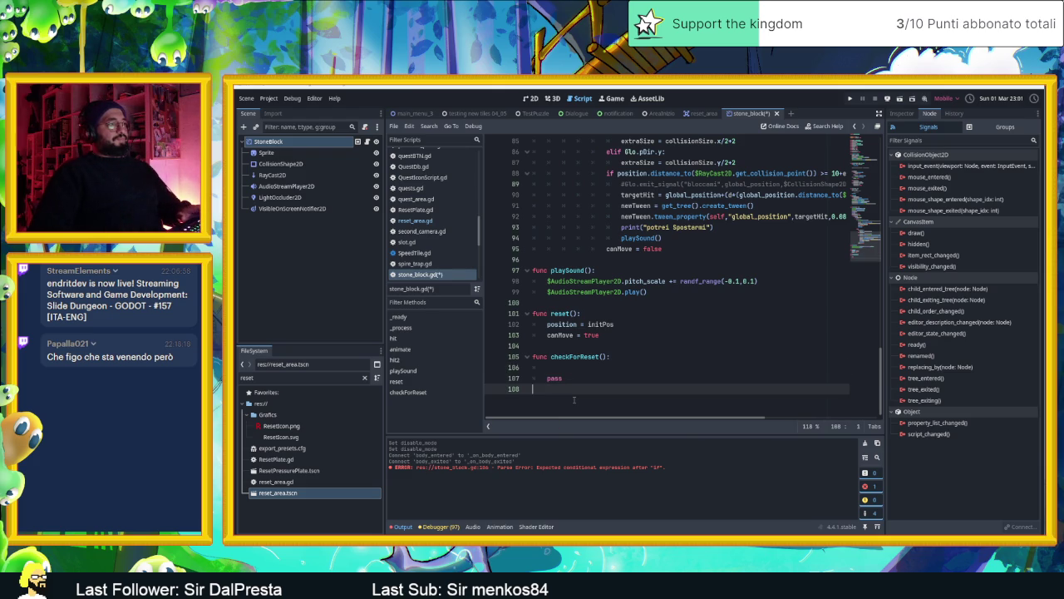
pyautogui.press('Return')
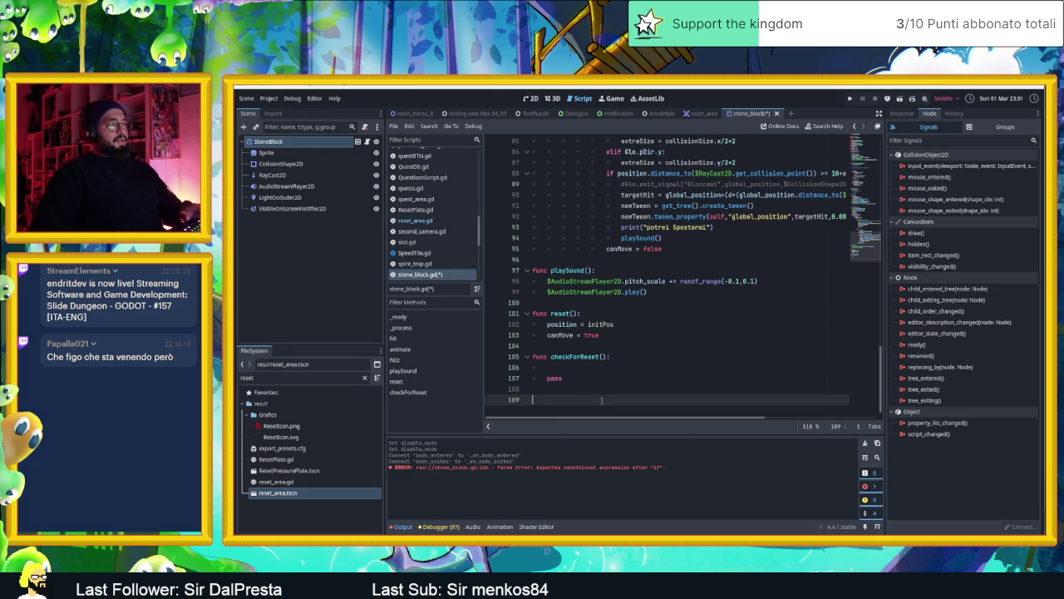
pyautogui.scroll(14, 601, 400)
pyautogui.scroll(13, 601, 400)
pyautogui.scroll(-2, 602, 400)
pyautogui.scroll(-2, 602, 400)
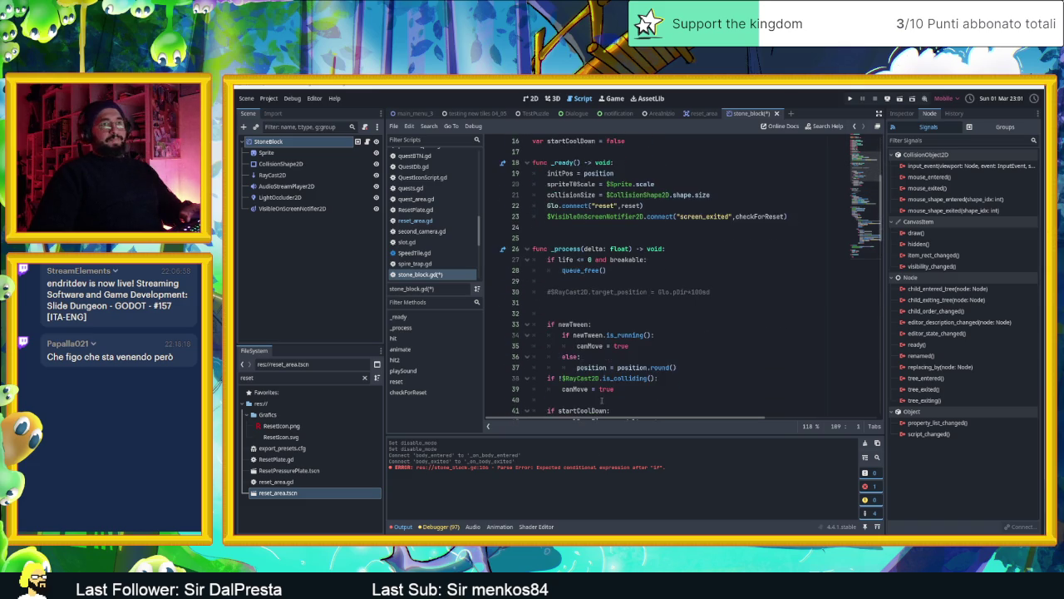
pyautogui.scroll(-20, 608, 400)
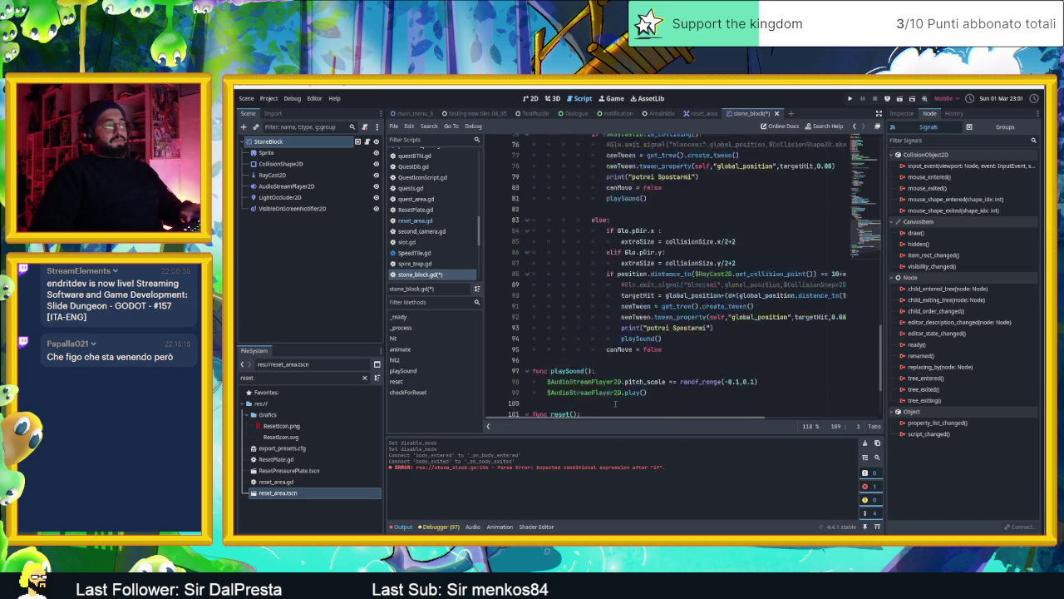
pyautogui.click(599, 391)
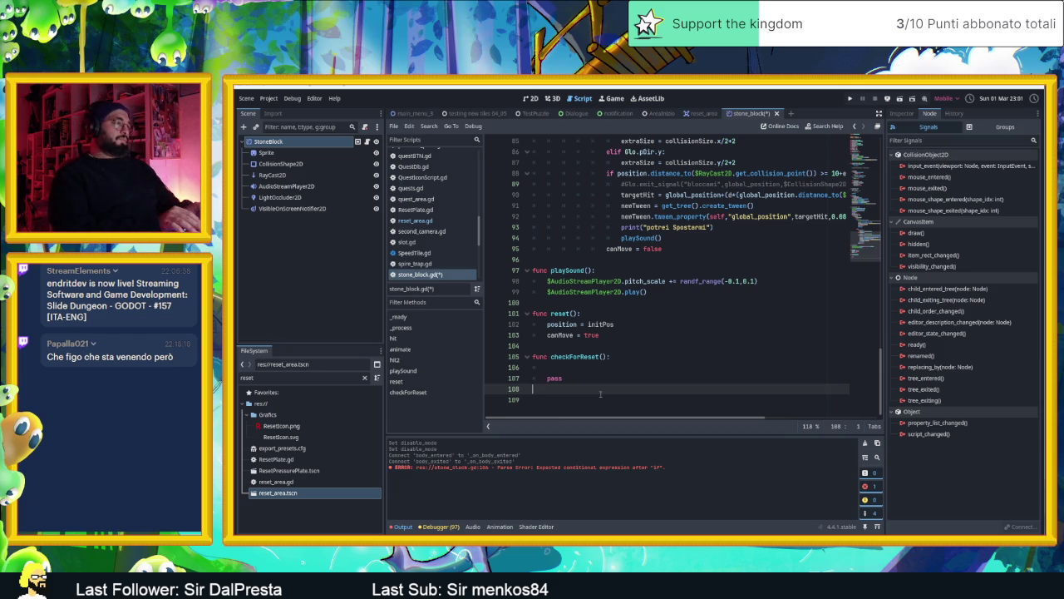
pyautogui.press('Down')
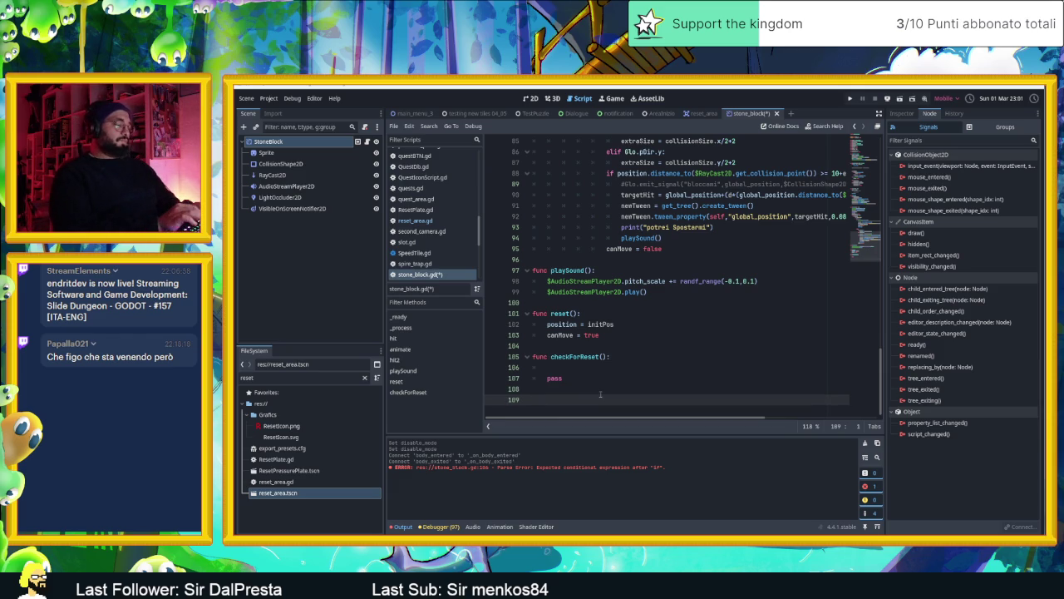
pyautogui.write('nReset(')
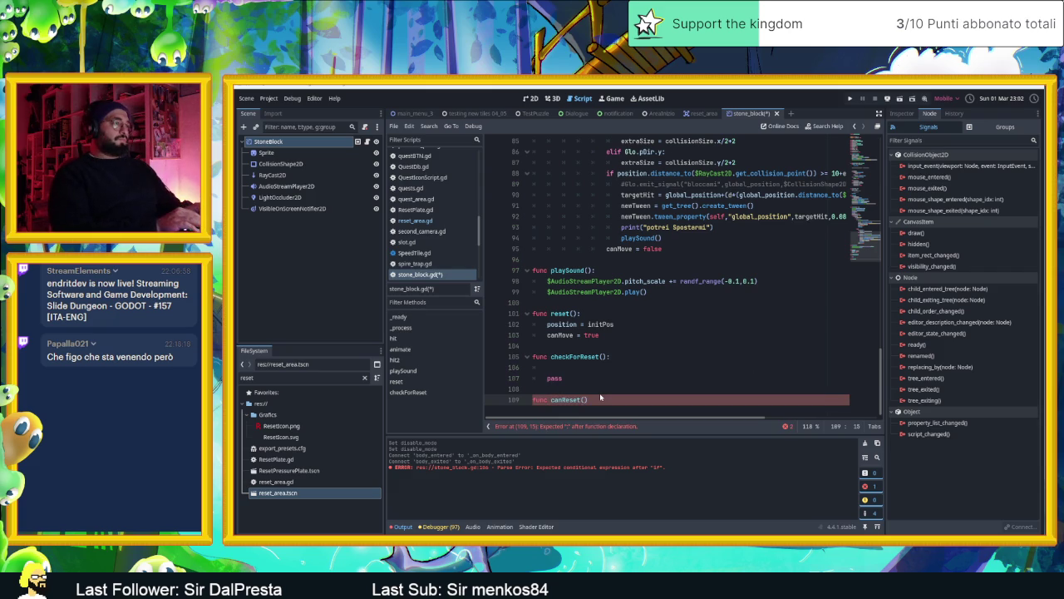
pyautogui.write('):')
pyautogui.press('Return')
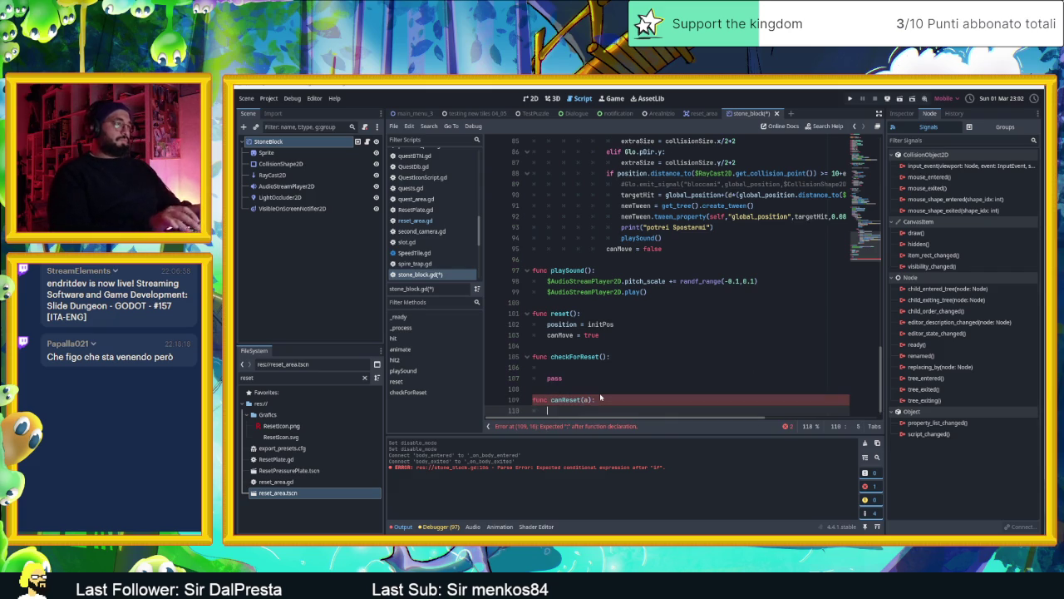
pyautogui.scroll(-1, 605, 388)
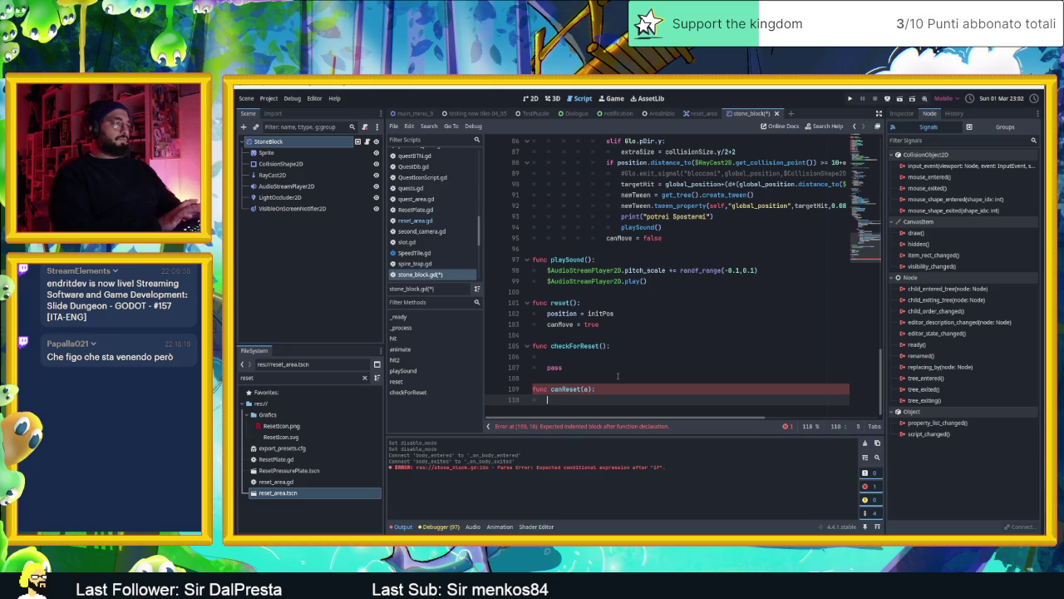
pyautogui.scroll(2, 618, 376)
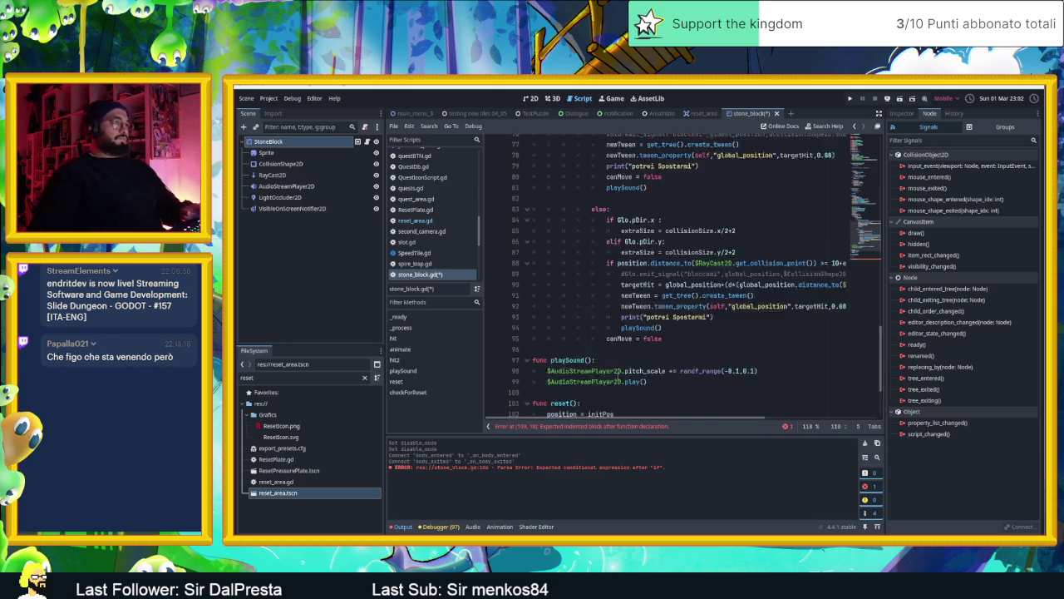
# Add 'var canResetPos = false' after line 16 among the script's top-level variables.
pyautogui.scroll(10, 617, 376)
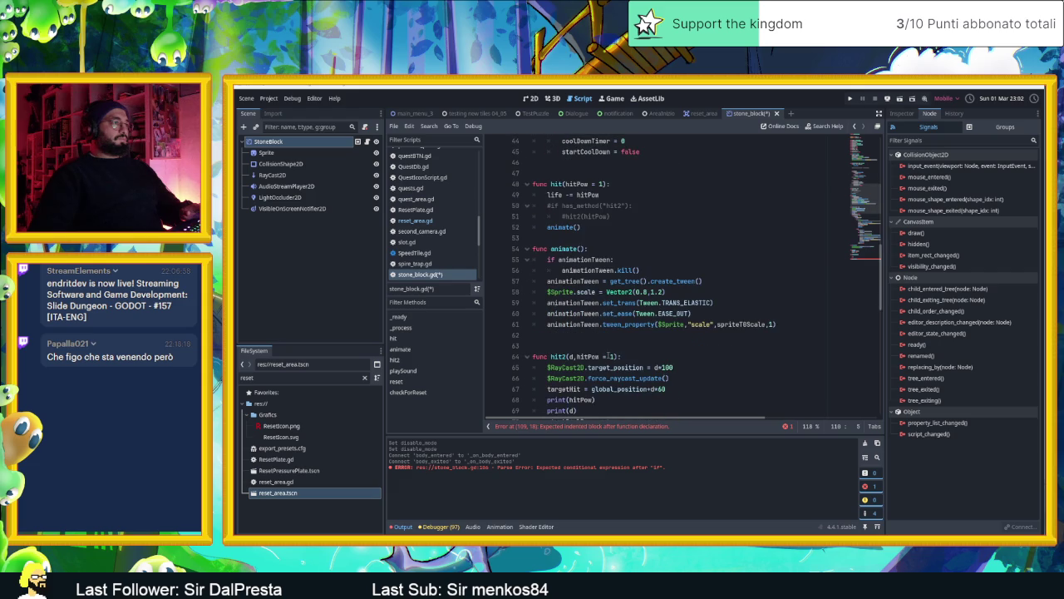
pyautogui.scroll(11, 619, 347)
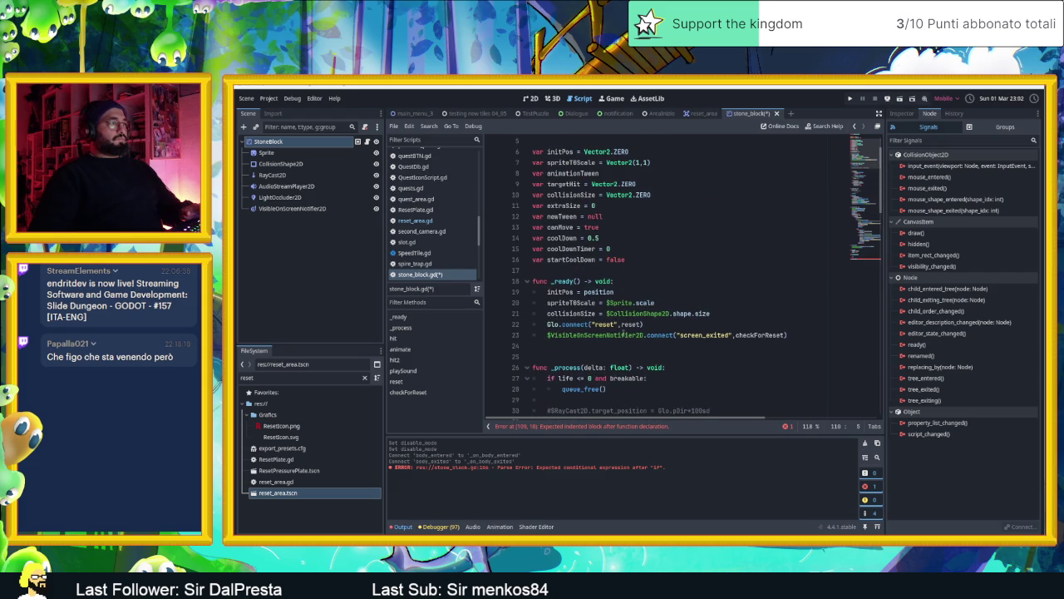
pyautogui.moveTo(623, 333)
pyautogui.click(612, 271)
pyautogui.press('Return')
pyautogui.press('Up')
pyautogui.write('var')
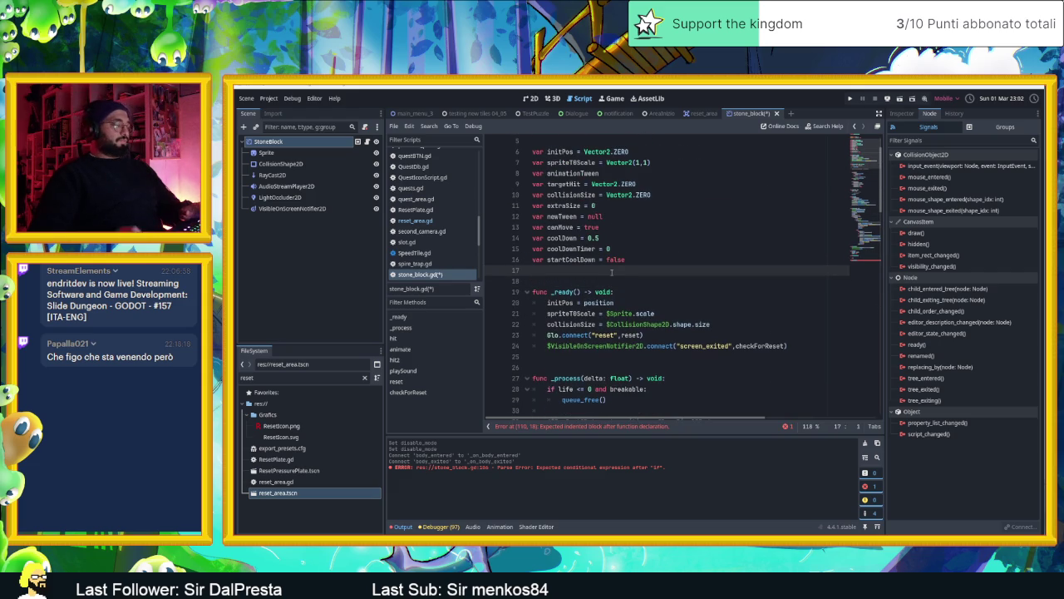
pyautogui.write(' can')
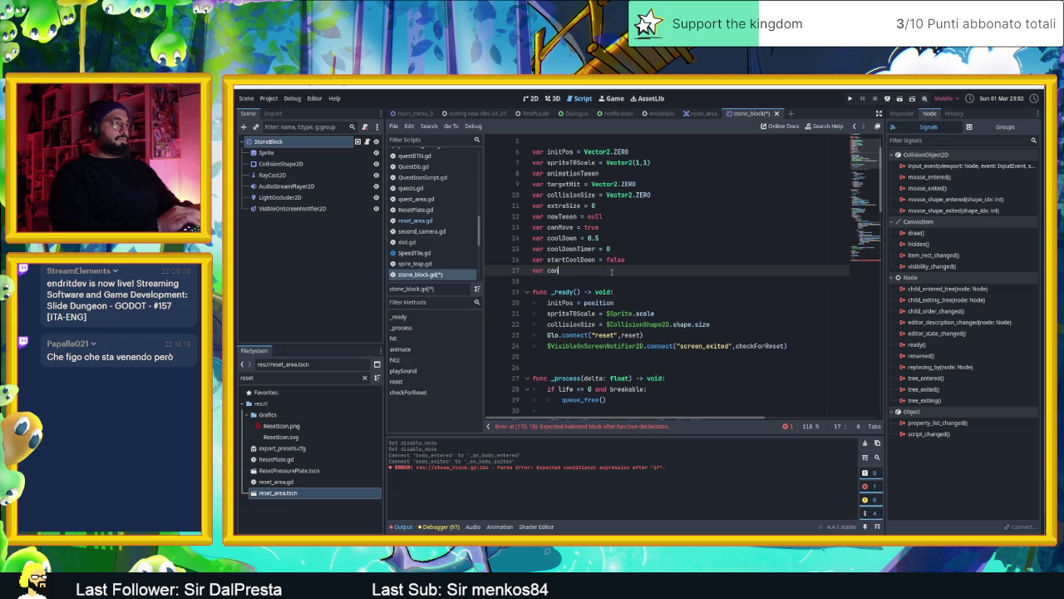
pyautogui.write('Re')
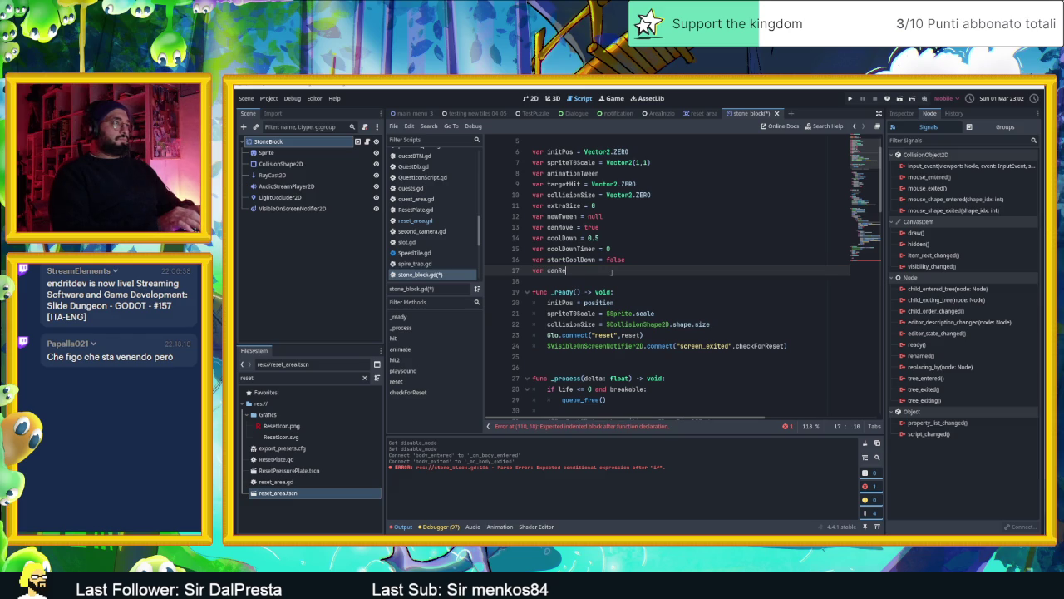
pyautogui.write('setPos ')
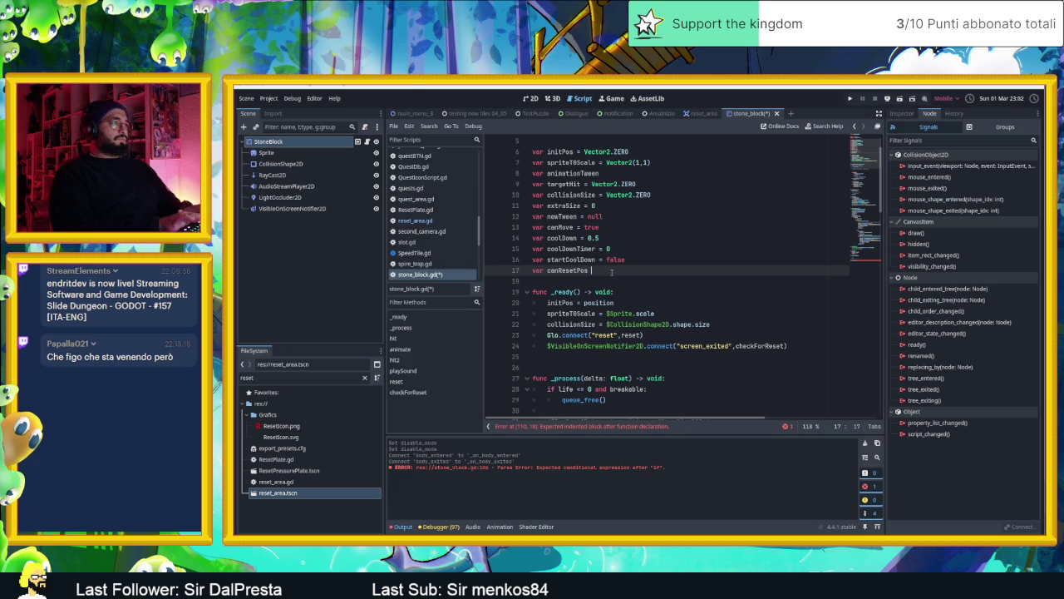
pyautogui.write('= false')
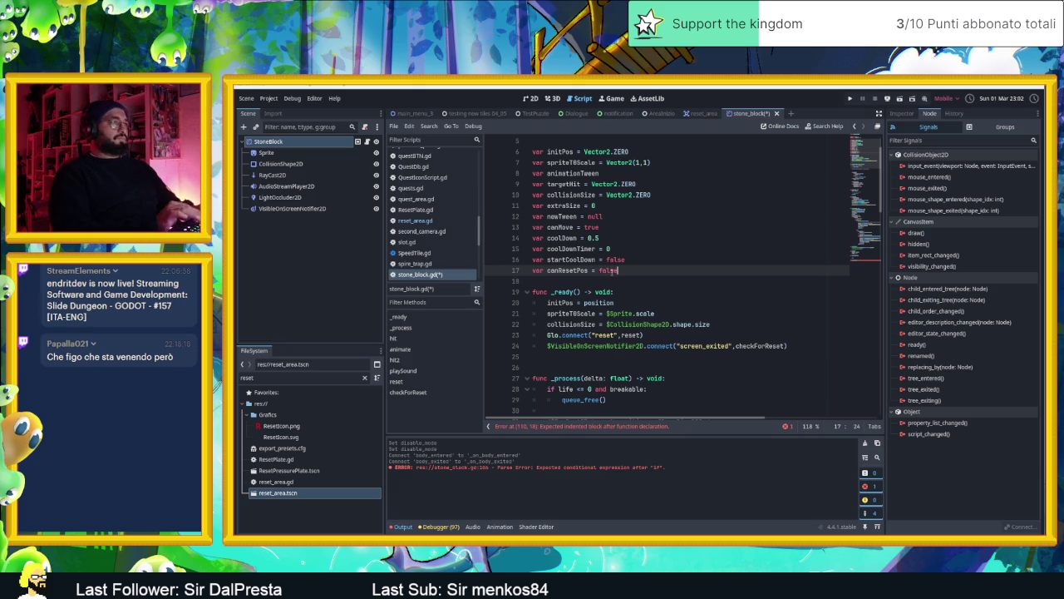
pyautogui.scroll(-20, 644, 337)
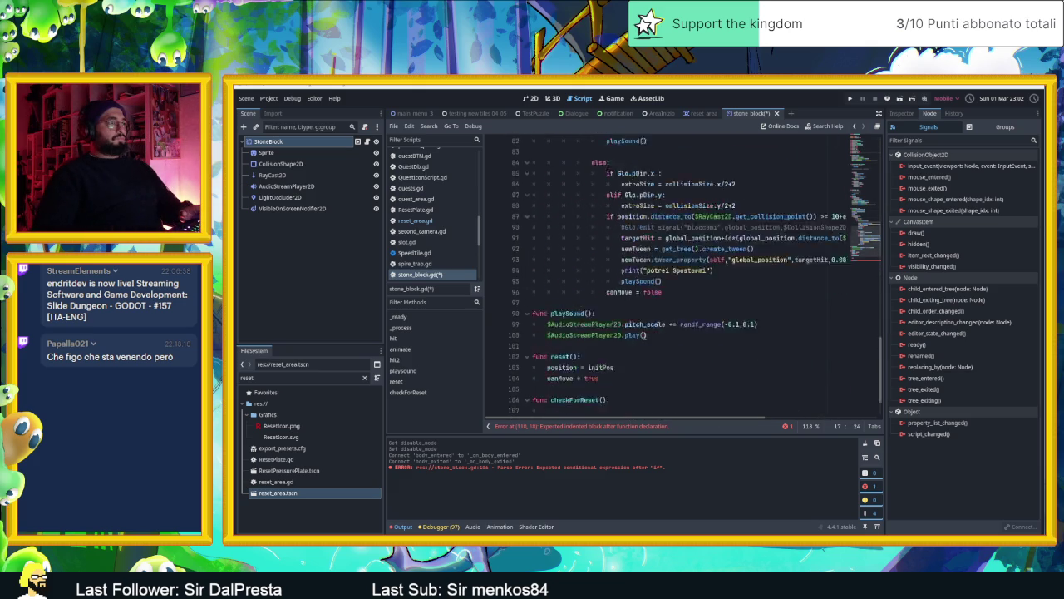
# Make canReset(a) store a into canResetPos.
pyautogui.click(577, 398)
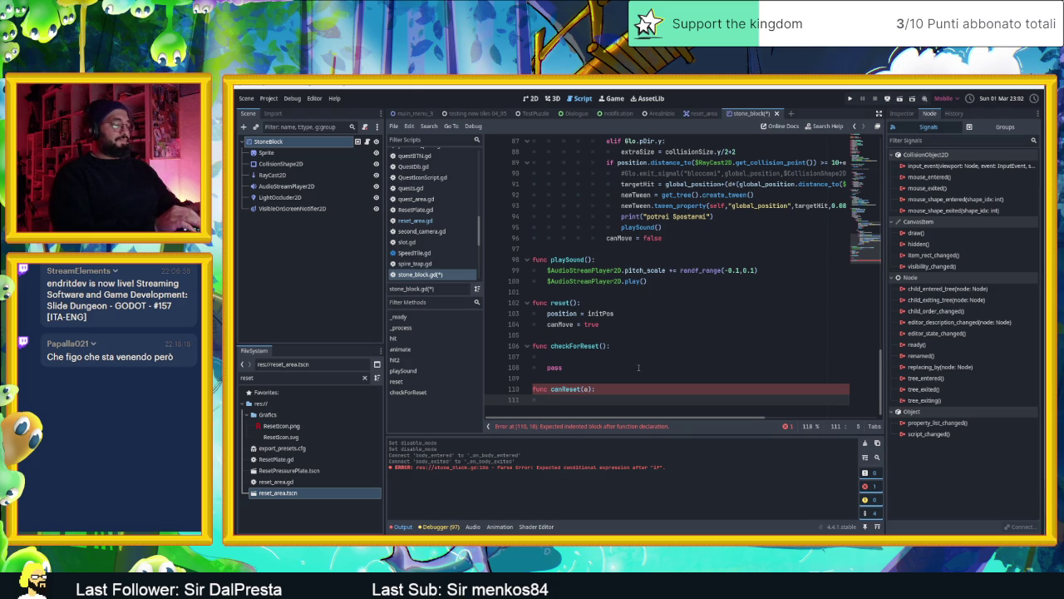
pyautogui.write('can')
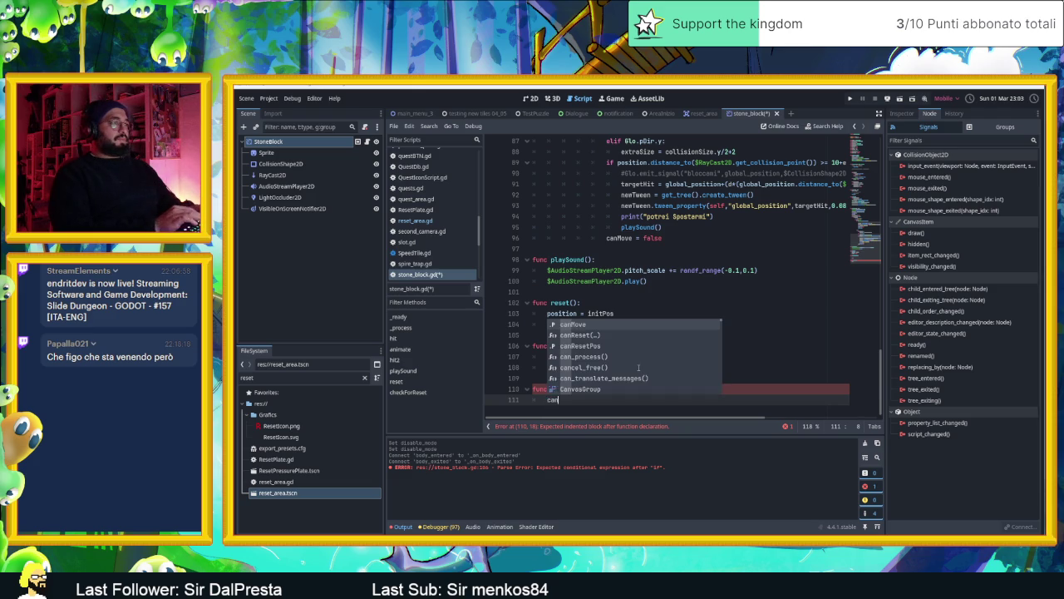
pyautogui.press('Down')
pyautogui.press('Down')
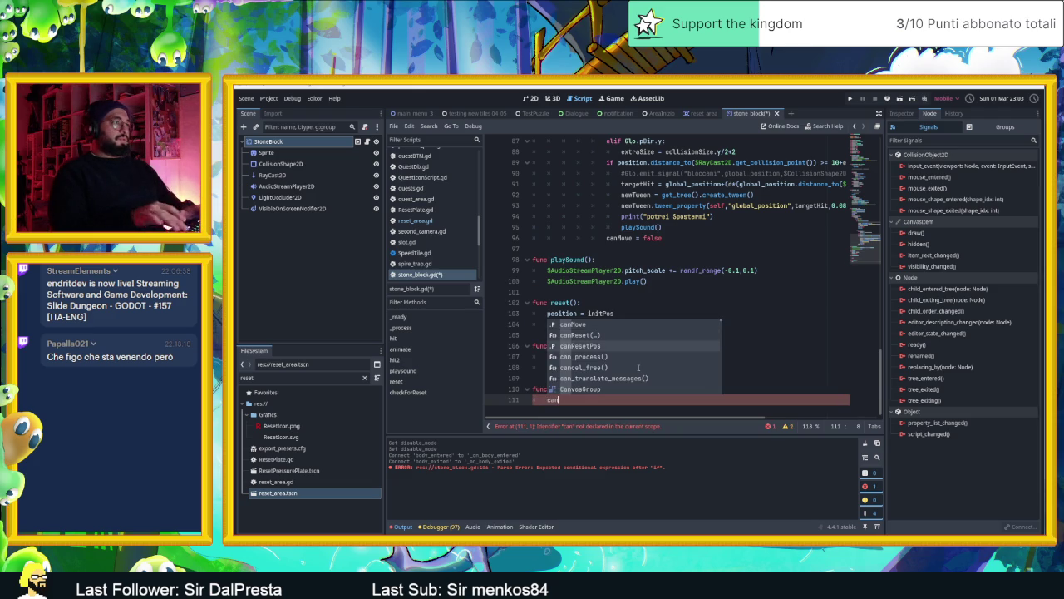
pyautogui.press('Return')
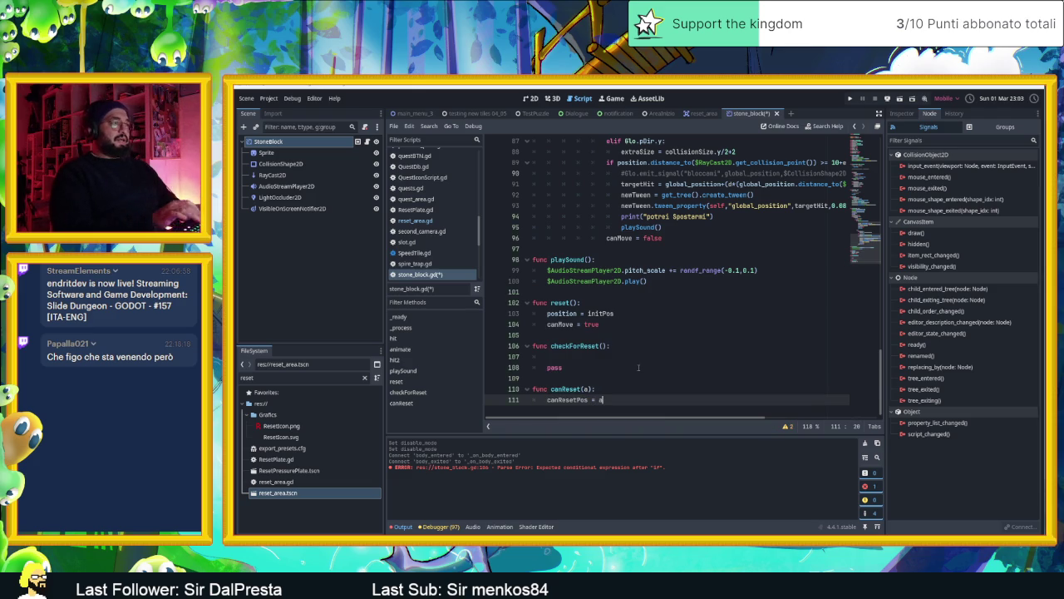
# Start checkForReset with an 'if a:' condition that calls reset().
pyautogui.click(575, 356)
pyautogui.write('if a:')
pyautogui.press('Return')
pyautogui.write('rese')
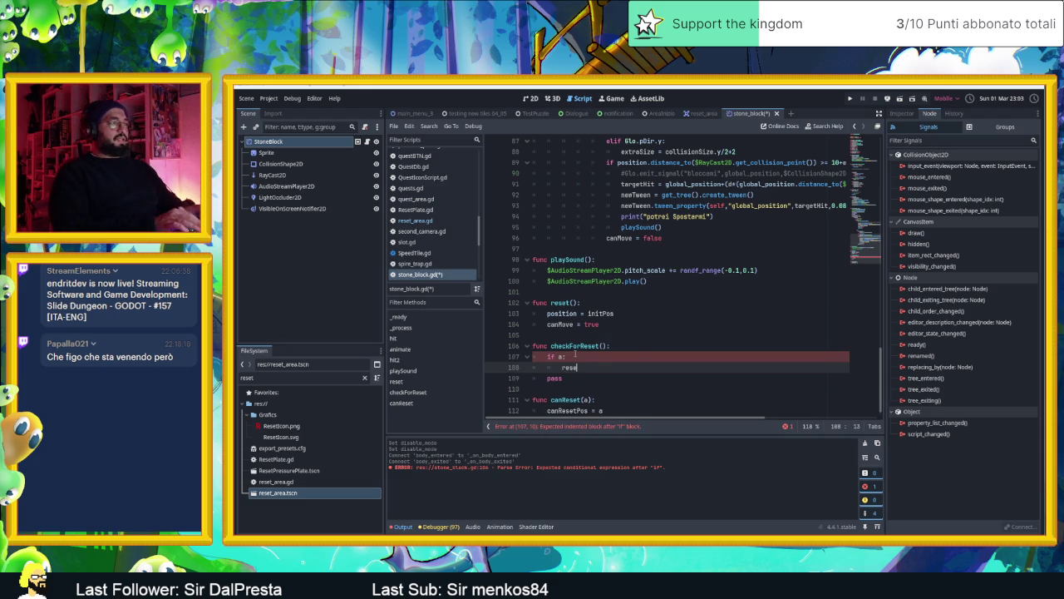
pyautogui.write('t')
pyautogui.press('Return')
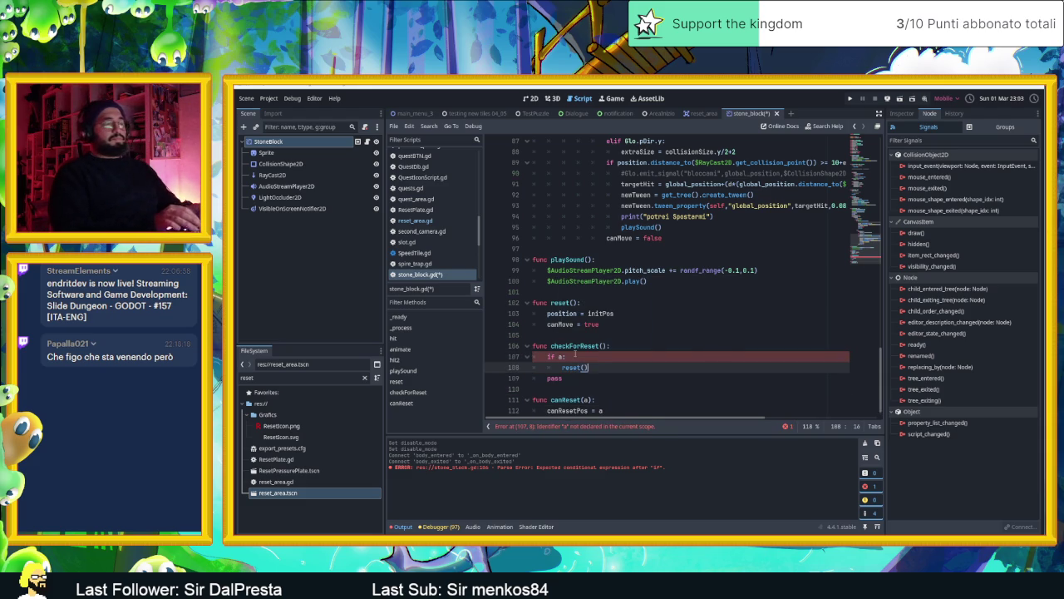
pyautogui.click(661, 338)
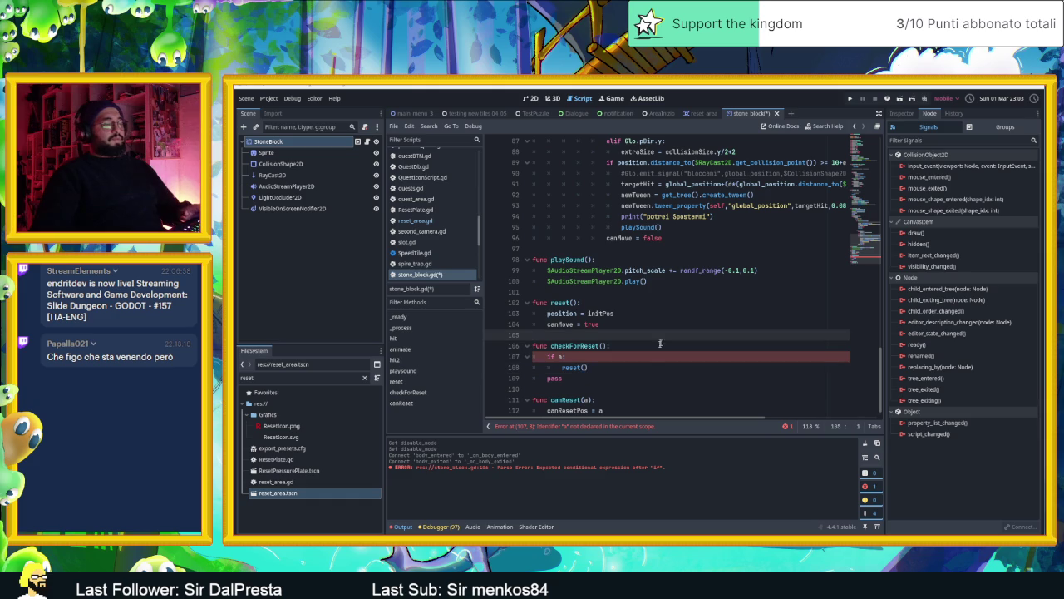
pyautogui.click(626, 367)
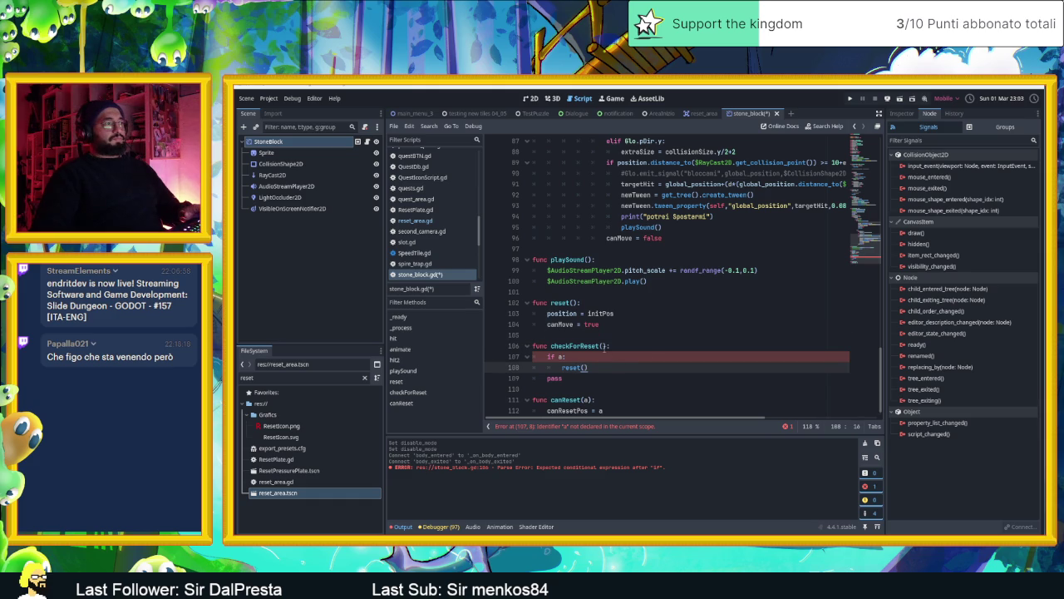
# Change the condition to canResetPos, save the script, and delete the leftover pass line.
pyautogui.doubleClick(561, 356)
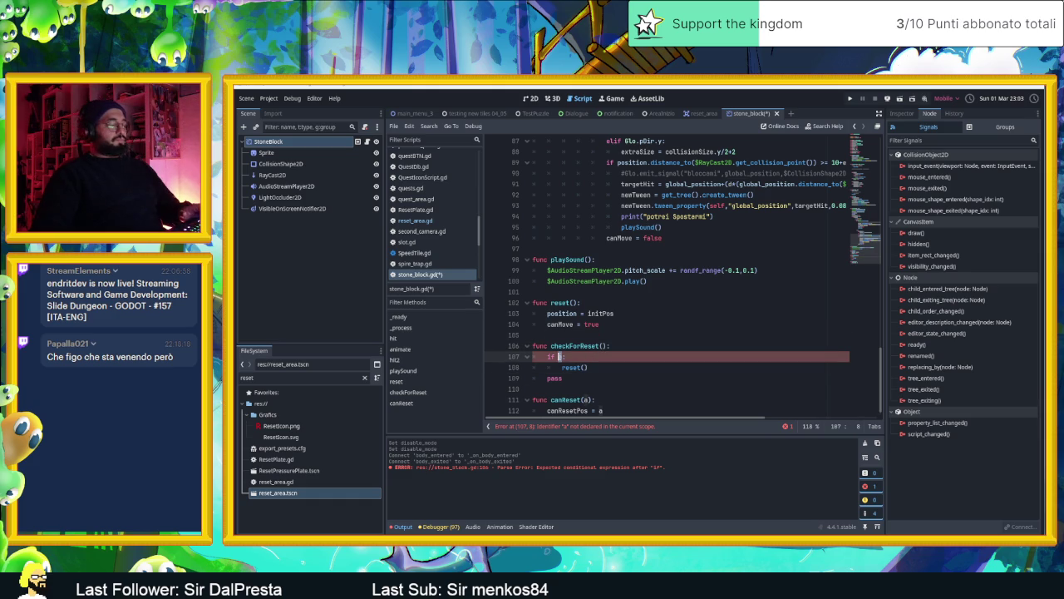
pyautogui.write('can')
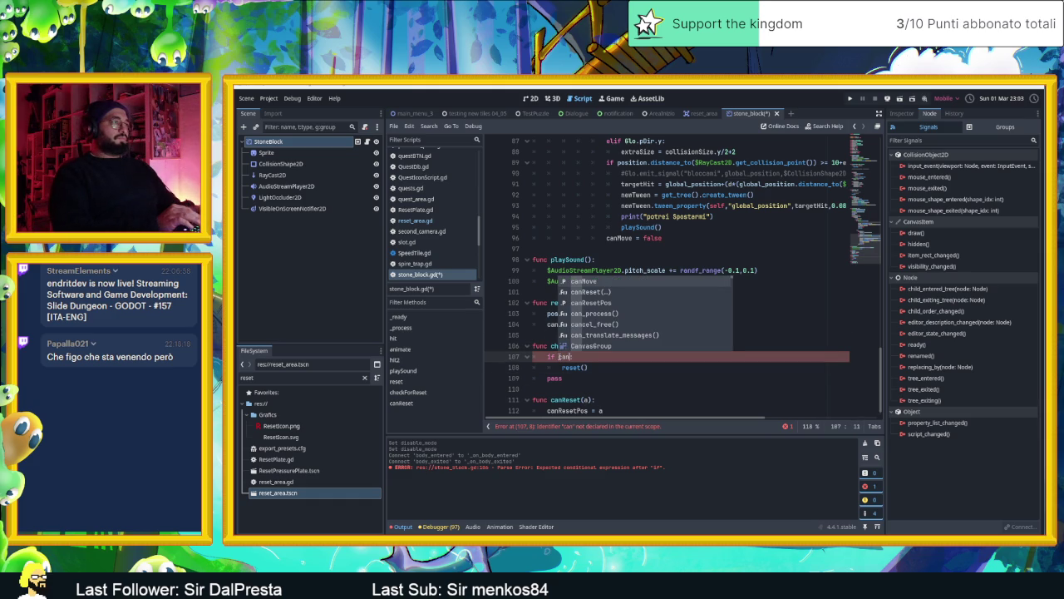
pyautogui.write('Re')
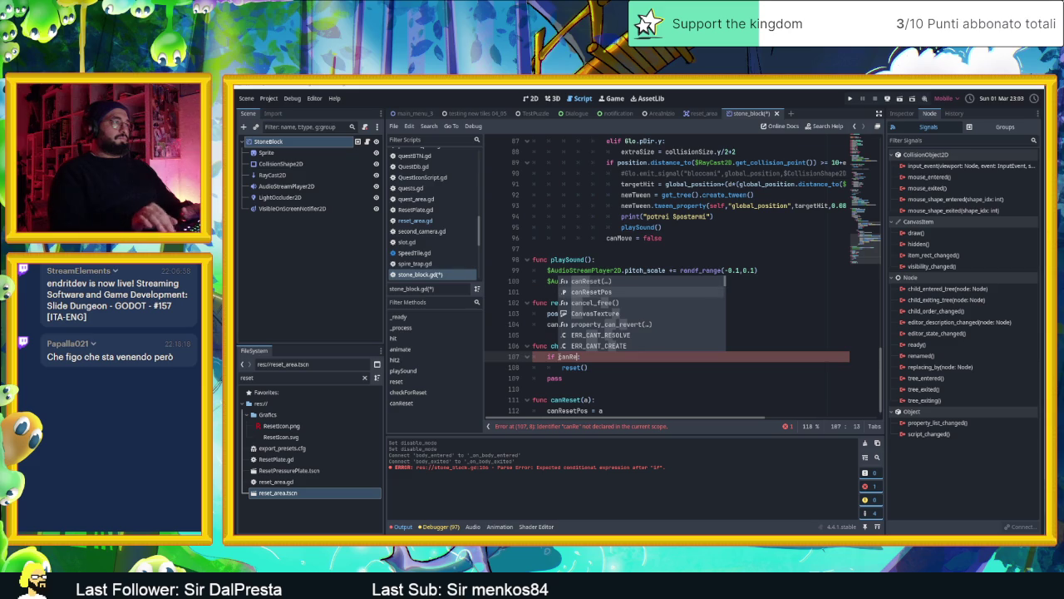
pyautogui.press('Down')
pyautogui.press('Return')
pyautogui.hotkey('ctrl', 's')
pyautogui.click(609, 378)
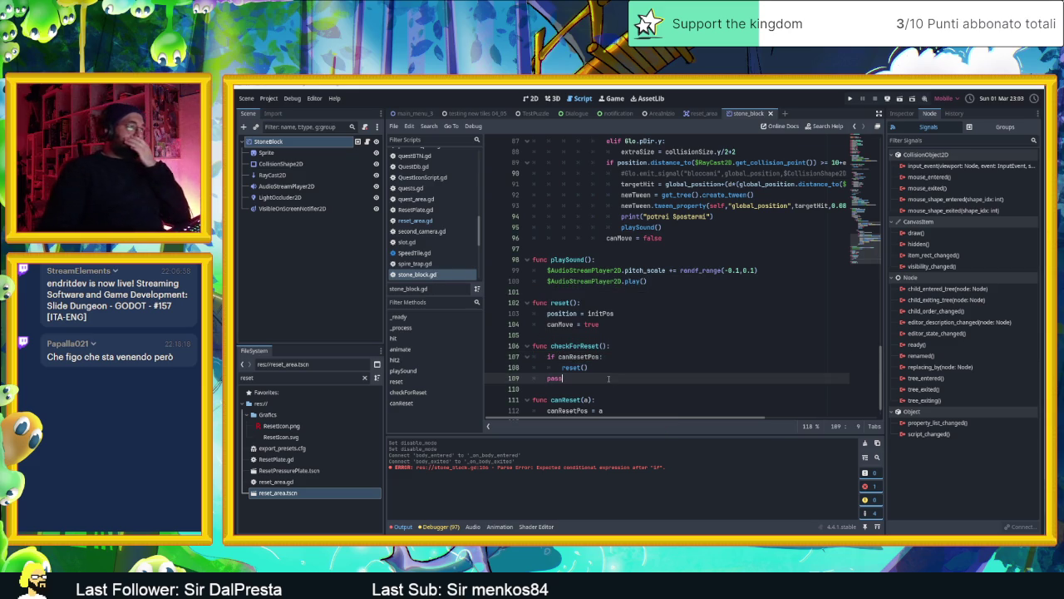
pyautogui.hotkey('ctrl', 'shift', 'k')
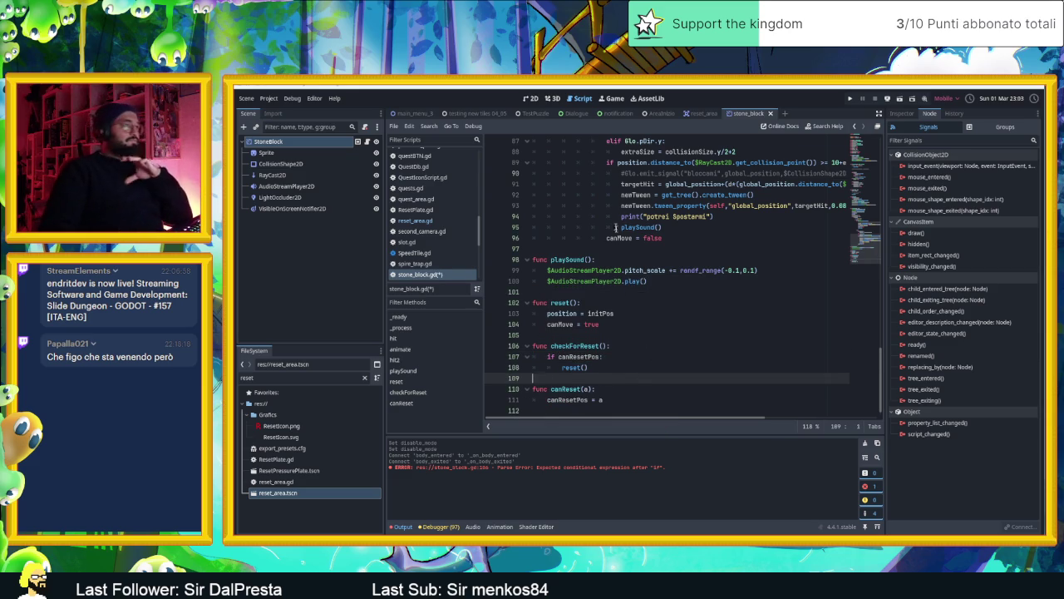
pyautogui.click(532, 98)
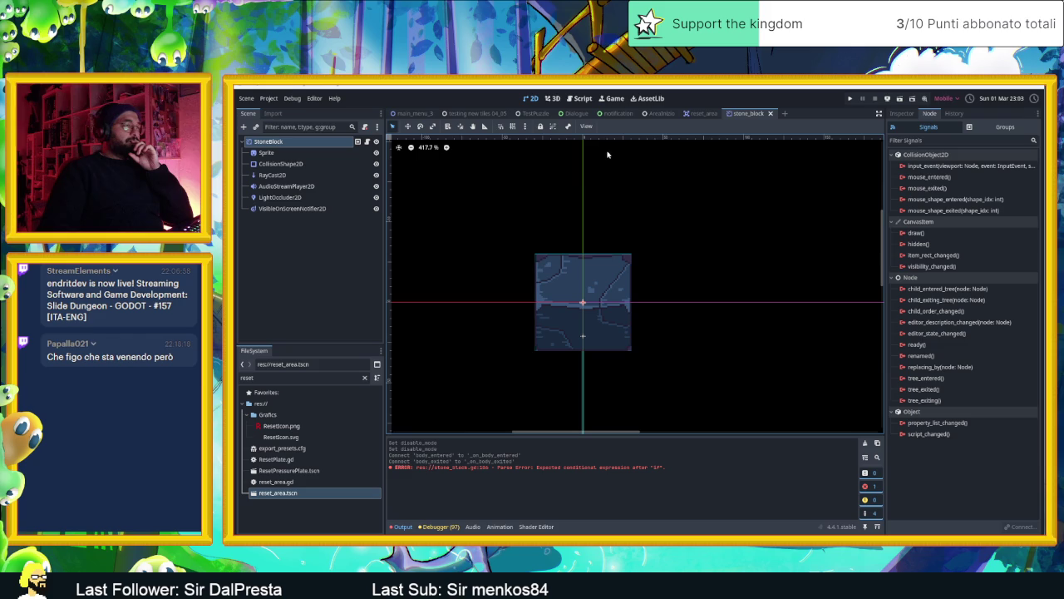
# Bring up the AreaInizio scene, clear old errors from the Output log, and run the game.
pyautogui.click(661, 113)
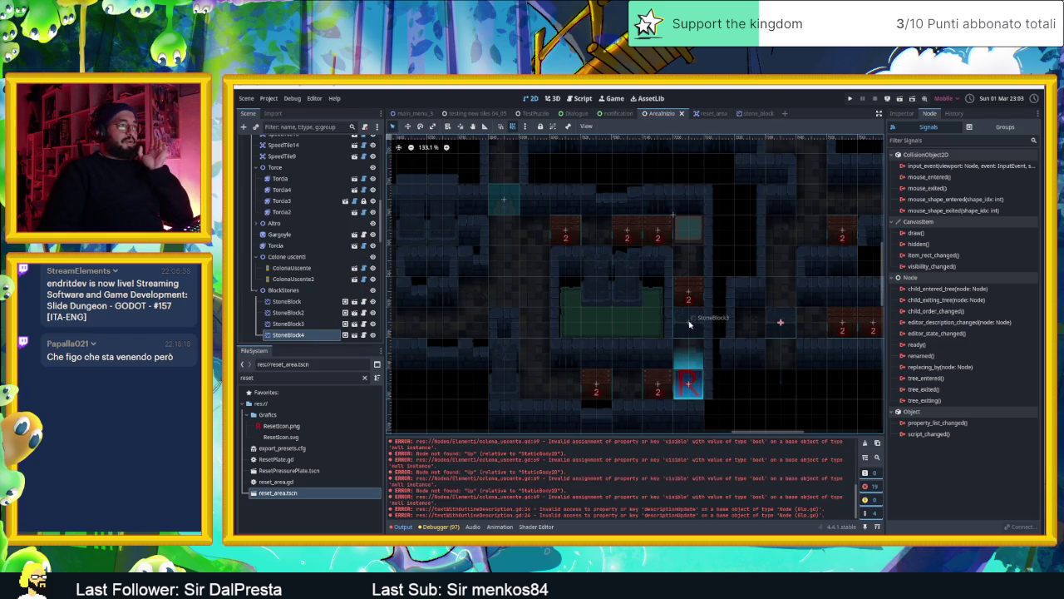
pyautogui.click(748, 114)
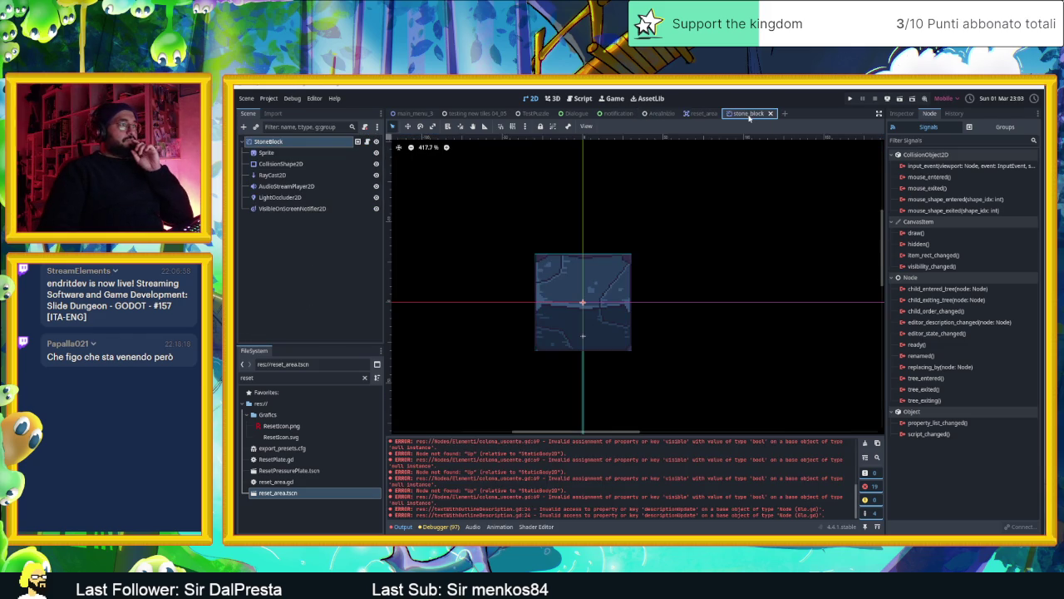
pyautogui.click(658, 115)
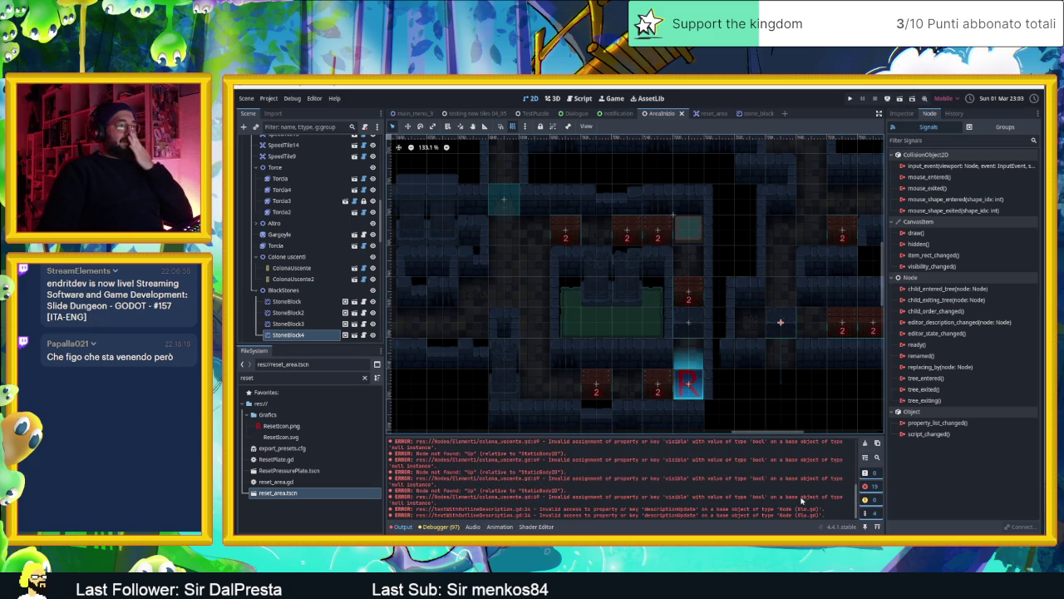
pyautogui.click(864, 443)
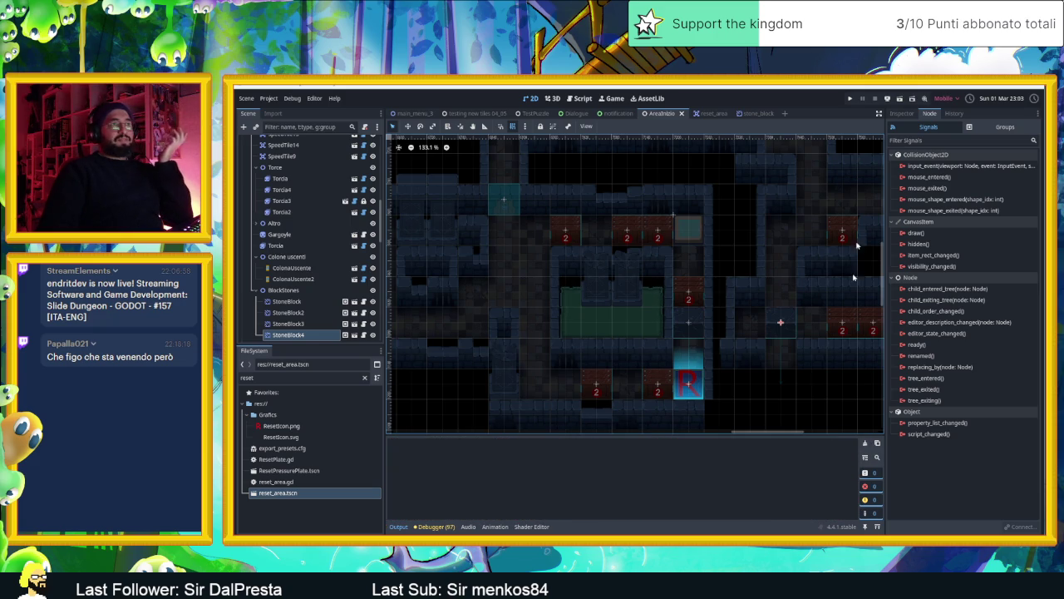
pyautogui.press('F5')
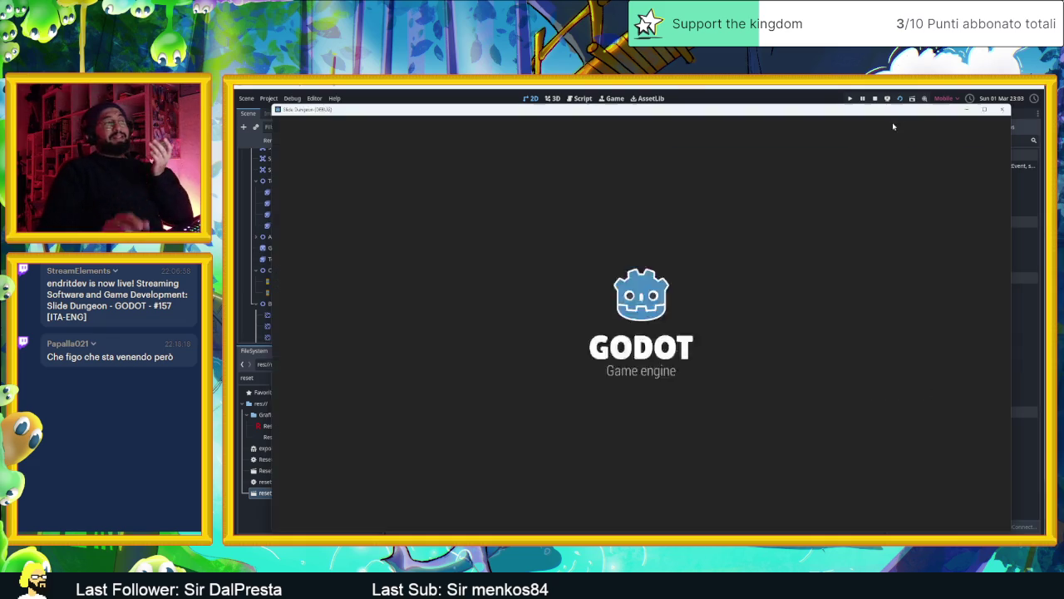
# Slide the red block through the dungeon and ram the brick wall until it breaks.
pyautogui.press('Down')
pyautogui.press('Left')
pyautogui.press('Left')
pyautogui.press('Down')
pyautogui.press('Left')
pyautogui.press('Down')
pyautogui.press('Up')
pyautogui.press('Right')
pyautogui.press('Down')
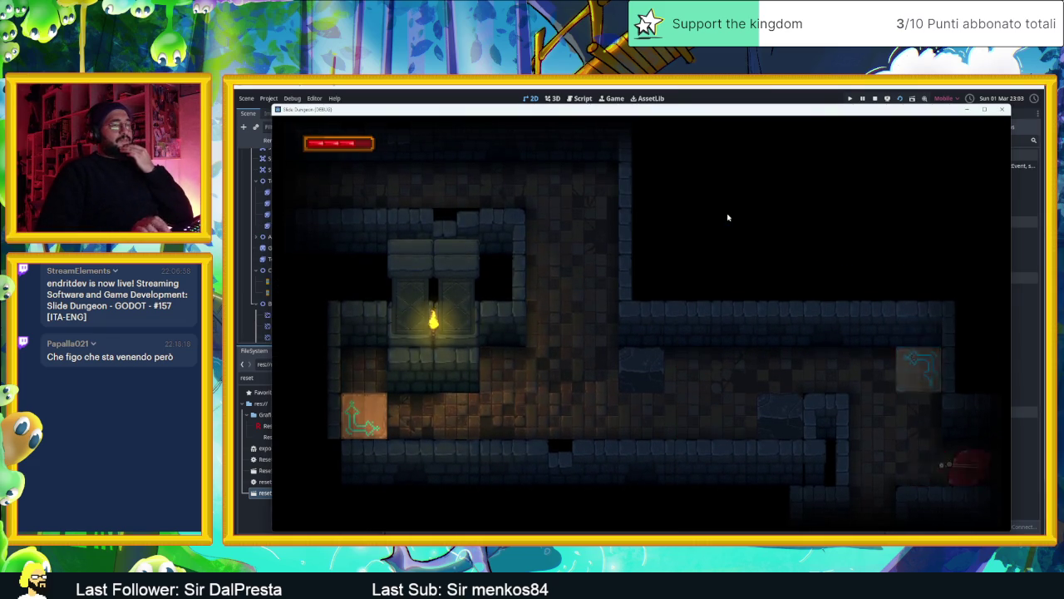
pyautogui.press('Down')
pyautogui.press('Right')
pyautogui.press('Up')
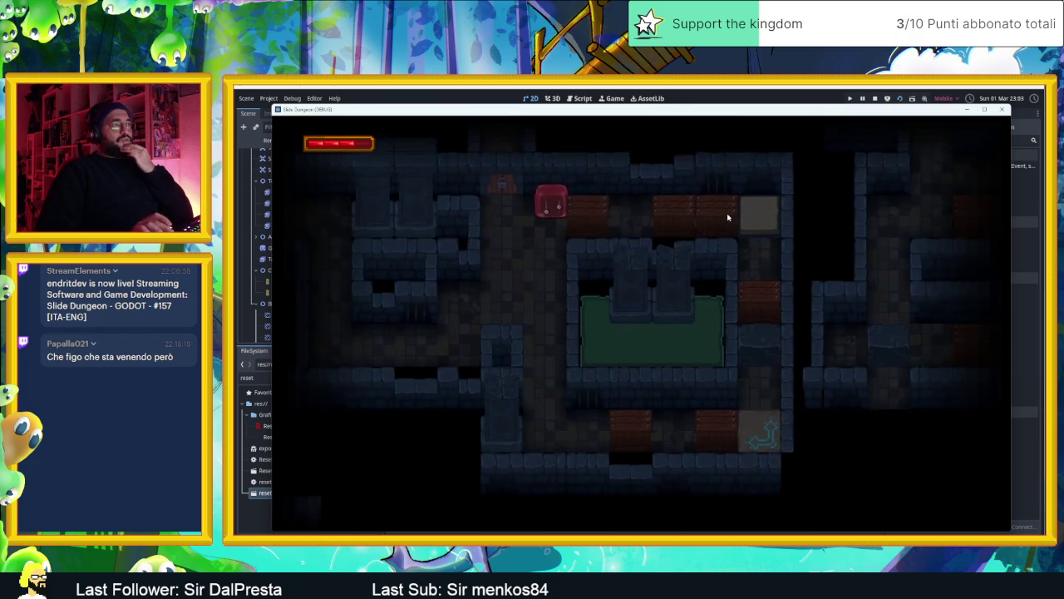
pyautogui.press('Left')
pyautogui.press('Right')
pyautogui.press('Left')
pyautogui.press('Right')
pyautogui.press('Left')
pyautogui.press('Right')
pyautogui.press('Left')
pyautogui.press('Right')
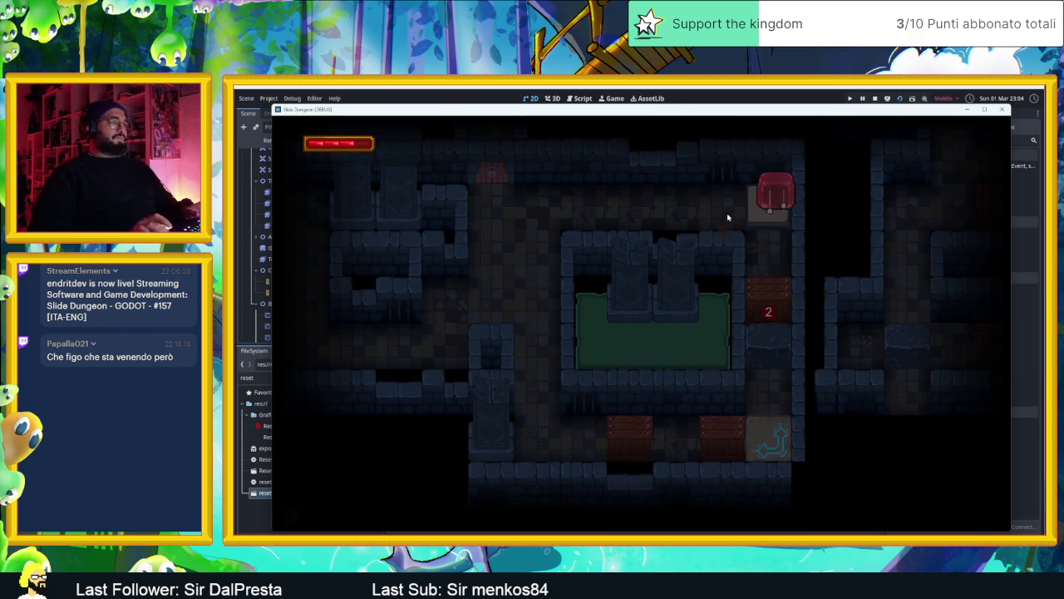
pyautogui.press('Down')
pyautogui.press('Up')
pyautogui.press('Left')
pyautogui.press('Right')
pyautogui.press('Down')
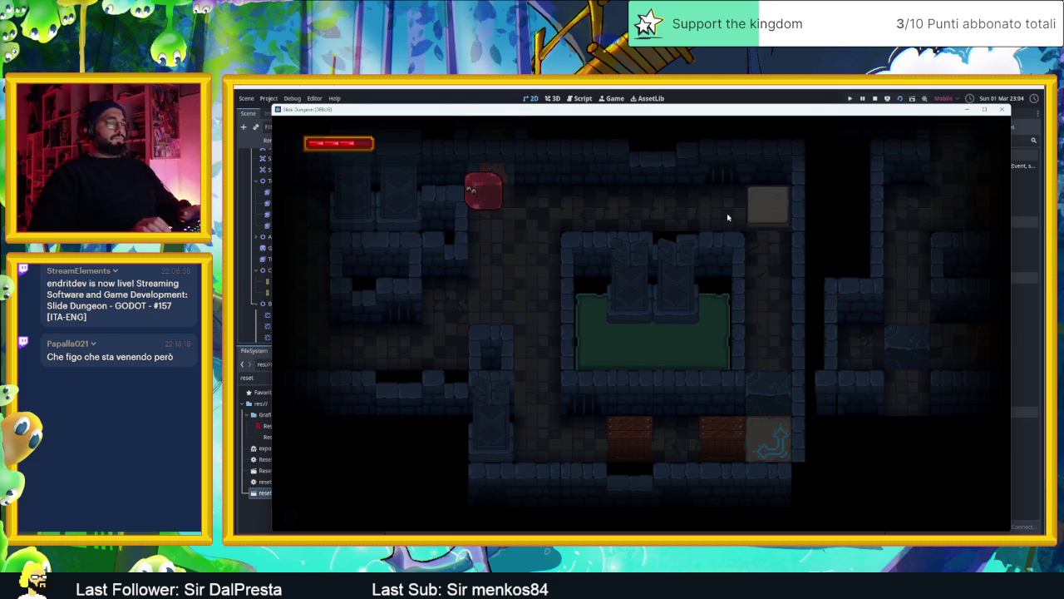
# Steer the red block through the corridors into the green pool room, then stop the game.
pyautogui.press('Down')
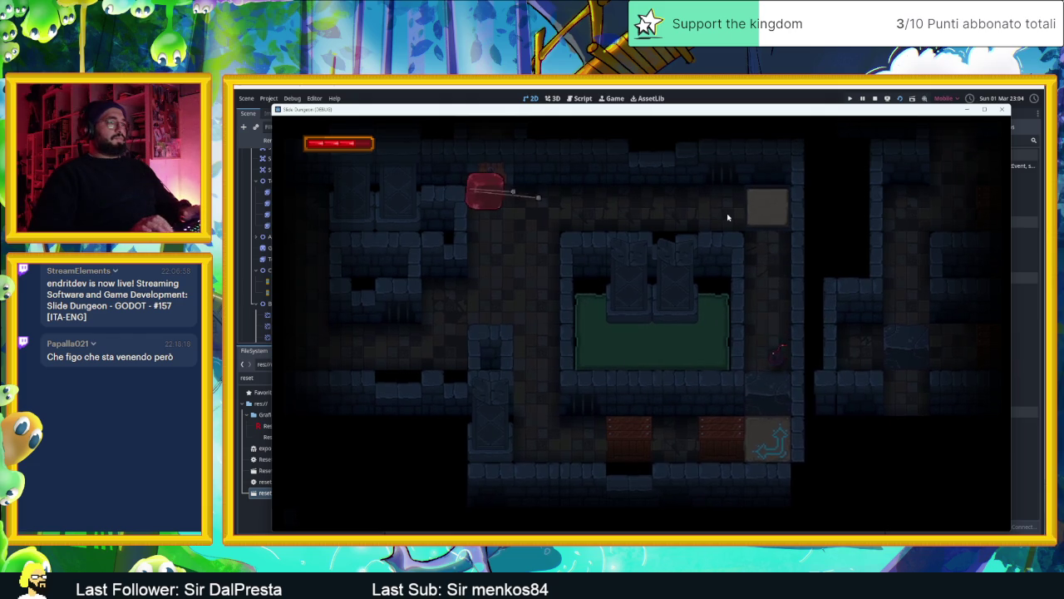
pyautogui.press('Down')
pyautogui.press('Right')
pyautogui.press('Down')
pyautogui.press('Up')
pyautogui.press('Left')
pyautogui.press('Down')
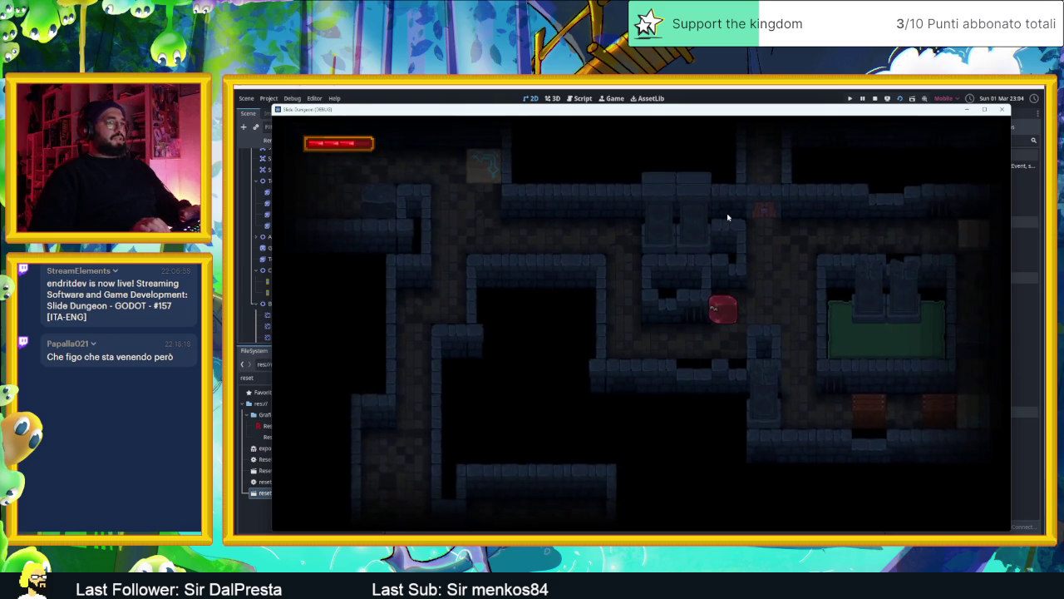
pyautogui.press('Right')
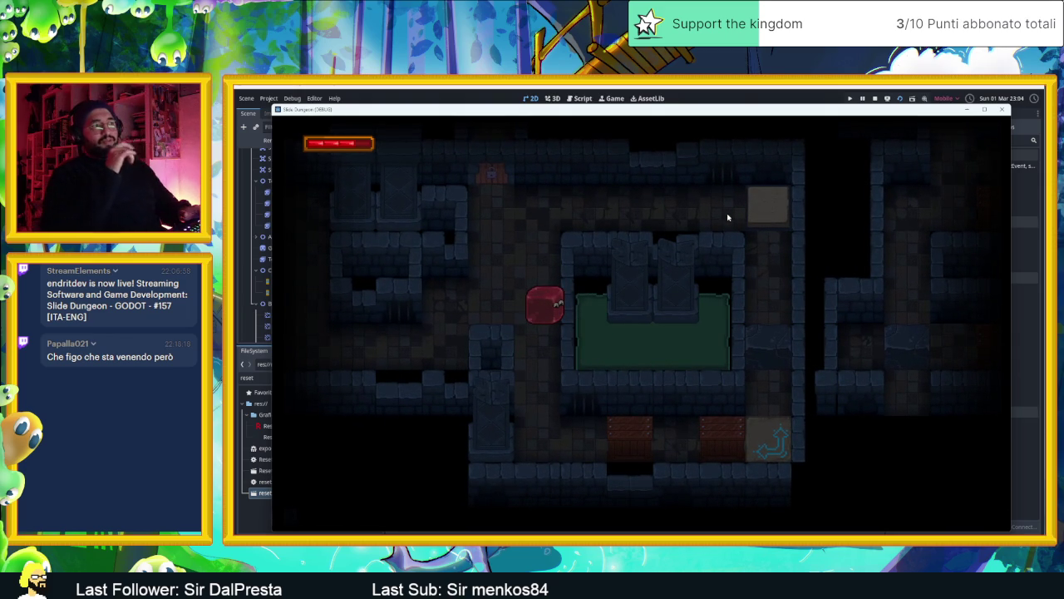
pyautogui.press('Up')
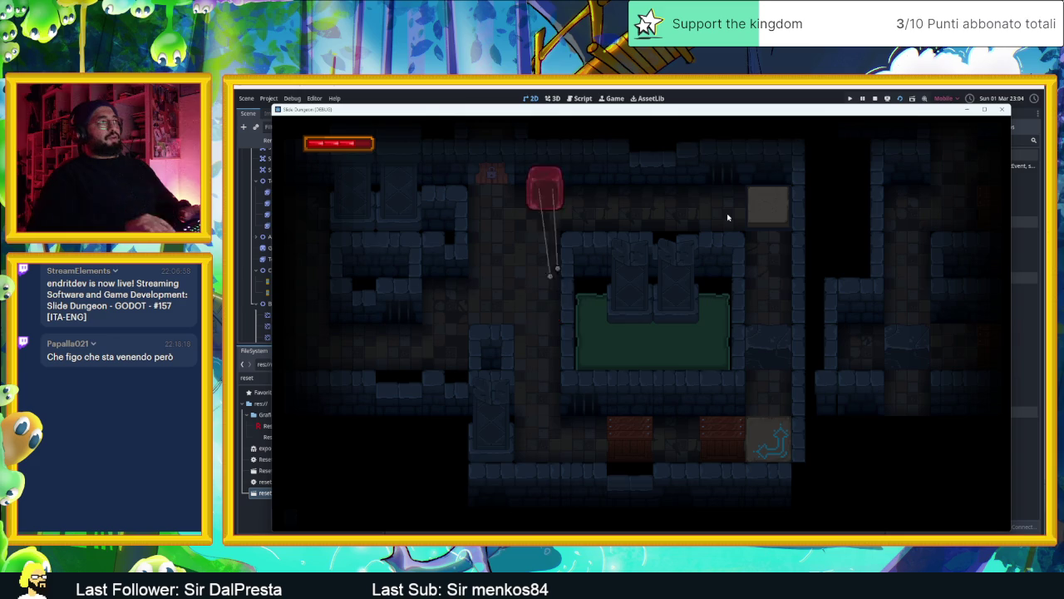
pyautogui.press('Right')
pyautogui.press('Down')
pyautogui.press('Up')
pyautogui.press('Left')
pyautogui.press('Down')
pyautogui.press('Up')
pyautogui.press('Right')
pyautogui.press('Down')
pyautogui.press('Up')
pyautogui.press('Left')
pyautogui.press('Down')
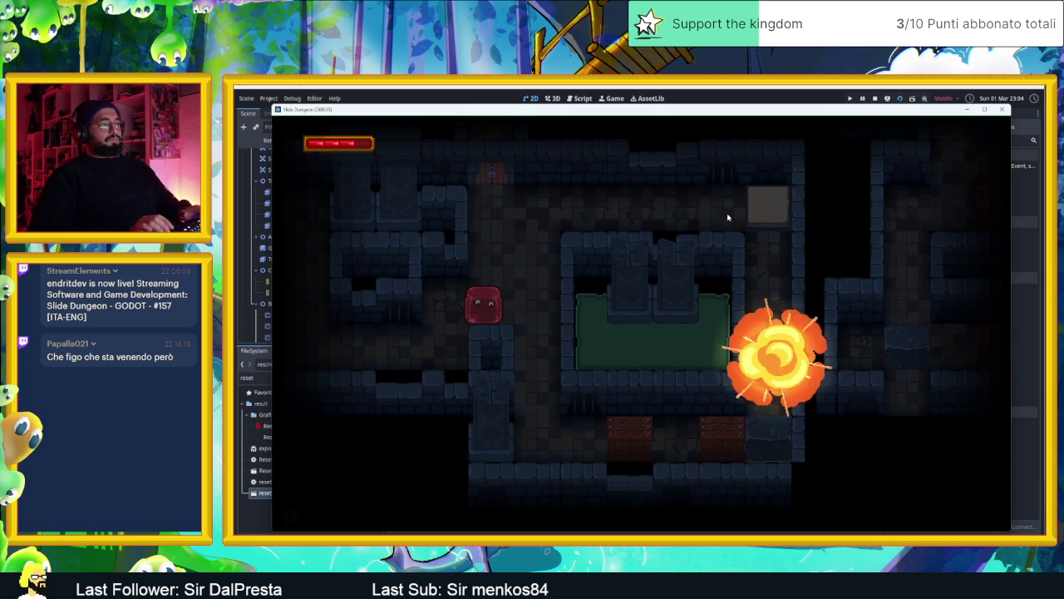
pyautogui.press('Up')
pyautogui.press('Left')
pyautogui.press('Down')
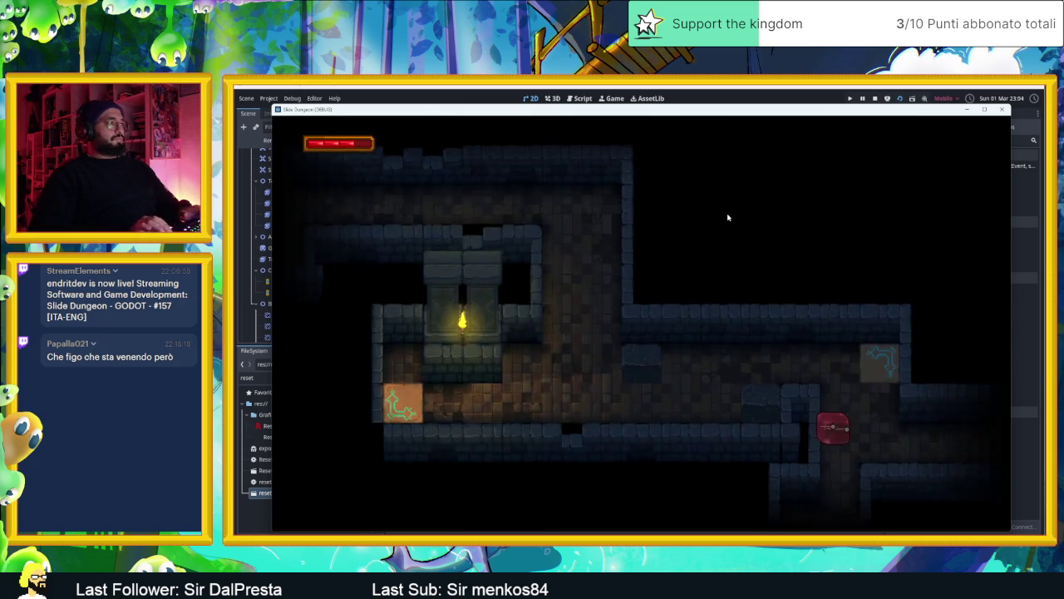
pyautogui.press('Up')
pyautogui.press('Right')
pyautogui.press('Left')
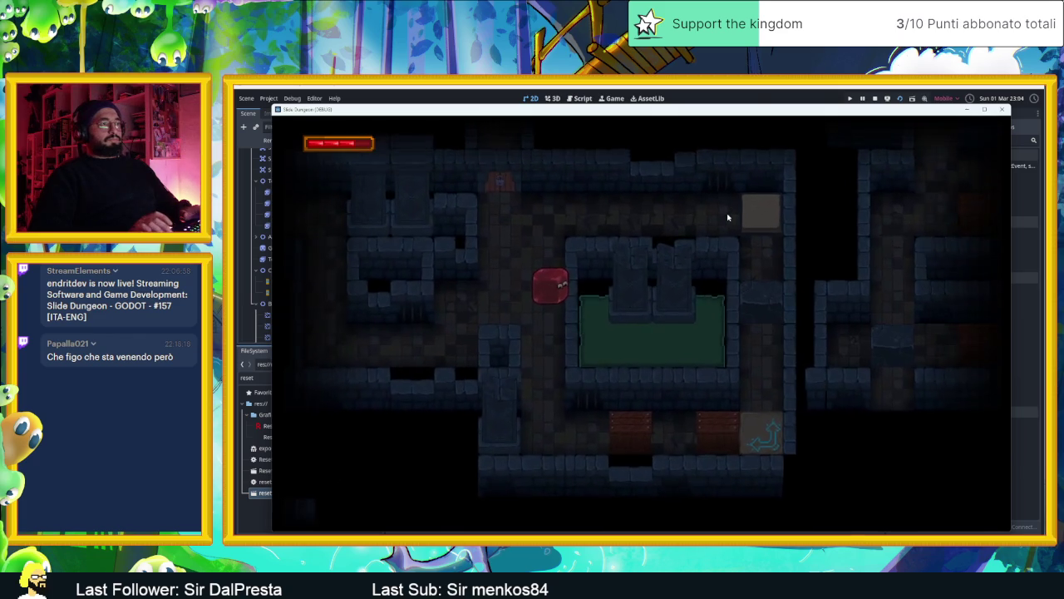
pyautogui.press('Down')
pyautogui.press('Escape')
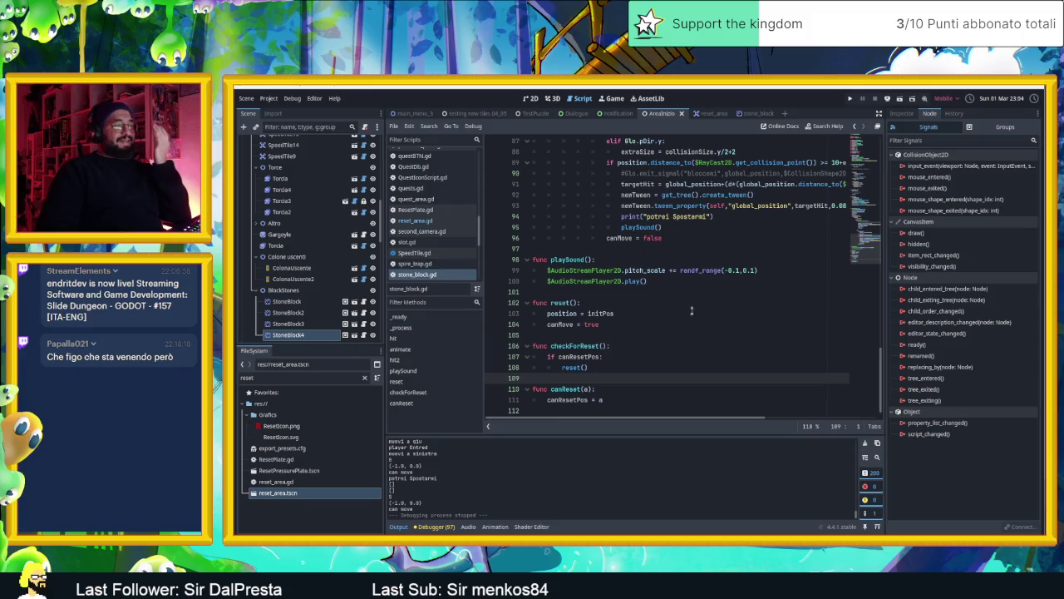
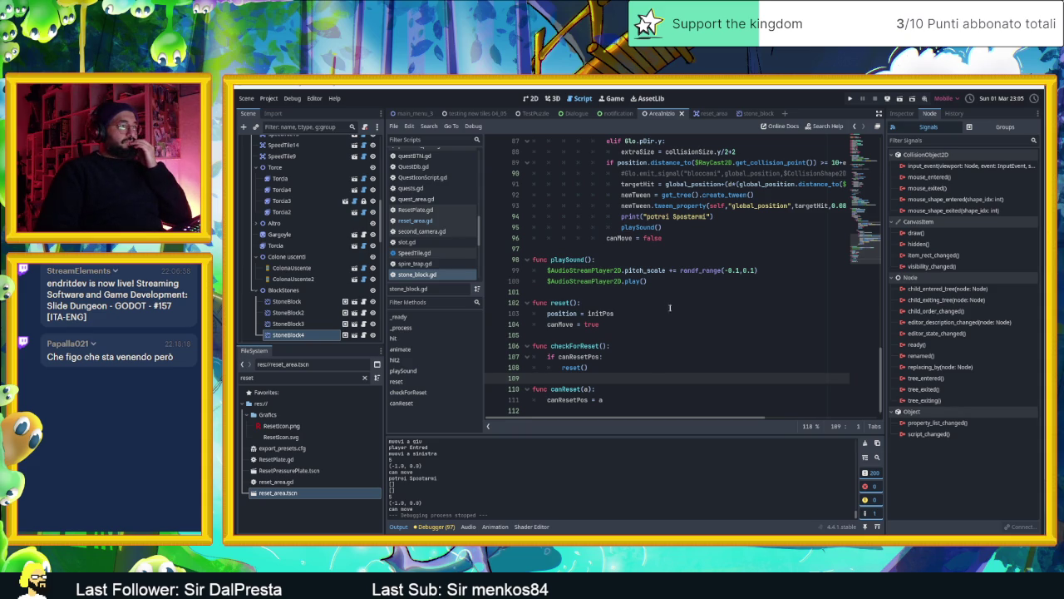
# In stone_block.gd, make _ready() store initPos from global_position instead of position.
pyautogui.scroll(12, 617, 313)
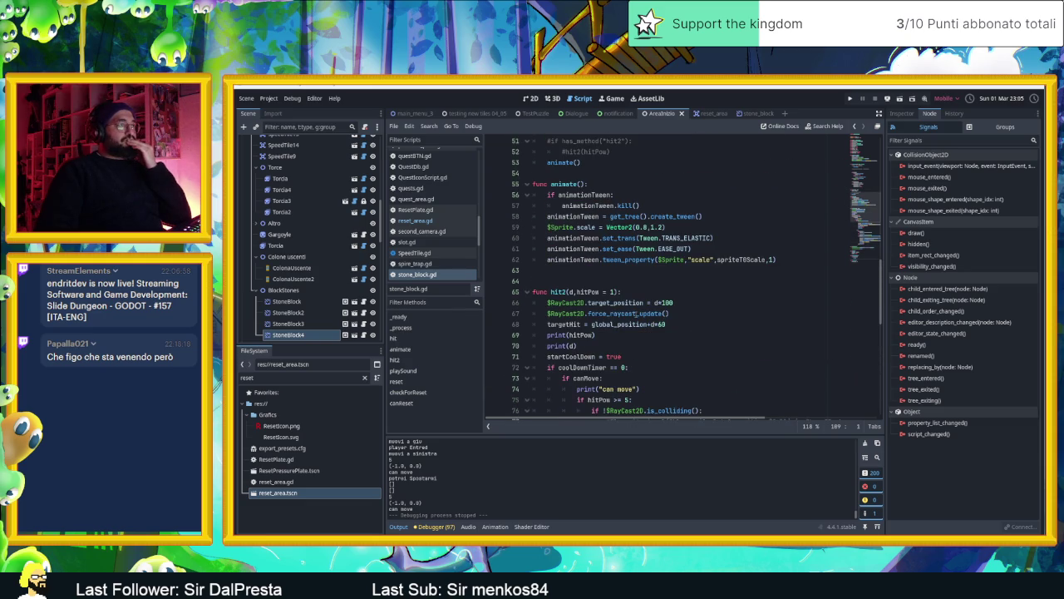
pyautogui.scroll(2, 636, 313)
pyautogui.scroll(6, 635, 314)
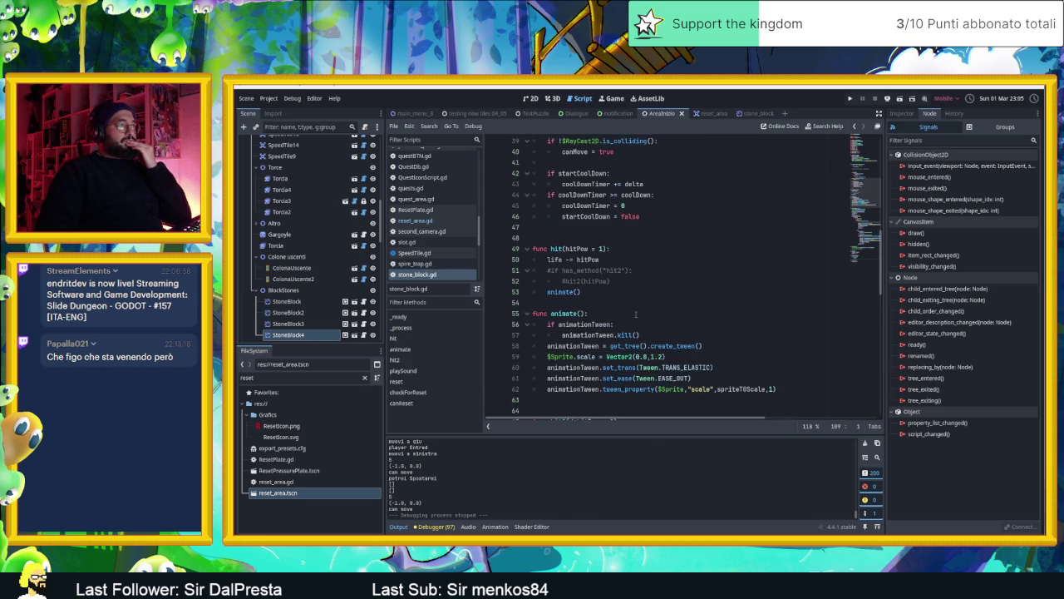
pyautogui.scroll(7, 636, 313)
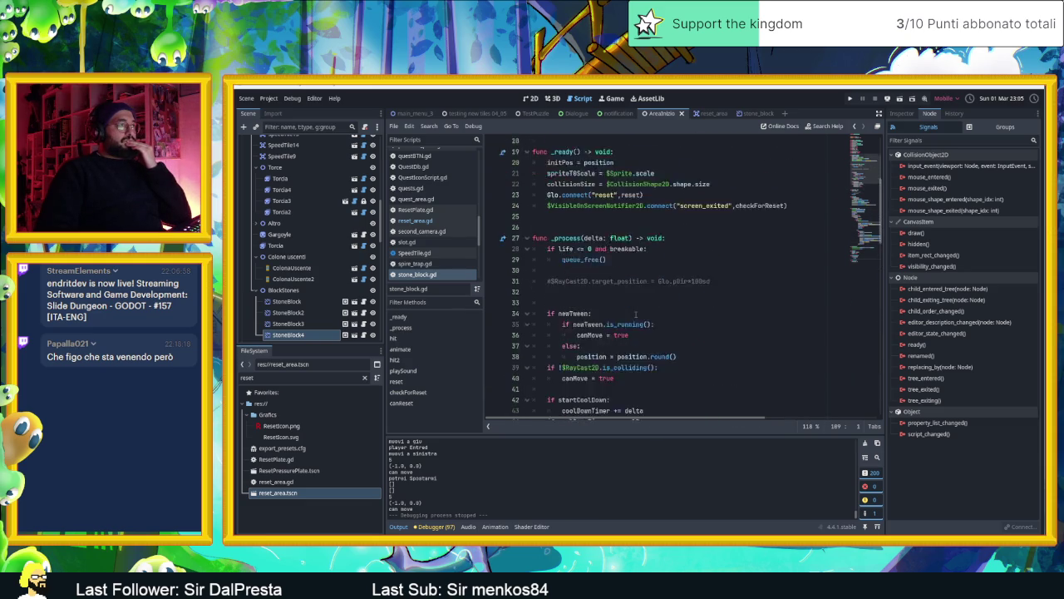
pyautogui.scroll(-2, 638, 313)
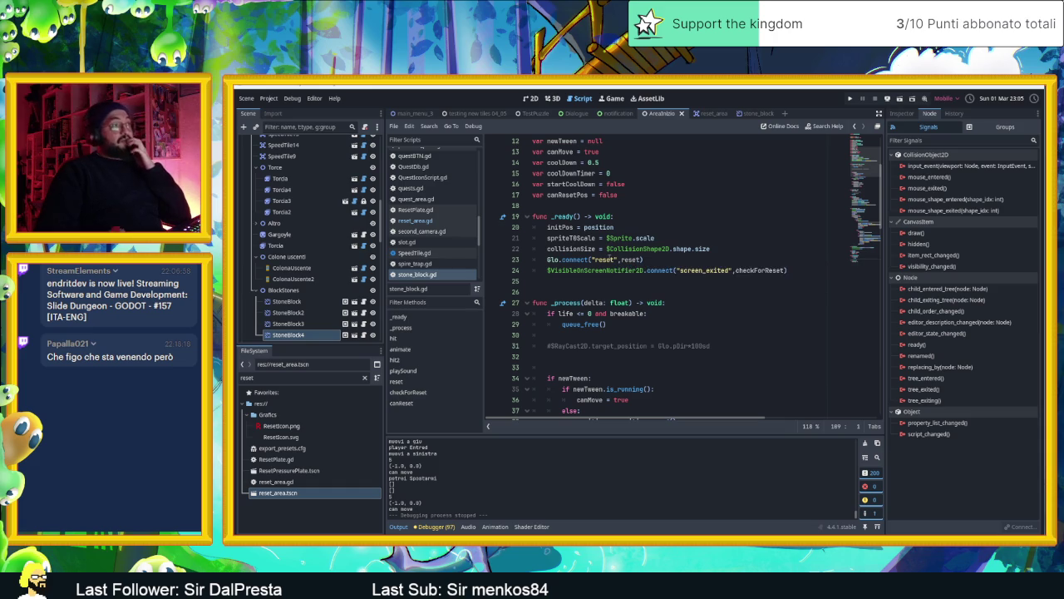
pyautogui.moveTo(612, 260)
pyautogui.click(585, 227)
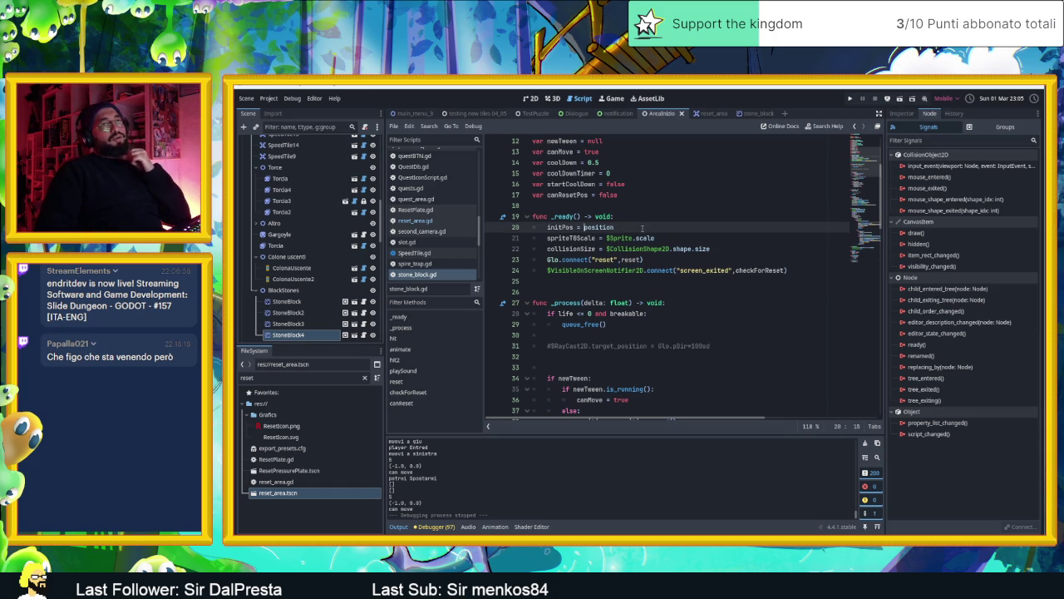
pyautogui.write('glob')
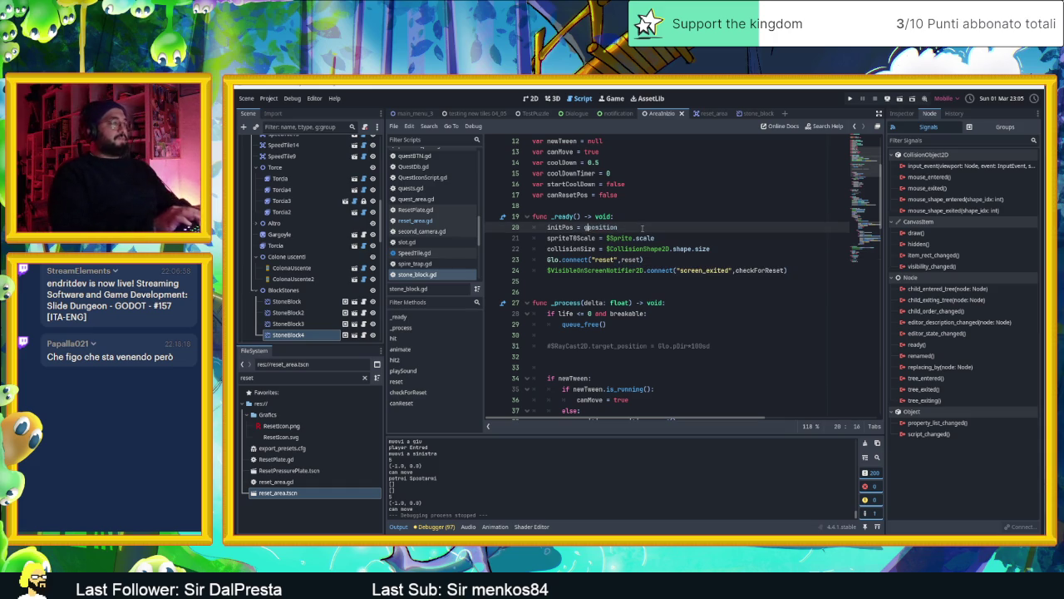
pyautogui.write('a')
pyautogui.write('l_')
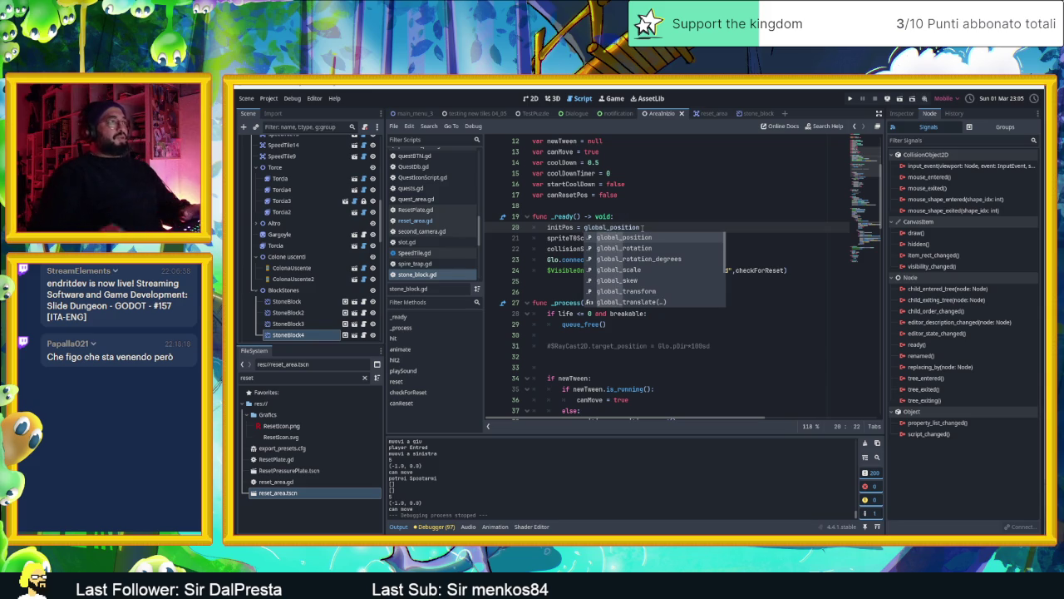
pyautogui.click(614, 216)
# Make reset() restore global_position from initPos instead of position.
pyautogui.scroll(-20, 756, 258)
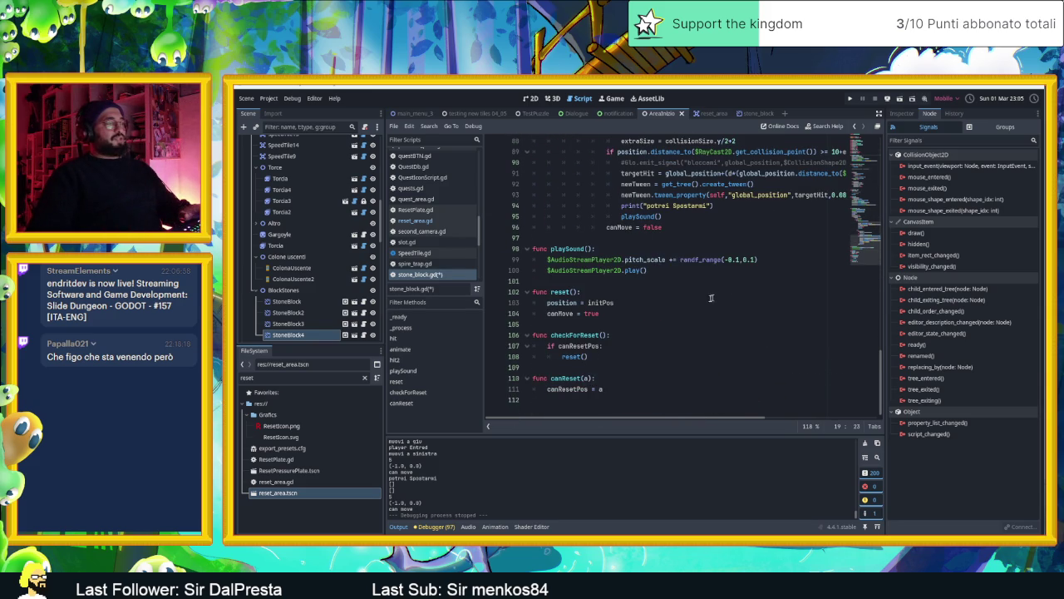
pyautogui.click(548, 304)
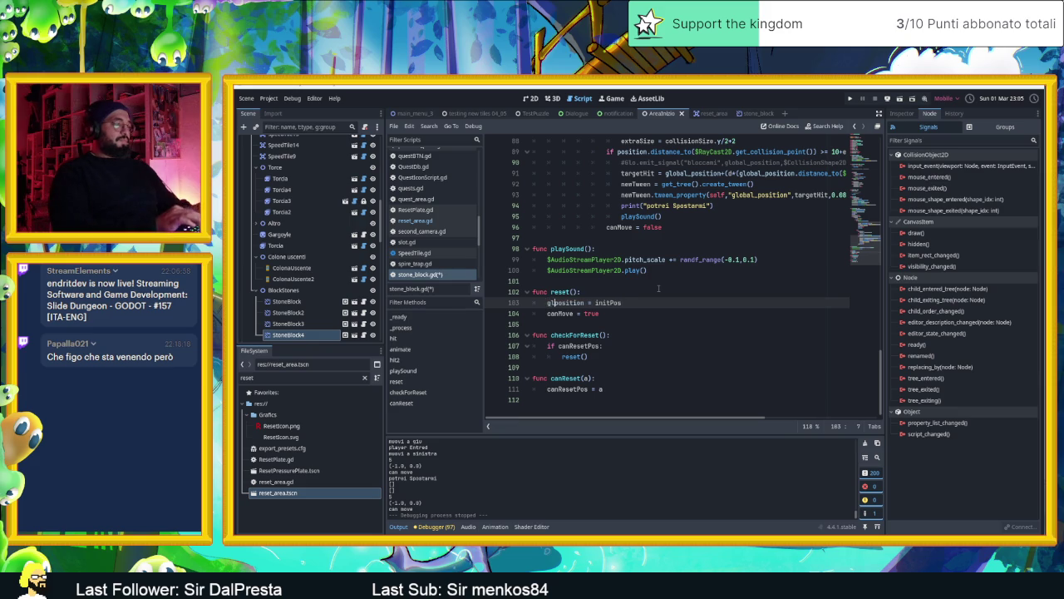
pyautogui.write('obal_')
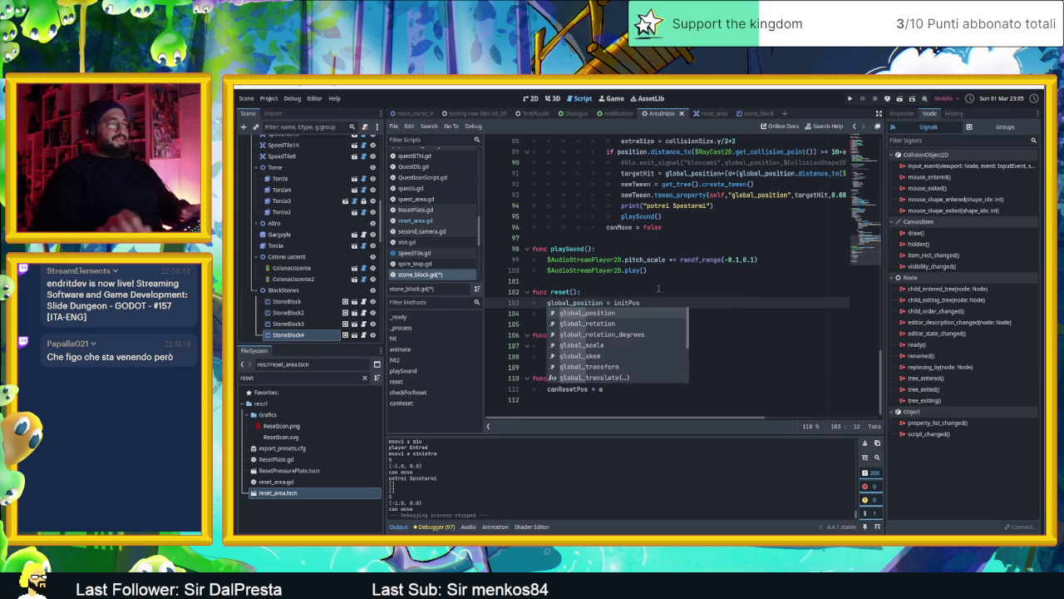
pyautogui.click(659, 283)
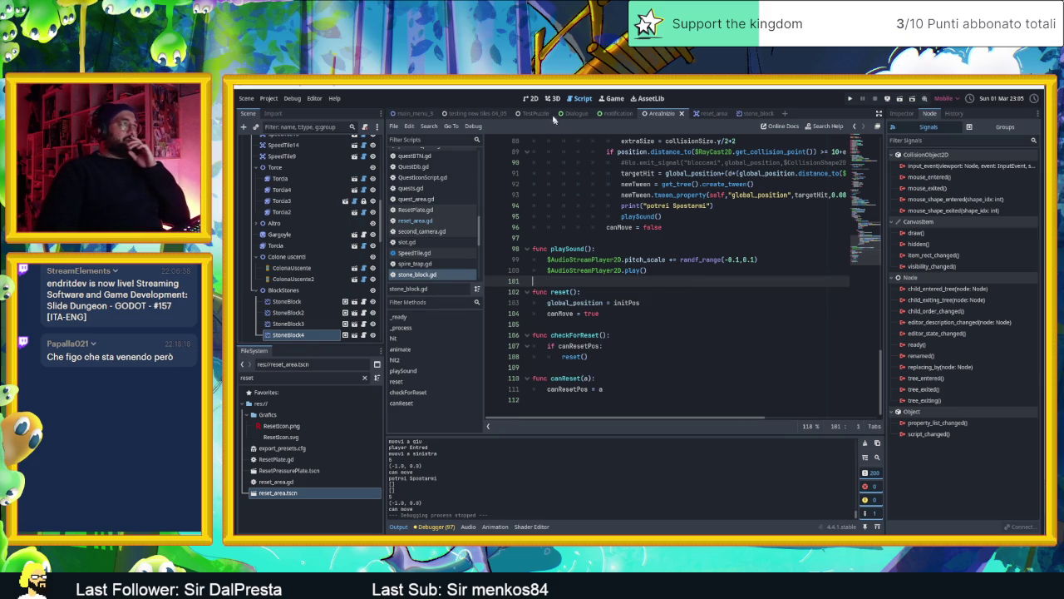
pyautogui.click(531, 98)
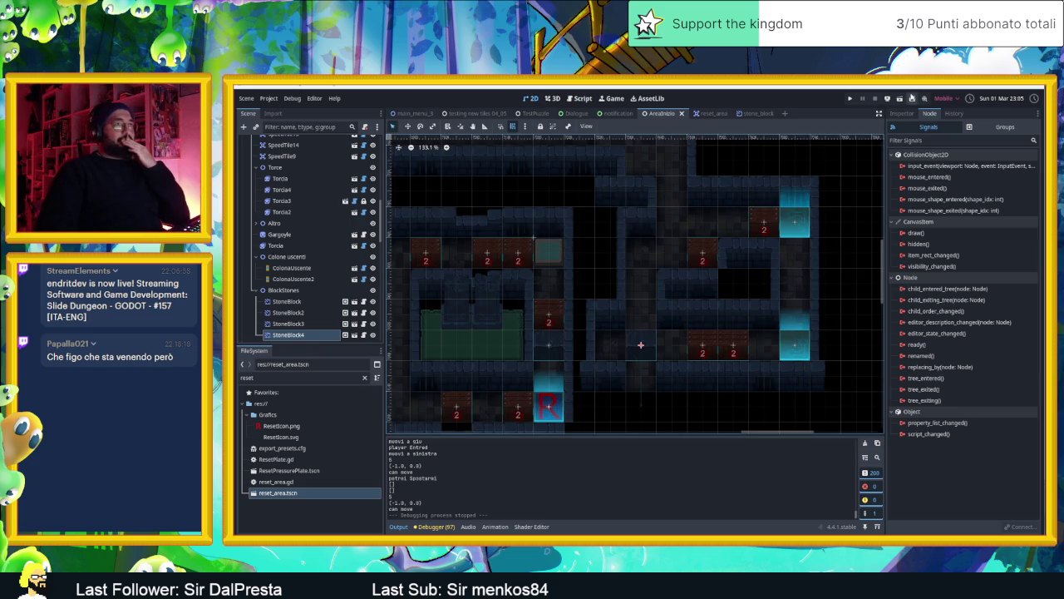
# Run the project with F5 and slide the player left, right, down and left off the arrow tile.
pyautogui.press('F5')
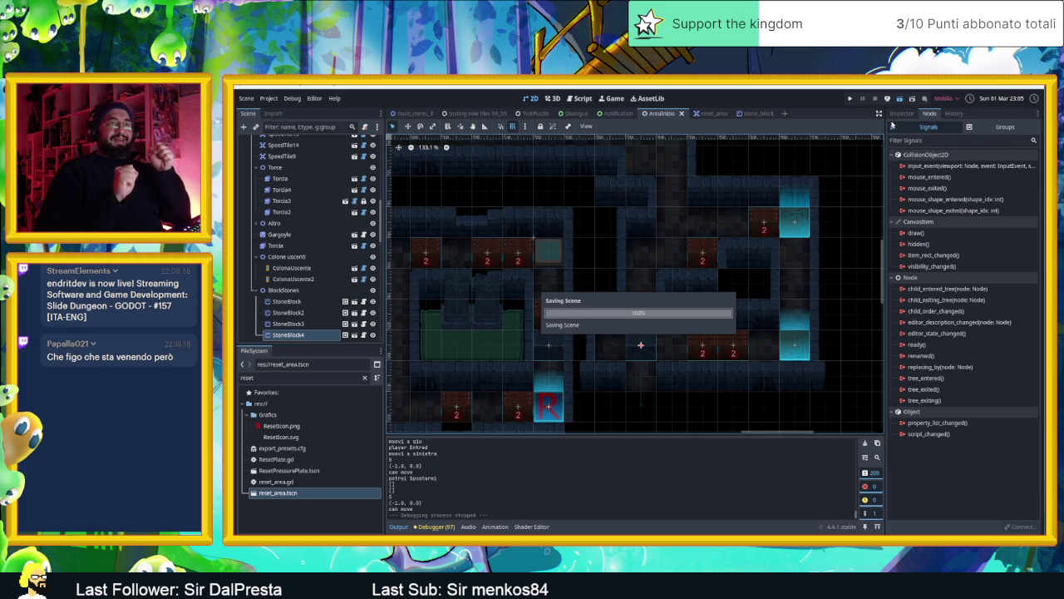
pyautogui.press('Left')
pyautogui.press('Right')
pyautogui.press('Down')
pyautogui.press('Left')
pyautogui.press('Down')
pyautogui.press('Left')
pyautogui.press('Left')
# Slide the player over the arrow tile into the next rooms, smashing the crates including crate 1.
pyautogui.press('Right')
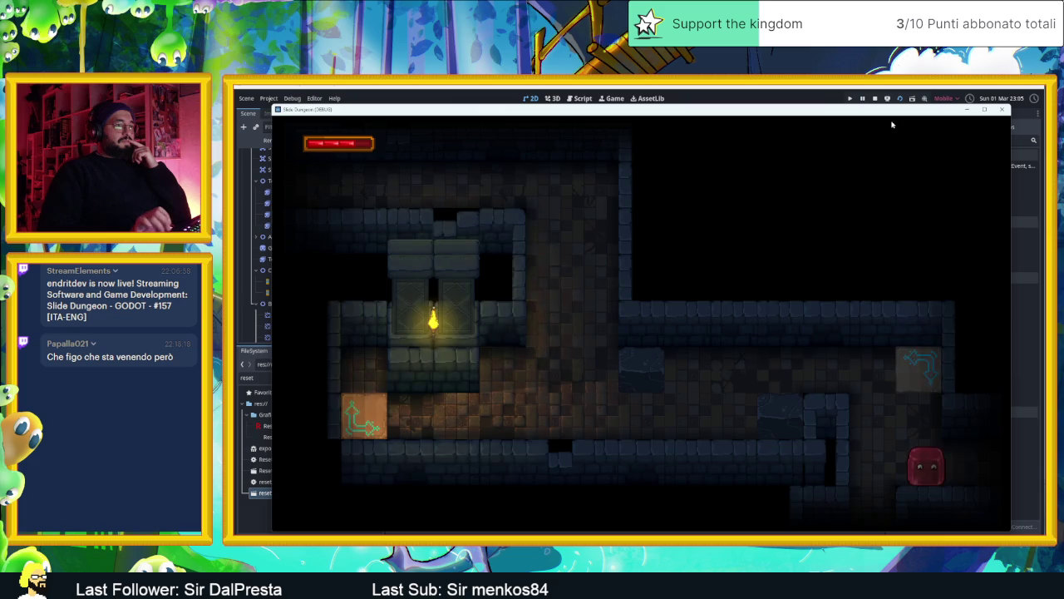
pyautogui.press('Right')
pyautogui.press('Up')
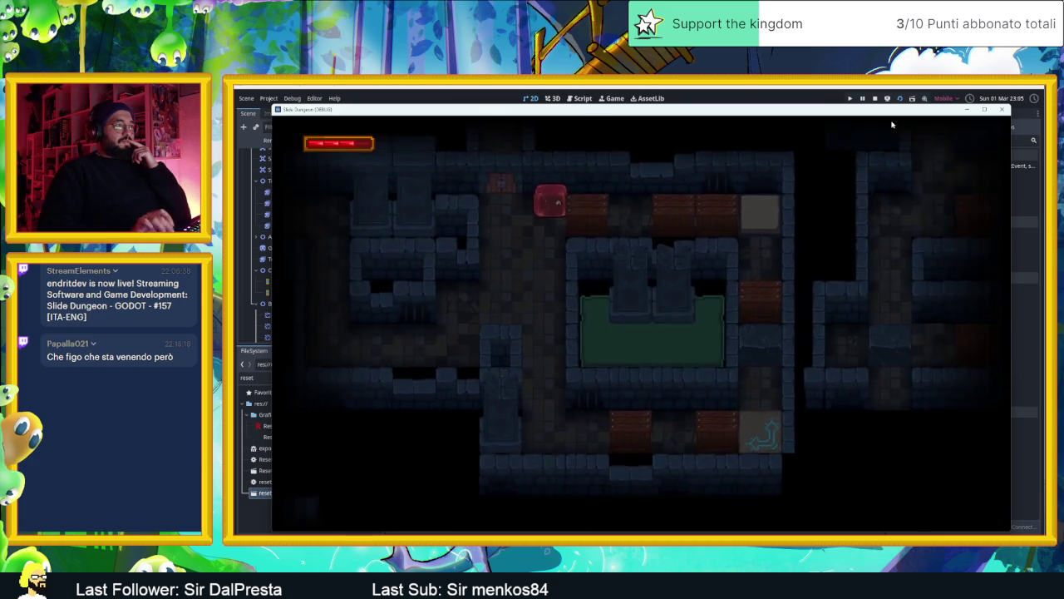
pyautogui.press('Left')
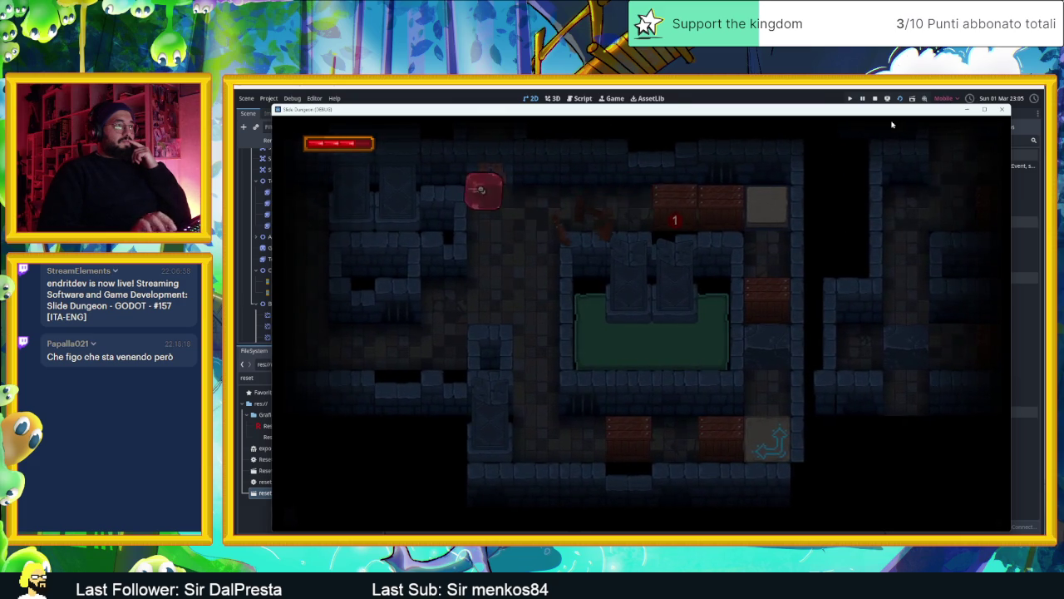
pyautogui.press('Right')
pyautogui.press('Left')
pyautogui.press('Down')
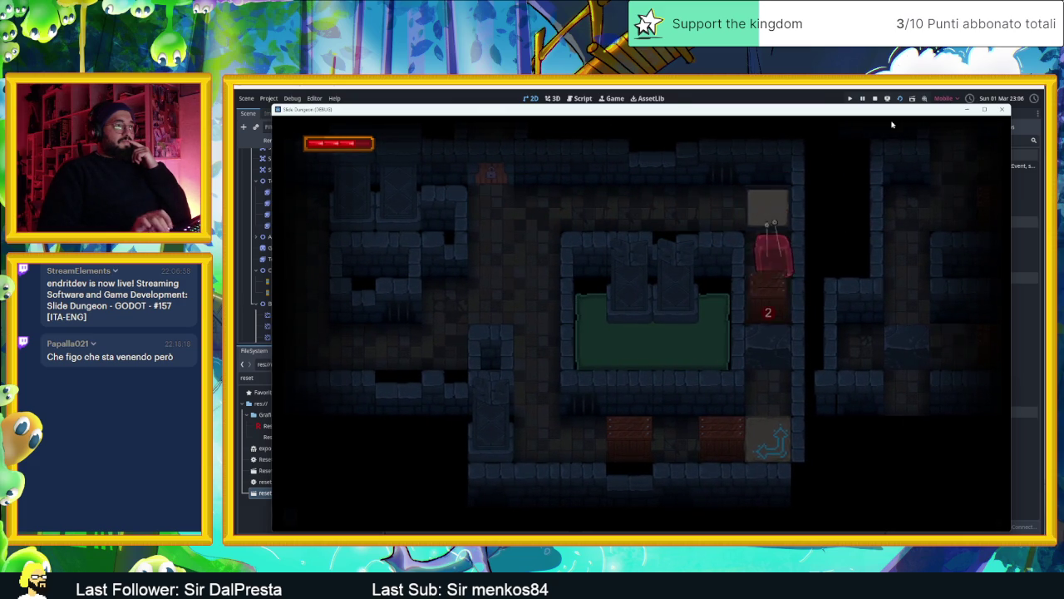
pyautogui.press('Down')
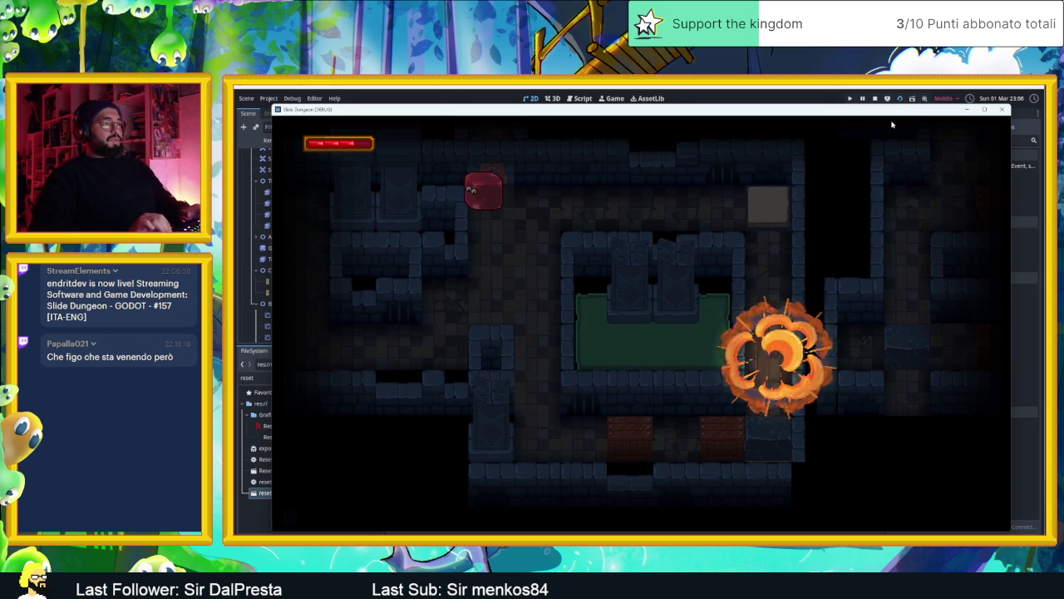
pyautogui.press('Down')
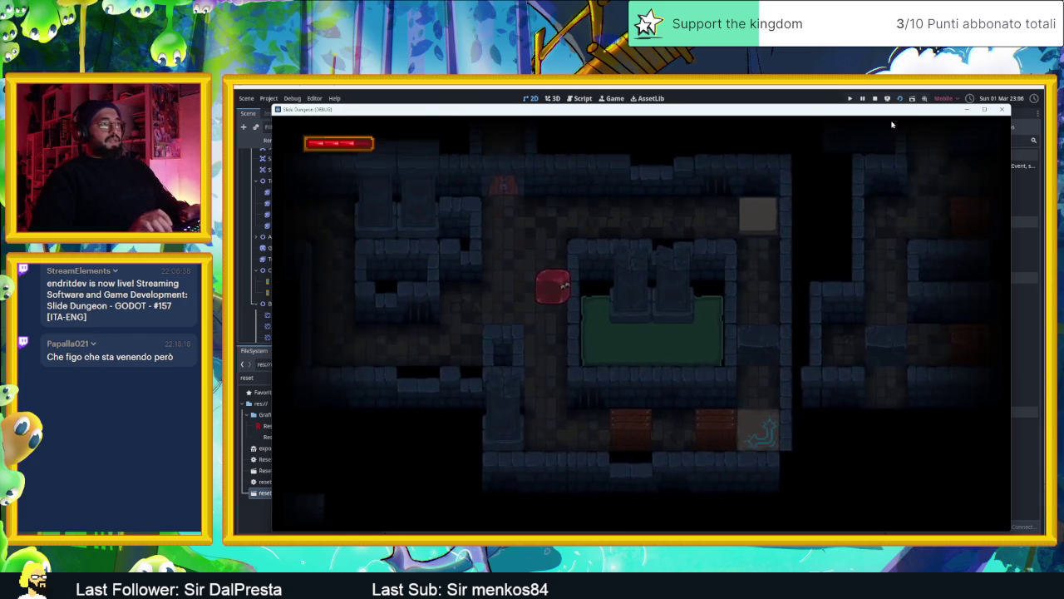
# Slide the player to the top corridor, around the room loop, then out of the room and back.
pyautogui.press('Right')
pyautogui.press('Up')
pyautogui.press('Left')
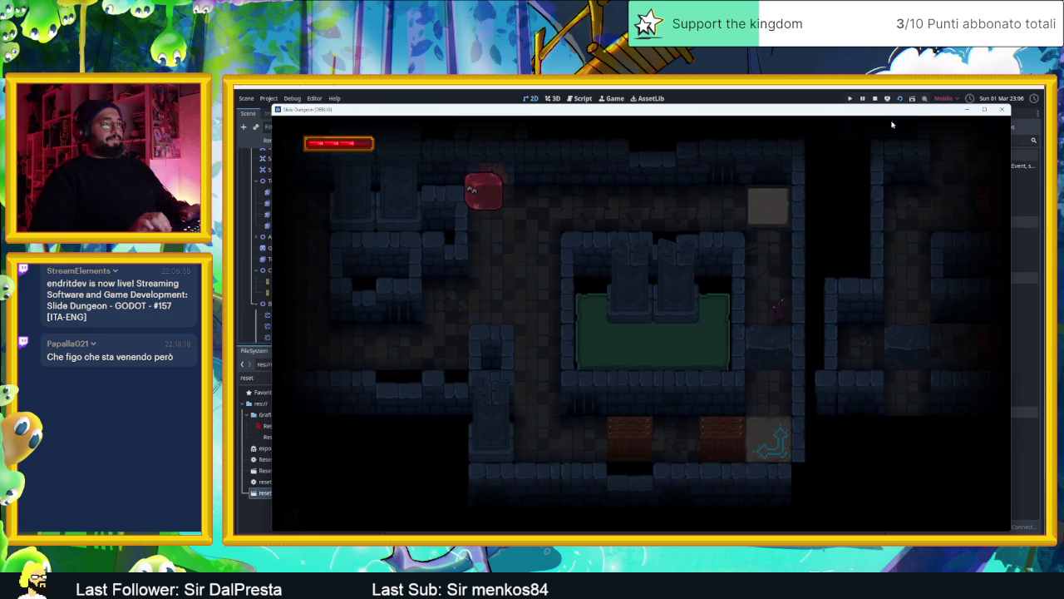
pyautogui.press('Right')
pyautogui.press('Down')
pyautogui.press('Up')
pyautogui.press('Left')
pyautogui.press('Down')
pyautogui.press('Left')
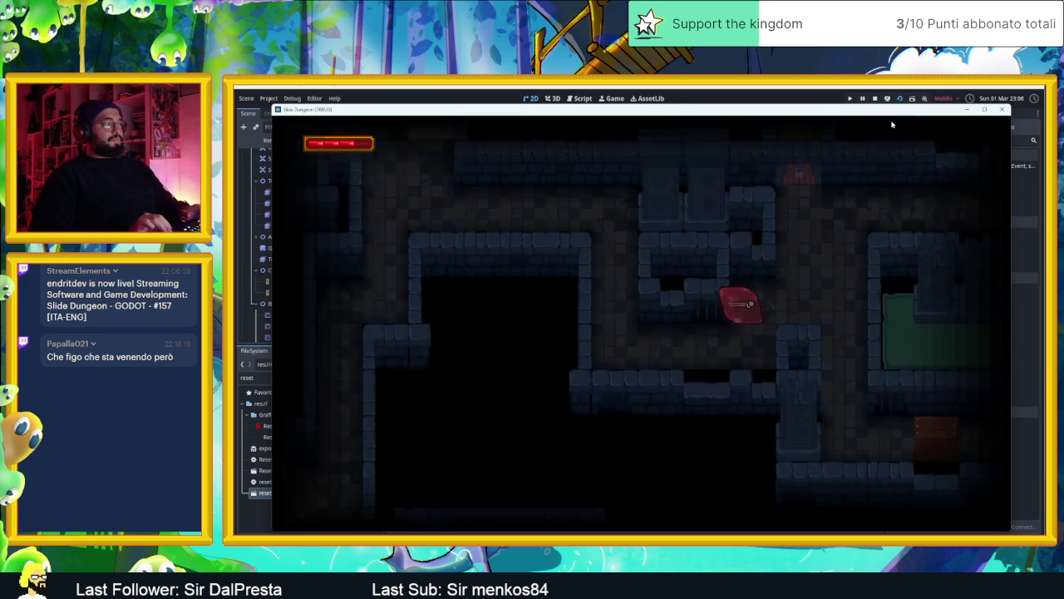
pyautogui.press('Down')
pyautogui.press('Up')
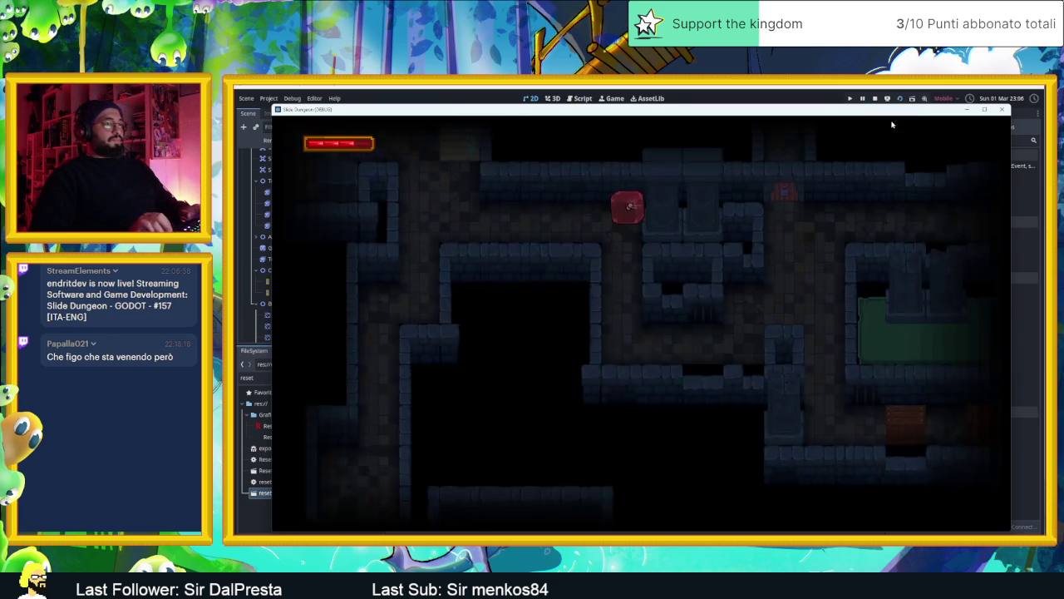
pyautogui.press('Right')
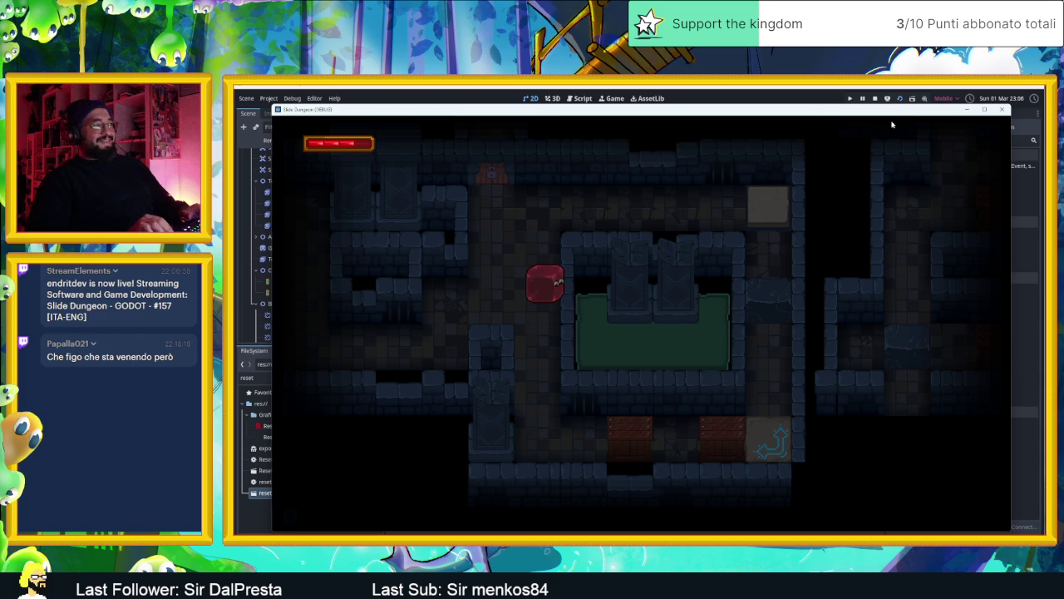
# Slide around the upper rooms and along the top corridor, then stop the running game.
pyautogui.press('Up')
pyautogui.press('Right')
pyautogui.press('Down')
pyautogui.press('Up')
pyautogui.press('Left')
pyautogui.press('Right')
pyautogui.press('Down')
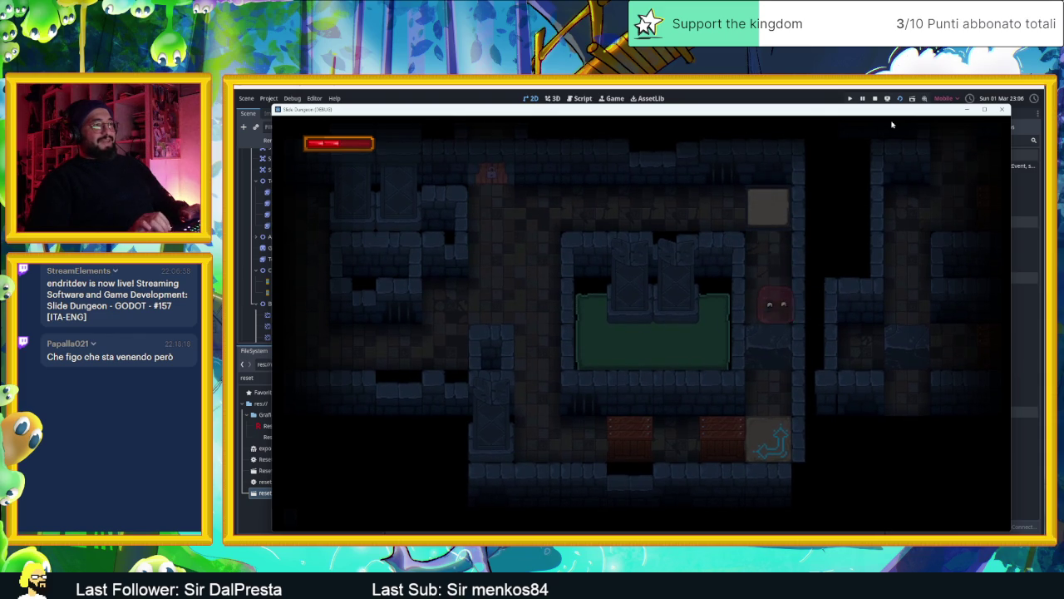
pyautogui.press('Up')
pyautogui.press('Down')
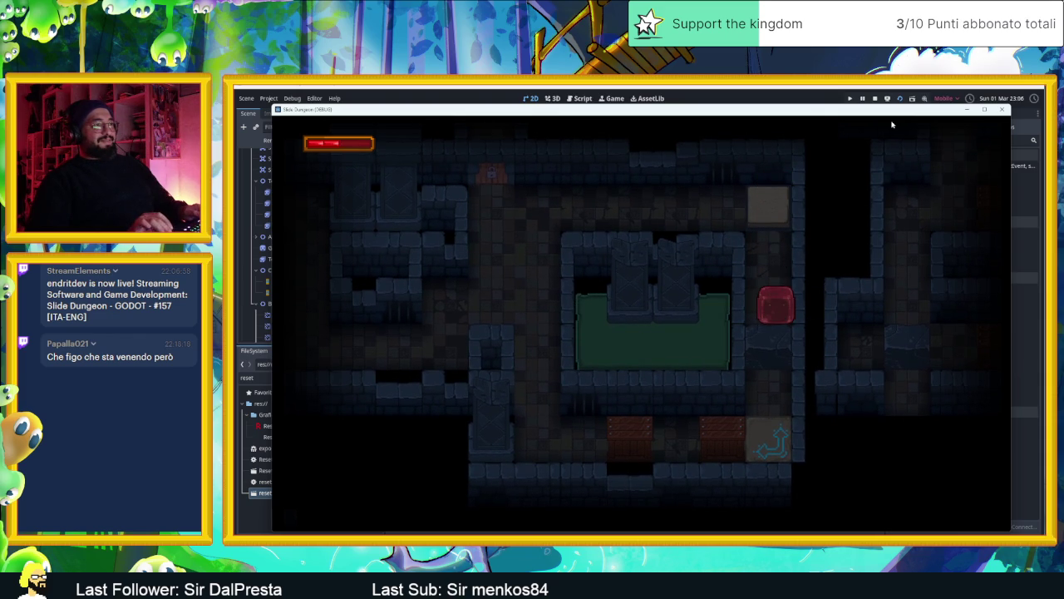
pyautogui.press('Up')
pyautogui.press('Down')
pyautogui.press('Up')
pyautogui.press('Left')
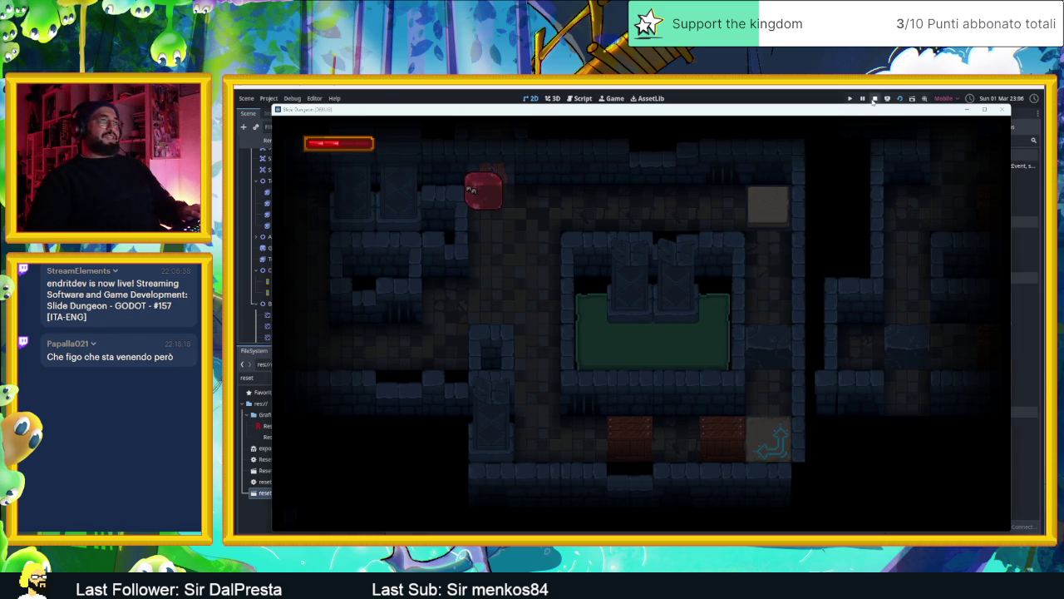
pyautogui.click(874, 98)
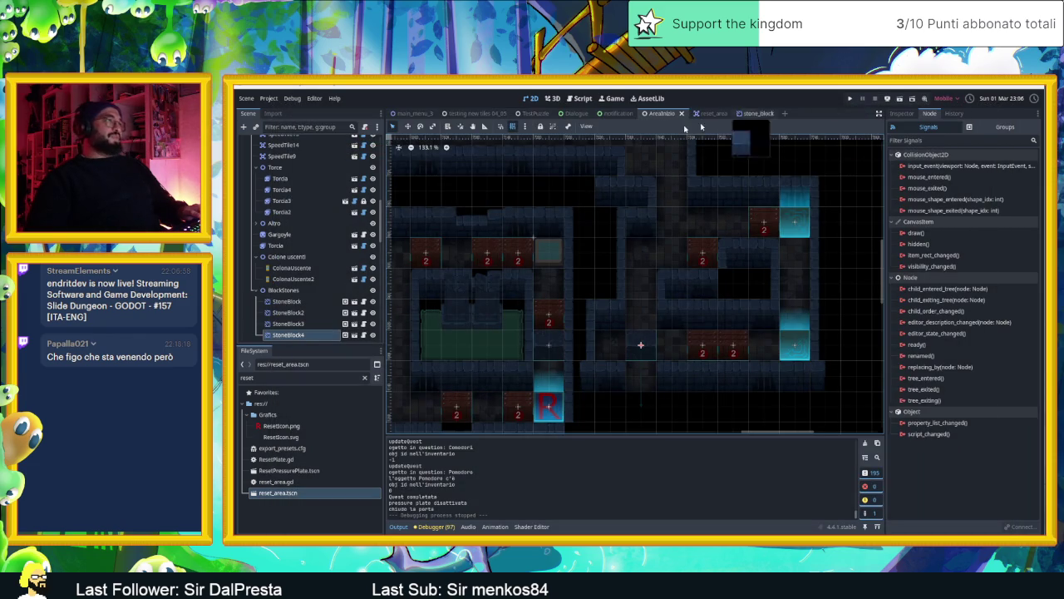
pyautogui.click(585, 103)
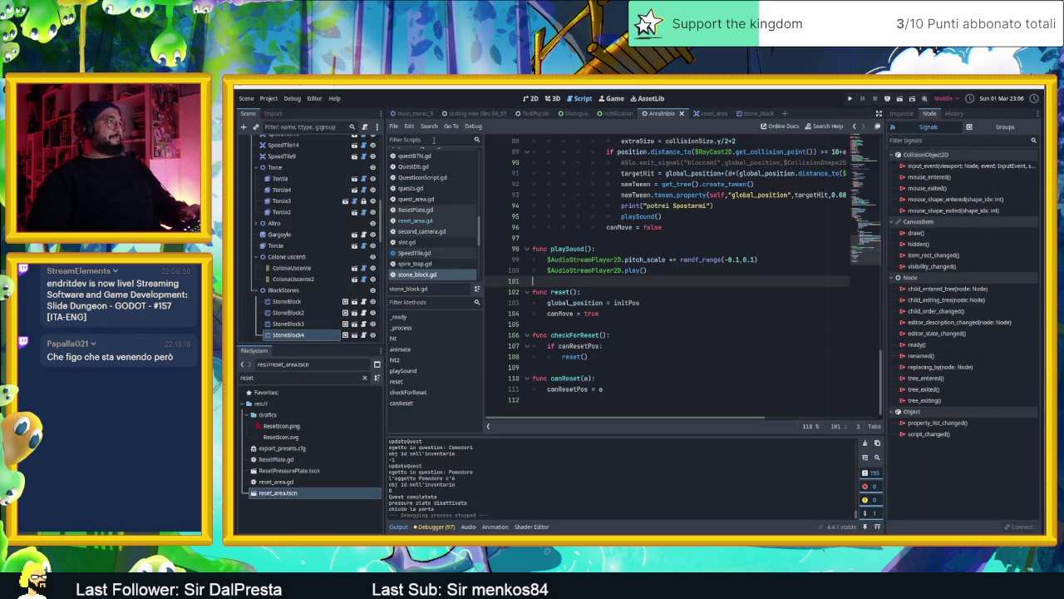
pyautogui.write('glo')
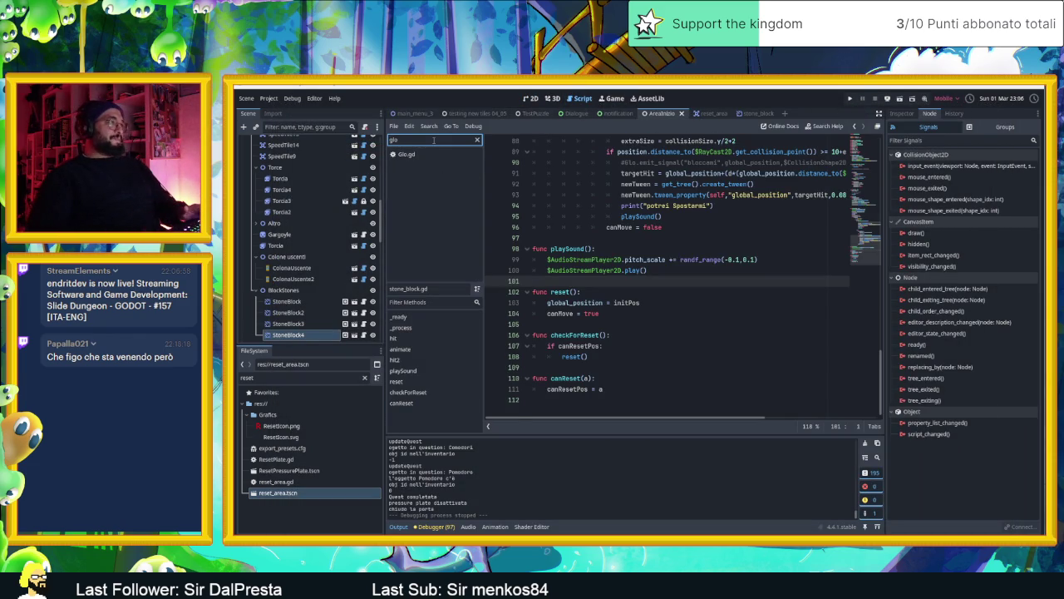
pyautogui.click(430, 153)
pyautogui.scroll(-3, 682, 328)
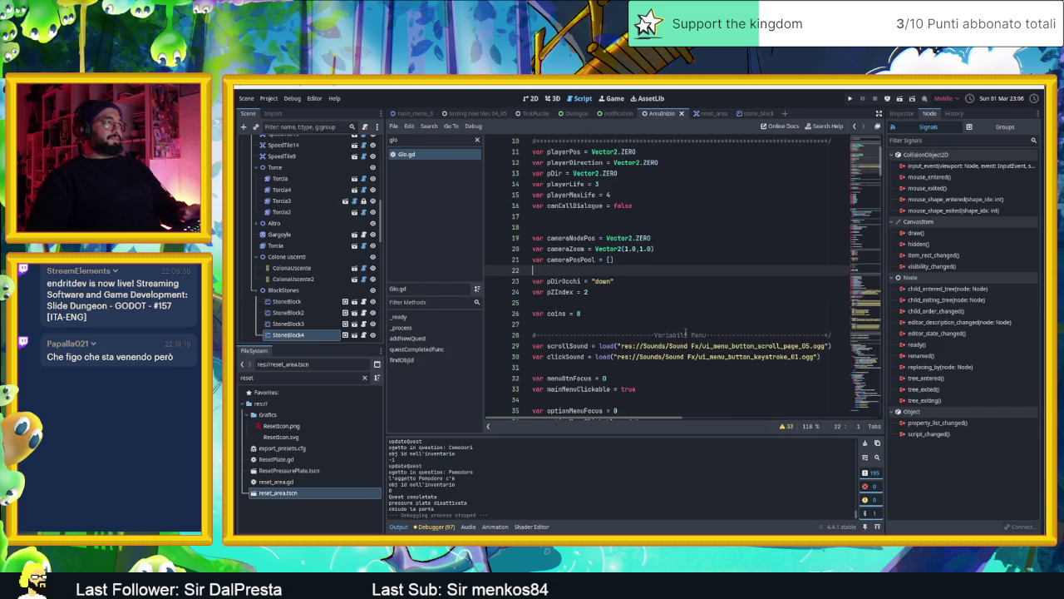
pyautogui.scroll(-3, 686, 332)
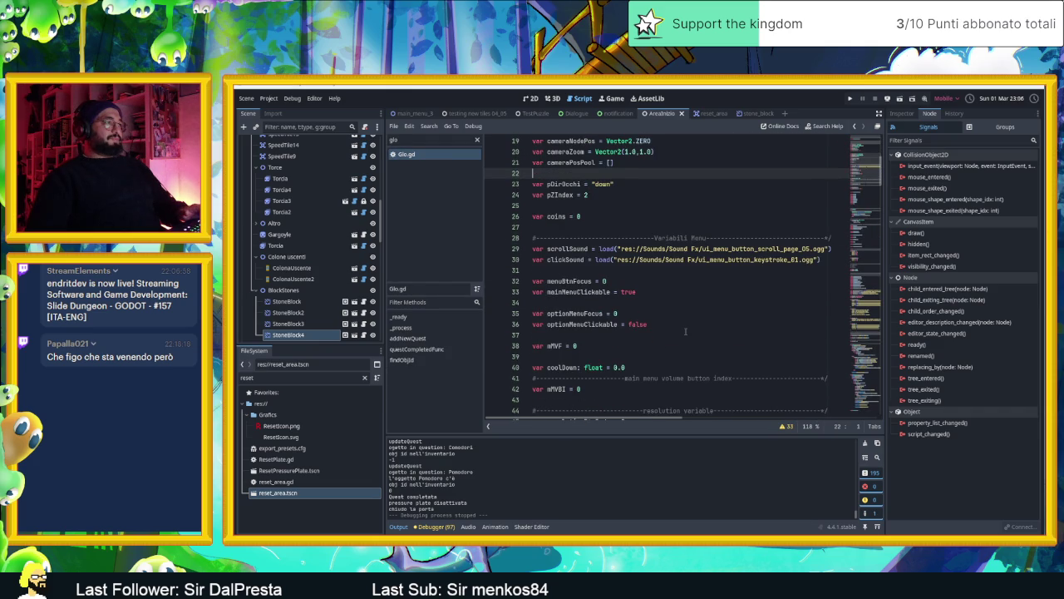
pyautogui.scroll(-10, 686, 332)
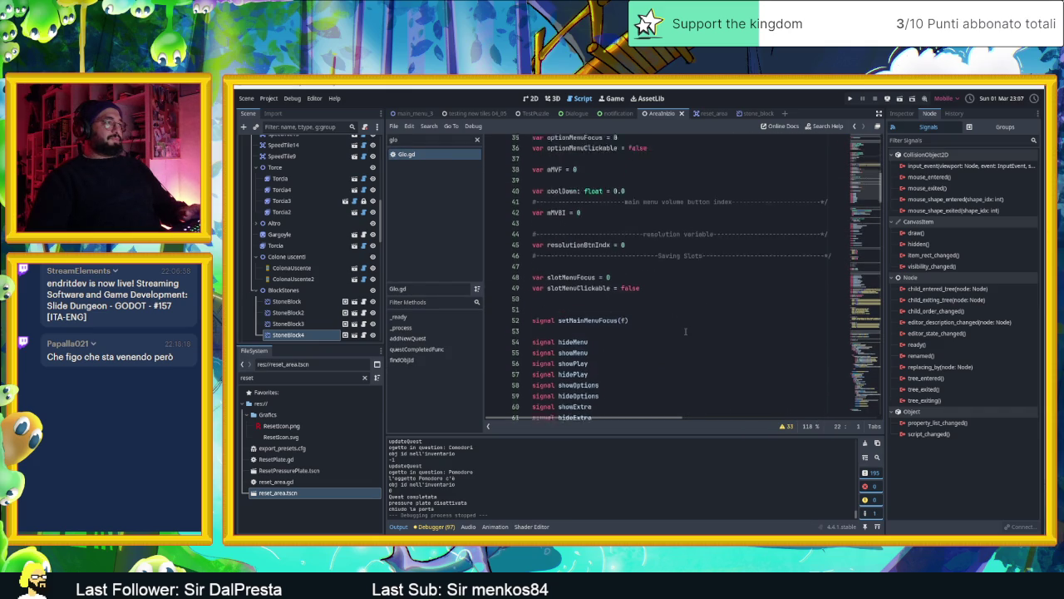
pyautogui.scroll(-8, 686, 332)
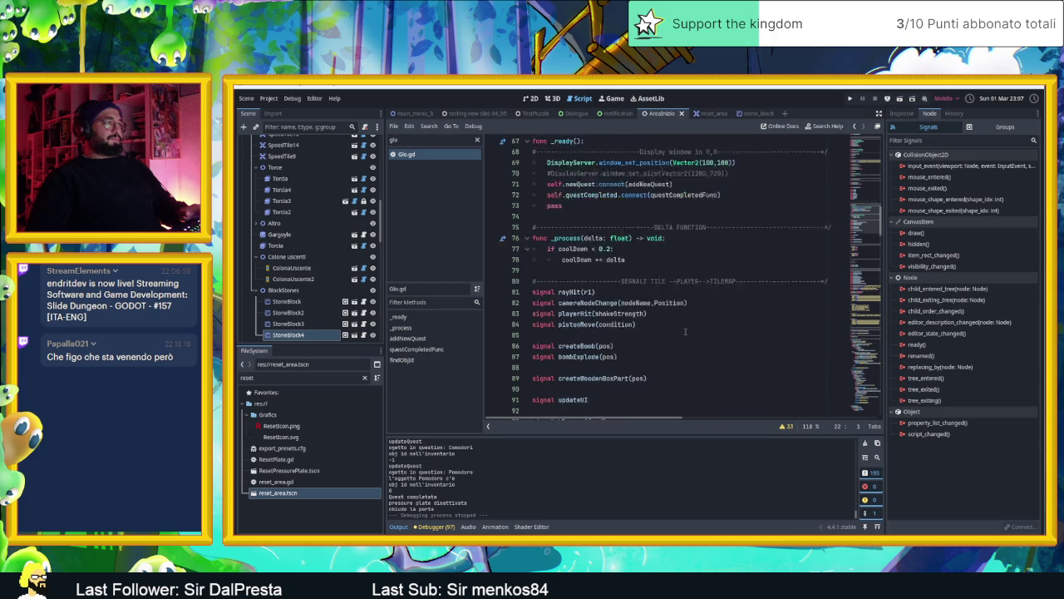
pyautogui.scroll(-4, 686, 332)
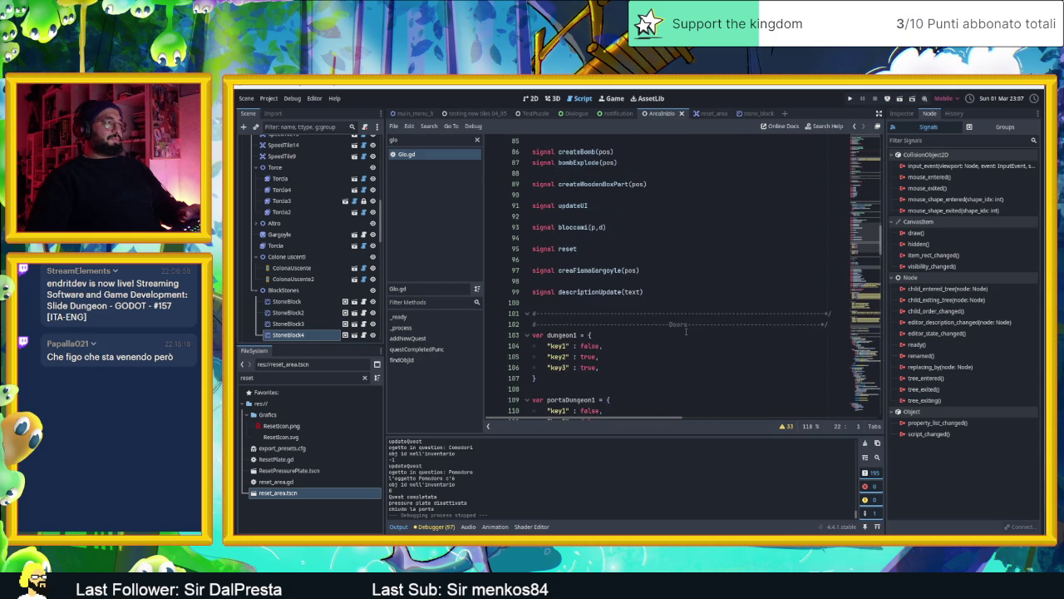
pyautogui.scroll(-4, 686, 332)
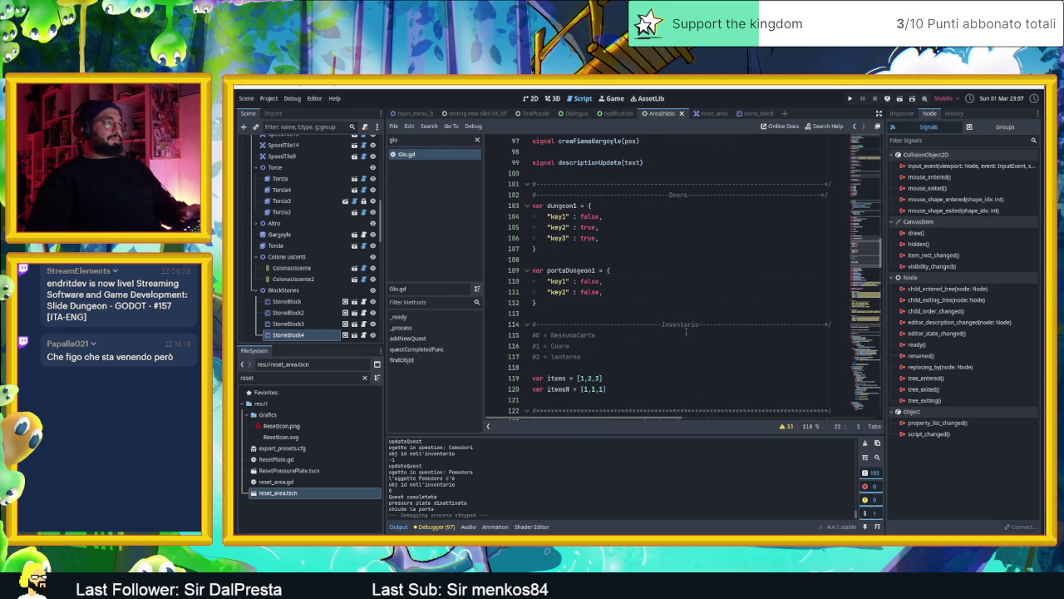
pyautogui.scroll(-10, 686, 332)
pyautogui.scroll(-12, 686, 331)
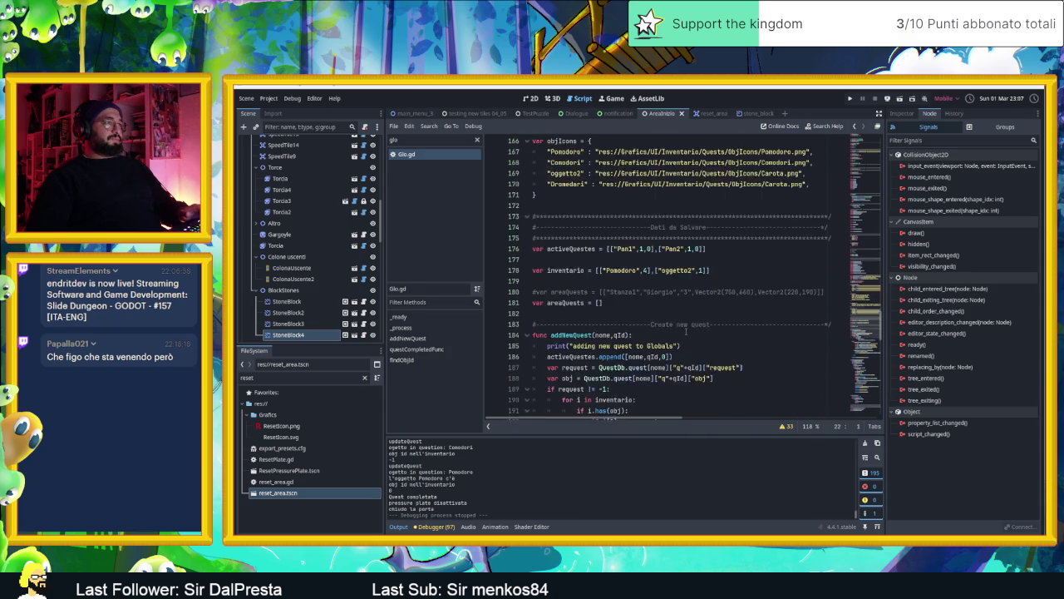
pyautogui.scroll(-3, 686, 332)
pyautogui.scroll(-19, 686, 332)
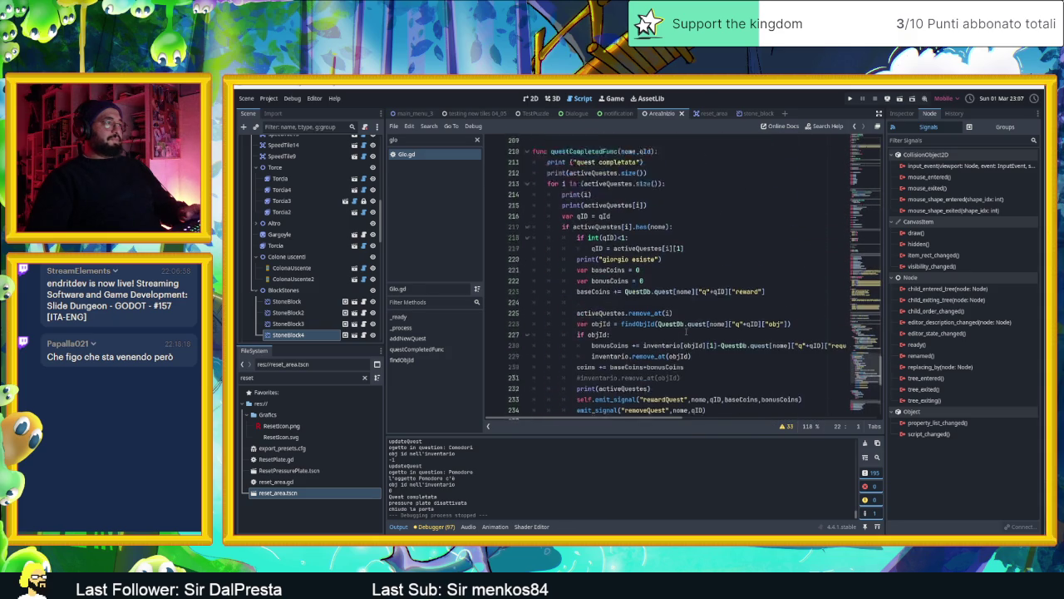
pyautogui.scroll(20, 687, 332)
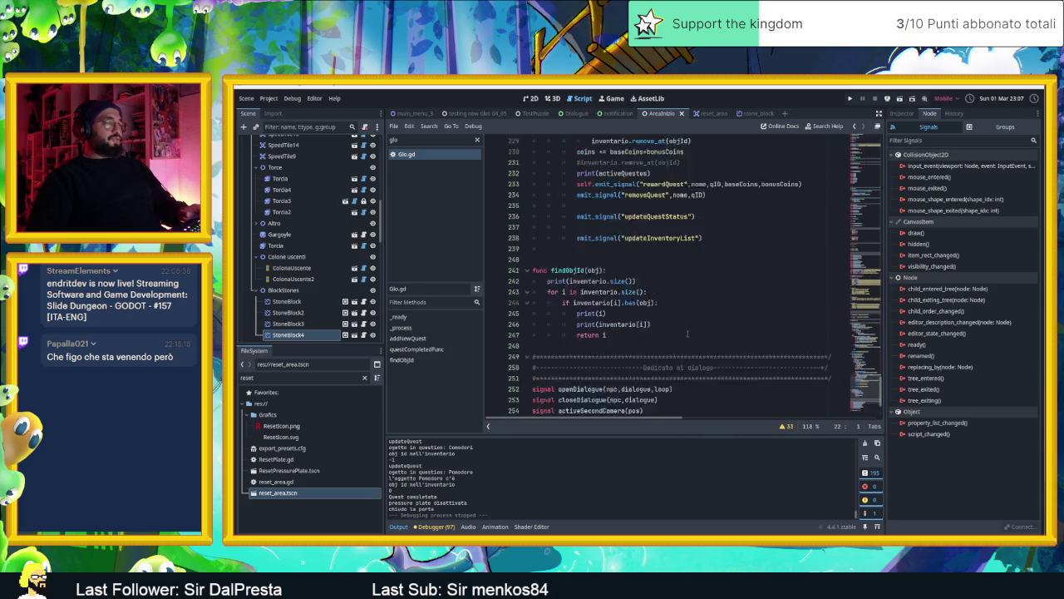
pyautogui.scroll(13, 687, 333)
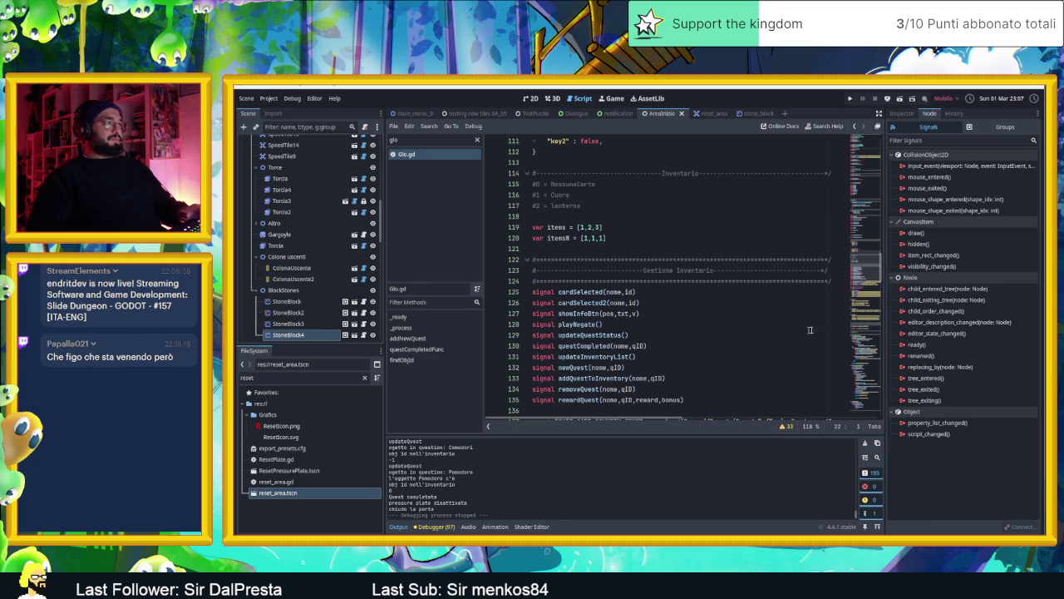
pyautogui.moveTo(871, 289)
pyautogui.mouseDown()
pyautogui.moveTo(876, 249)
pyautogui.moveTo(857, 225)
pyautogui.moveTo(859, 167)
pyautogui.mouseUp()
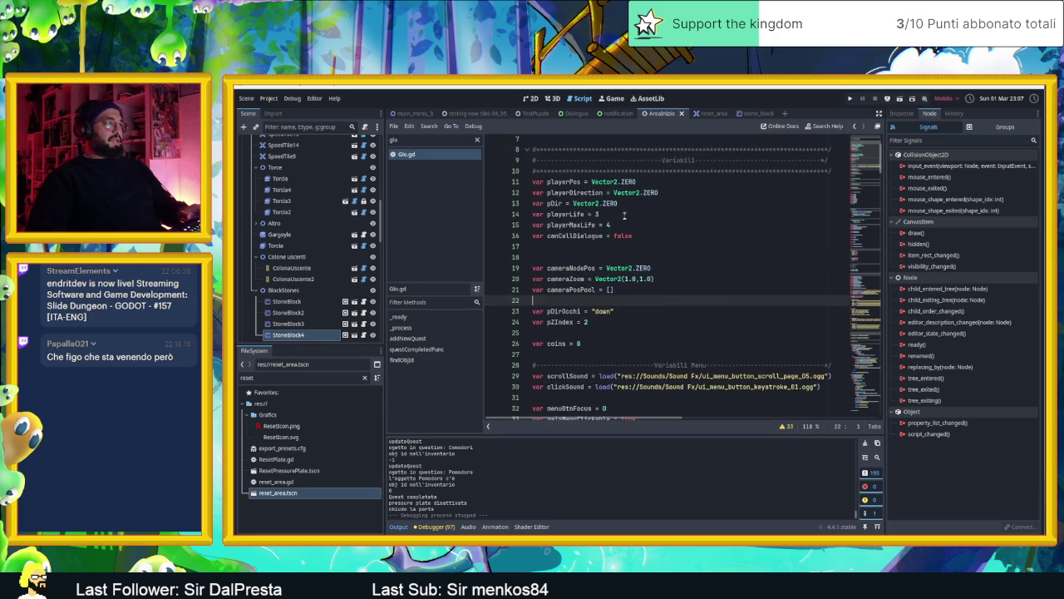
pyautogui.scroll(2, 703, 244)
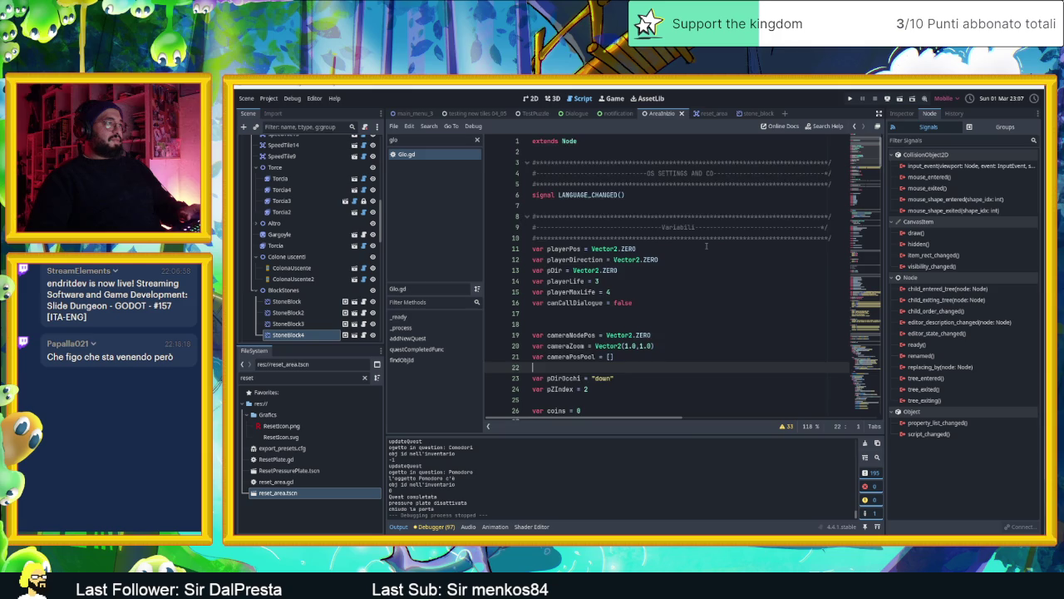
pyautogui.scroll(-4, 704, 245)
pyautogui.scroll(-1, 707, 245)
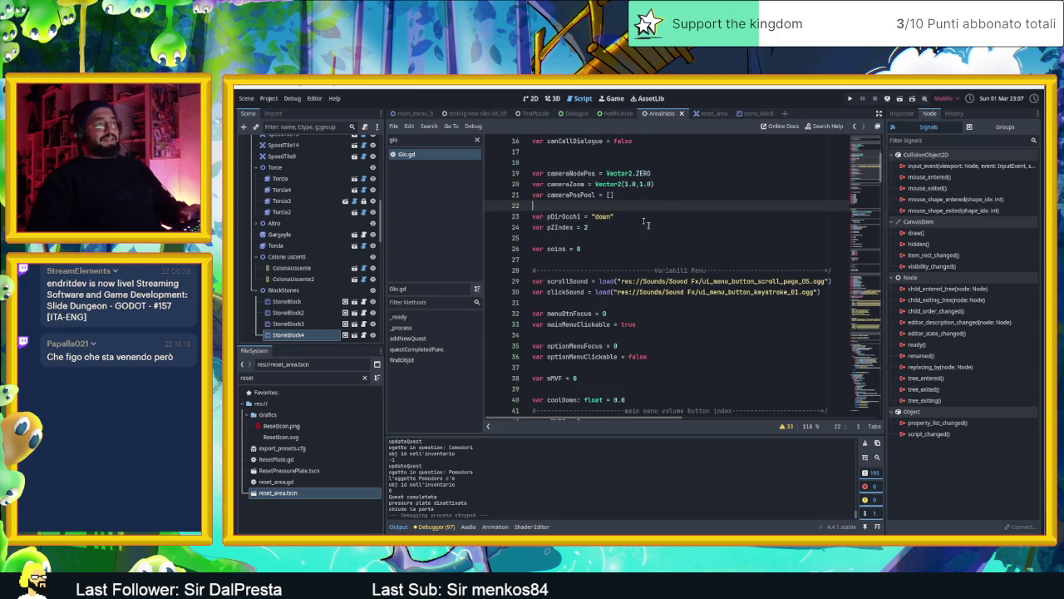
pyautogui.scroll(-5, 686, 237)
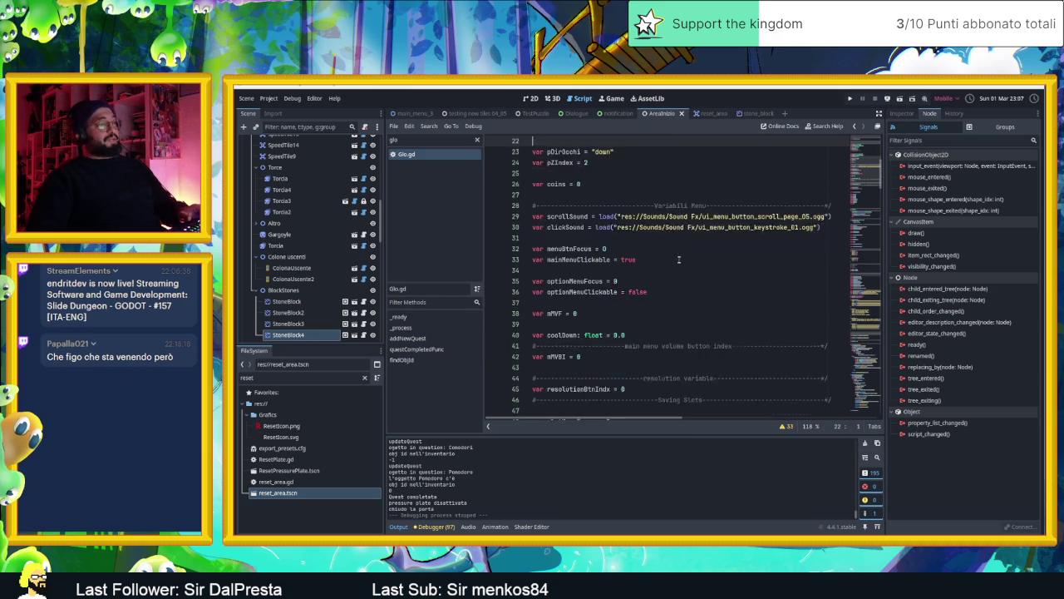
pyautogui.scroll(-4, 681, 267)
pyautogui.scroll(-6, 681, 267)
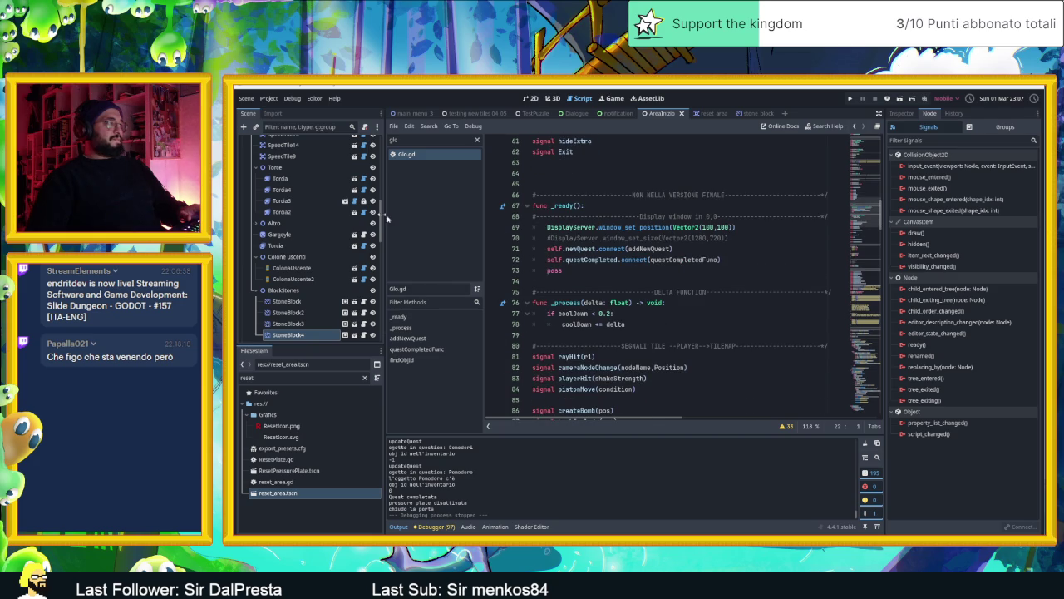
pyautogui.scroll(10, 324, 187)
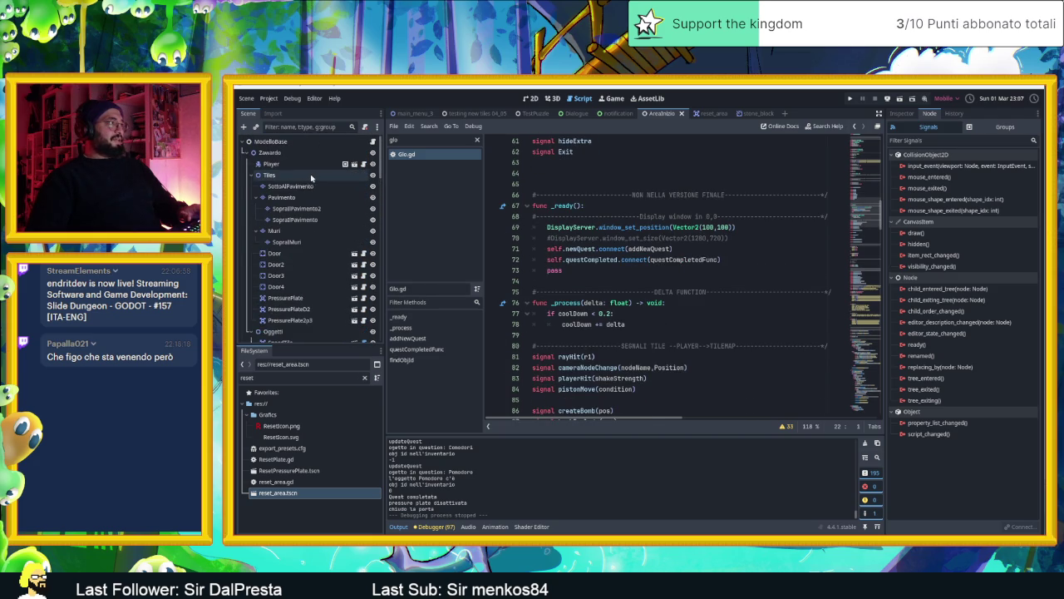
pyautogui.click(307, 163)
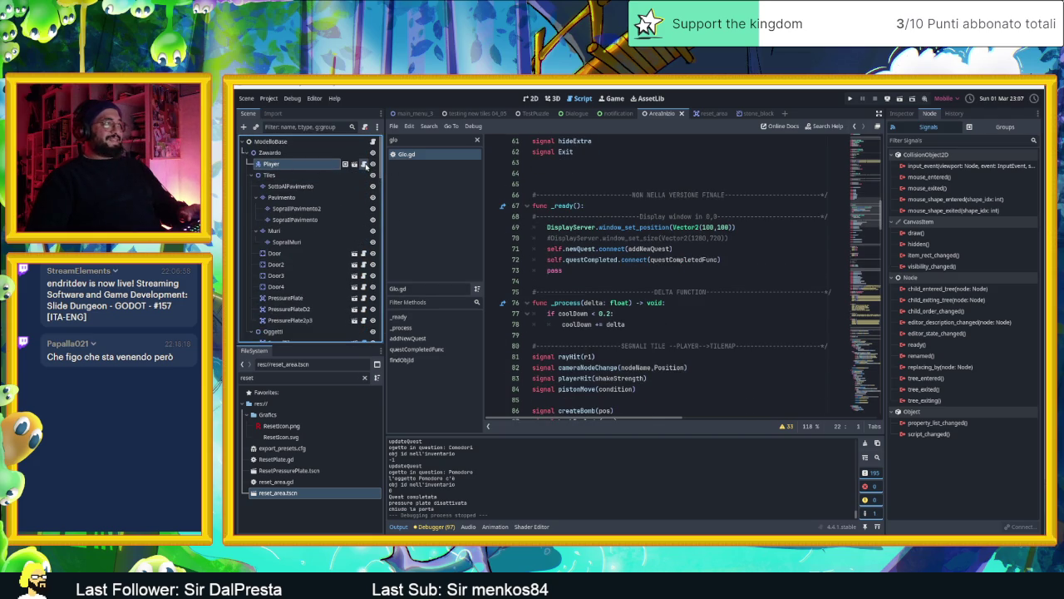
# Open Player2.gd from the Player node and change bombNumber on line 49 from 5 to 15.
pyautogui.click(364, 164)
pyautogui.scroll(15, 862, 188)
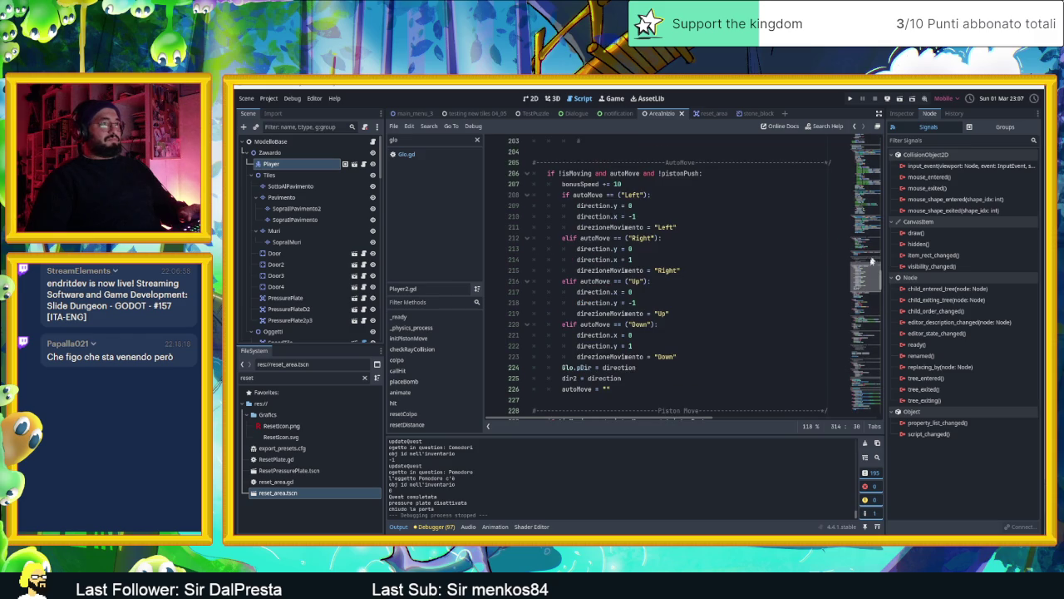
pyautogui.scroll(20, 871, 257)
pyautogui.scroll(12, 862, 174)
pyautogui.scroll(3, 868, 143)
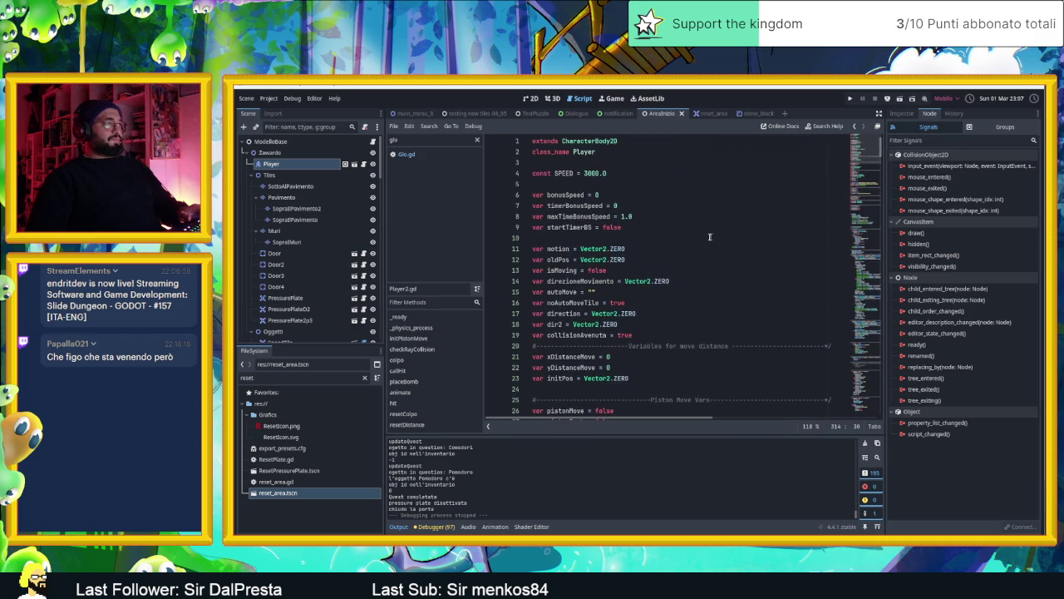
pyautogui.scroll(-1, 695, 235)
pyautogui.scroll(-7, 695, 234)
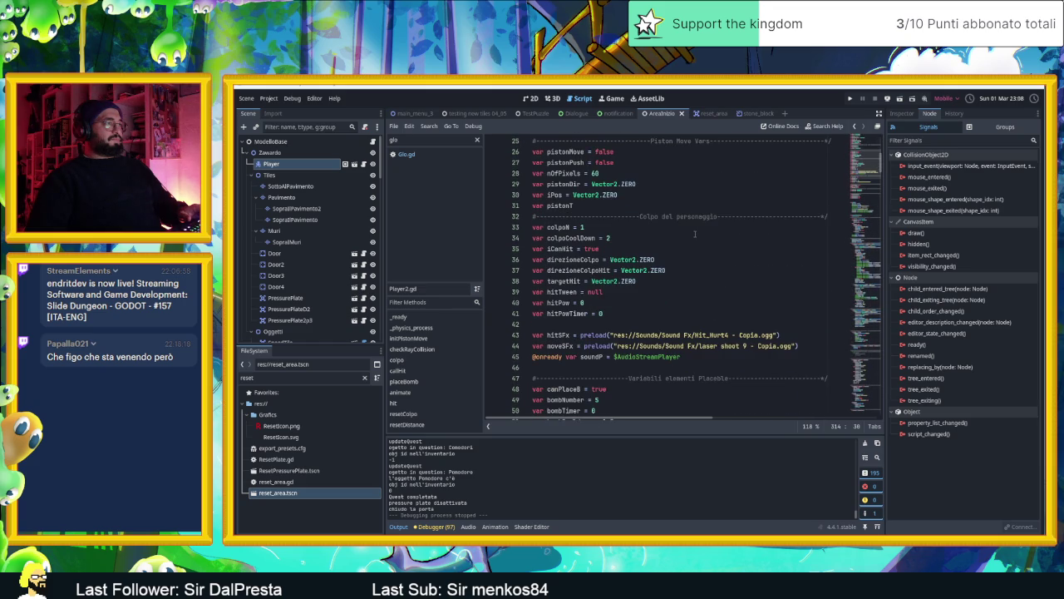
pyautogui.scroll(-2, 694, 234)
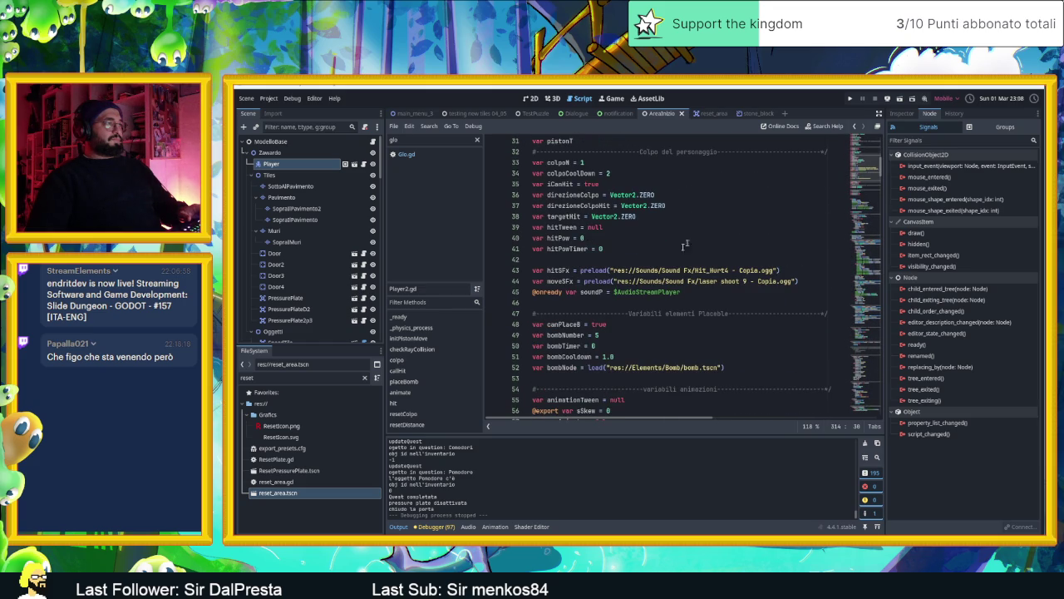
pyautogui.click(617, 334)
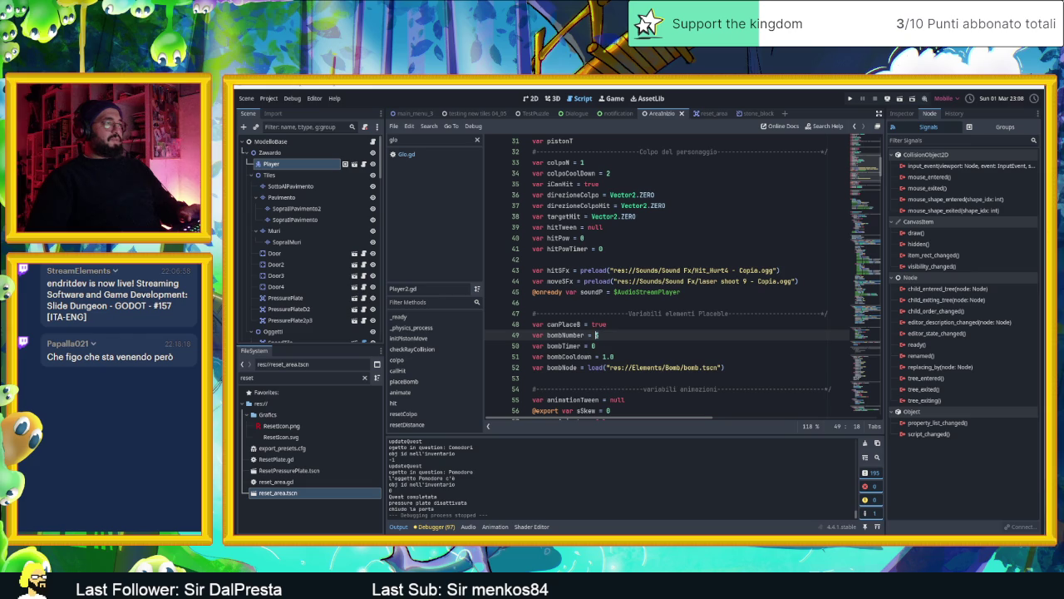
pyautogui.write('0')
pyautogui.press('BackSpace')
pyautogui.click(671, 323)
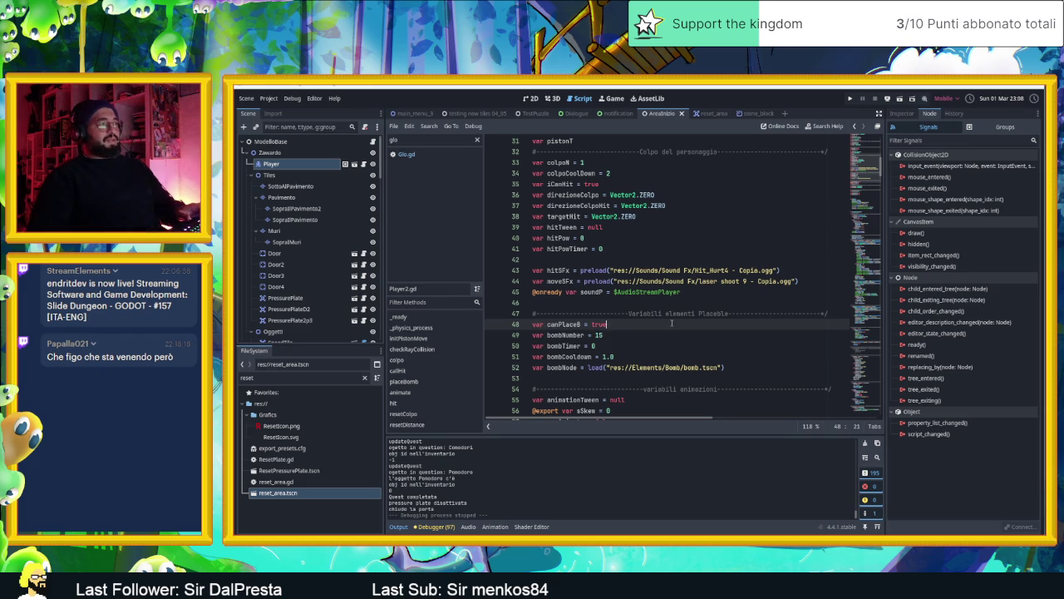
# Save and launch the game, then slide the slime through the torch room and down out of it.
pyautogui.click(533, 98)
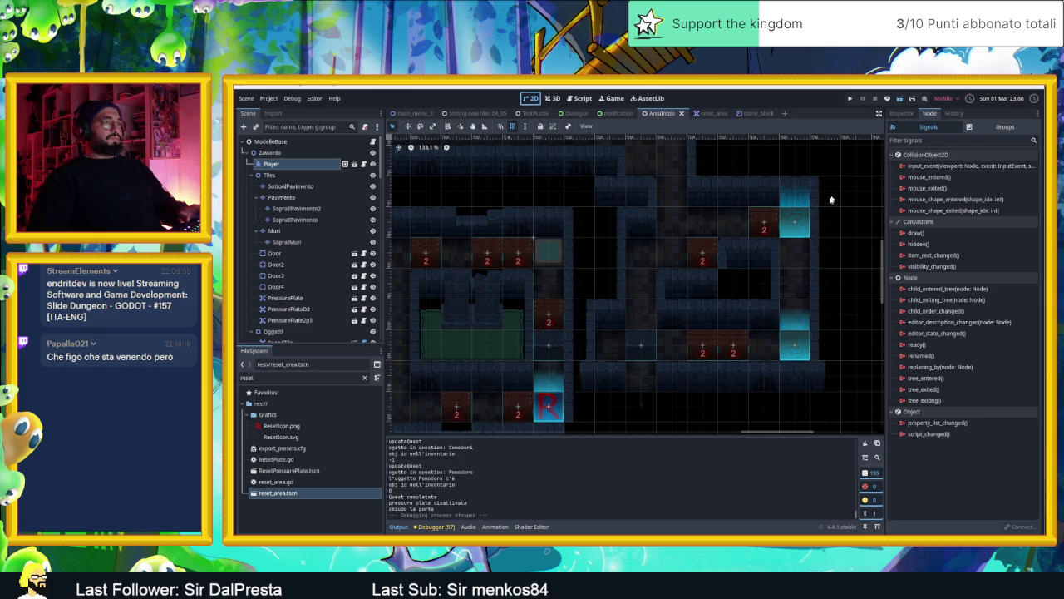
pyautogui.hotkey('ctrl', 's')
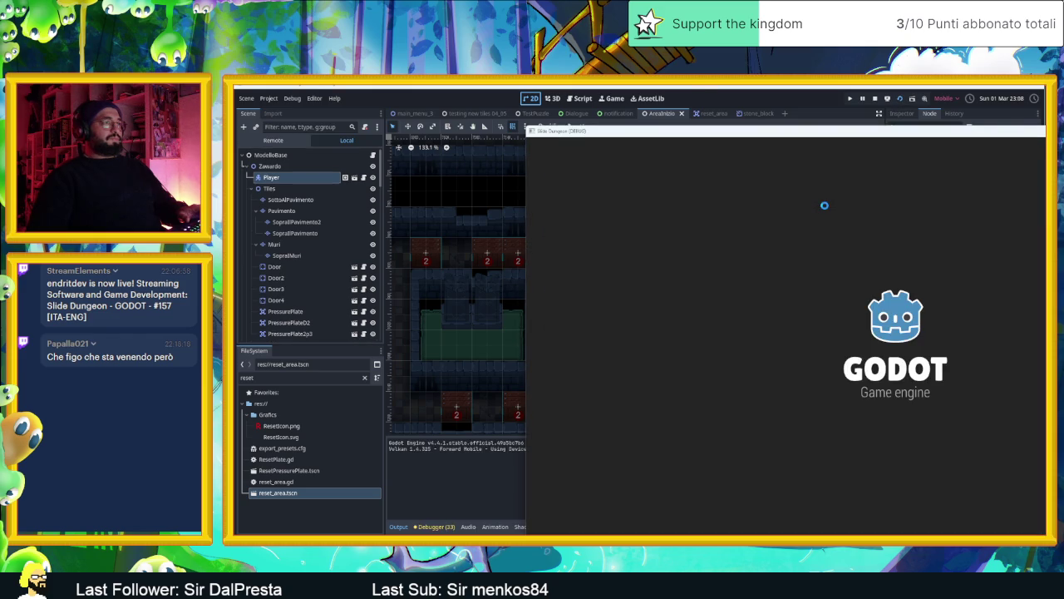
pyautogui.press('Right')
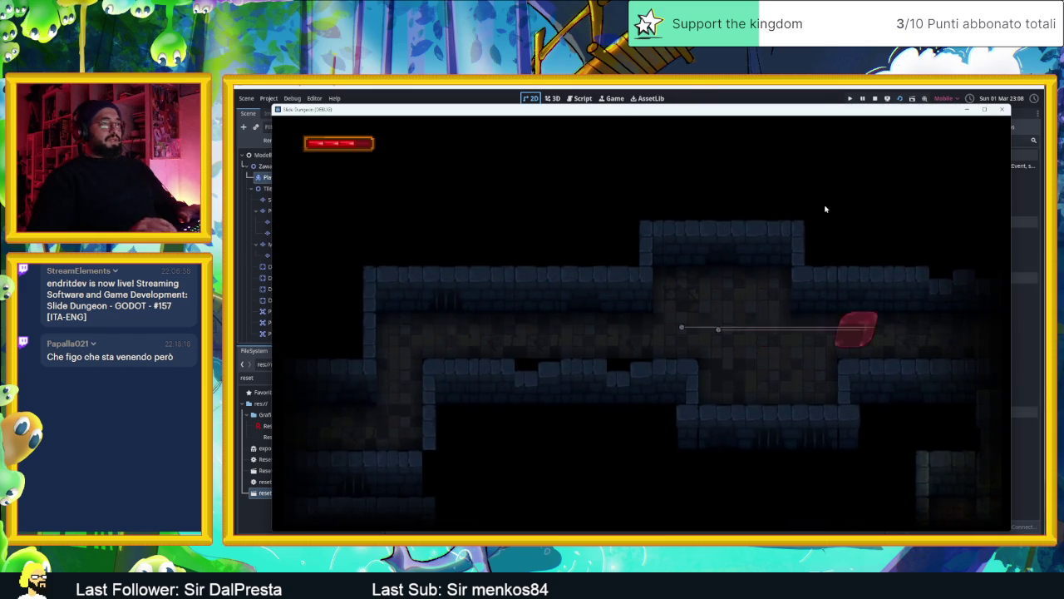
pyautogui.press('Left')
pyautogui.press('Down')
pyautogui.press('r')
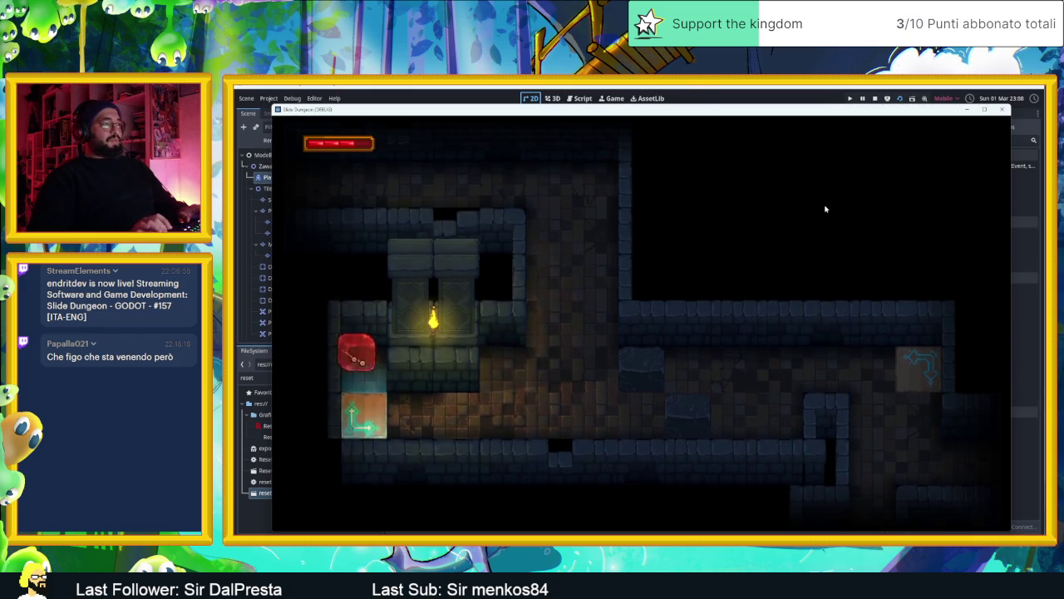
pyautogui.press('Down')
pyautogui.press('Right')
pyautogui.press('Down')
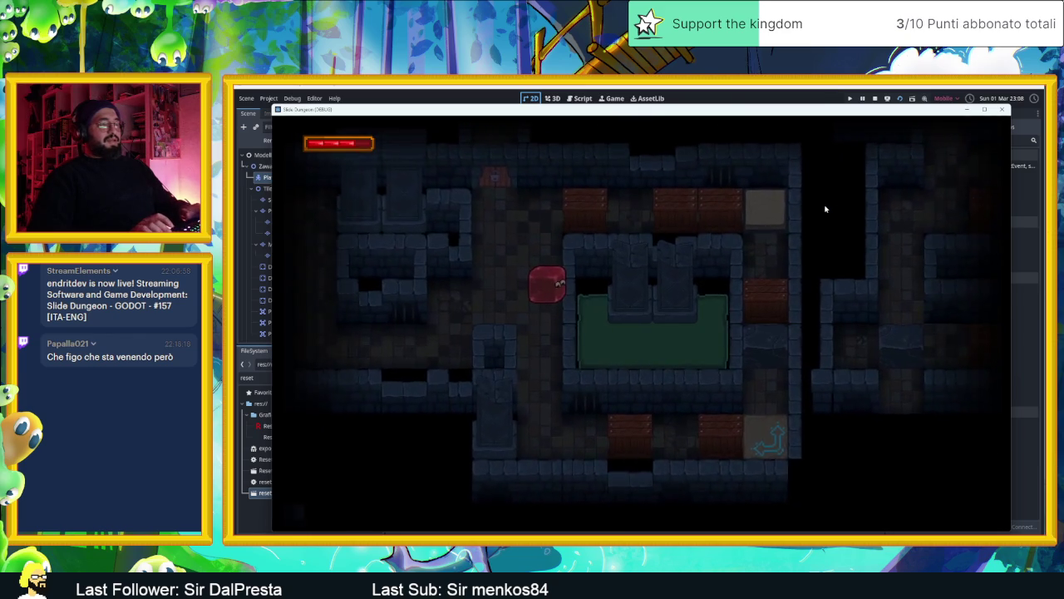
# Slide the slime to the upper-left corner, along the top corridor, and into the crates below.
pyautogui.press('Up')
pyautogui.press('Left')
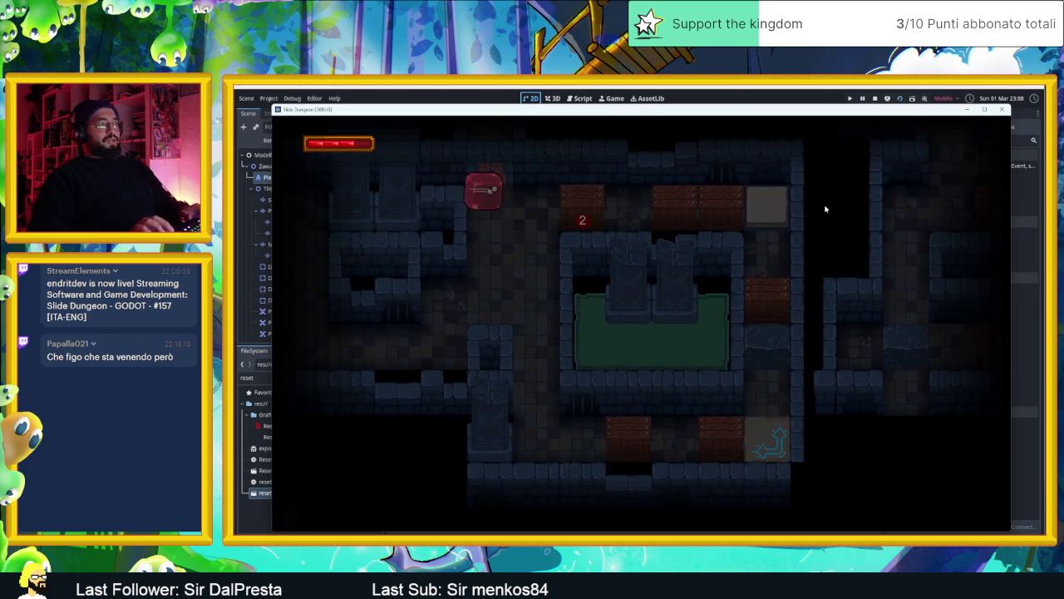
pyautogui.press('Right')
pyautogui.press('Right')
pyautogui.press('Down')
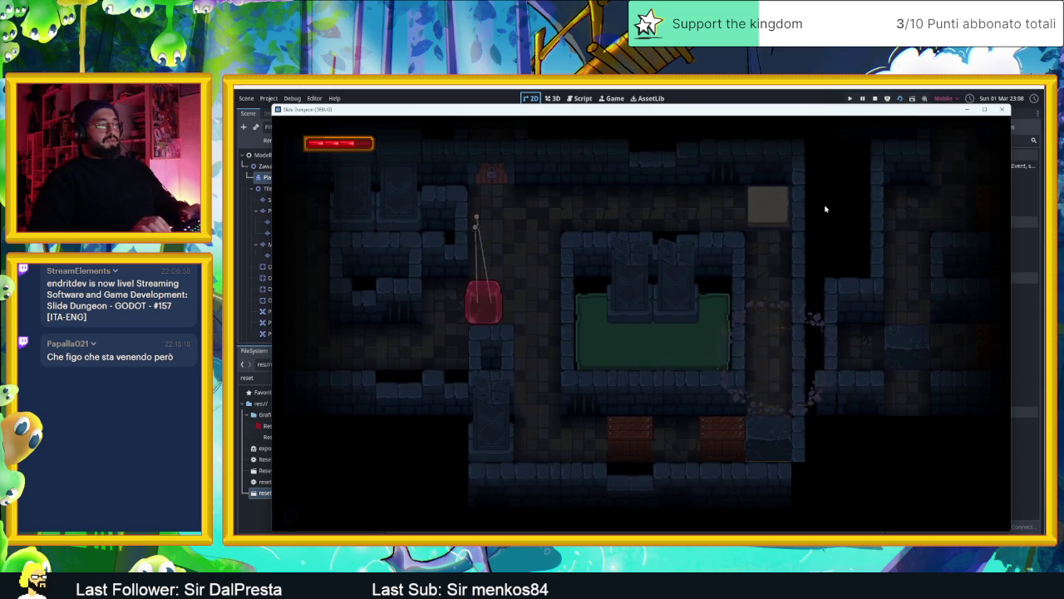
pyautogui.press('Left')
pyautogui.press('Up')
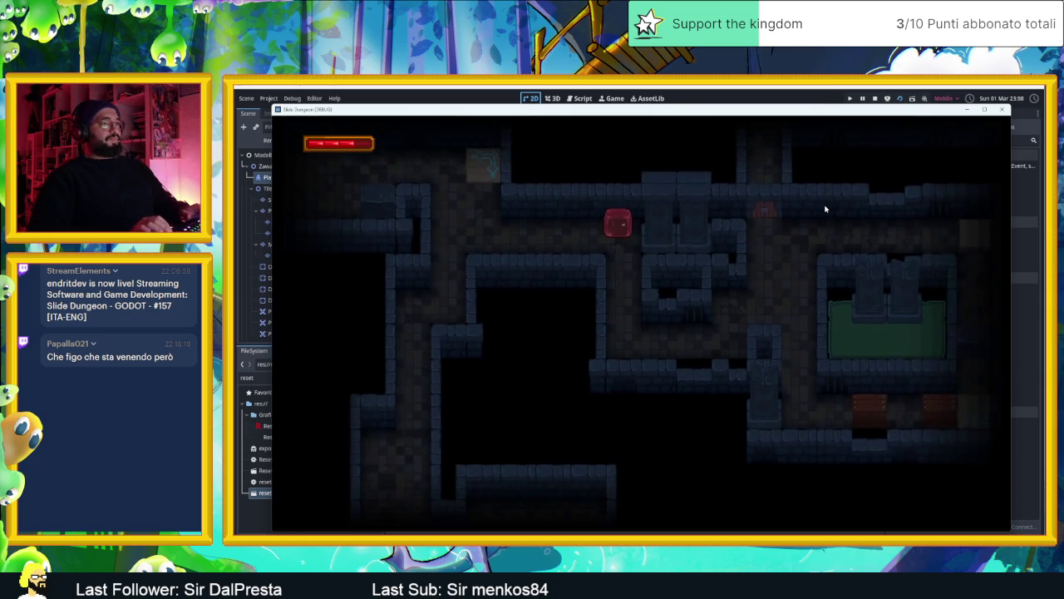
pyautogui.press('Down')
pyautogui.press('Right')
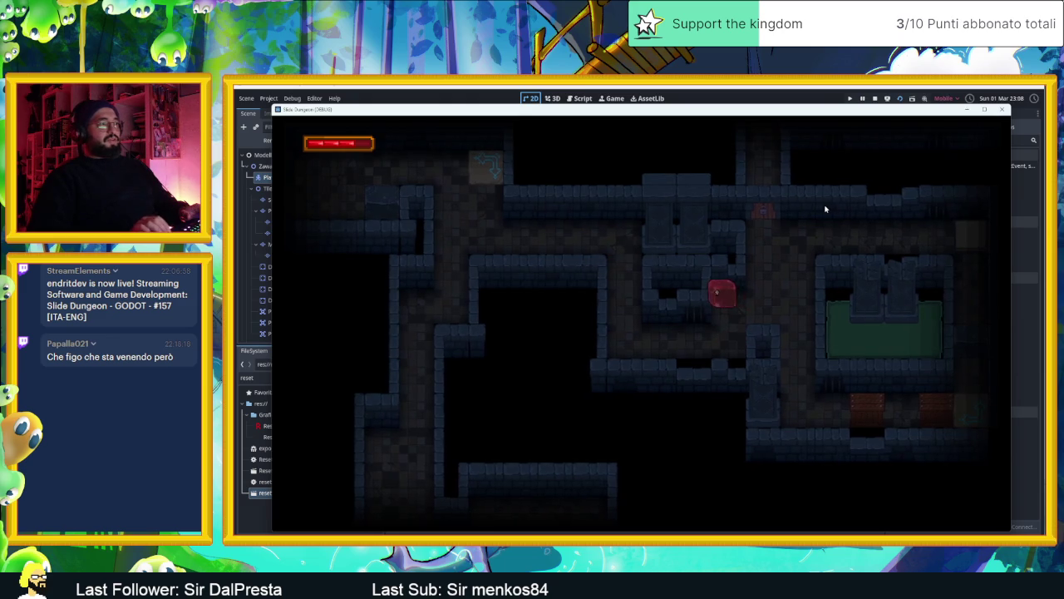
# Steer the slime toward the lower-right torch room, past the green room, to the light box.
pyautogui.press('Right')
pyautogui.press('Up')
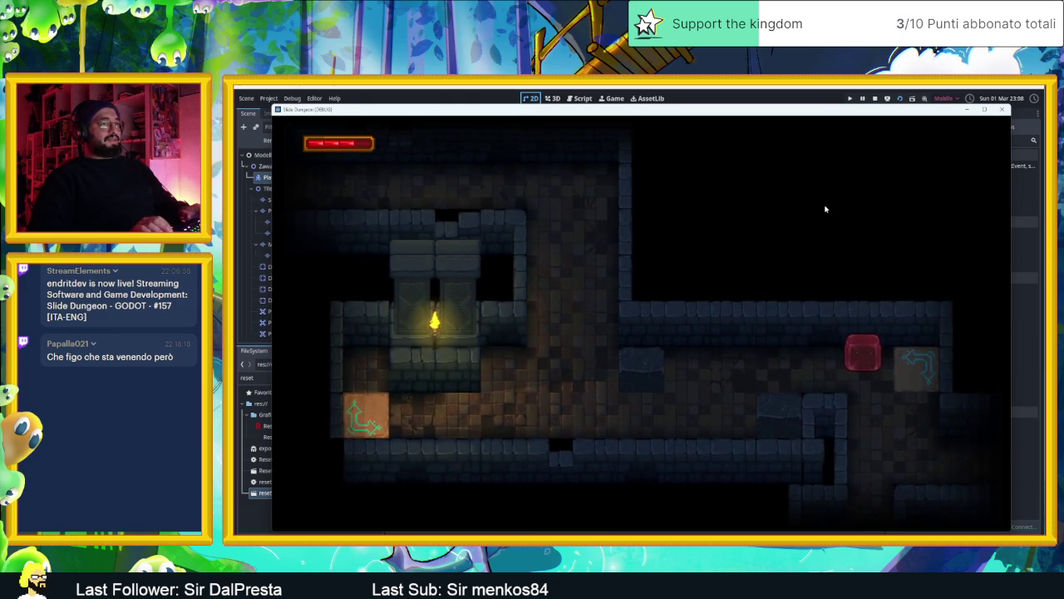
pyautogui.press('Right')
pyautogui.press('Up')
pyautogui.press('Right')
pyautogui.press('Left')
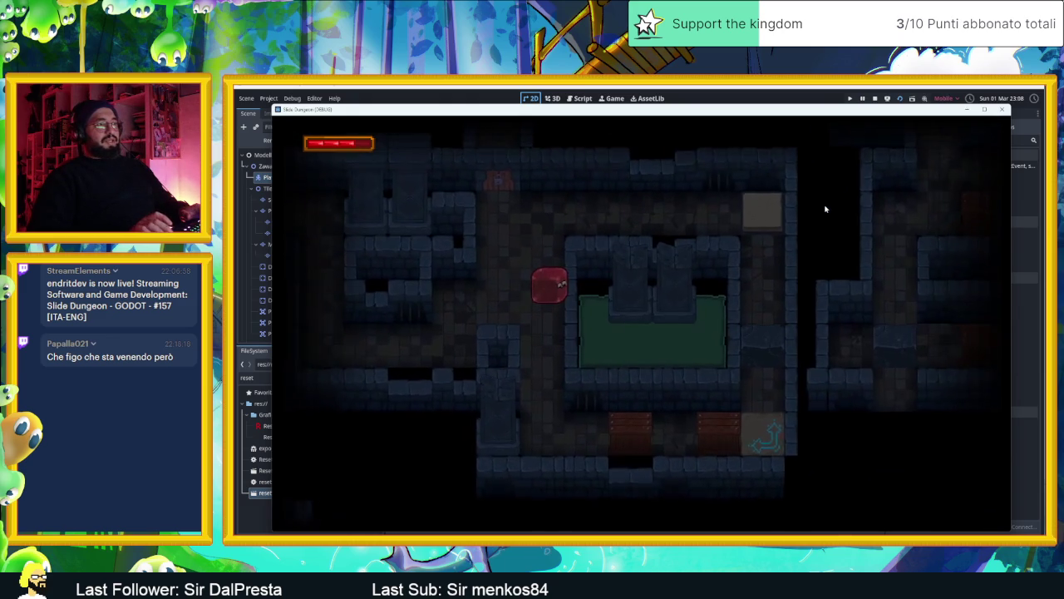
pyautogui.press('Up')
pyautogui.press('Right')
pyautogui.press('Down')
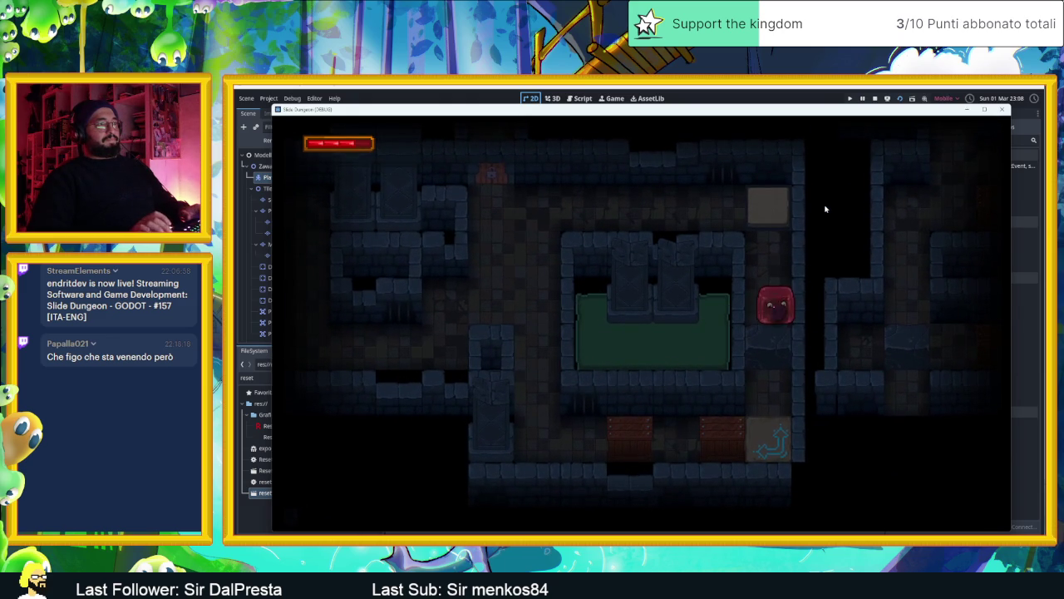
pyautogui.press('Right')
# Slide the slime back left through the dungeon, down to the bottom row, and smash its crates.
pyautogui.press('Left')
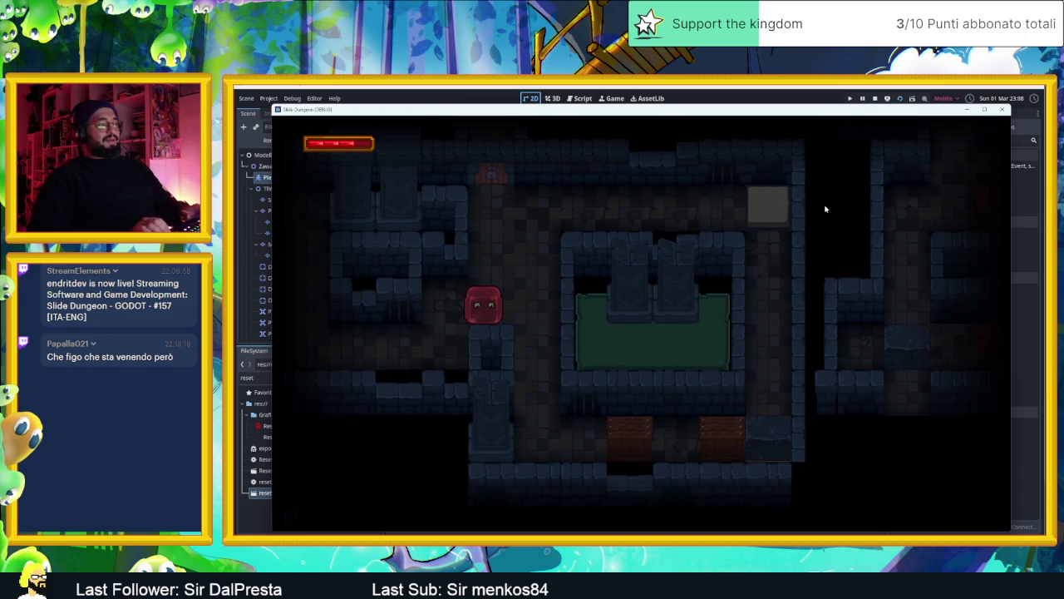
pyautogui.press('Left')
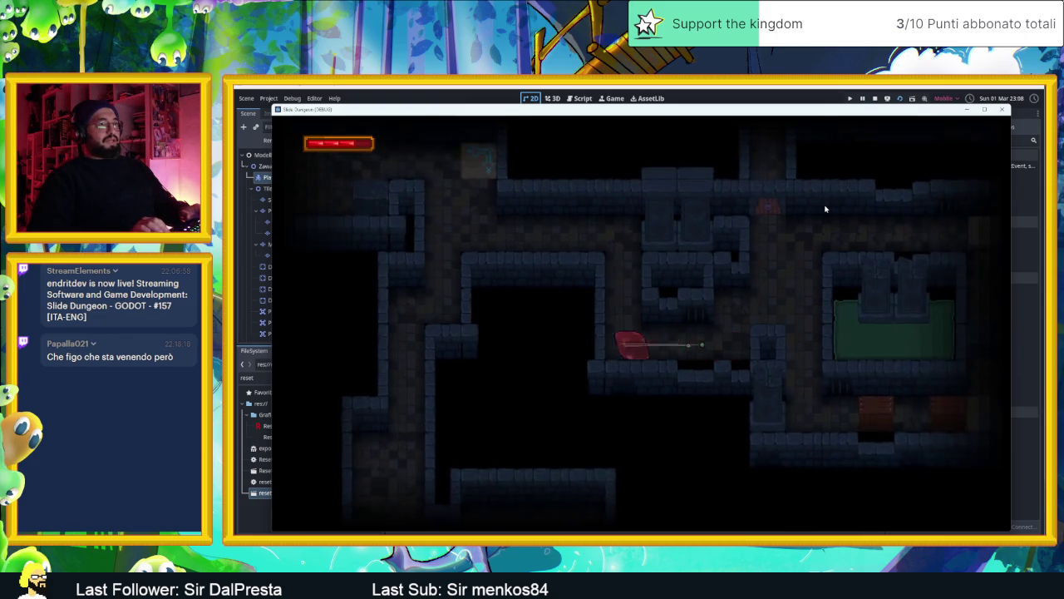
pyautogui.press('Up')
pyautogui.press('Right')
pyautogui.press('Down')
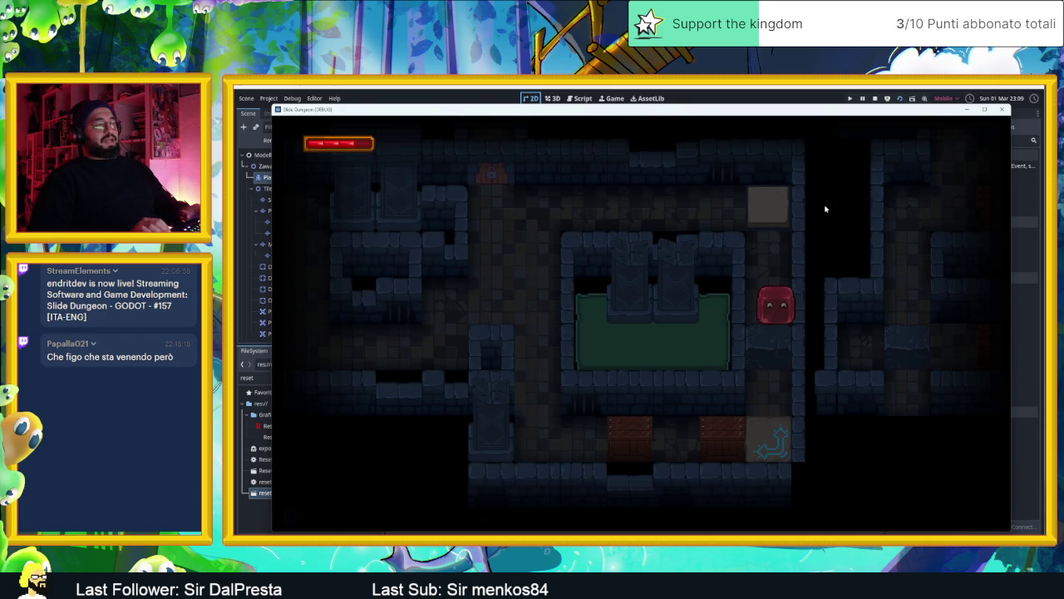
pyautogui.press('Down')
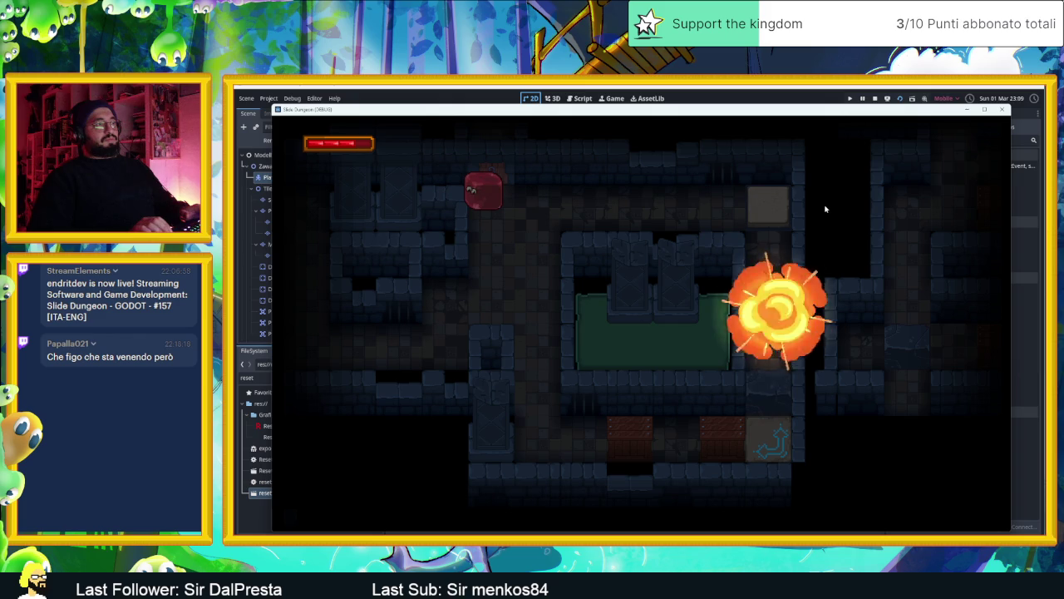
pyautogui.press('Up')
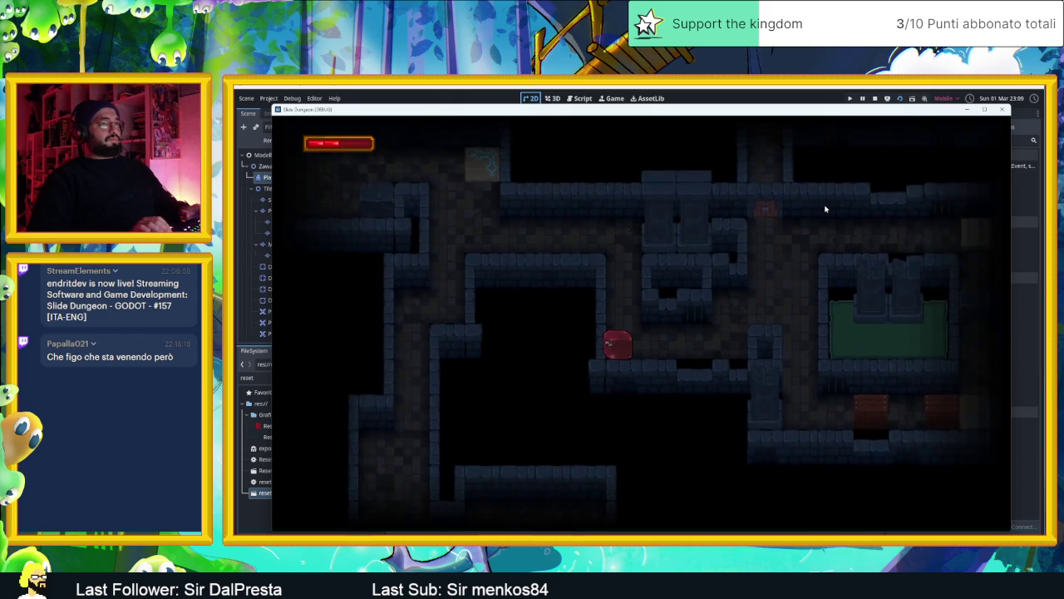
pyautogui.press('Up')
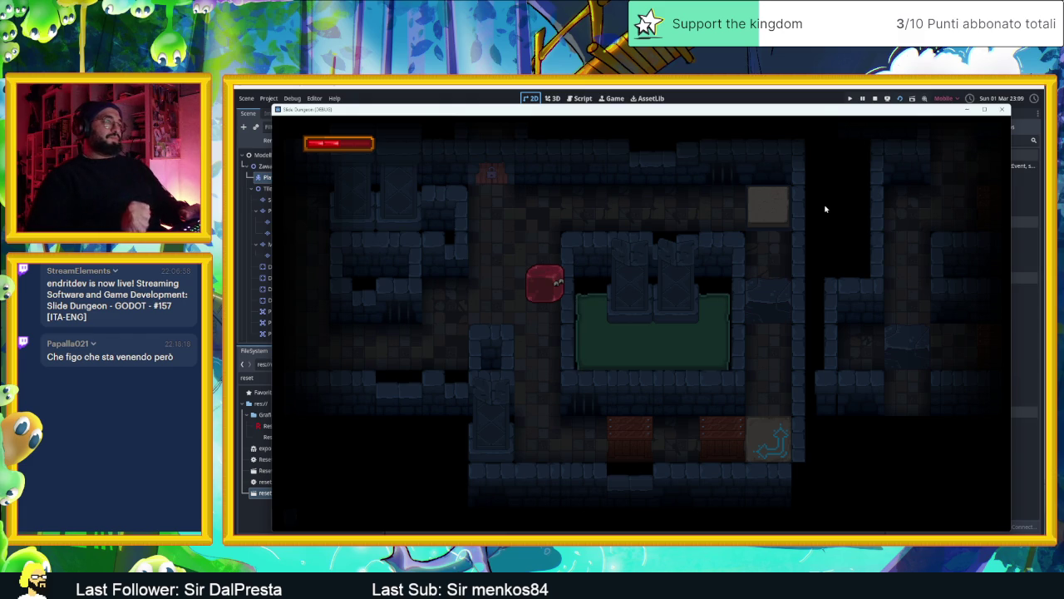
pyautogui.press('Down')
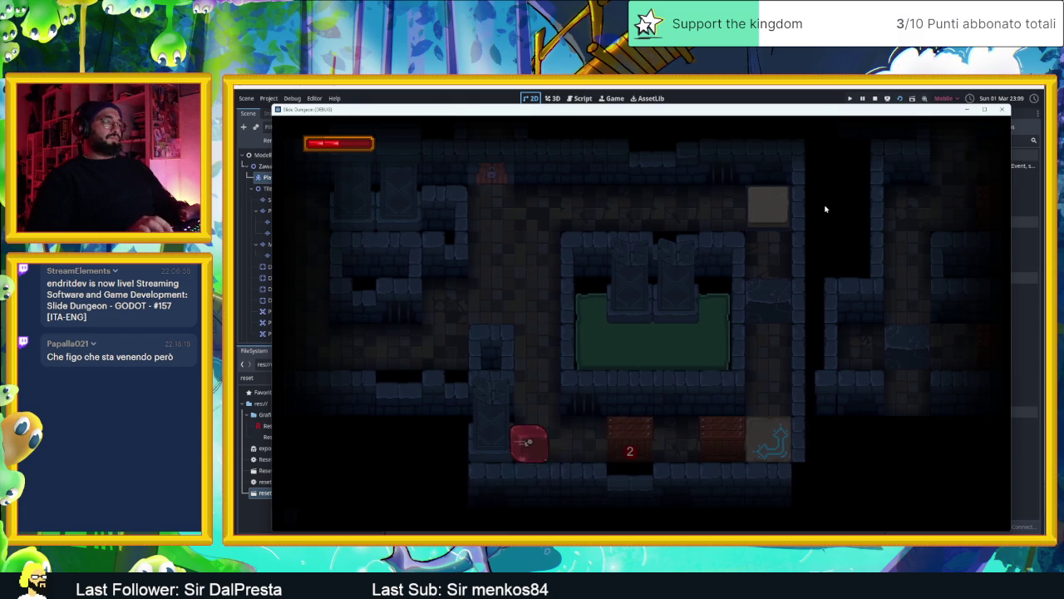
pyautogui.press('Right')
pyautogui.press('Up')
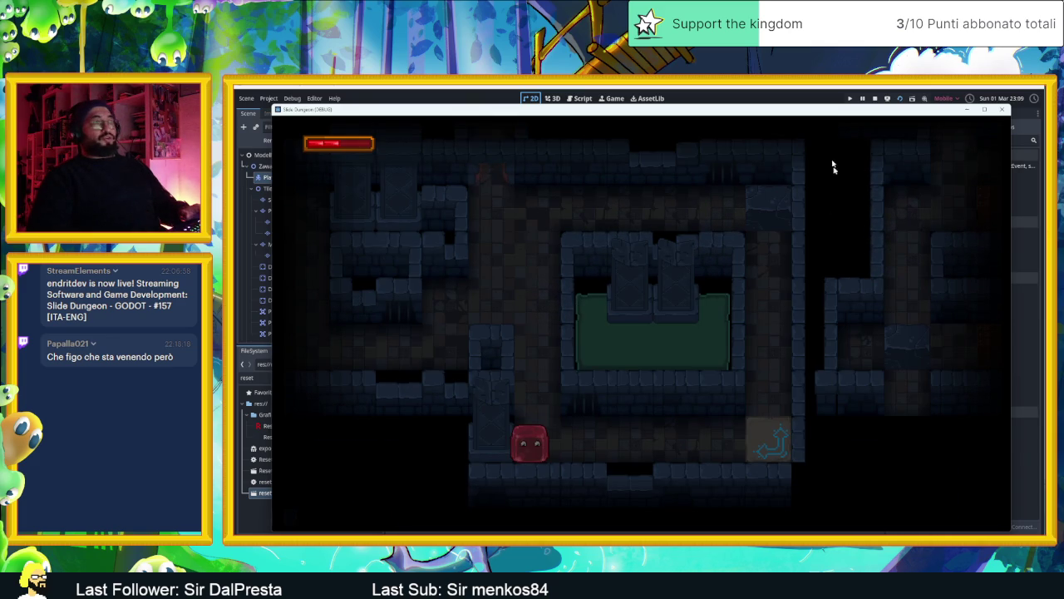
# Stop the game, duplicate ResetArea as ResetArea2 in the middle corridor, then save and relaunch.
pyautogui.click(875, 98)
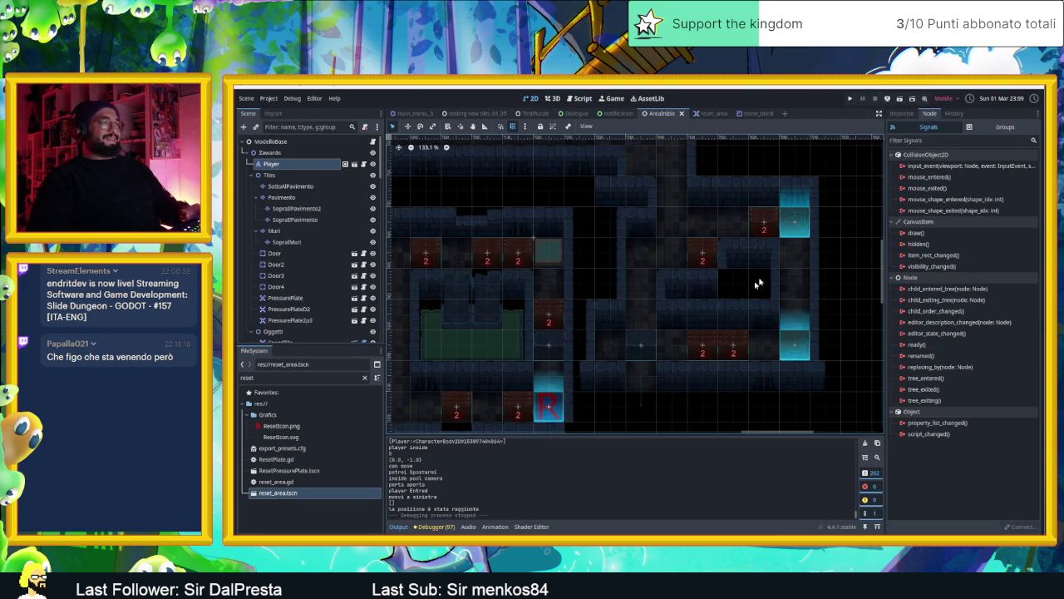
pyautogui.click(540, 404)
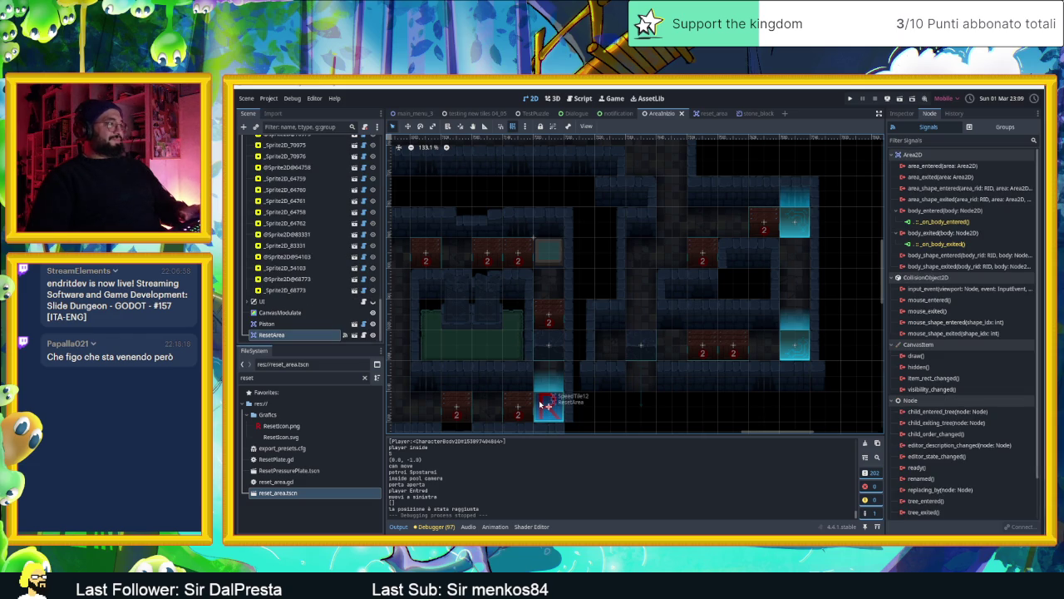
pyautogui.hotkey('ctrl', 'd')
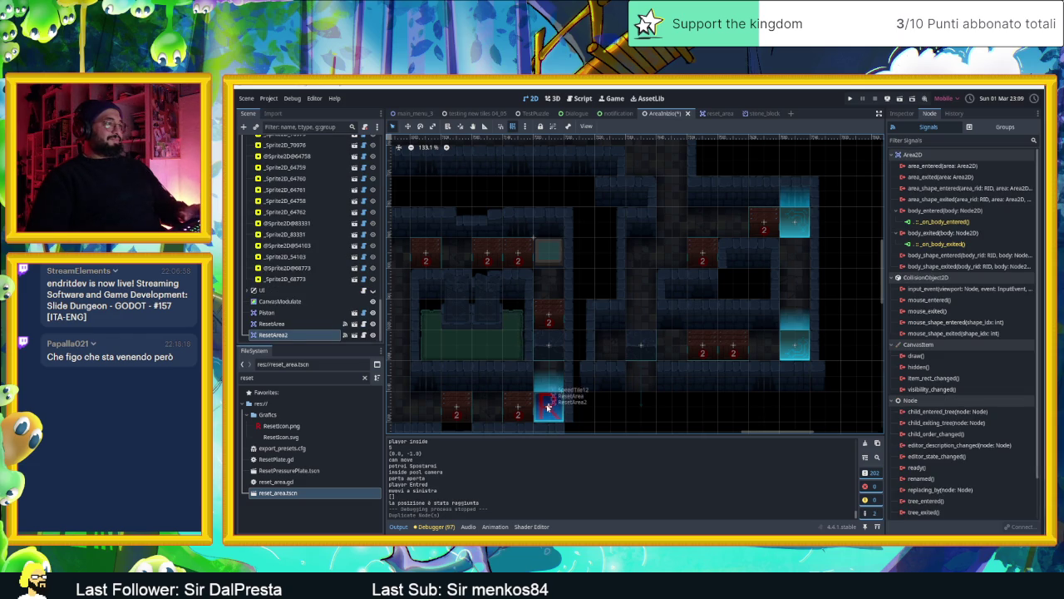
pyautogui.moveTo(642, 377); pyautogui.dragTo(642, 377)
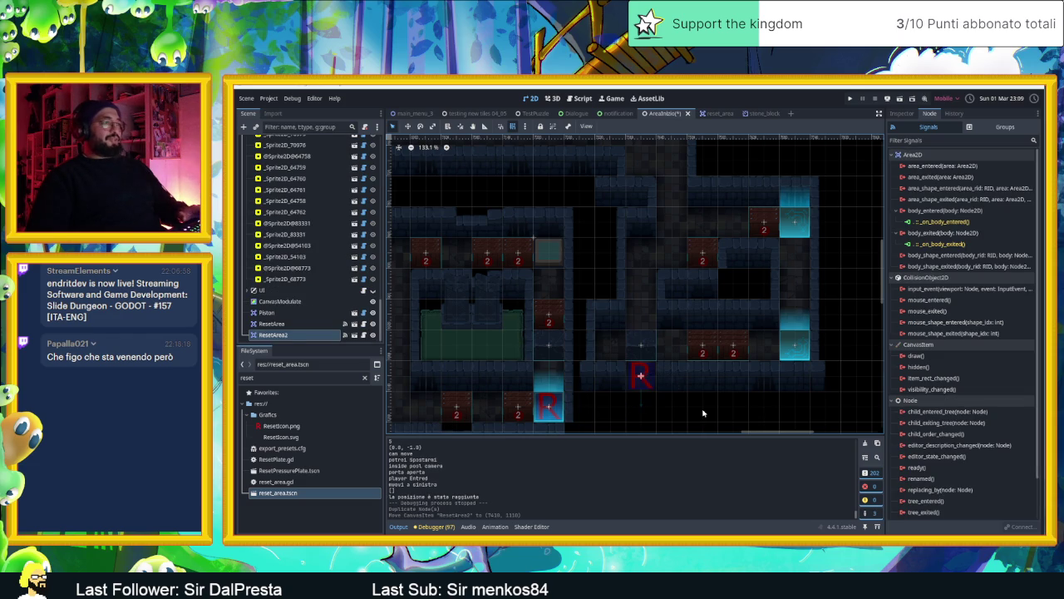
pyautogui.click(703, 414)
pyautogui.click(899, 99)
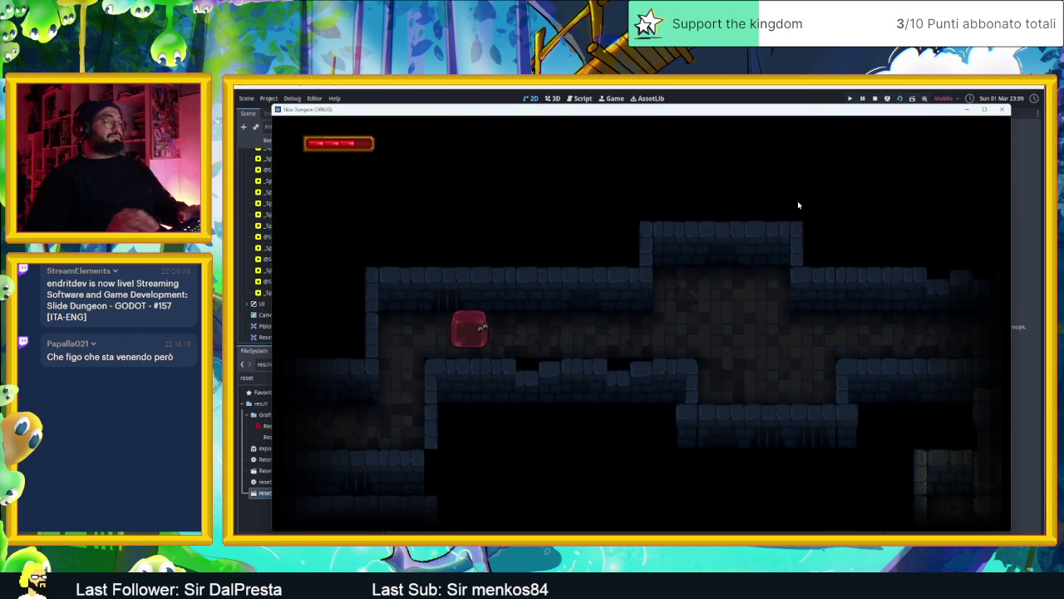
# Slide the slime through the first rooms and along the arrow tiles up to the top row.
pyautogui.press('Right')
pyautogui.press('Down')
pyautogui.press('Left')
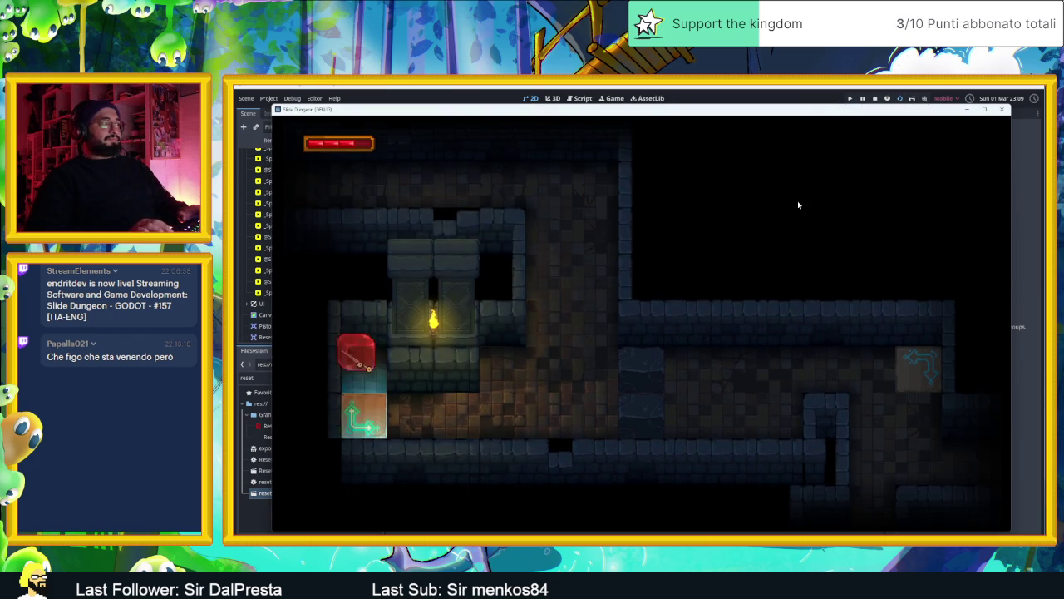
pyautogui.press('Left')
pyautogui.press('Left')
pyautogui.press('Up')
pyautogui.press('Right')
pyautogui.press('Down')
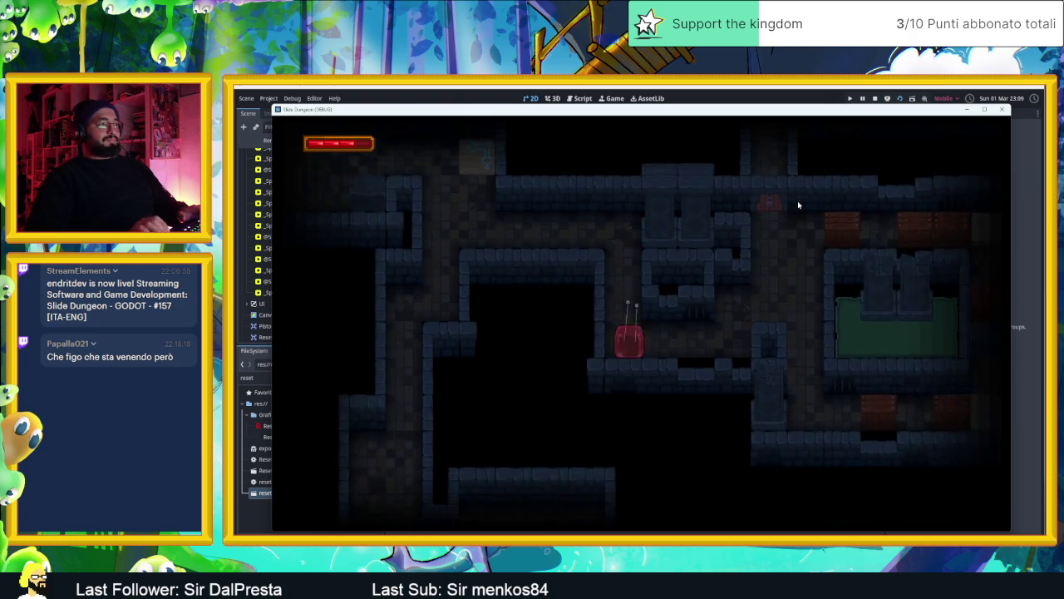
pyautogui.press('Right')
pyautogui.press('Up')
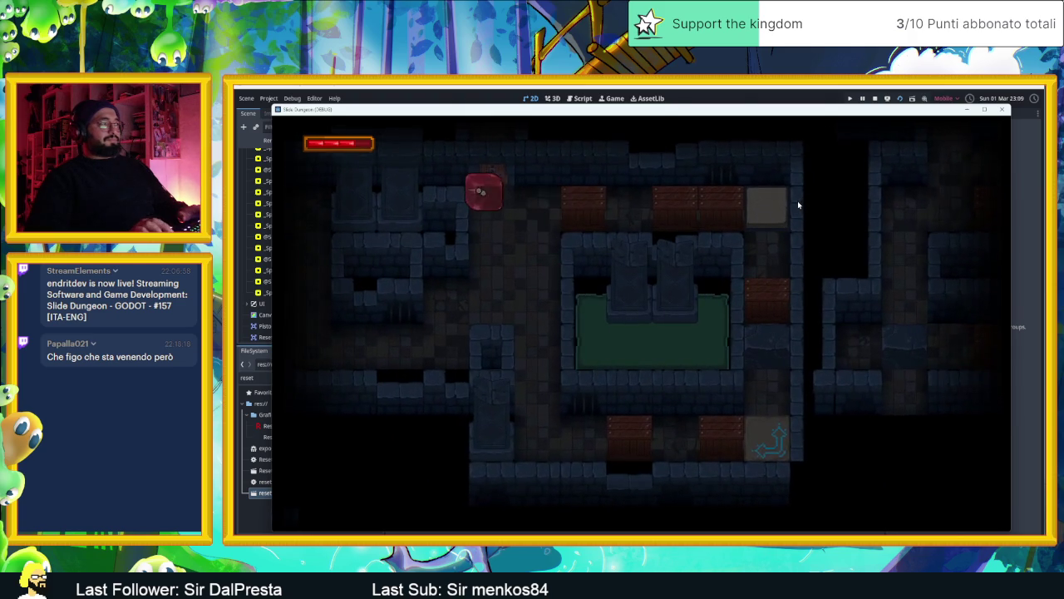
pyautogui.press('Right')
# Slide the slime back and forth to break the top-row crates, then smash both bottom-row crates.
pyautogui.press('Right')
pyautogui.press('Left')
pyautogui.press('Right')
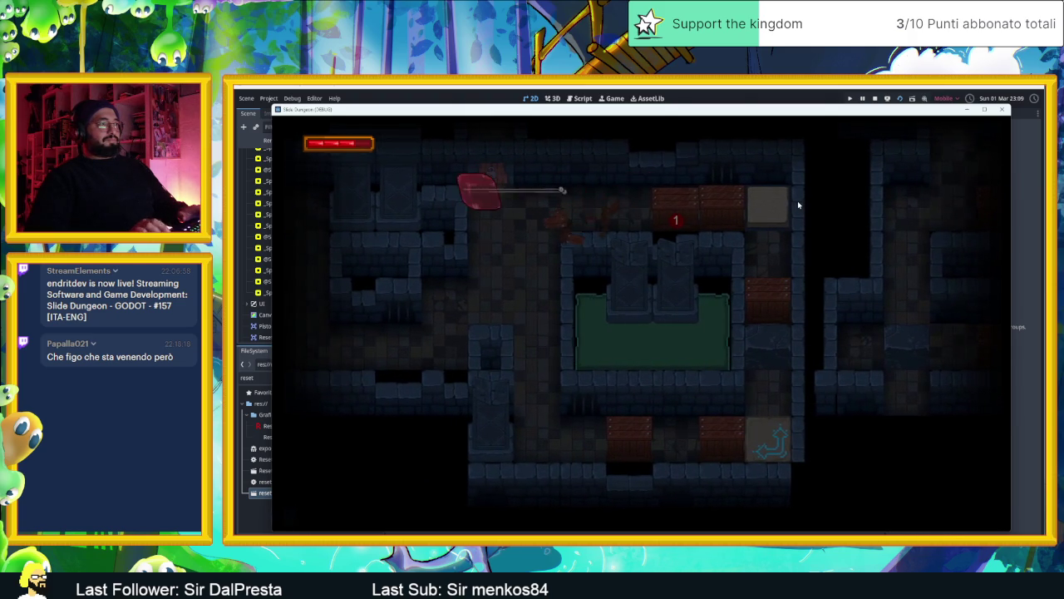
pyautogui.press('Left')
pyautogui.press('Right')
pyautogui.press('Down')
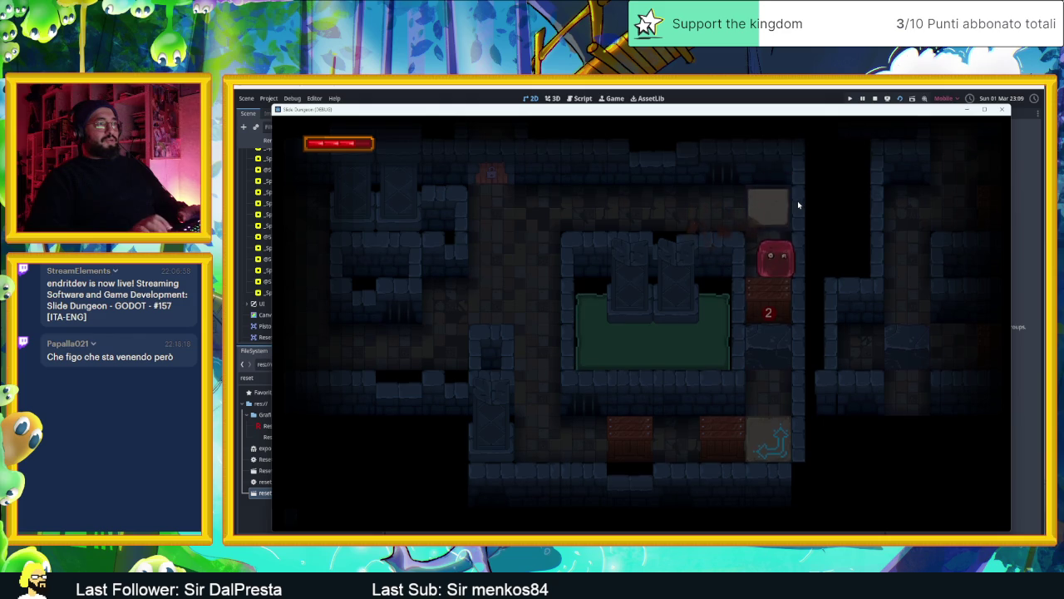
pyautogui.press('Down')
pyautogui.press('Left')
pyautogui.press('Down')
pyautogui.press('Right')
pyautogui.press('Down')
pyautogui.press('Right')
pyautogui.press('Right')
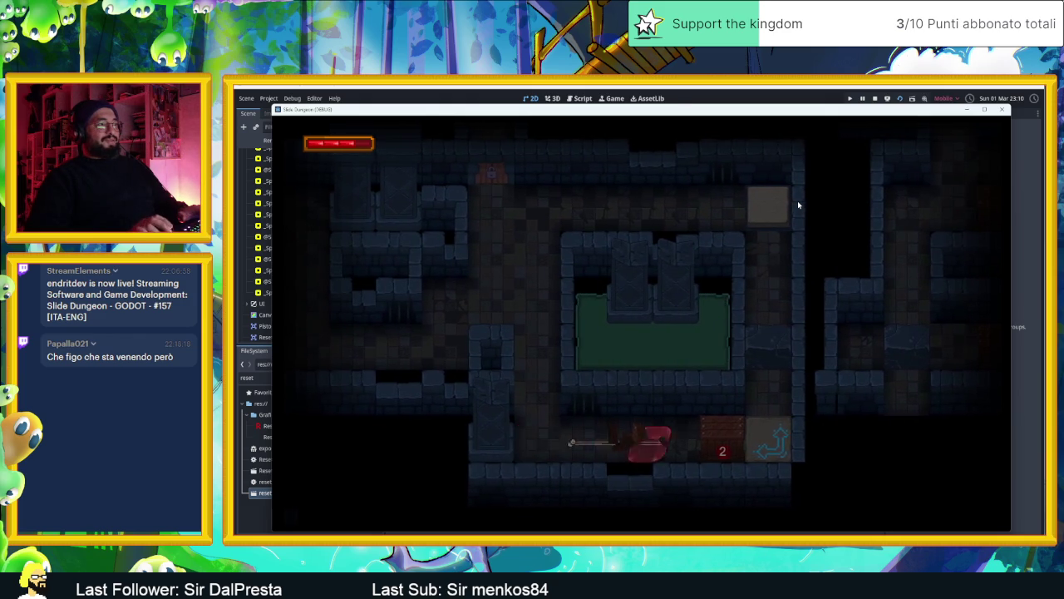
# Ride the arrow tile into the exit to load the next level and slide right.
pyautogui.press('Right')
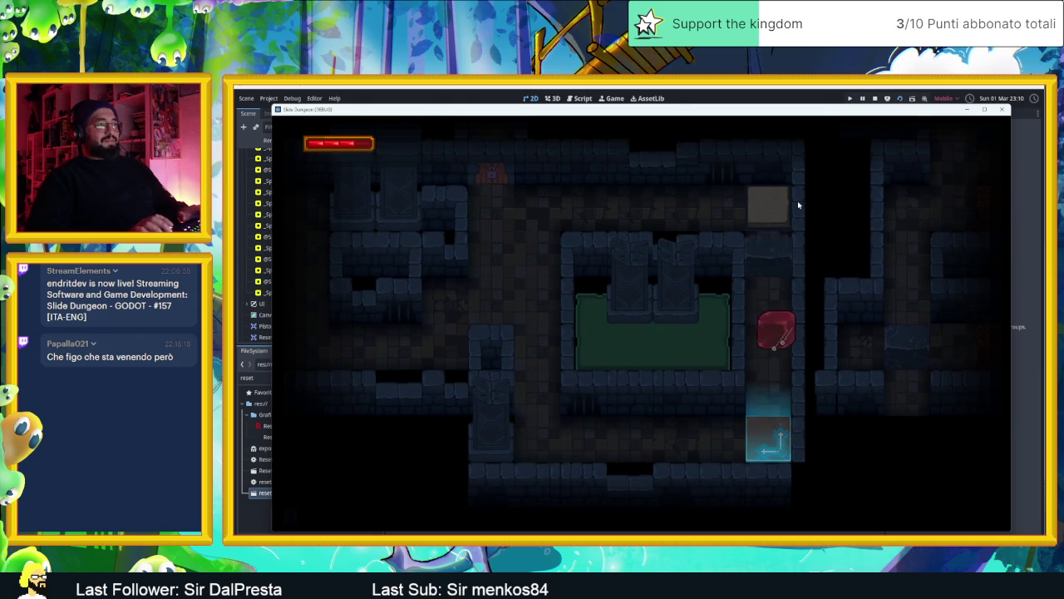
pyautogui.press('Right')
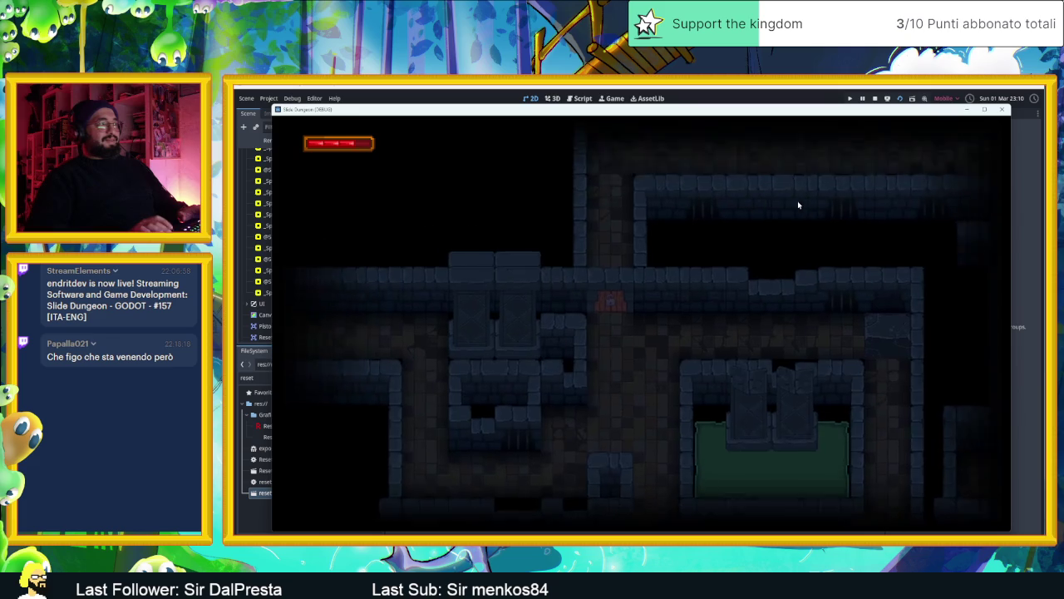
pyautogui.press('Up')
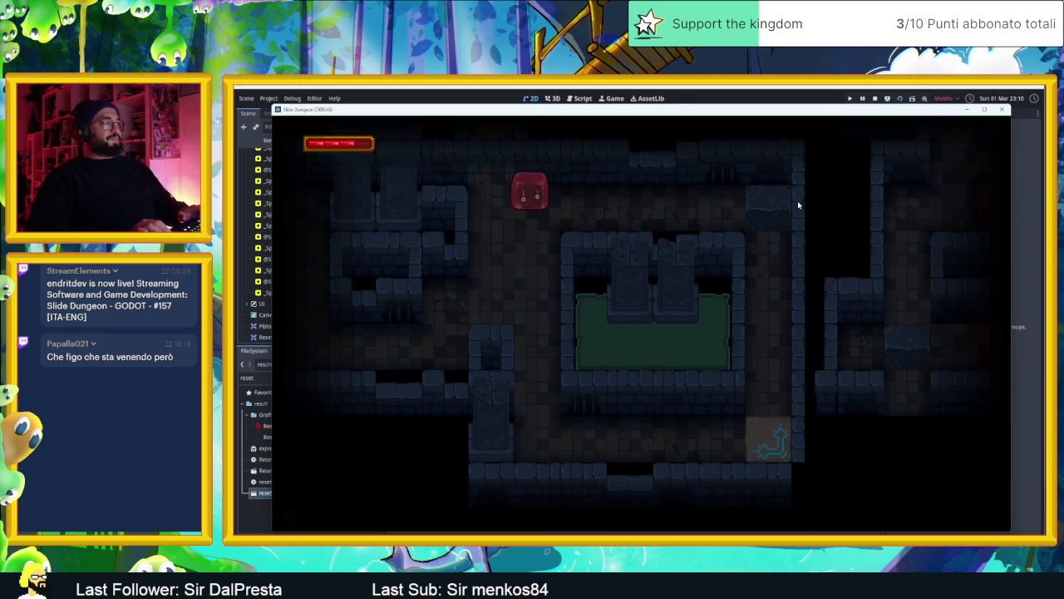
pyautogui.press('Left')
pyautogui.press('Right')
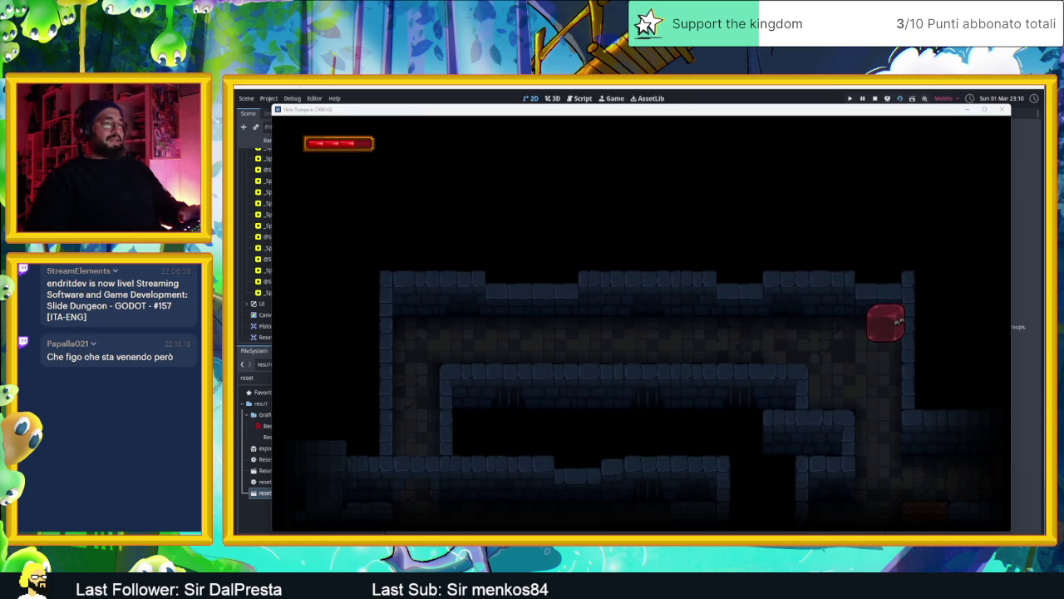
# Minimize the game and play Abyssal.wav from the AMBIENT BACKGROUND folder in VLC.
pyautogui.click(967, 109)
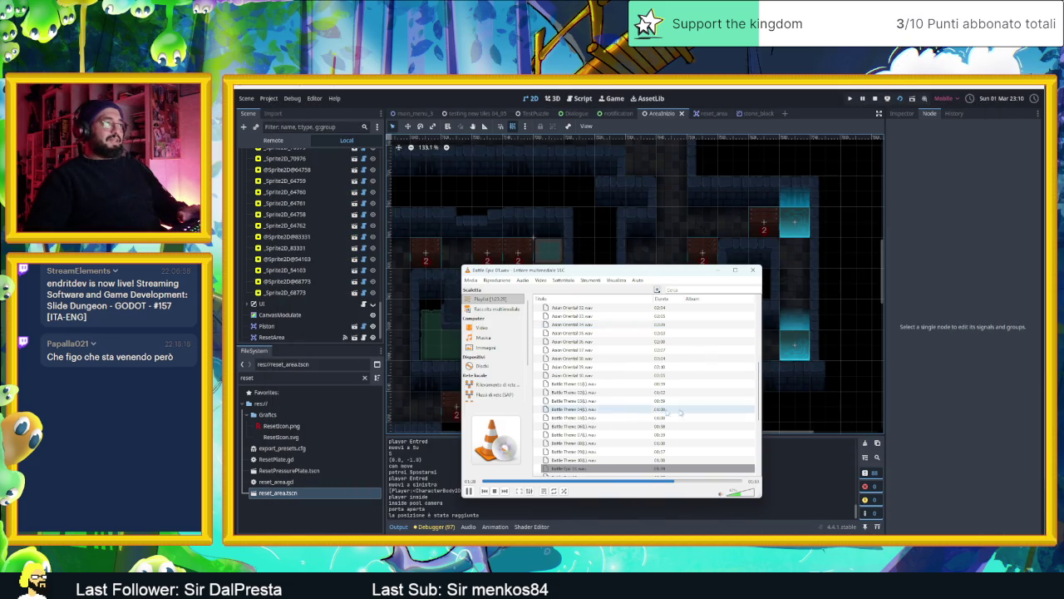
pyautogui.scroll(-3, 623, 452)
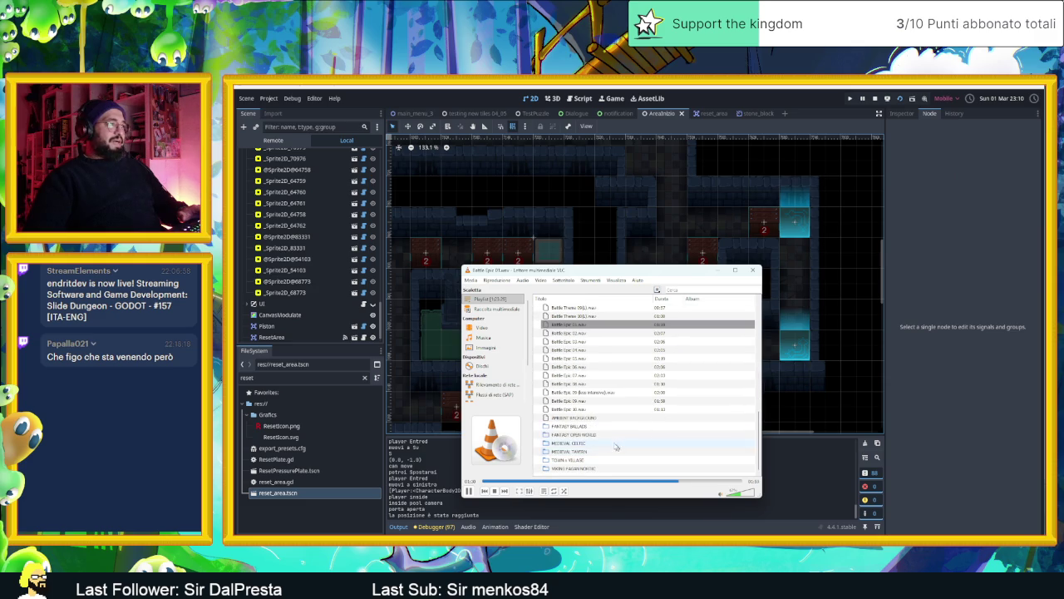
pyautogui.click(587, 419)
pyautogui.doubleClick(588, 418)
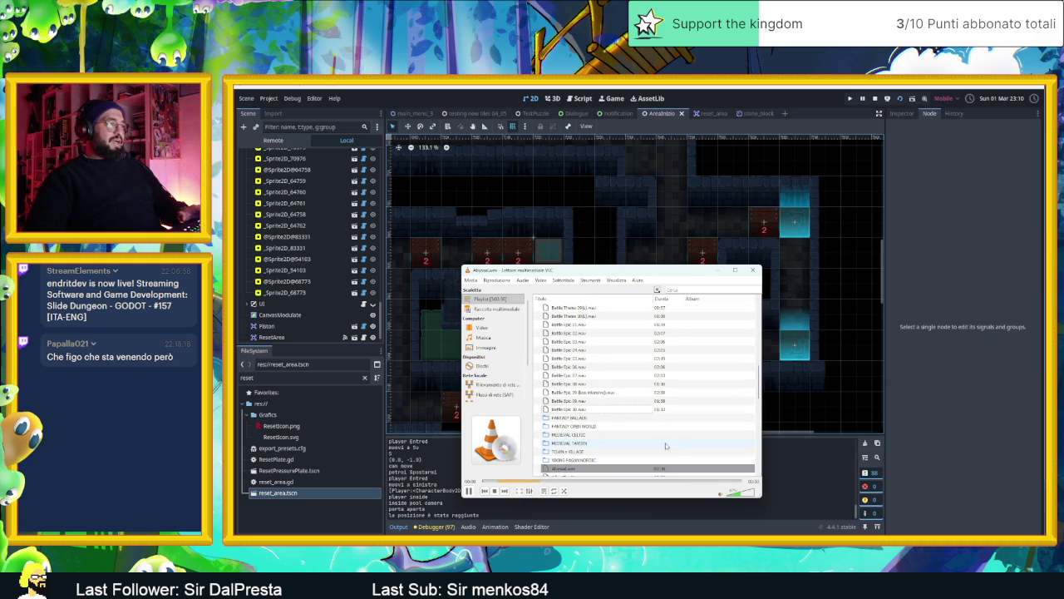
# Play Fantasy Ballad 01 from the FANTASY BALLADS folder, then put VLC away to show Godot.
pyautogui.scroll(-2, 629, 432)
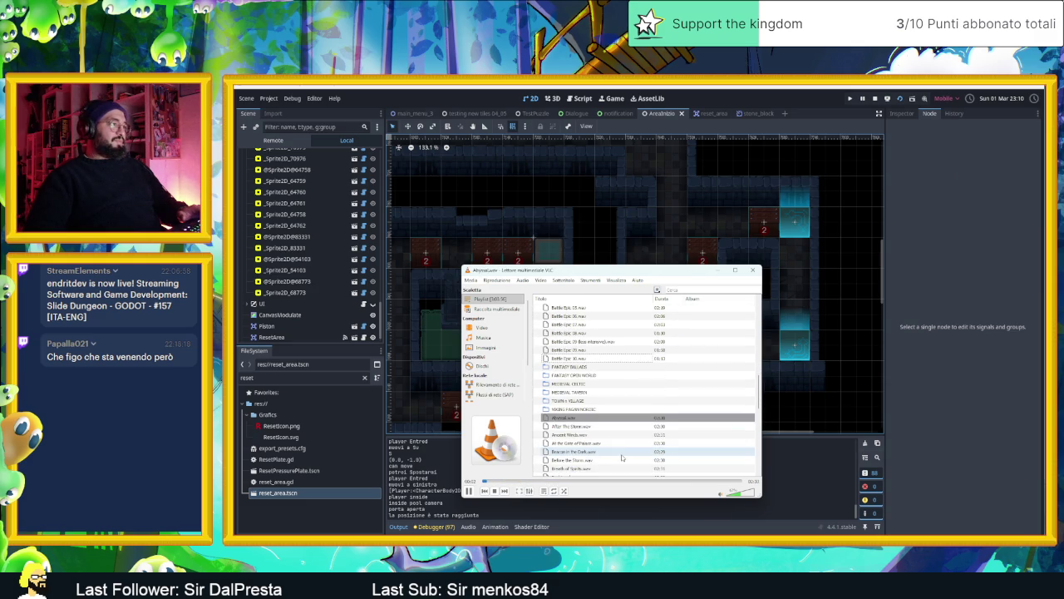
pyautogui.scroll(7, 594, 373)
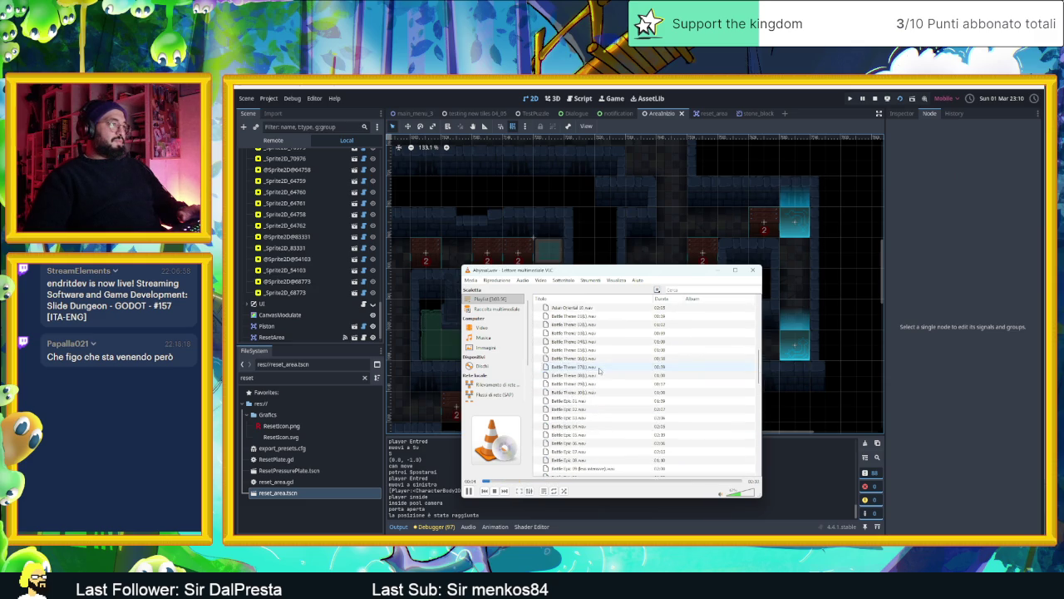
pyautogui.scroll(-3, 603, 379)
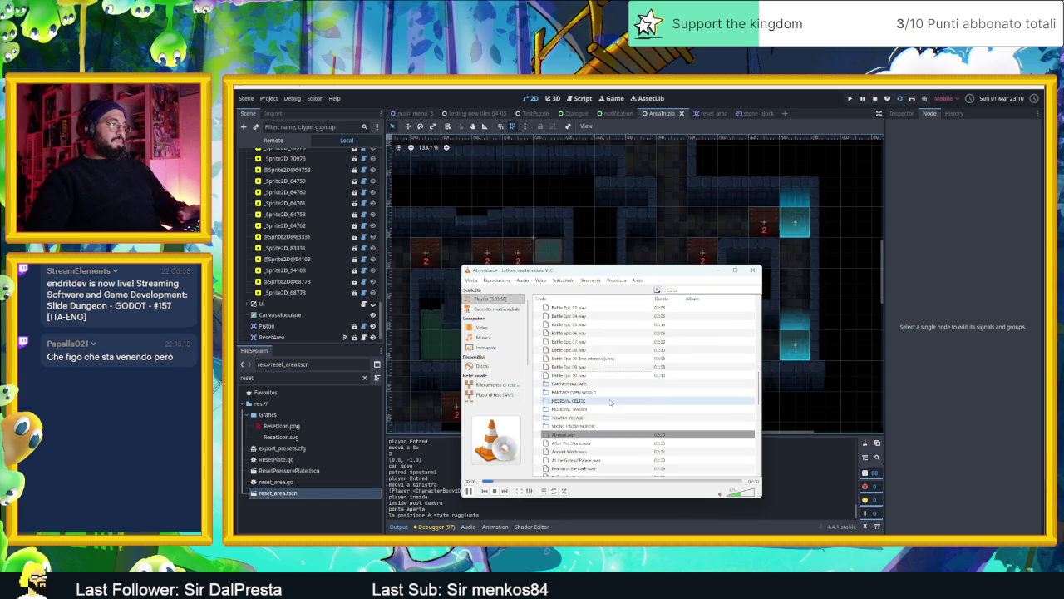
pyautogui.scroll(-4, 597, 353)
pyautogui.scroll(2, 597, 350)
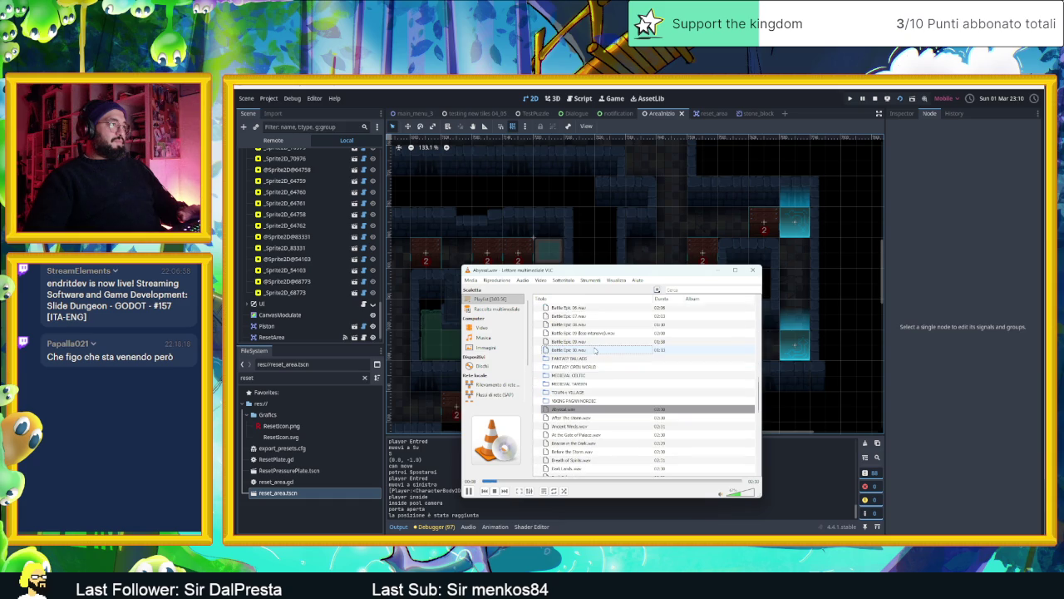
pyautogui.click(590, 359)
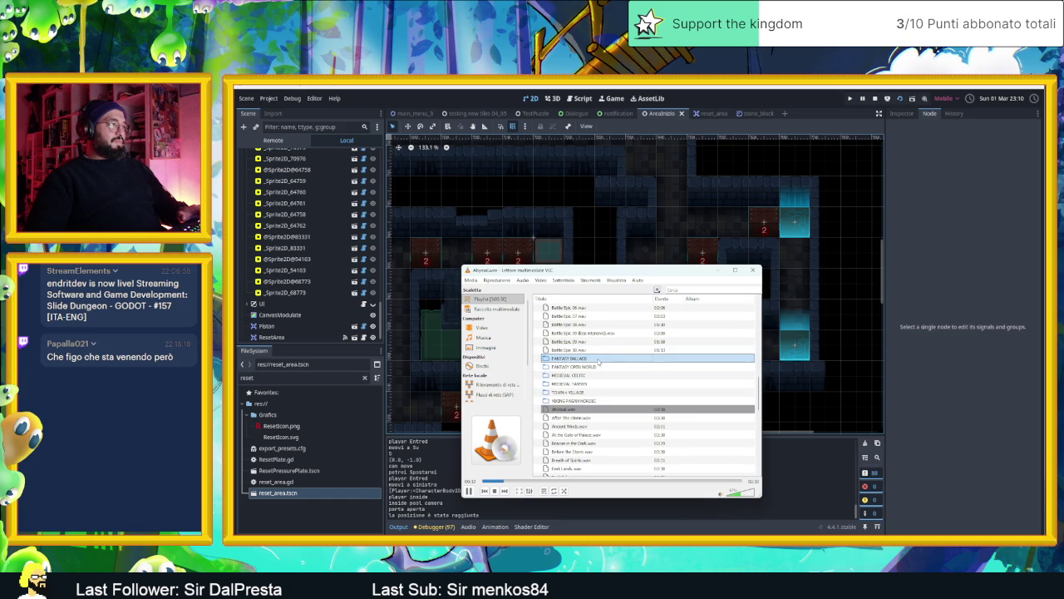
pyautogui.doubleClick(598, 360)
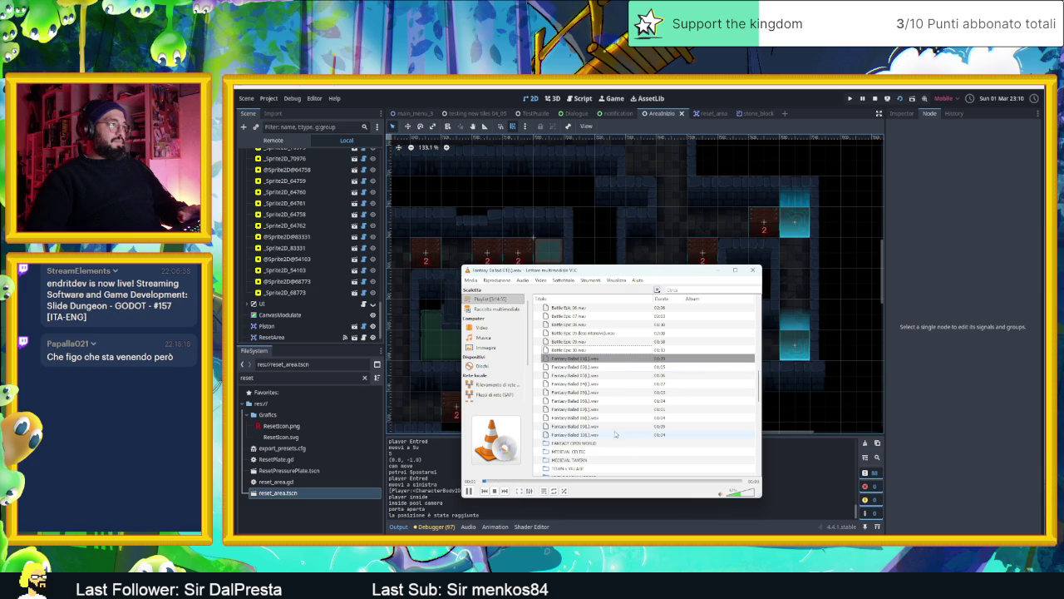
pyautogui.click(720, 271)
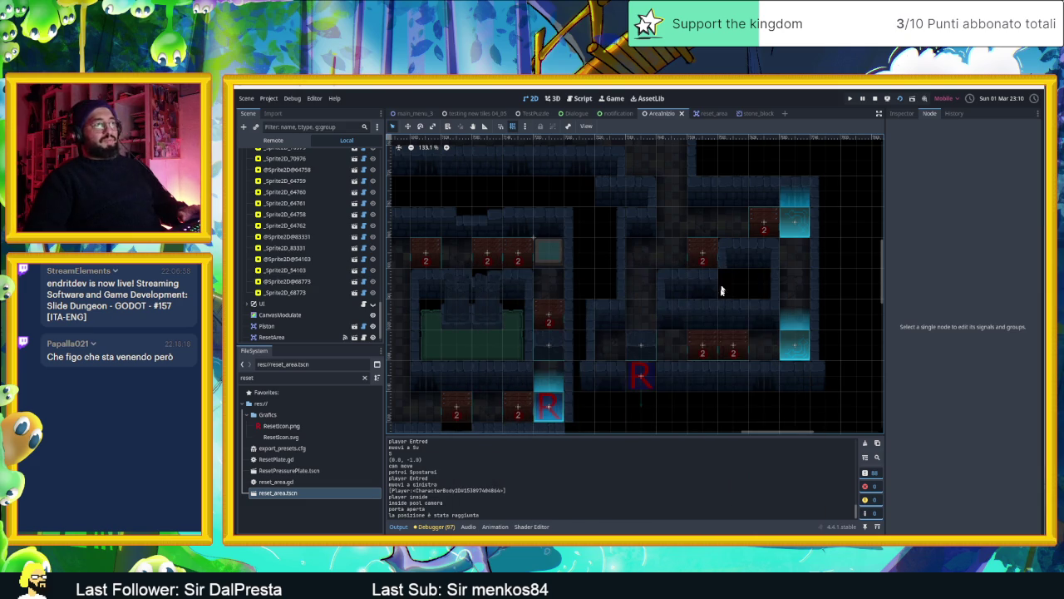
# Zoom onto the R reset tile, stop the running game, and launch it again.
pyautogui.scroll(12, 646, 380)
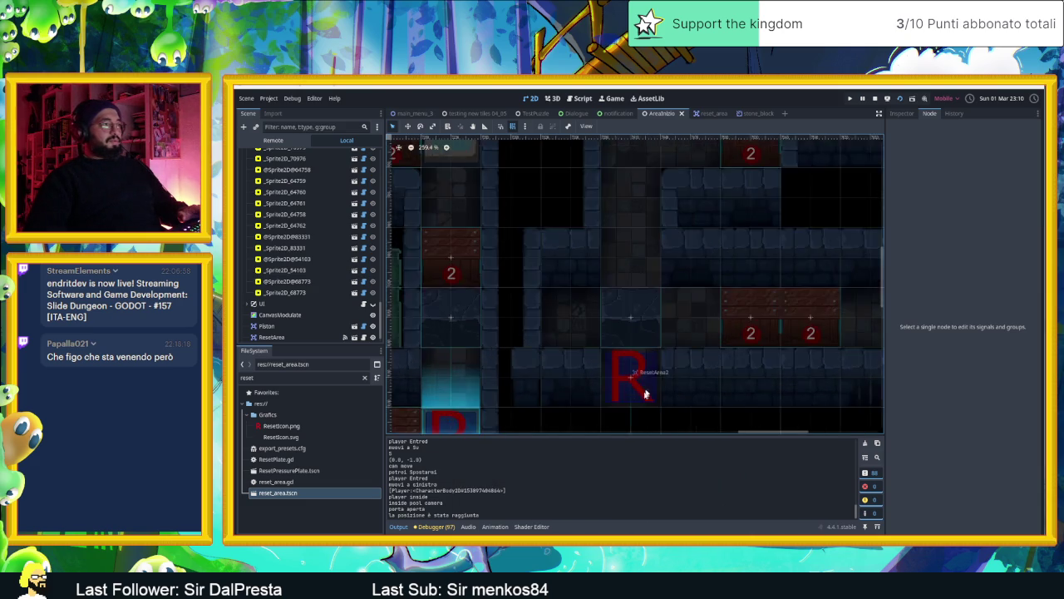
pyautogui.scroll(-3, 645, 341)
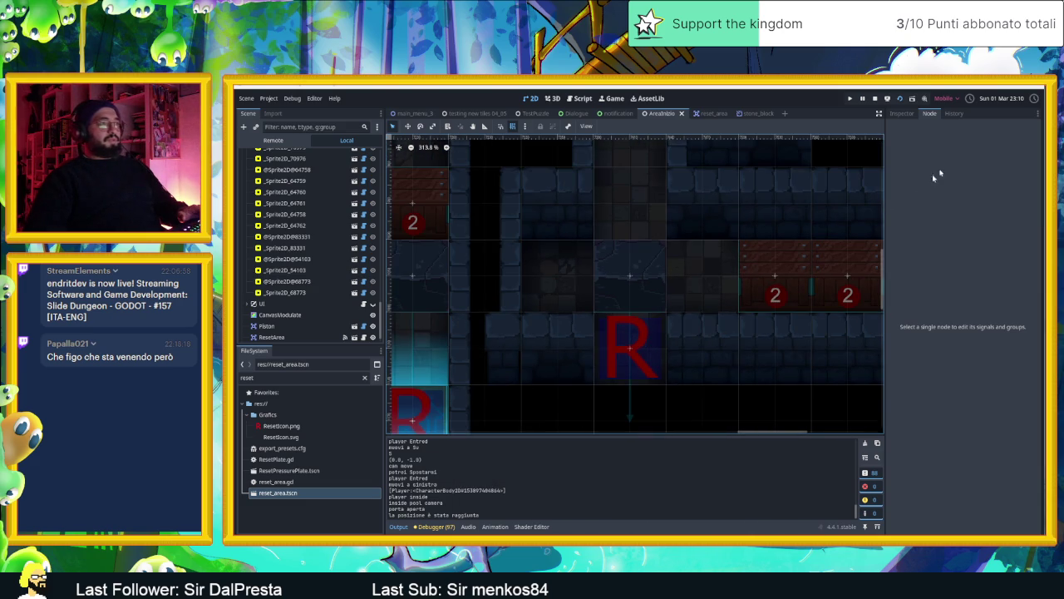
pyautogui.click(877, 98)
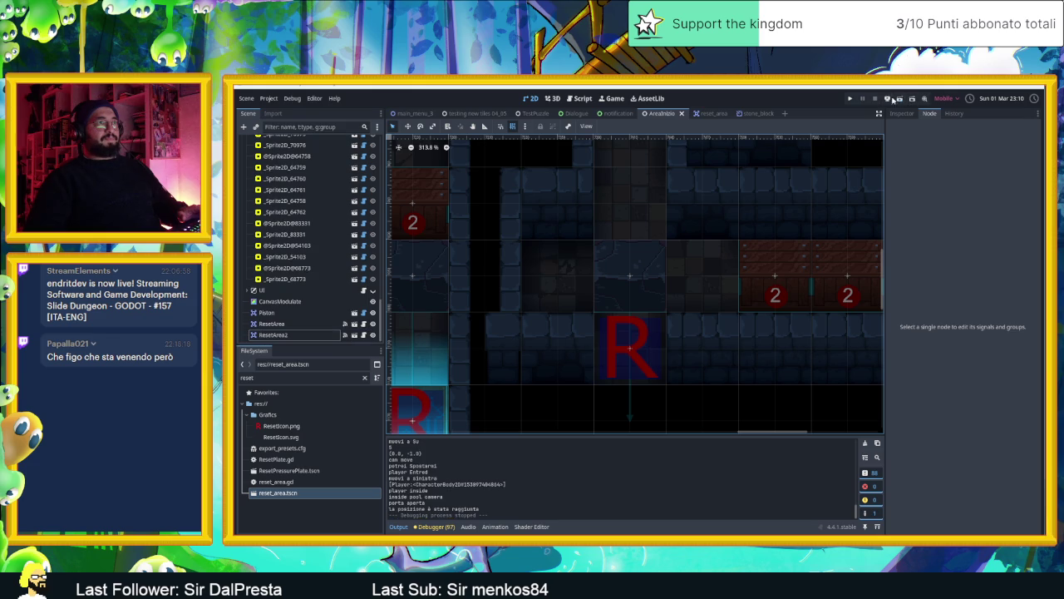
pyautogui.click(899, 99)
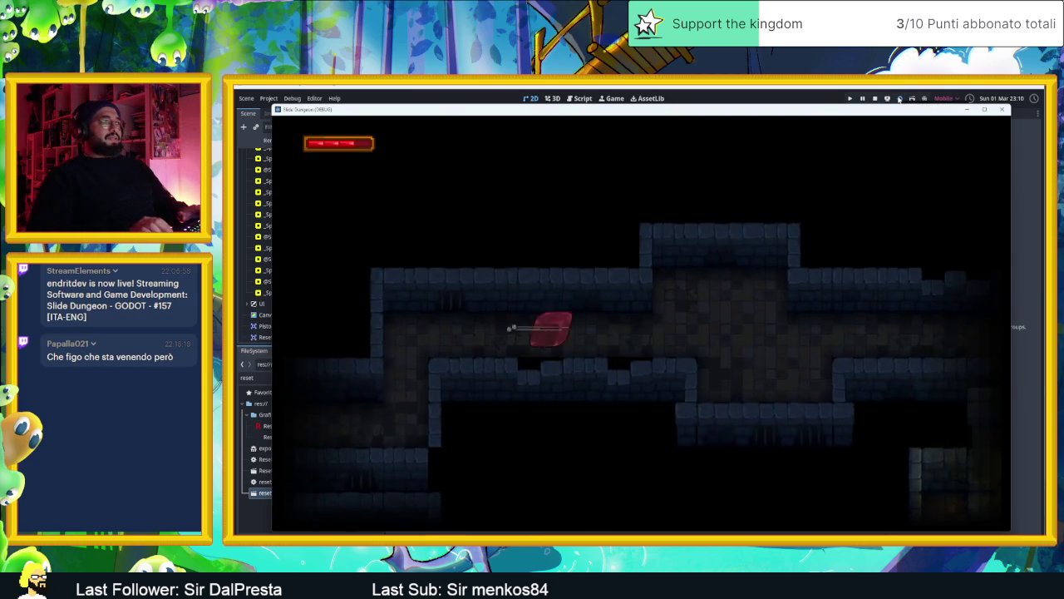
# Slide the slime around the start room and down into the lower rooms.
pyautogui.press('Down')
pyautogui.press('Left')
pyautogui.press('Down')
pyautogui.press('Left')
pyautogui.press('Down')
pyautogui.press('Left')
pyautogui.press('Right')
pyautogui.press('Down')
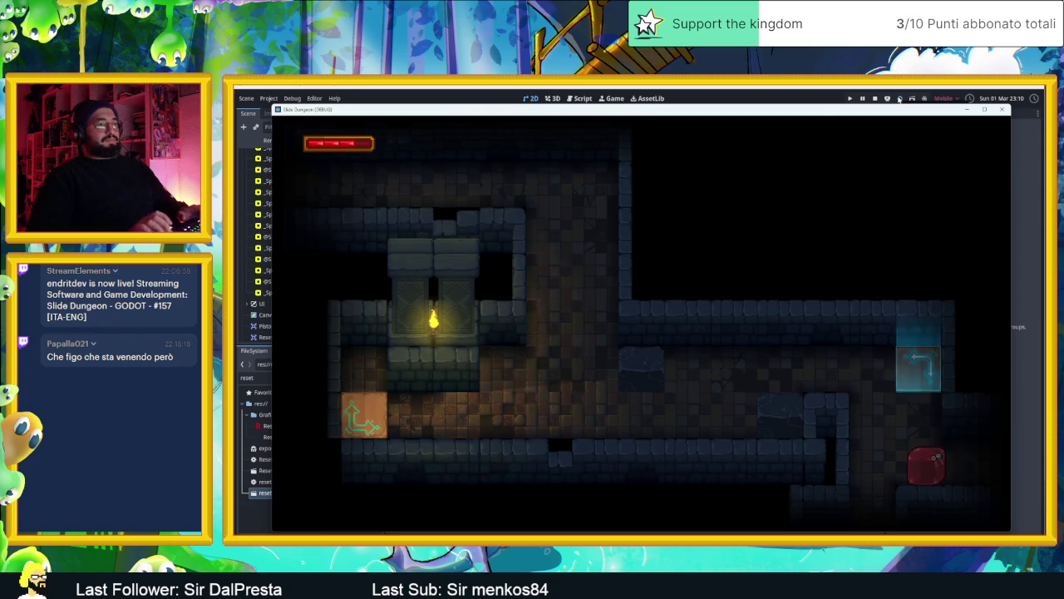
pyautogui.press('Down')
pyautogui.press('Right')
pyautogui.press('Up')
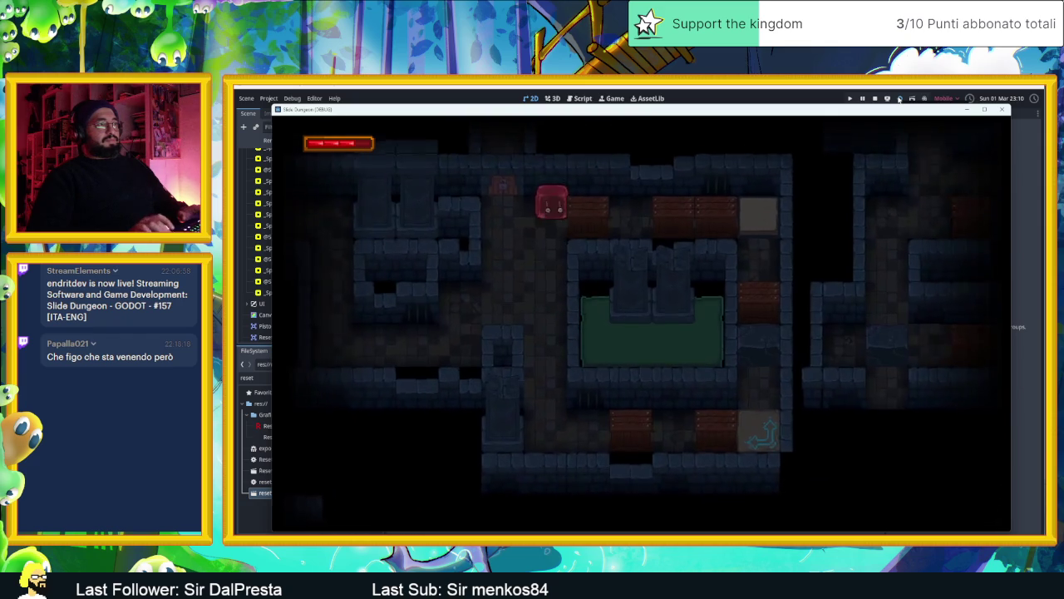
pyautogui.press('Left')
pyautogui.press('Right')
pyautogui.press('Left')
# Slam the slime back and forth to break crate 1, then crate 2 below.
pyautogui.press('Right')
pyautogui.press('Left')
pyautogui.press('Right')
pyautogui.press('Left')
pyautogui.press('Right')
pyautogui.press('Left')
pyautogui.press('Right')
pyautogui.press('Down')
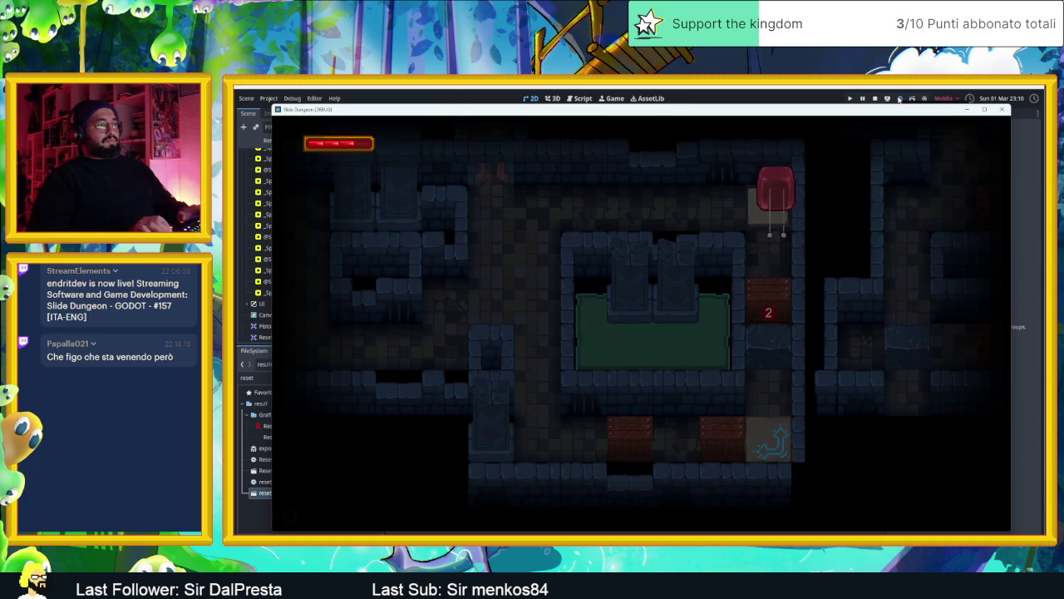
pyautogui.press('Down')
pyautogui.press('Down')
pyautogui.press('Right')
pyautogui.press('Right')
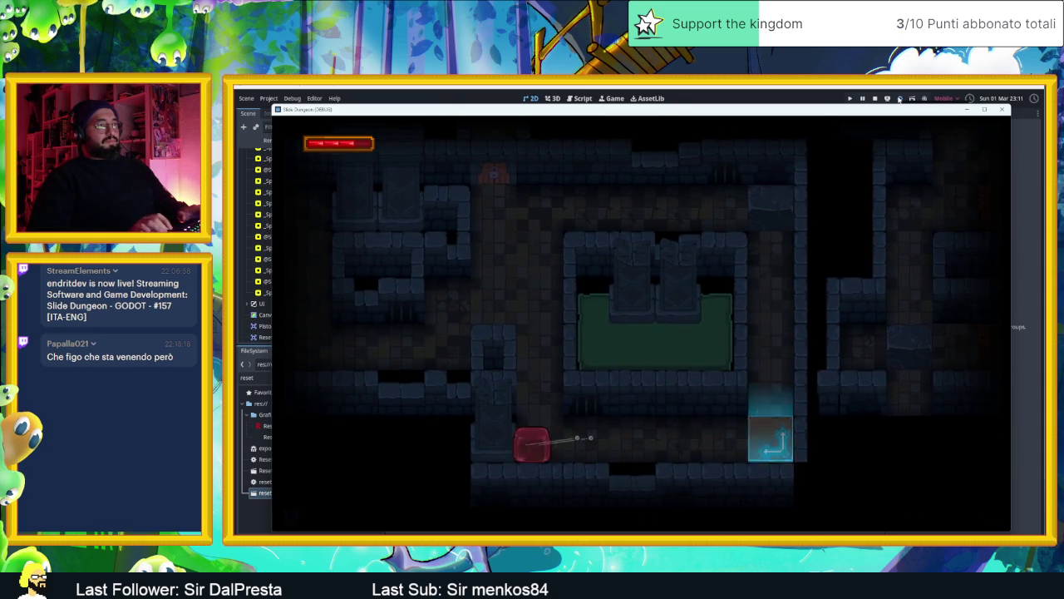
# Slide the slime along the bottom corridor and around the crate room.
pyautogui.press('Right')
pyautogui.press('Left')
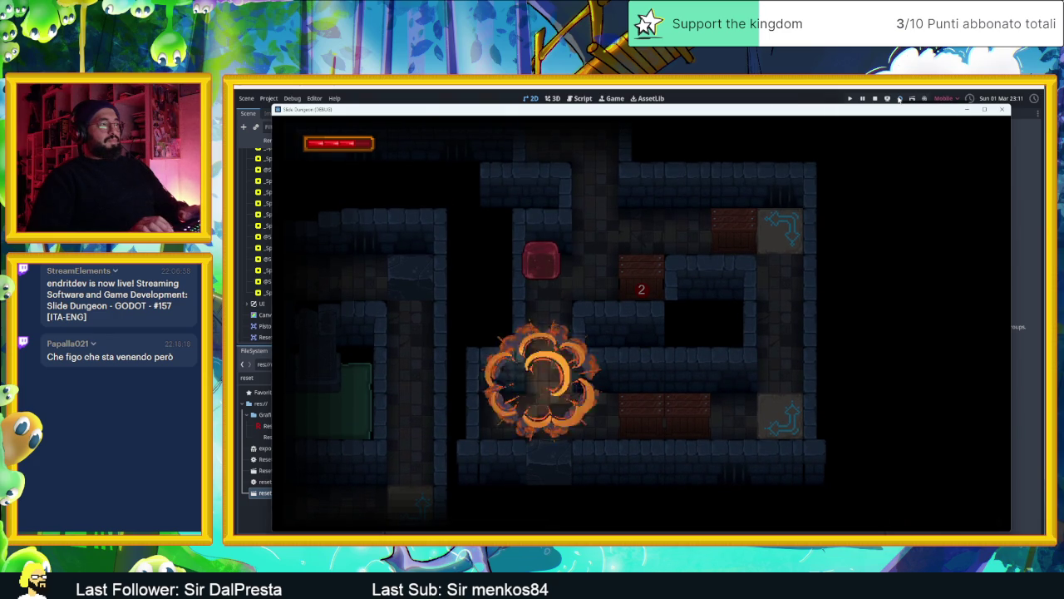
pyautogui.press('Right')
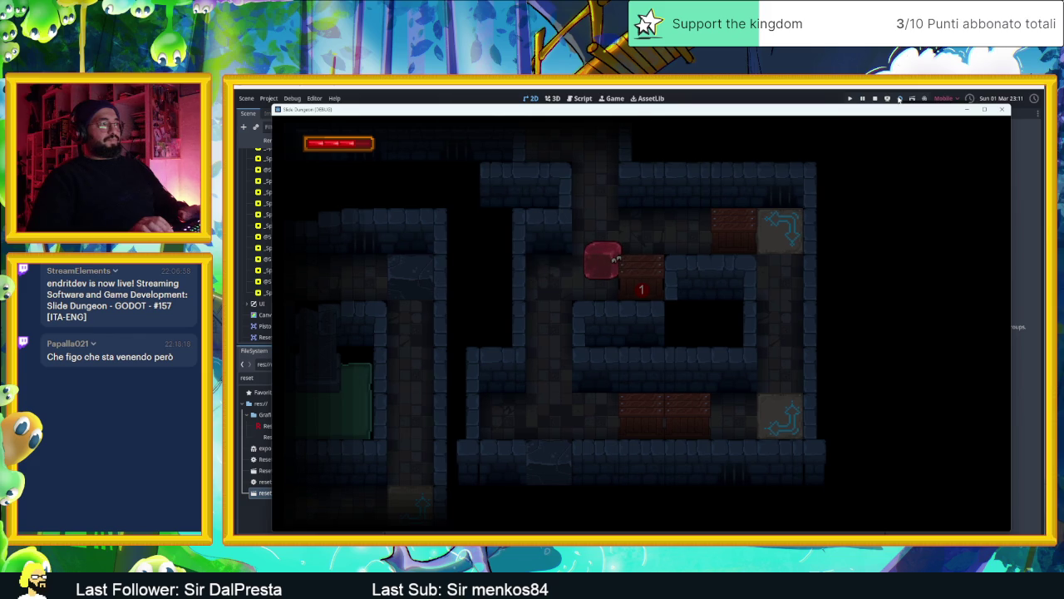
pyautogui.press('Up')
pyautogui.press('Down')
pyautogui.press('Left')
pyautogui.press('Down')
pyautogui.press('Up')
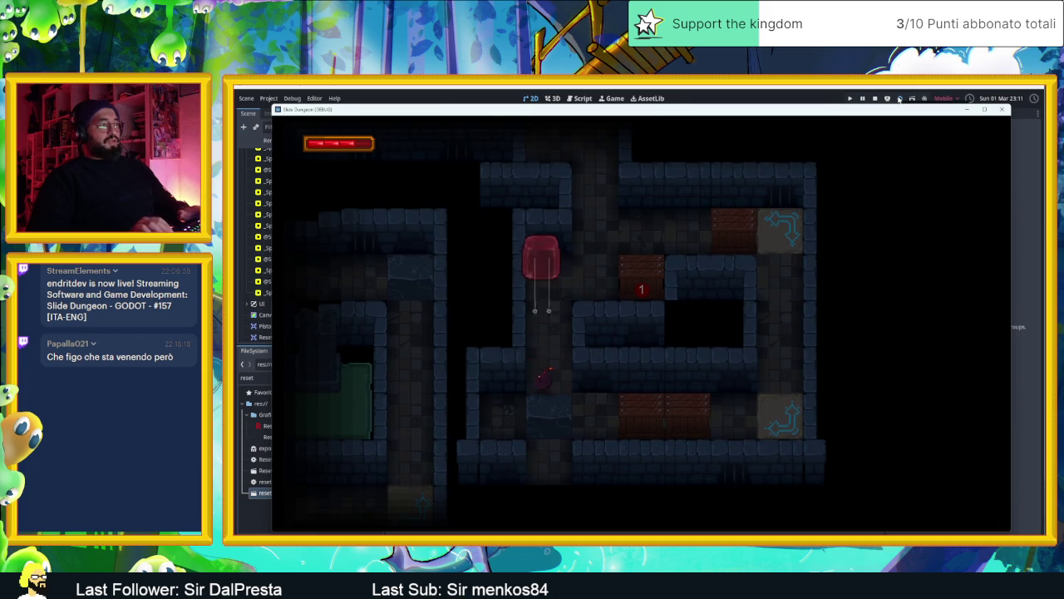
pyautogui.press('Right')
pyautogui.press('Left')
pyautogui.press('Right')
pyautogui.press('Down')
# Slide the slime down into the next room and out through its top exit.
pyautogui.press('Down')
pyautogui.press('Left')
pyautogui.press('Down')
pyautogui.press('Up')
pyautogui.press('Right')
pyautogui.press('Up')
pyautogui.press('Left')
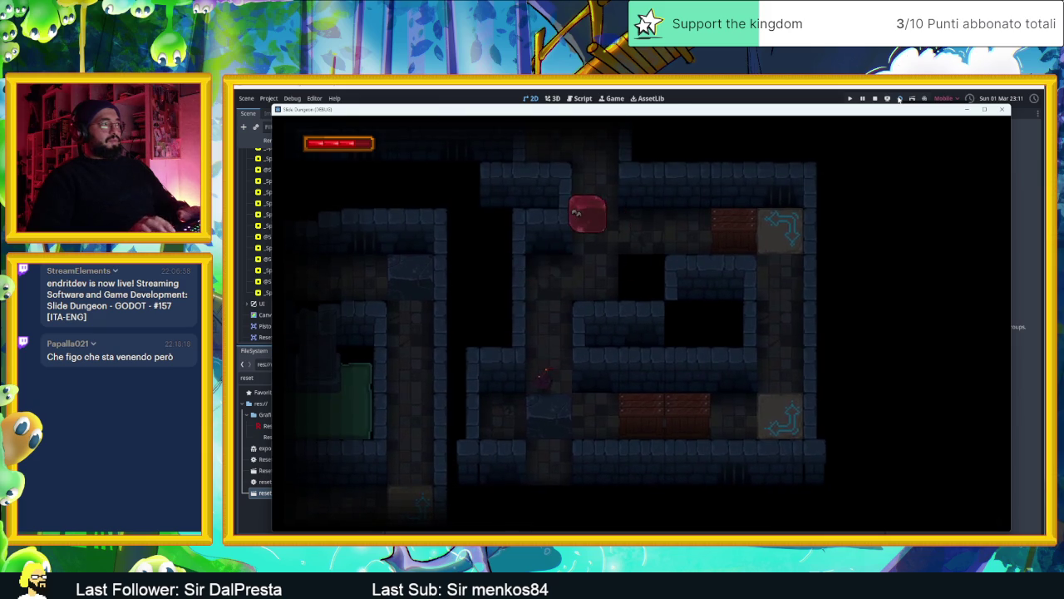
pyautogui.press('Up')
# Move the slime between the upper rooms until it reaches the central dungeon corridor.
pyautogui.press('Left')
pyautogui.press('Down')
pyautogui.press('Up')
pyautogui.press('Up')
pyautogui.press('Right')
pyautogui.press('Left')
pyautogui.press('Up')
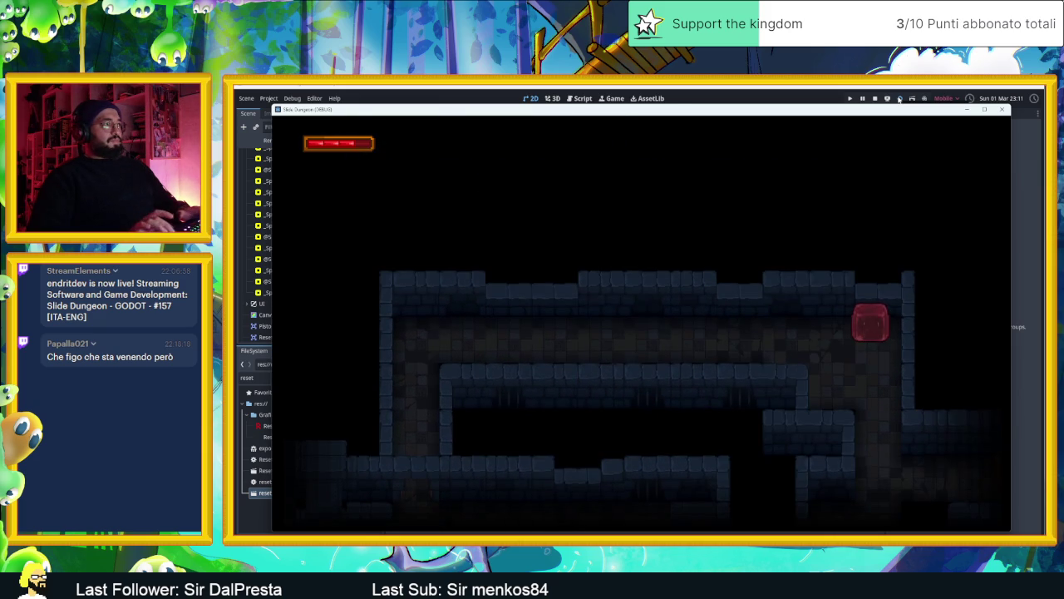
pyautogui.press('Down')
pyautogui.press('Up')
pyautogui.press('Down')
pyautogui.press('Up')
pyautogui.press('Down')
pyautogui.press('Right')
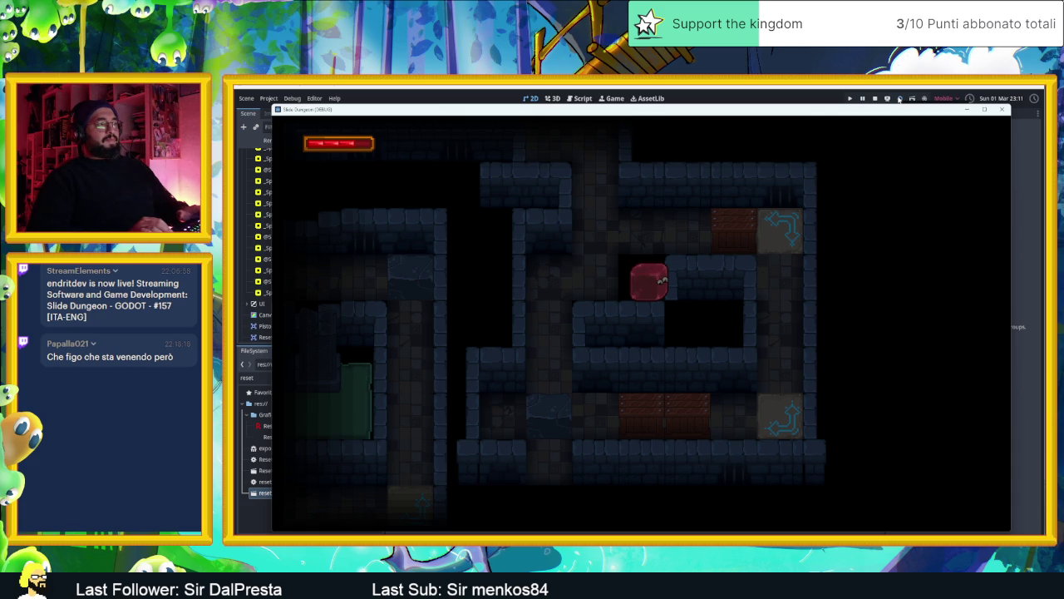
# Slide the slime through the next rooms and into the arrow tile to break the crate.
pyautogui.press('Left')
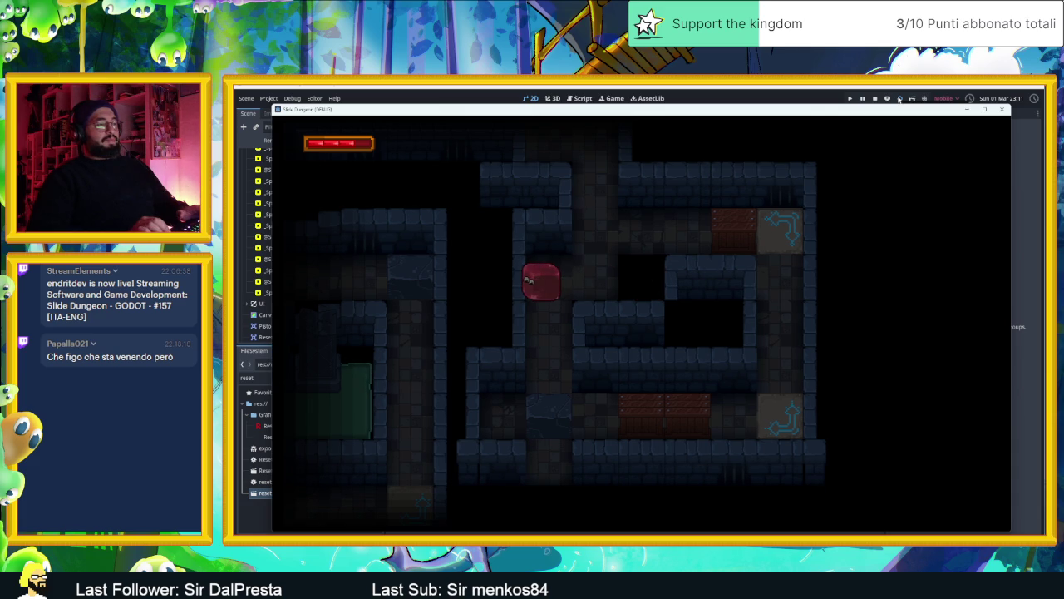
pyautogui.press('Right')
pyautogui.press('Up')
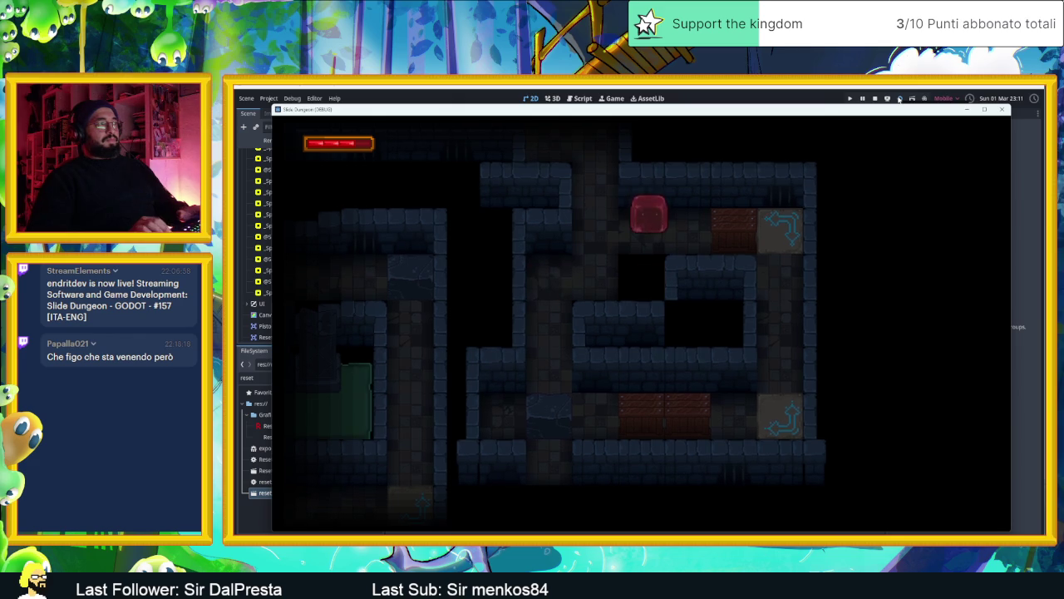
pyautogui.press('Left')
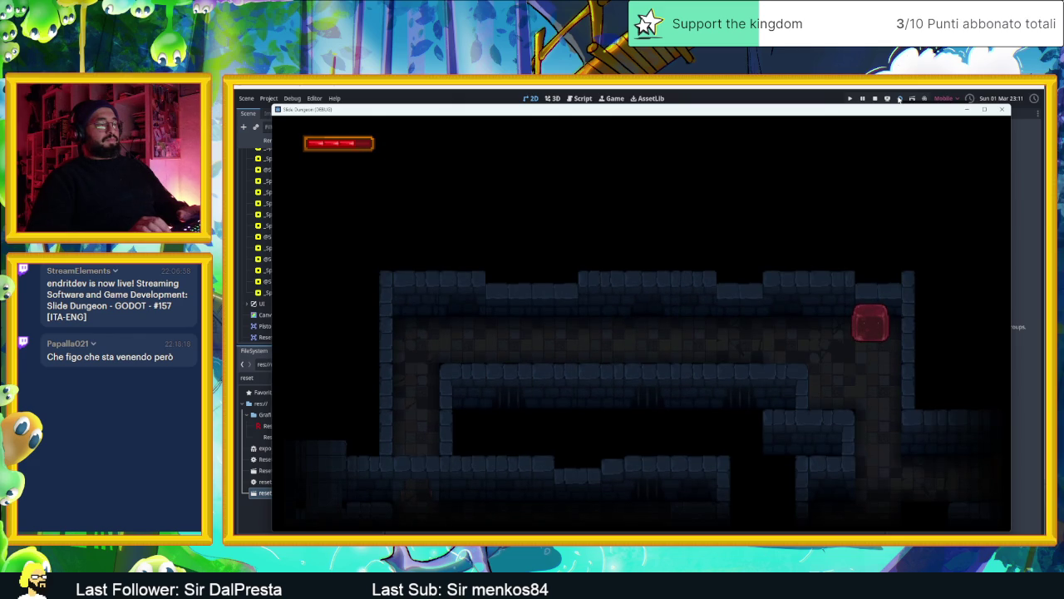
pyautogui.press('Right')
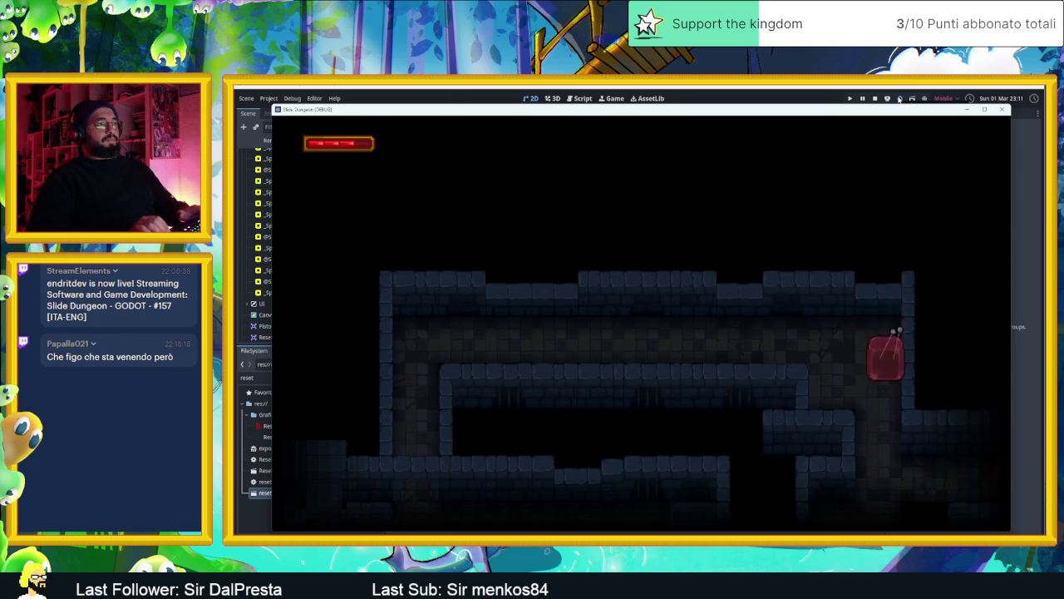
pyautogui.press('Up')
pyautogui.press('Right')
pyautogui.press('Left')
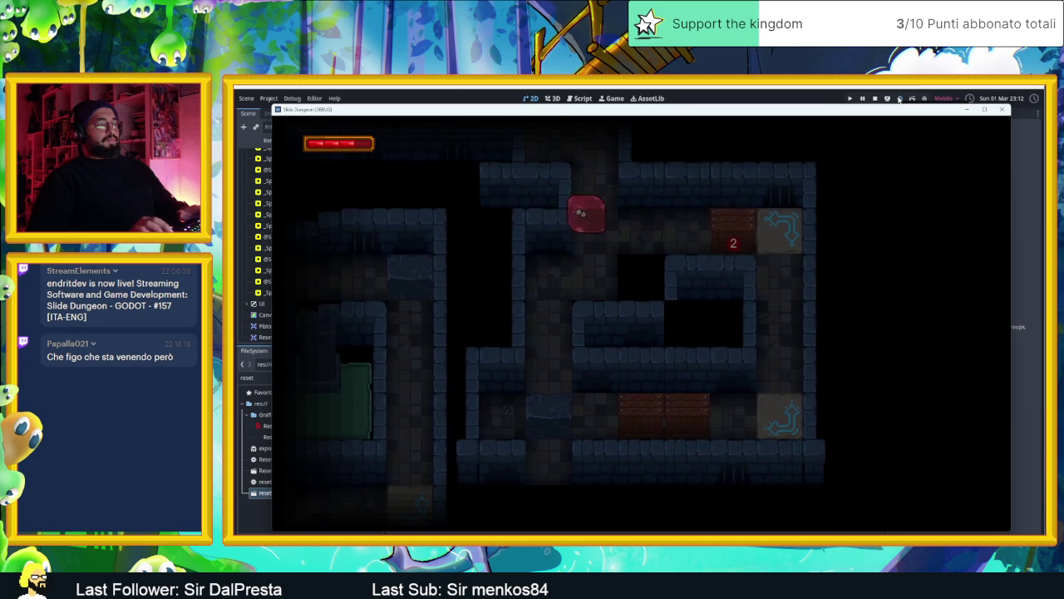
pyautogui.press('Right')
# Ride the arrow tile to the top row, exit upward, and stop beside the green pool.
pyautogui.press('Right')
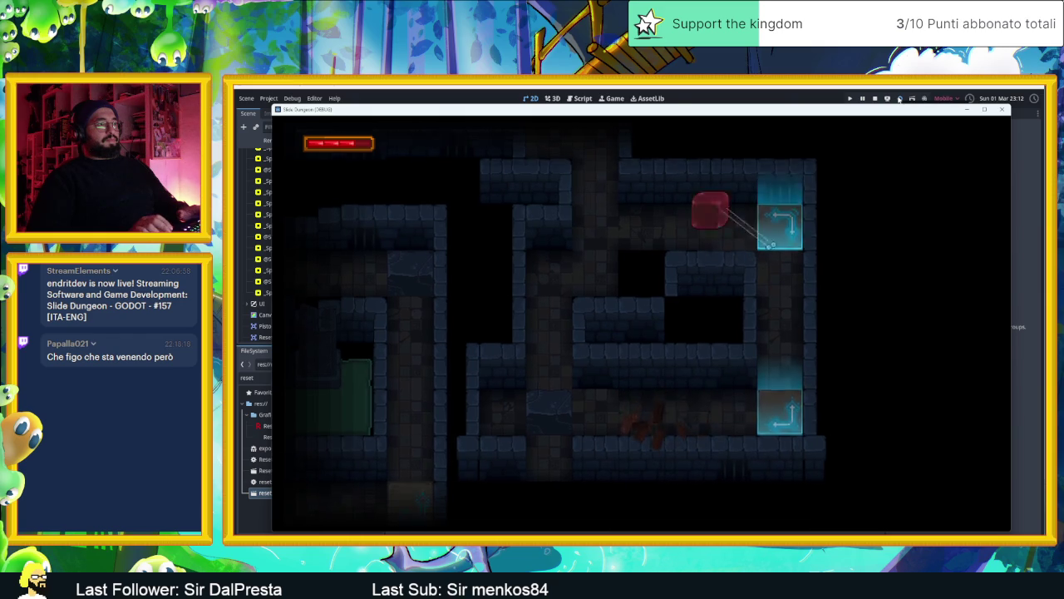
pyautogui.press('Down')
pyautogui.press('Left')
pyautogui.press('Up')
pyautogui.press('Right')
pyautogui.press('Up')
pyautogui.press('Left')
pyautogui.press('Up')
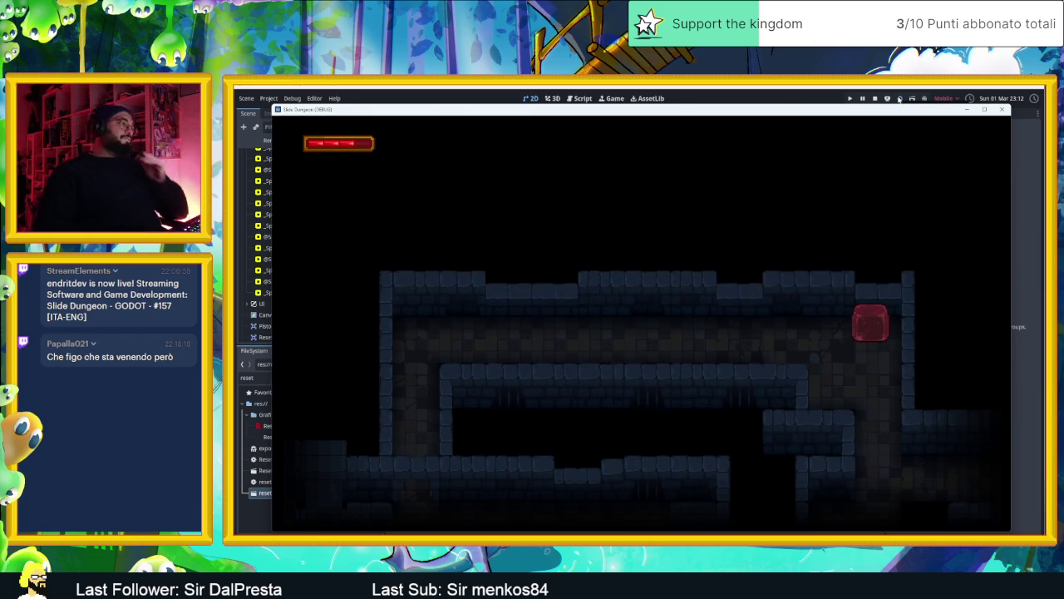
pyautogui.press('Left')
pyautogui.press('Down')
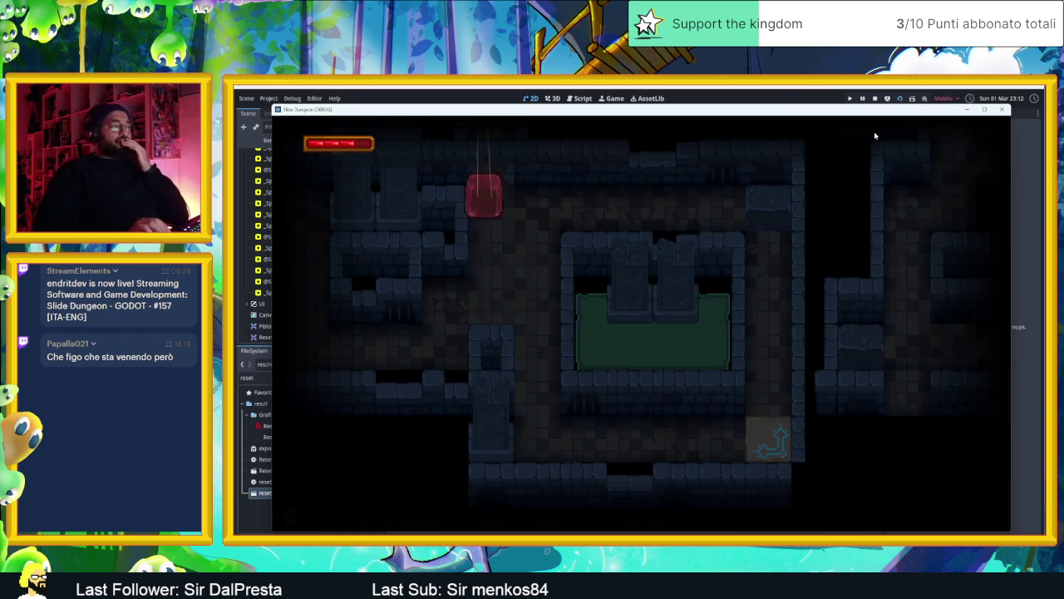
pyautogui.press('Right')
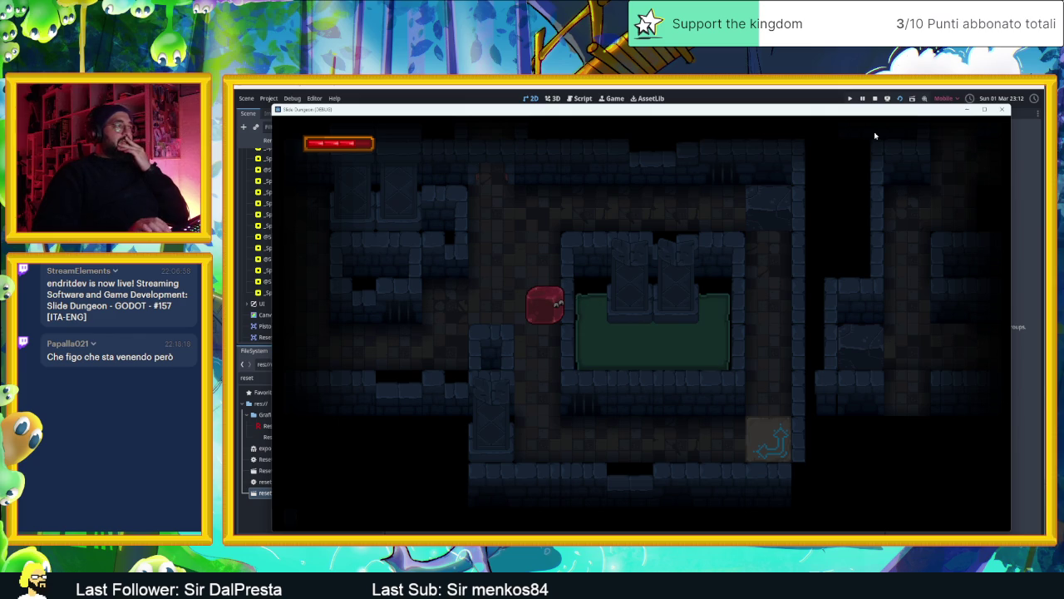
# Loop through further rooms back to the green pool, ending in the upper-left corridor.
pyautogui.press('Left')
pyautogui.press('Up')
pyautogui.press('Left')
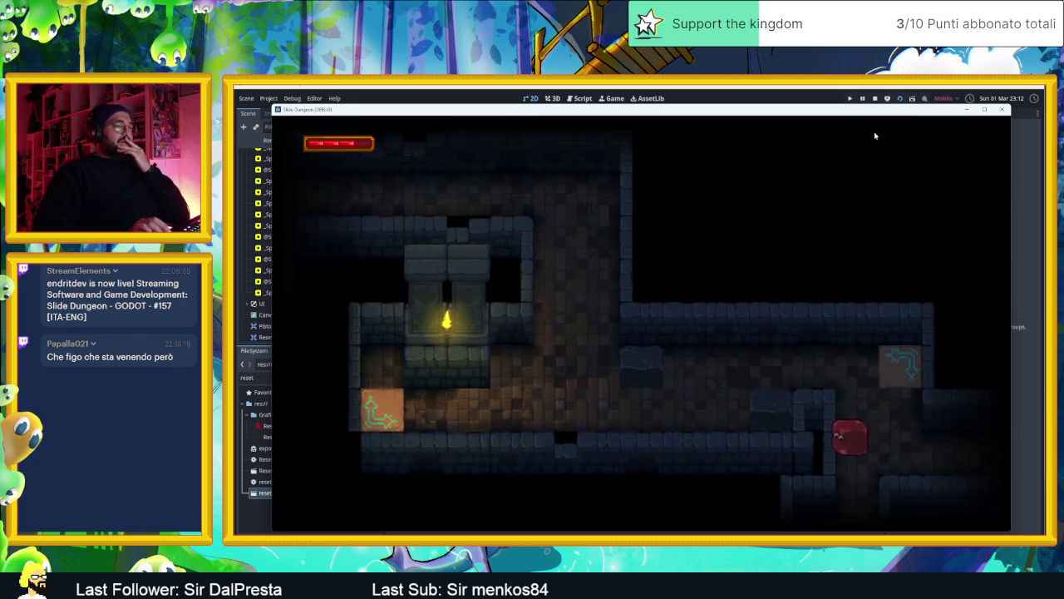
pyautogui.press('Up')
pyautogui.press('Down')
pyautogui.press('Right')
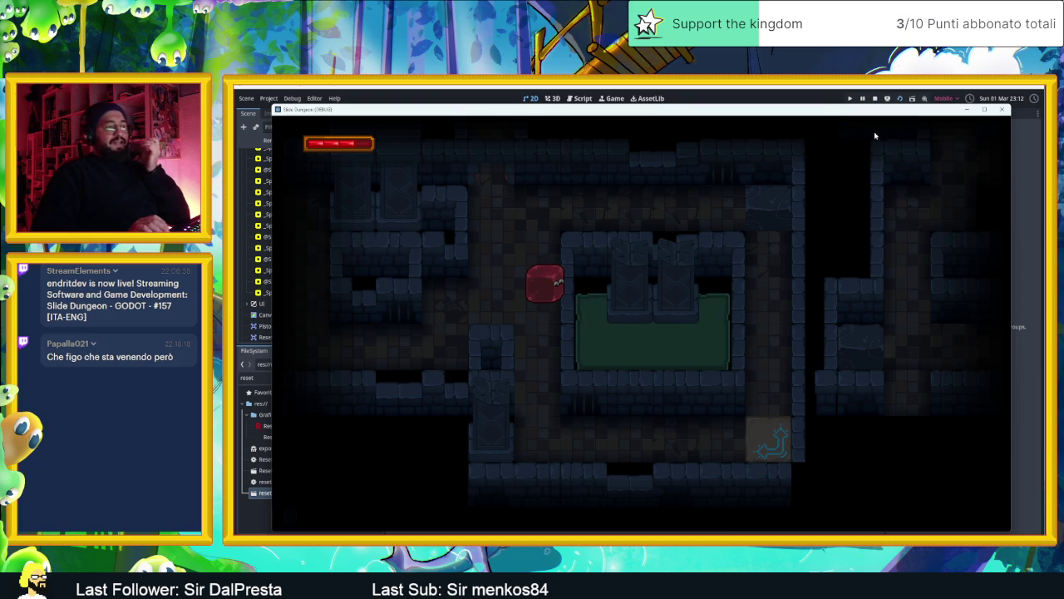
pyautogui.press('Up')
pyautogui.press('Right')
pyautogui.press('Down')
pyautogui.press('Left')
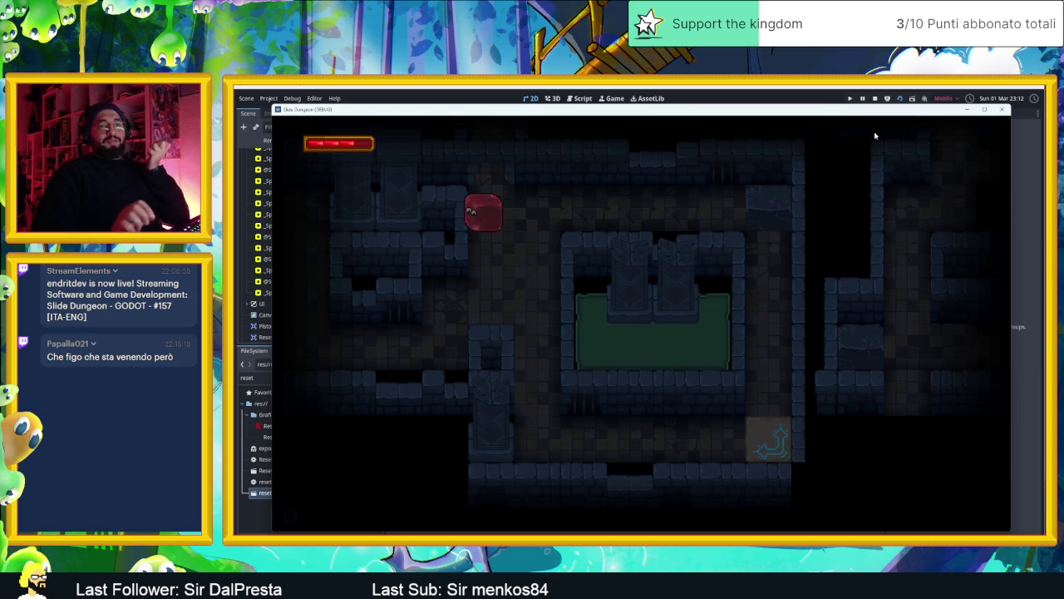
# Stop the playtest and select the second R reset area, ResetArea2, on the canvas.
pyautogui.click(875, 98)
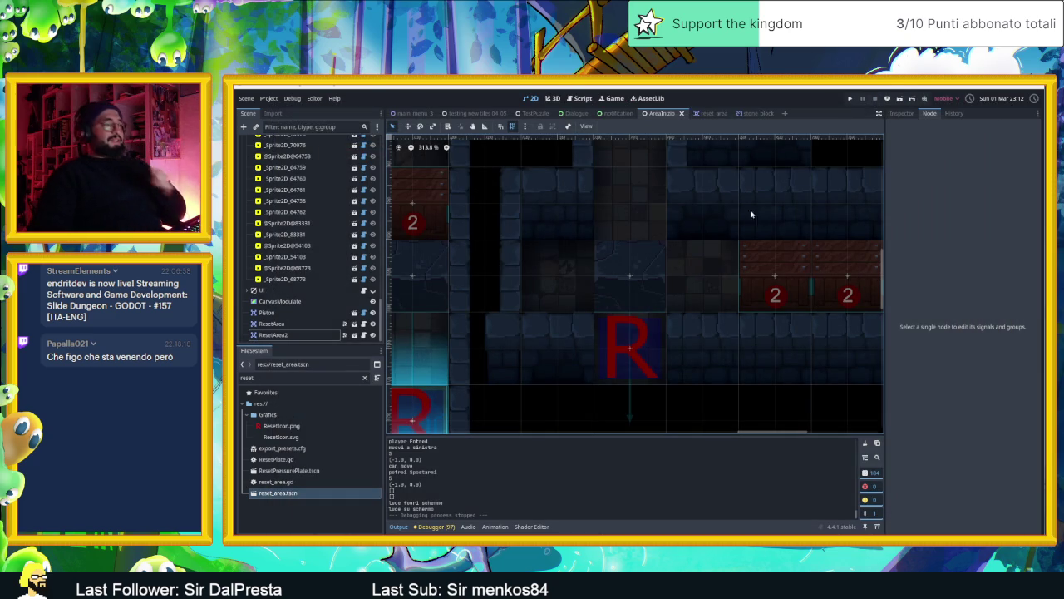
pyautogui.scroll(-3, 768, 282)
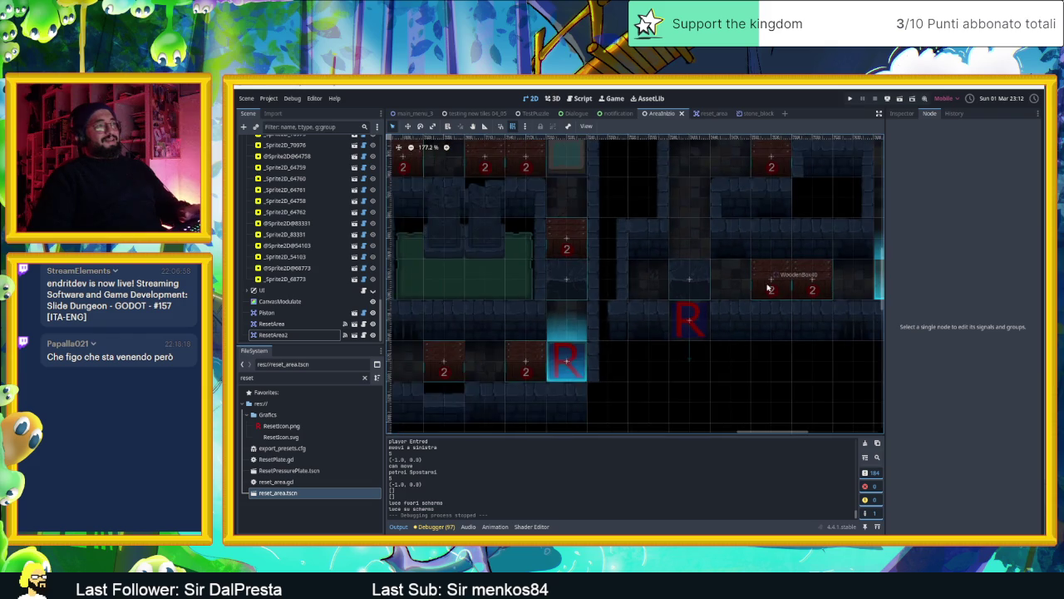
pyautogui.scroll(-2, 769, 288)
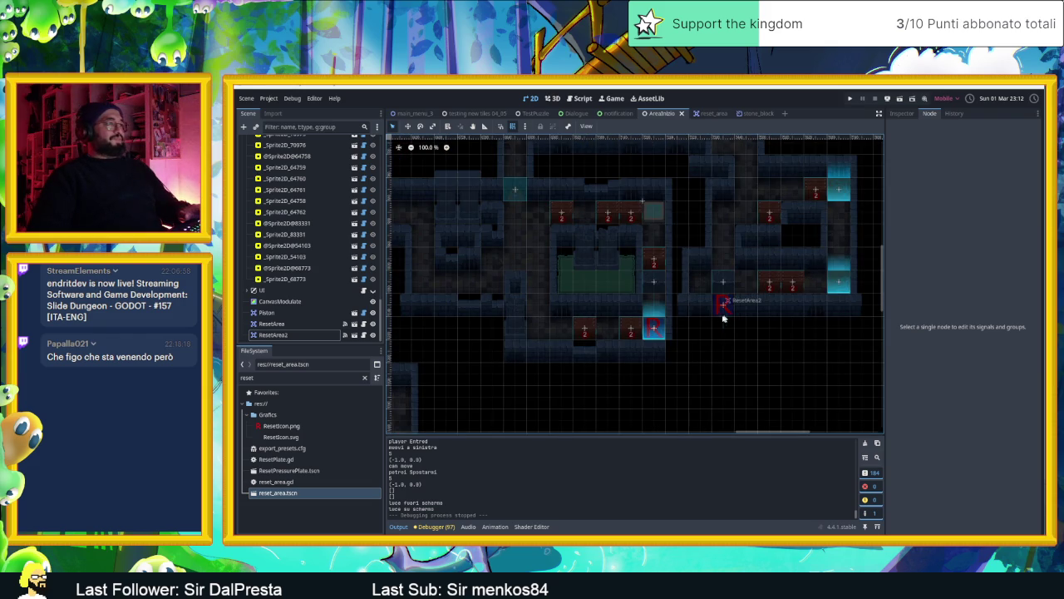
pyautogui.scroll(3, 737, 302)
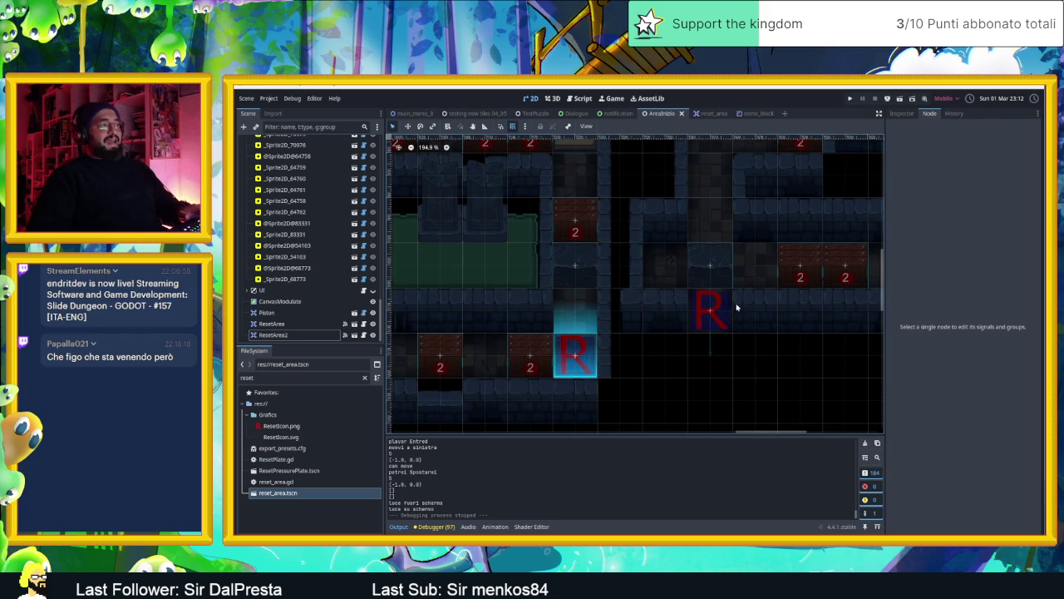
pyautogui.scroll(-2, 729, 304)
pyautogui.moveTo(771, 315); pyautogui.dragTo(704, 323)
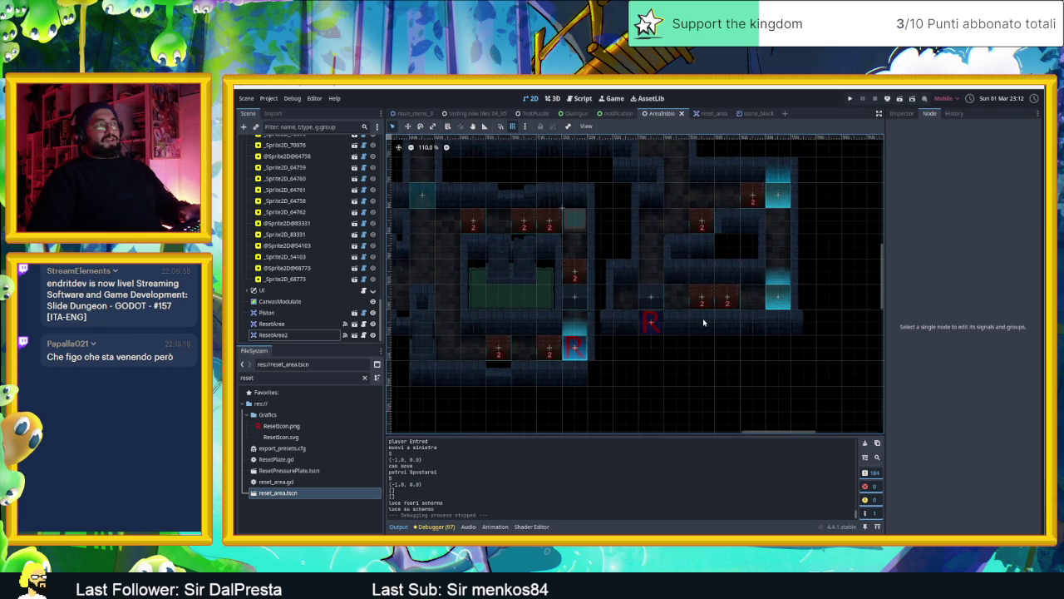
pyautogui.click(654, 321)
pyautogui.scroll(6, 655, 321)
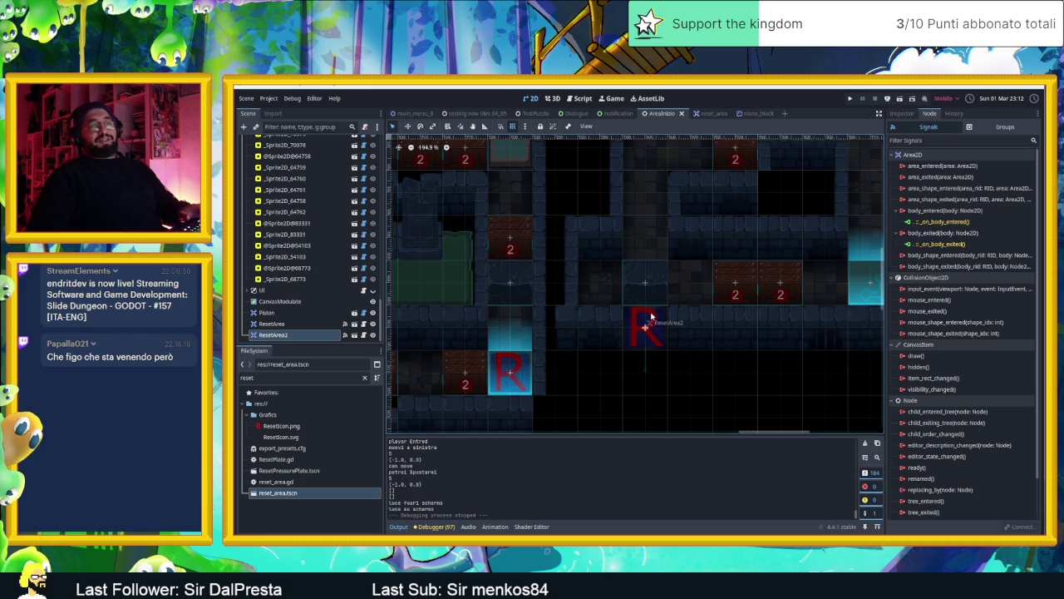
# Duplicate ResetArea2 with Ctrl+D and drag the new ResetArea3 up into the upper room.
pyautogui.scroll(-5, 651, 316)
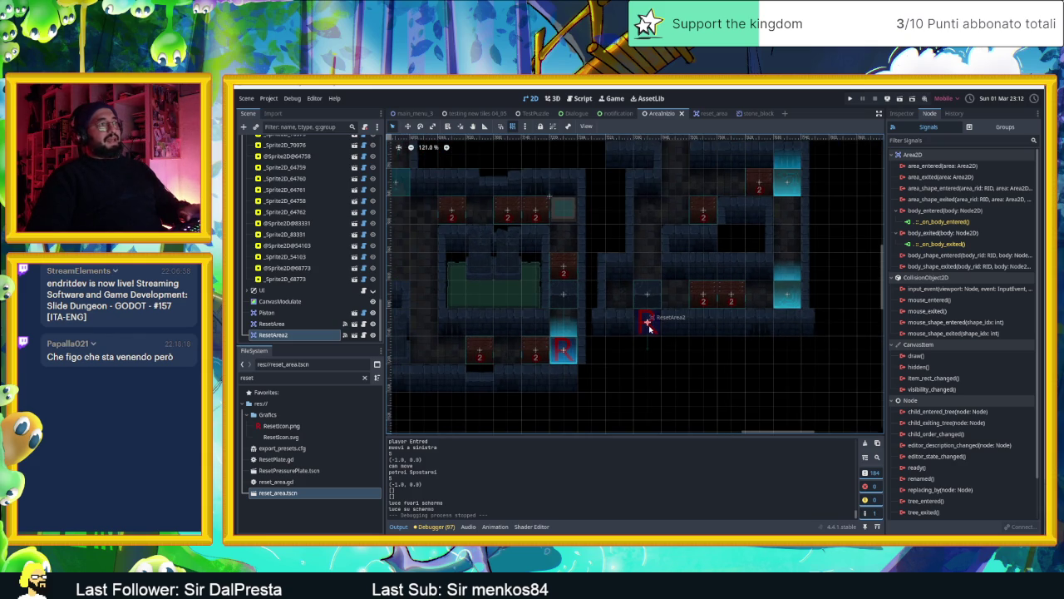
pyautogui.hotkey('ctrl', 'd')
pyautogui.moveTo(648, 322); pyautogui.dragTo(647, 209)
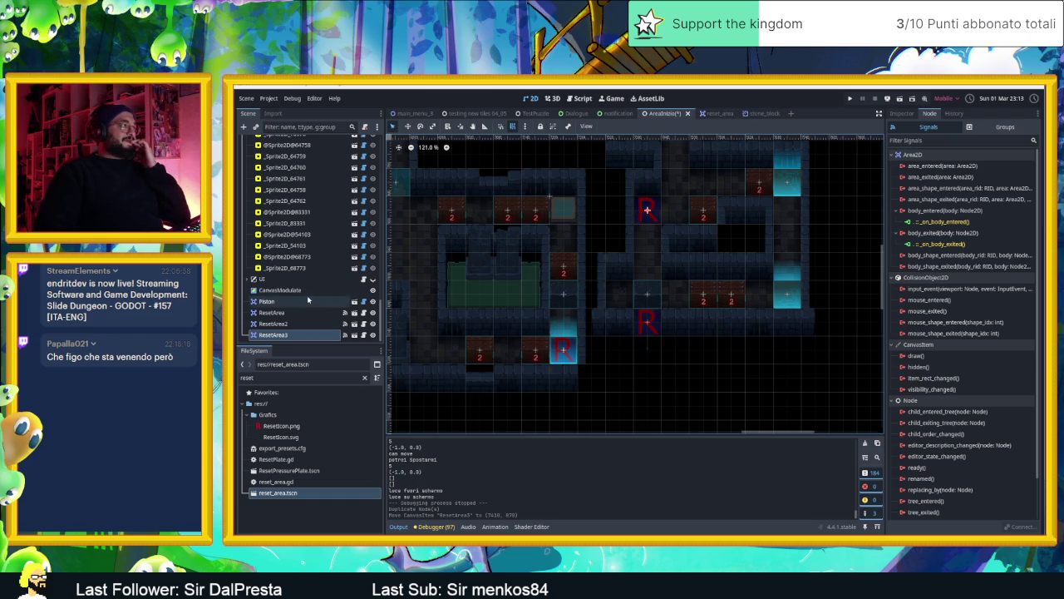
pyautogui.scroll(5, 308, 287)
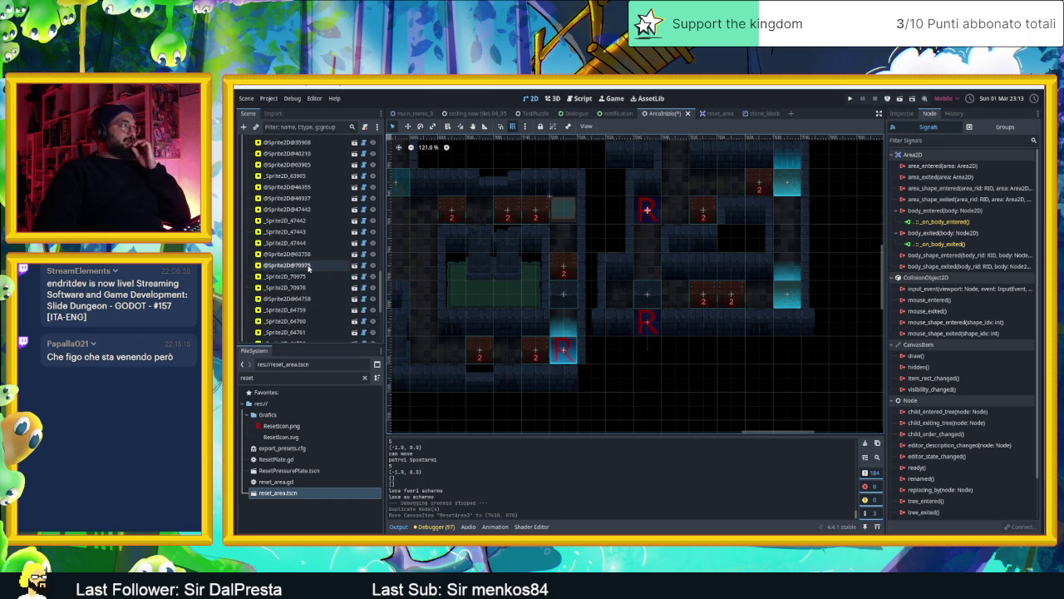
pyautogui.scroll(-5, 308, 268)
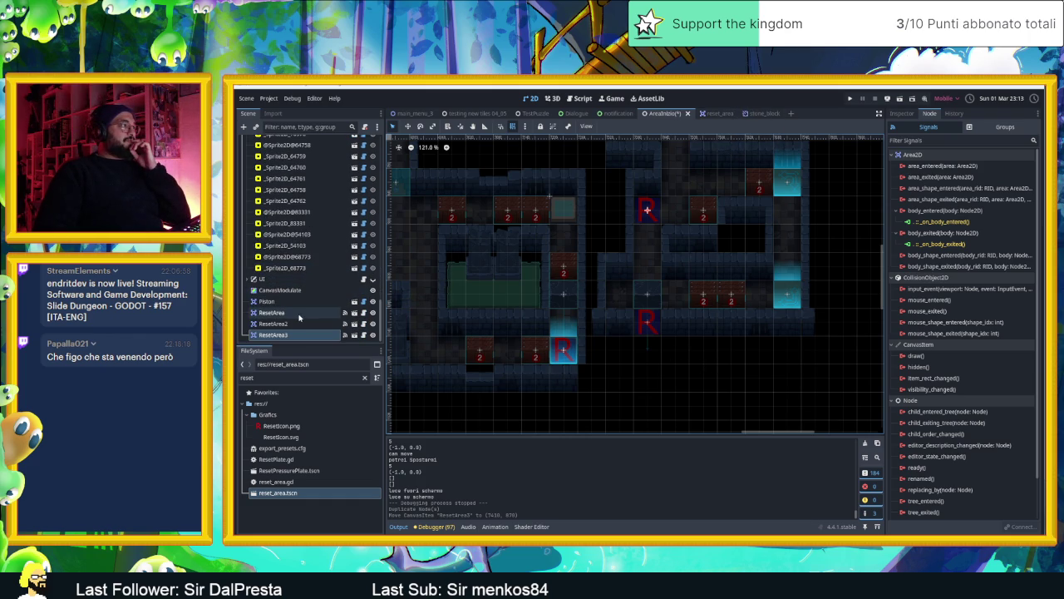
pyautogui.click(292, 334)
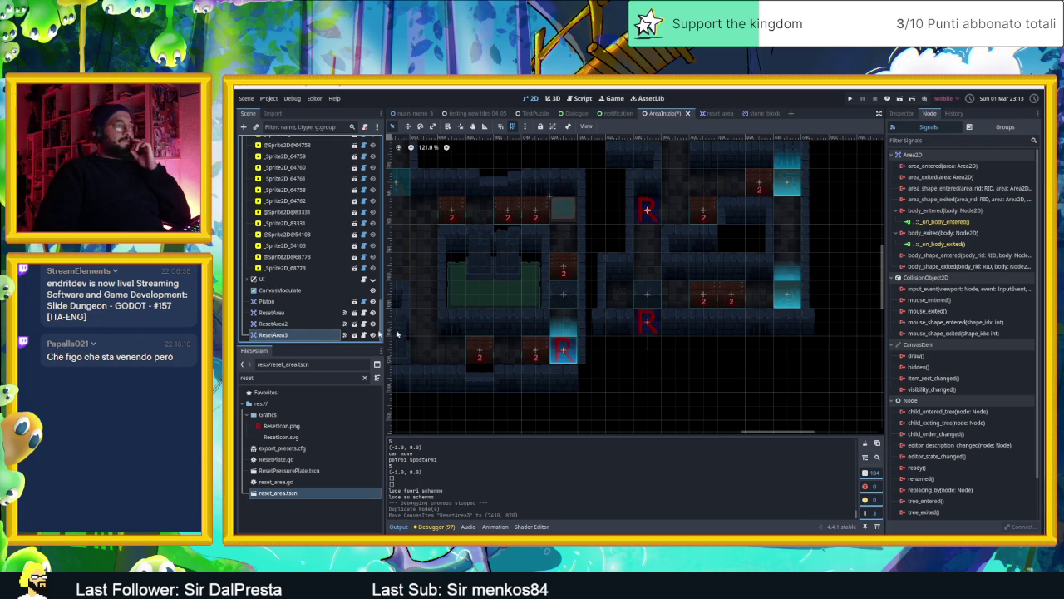
pyautogui.scroll(-3, 468, 316)
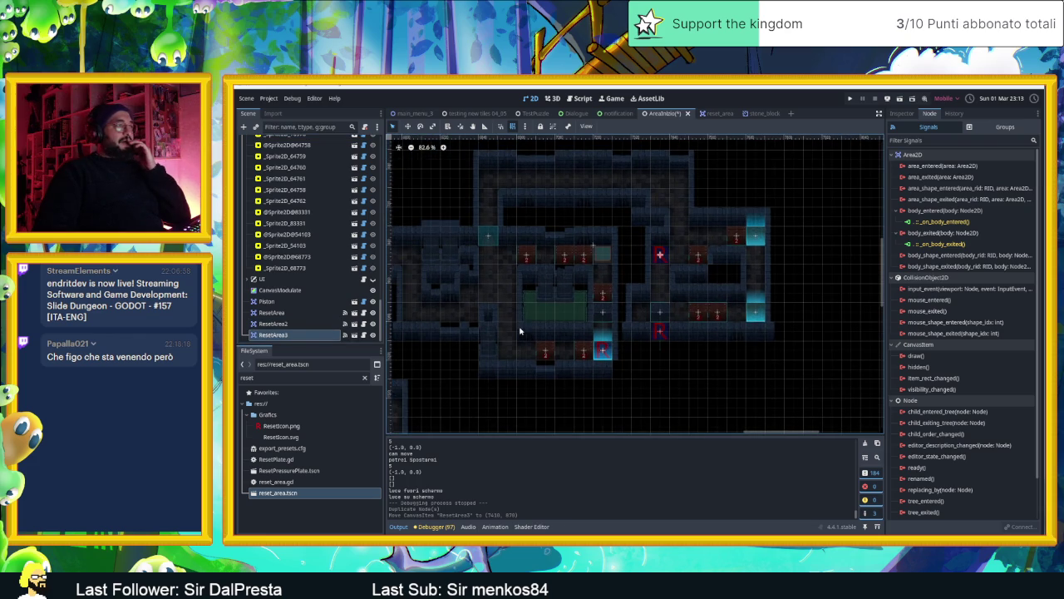
pyautogui.scroll(-1, 519, 330)
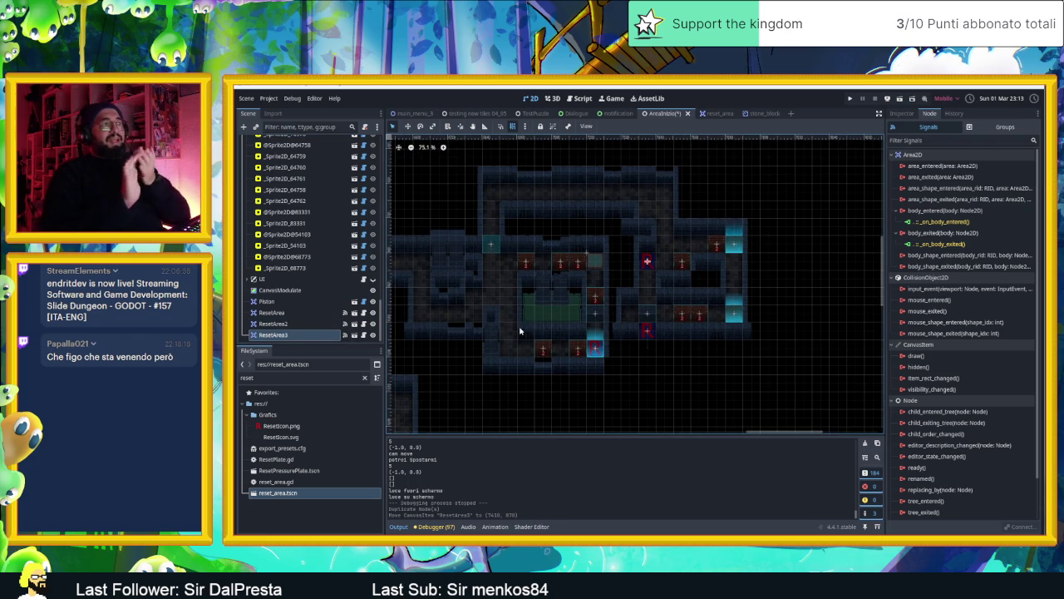
# Save the AreaInizio scene with Ctrl+S.
pyautogui.hscroll(2, 649, 371)
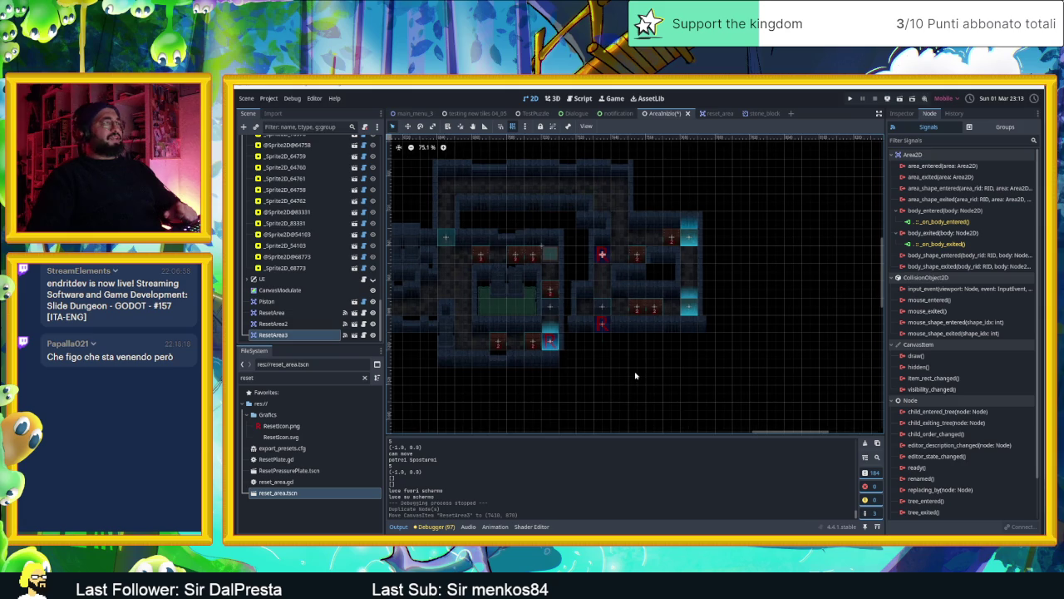
pyautogui.hotkey('ctrl', 's')
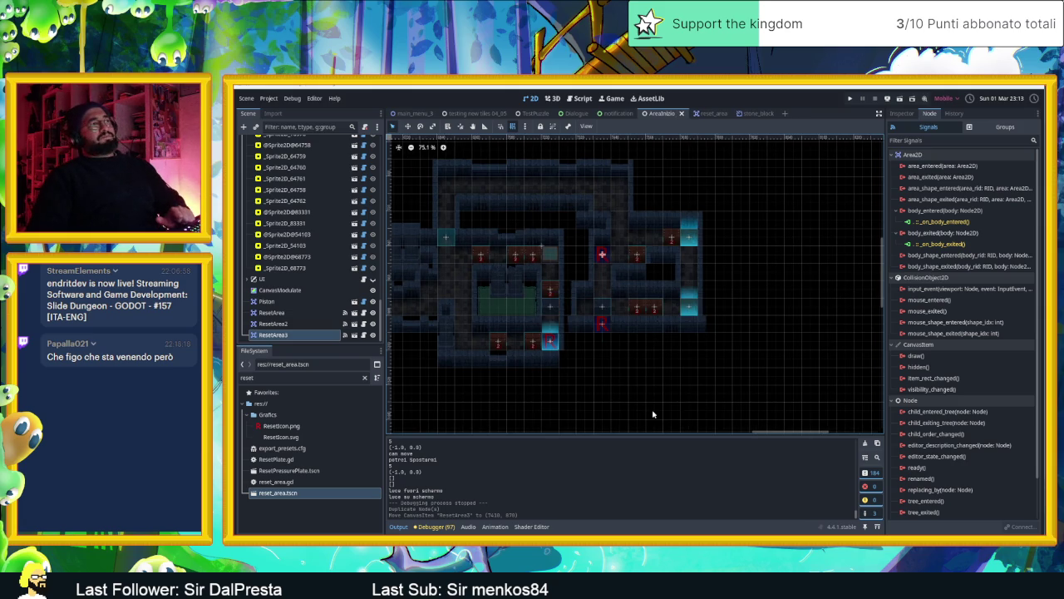
pyautogui.scroll(-3, 610, 361)
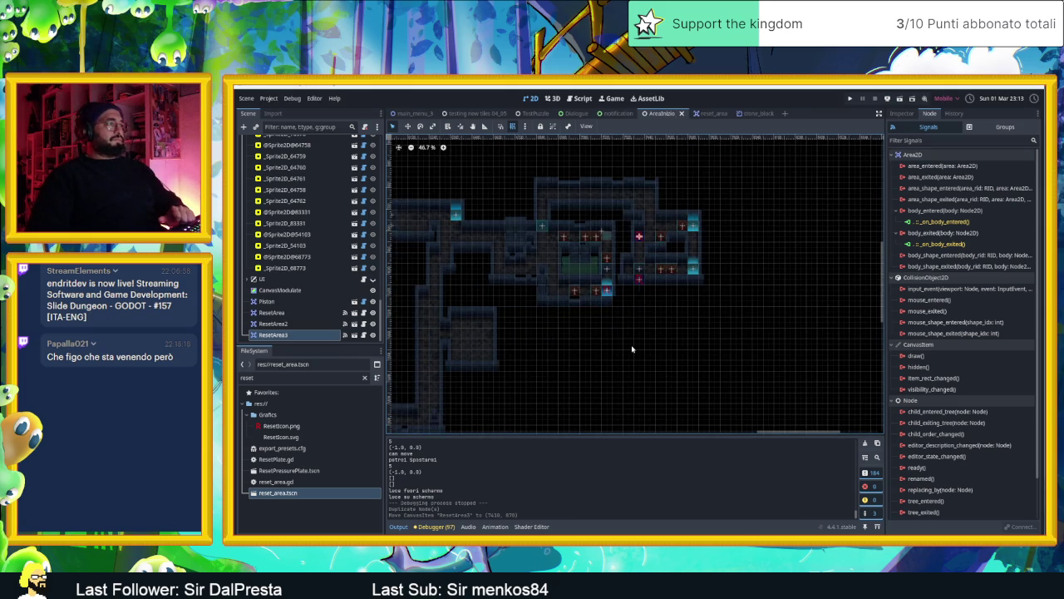
pyautogui.scroll(-1, 639, 336)
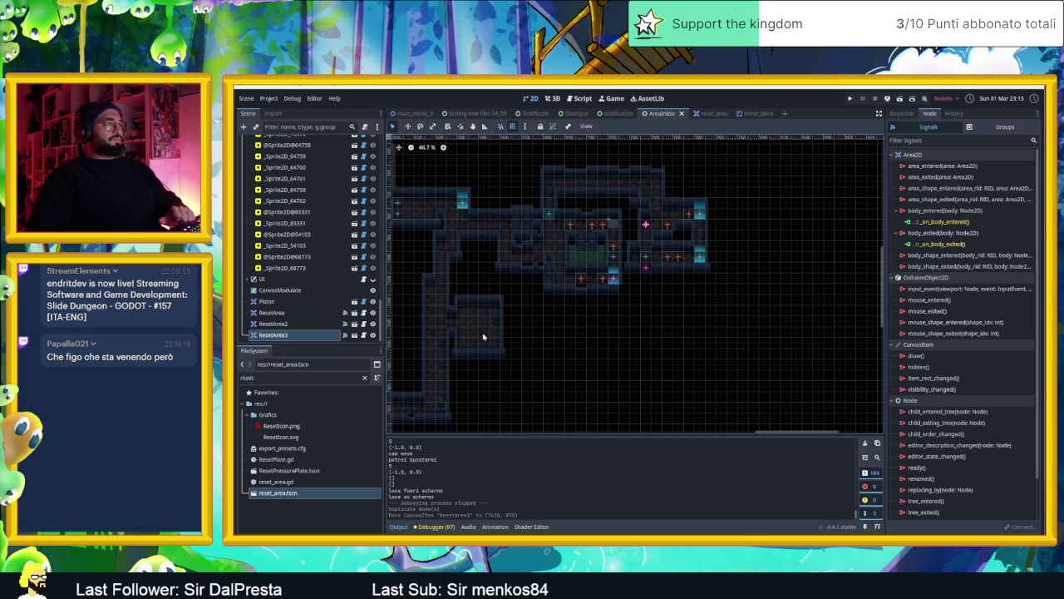
pyautogui.scroll(-1, 484, 336)
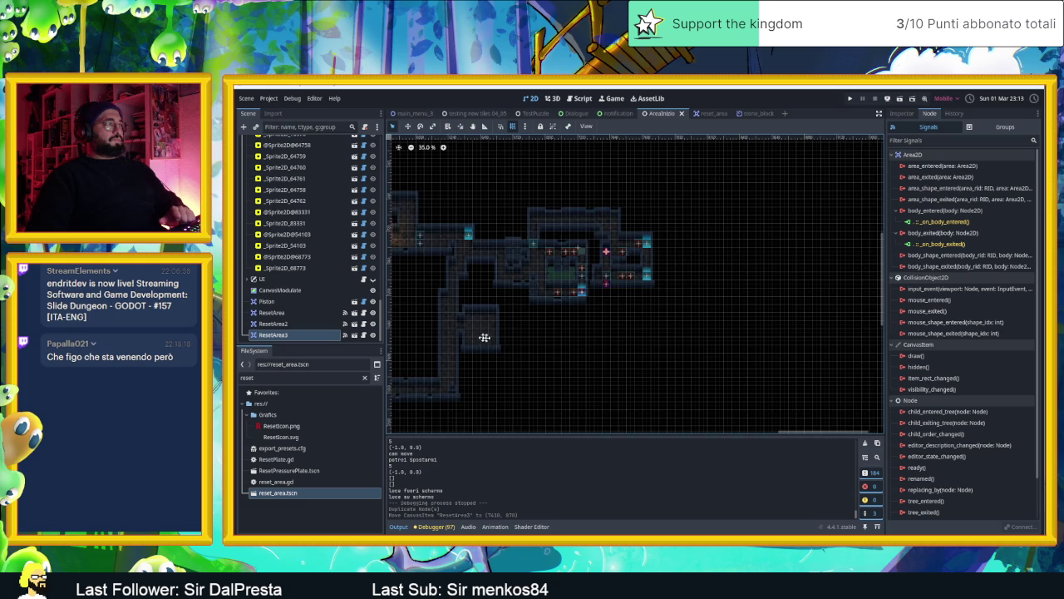
# Pan and zoom around the level to review the three R reset areas.
pyautogui.hscroll(-6, 481, 339)
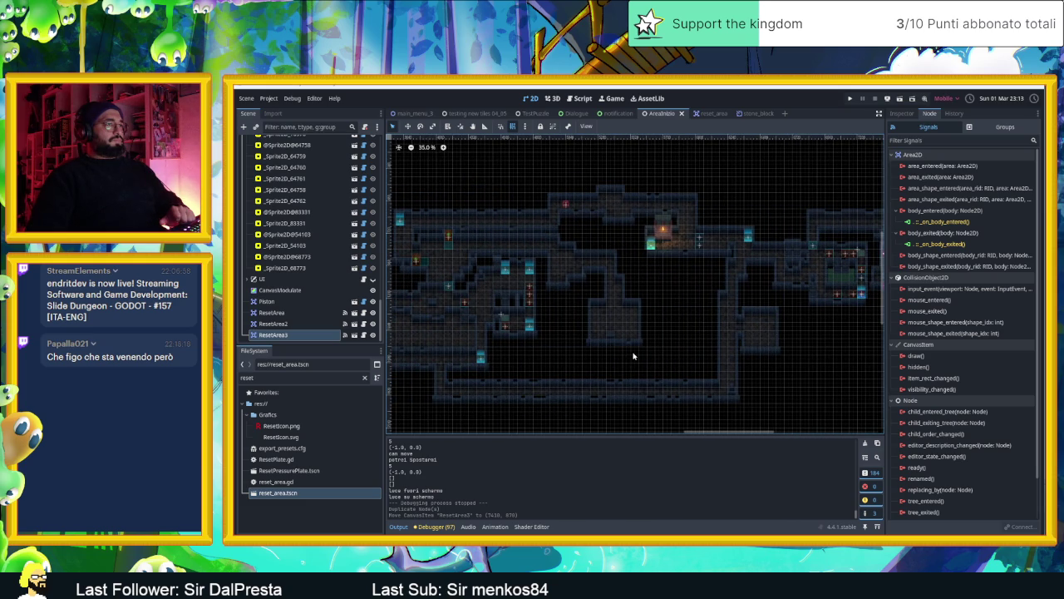
pyautogui.scroll(4, 642, 356)
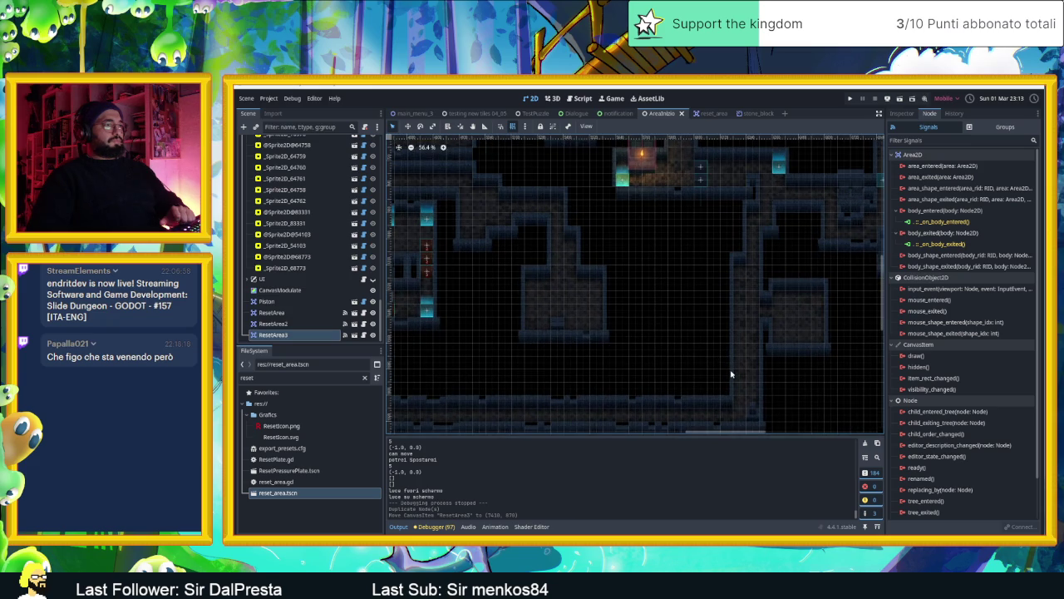
pyautogui.scroll(2, 731, 374)
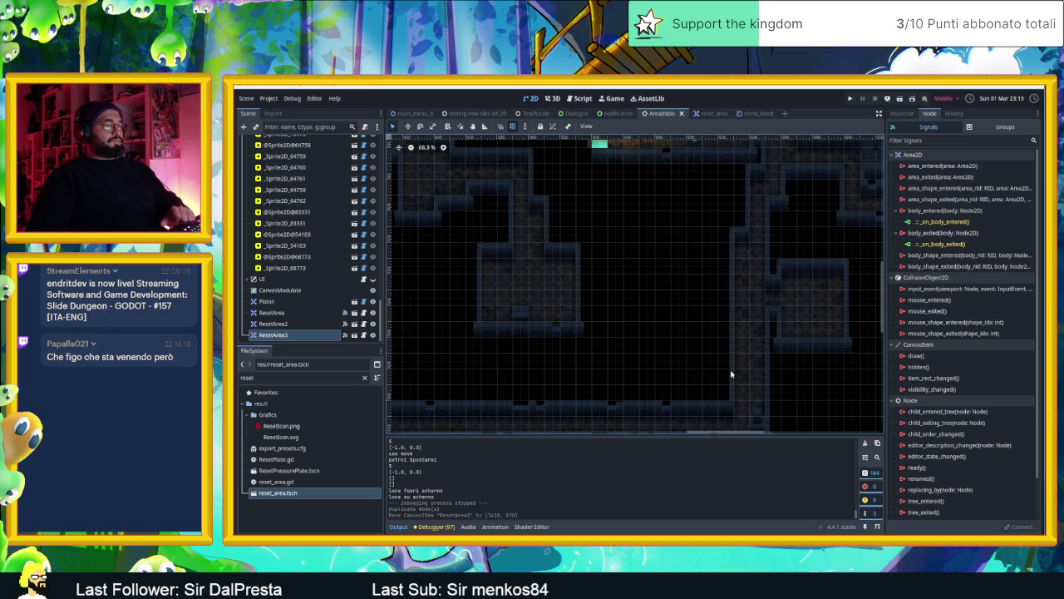
pyautogui.scroll(-7, 731, 374)
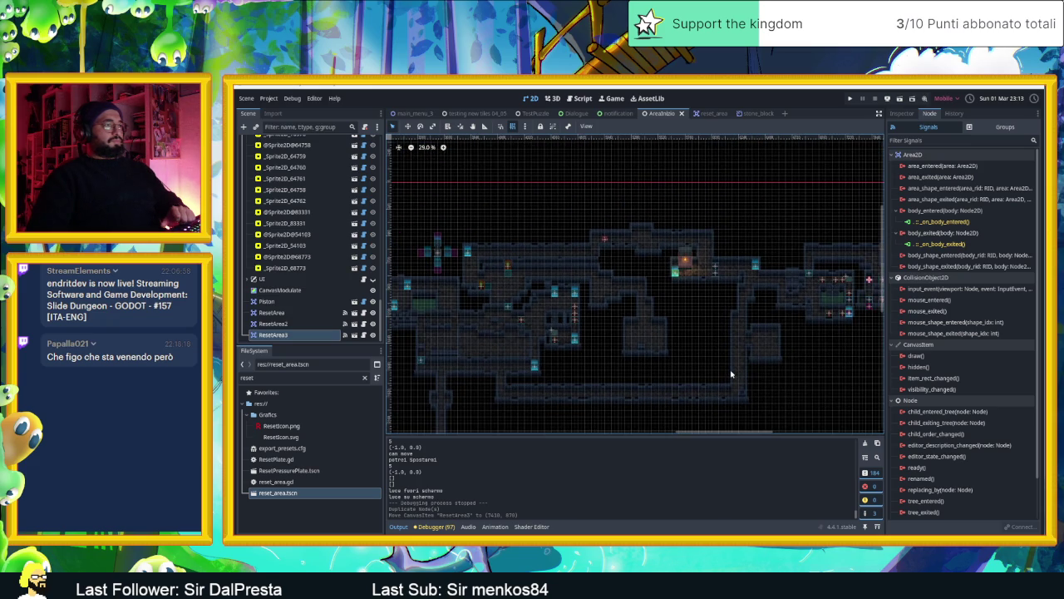
pyautogui.moveTo(731, 374); pyautogui.dragTo(701, 366)
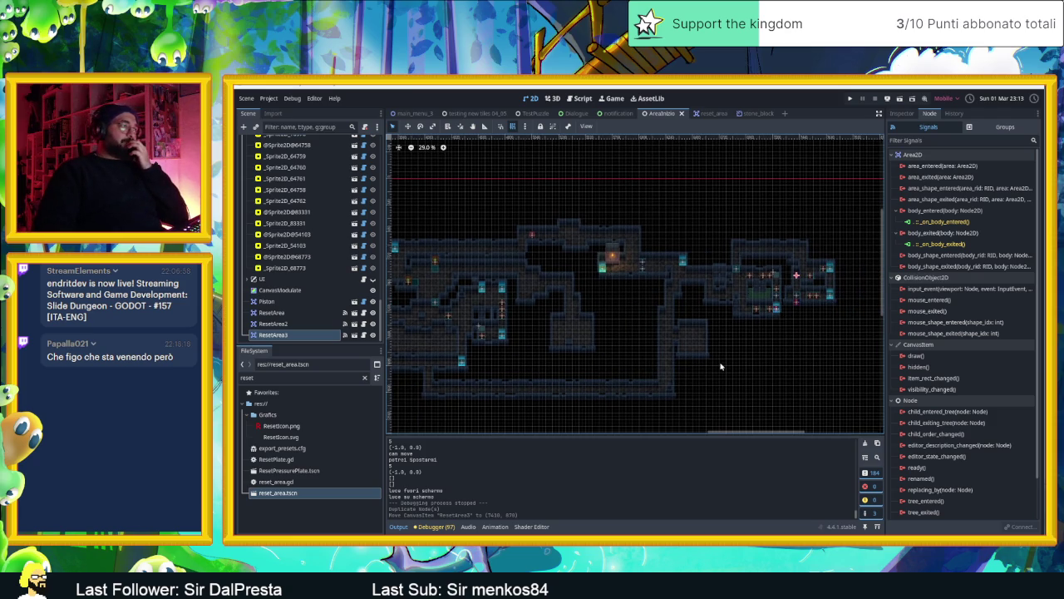
pyautogui.scroll(8, 721, 366)
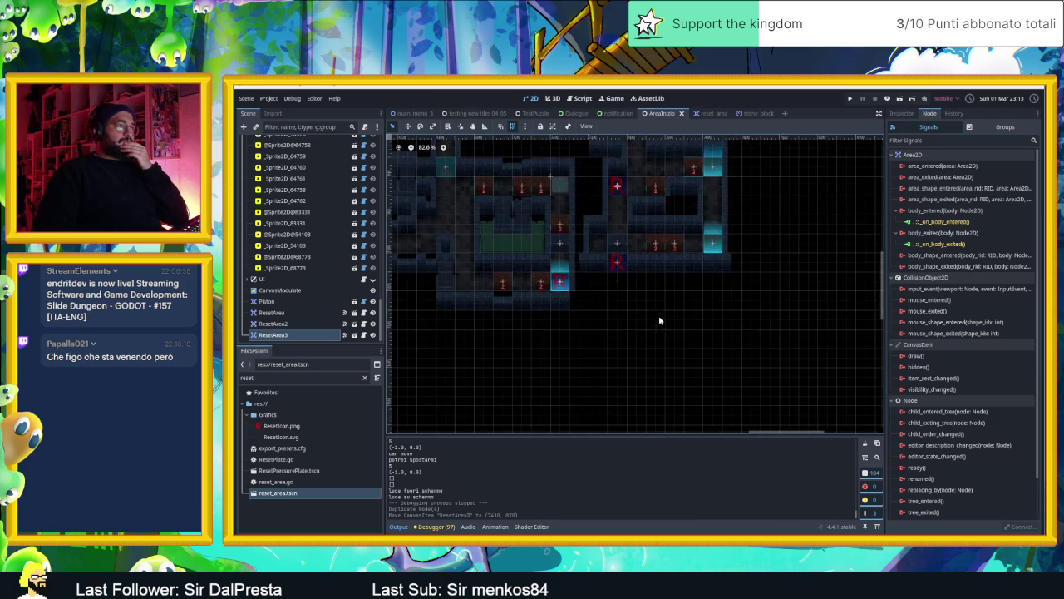
pyautogui.scroll(2, 657, 318)
pyautogui.scroll(6, 298, 240)
pyautogui.scroll(8, 298, 240)
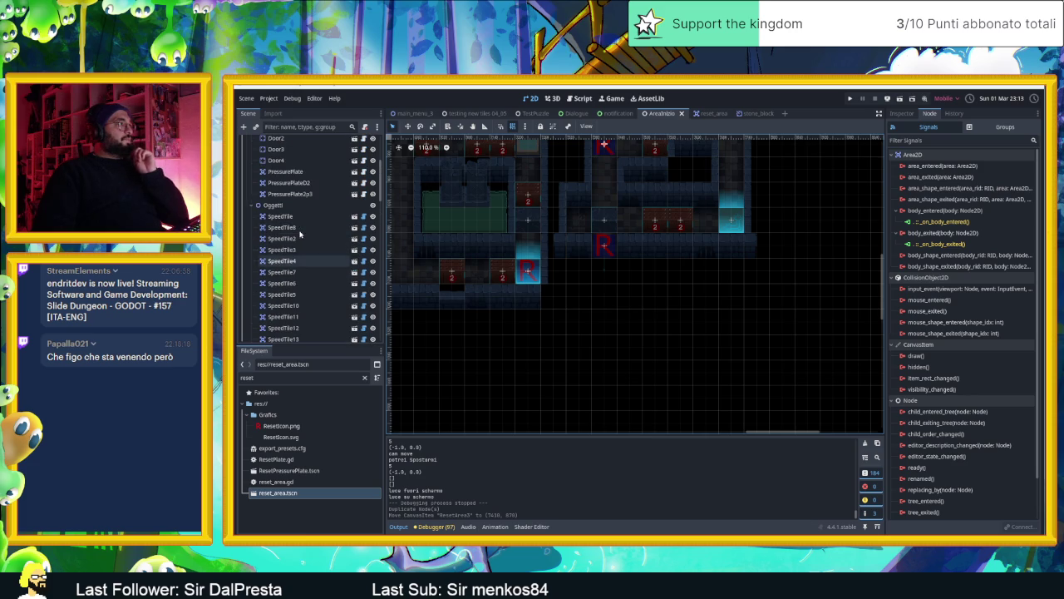
# Select the Muri TileMapLayer node so the Muro blue wall tiles are available.
pyautogui.scroll(5, 300, 235)
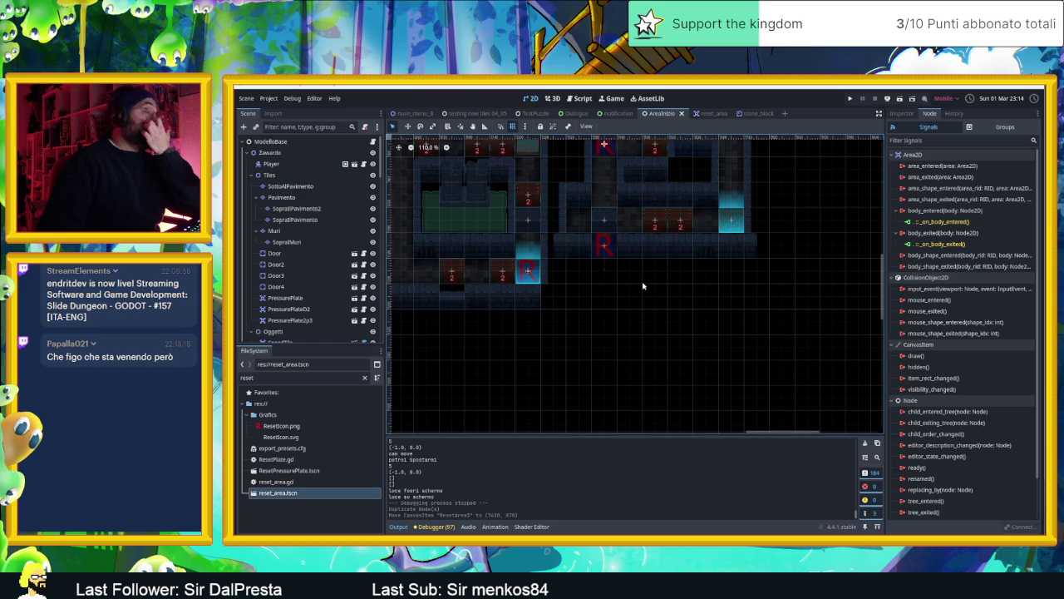
pyautogui.click(274, 231)
pyautogui.scroll(2, 731, 266)
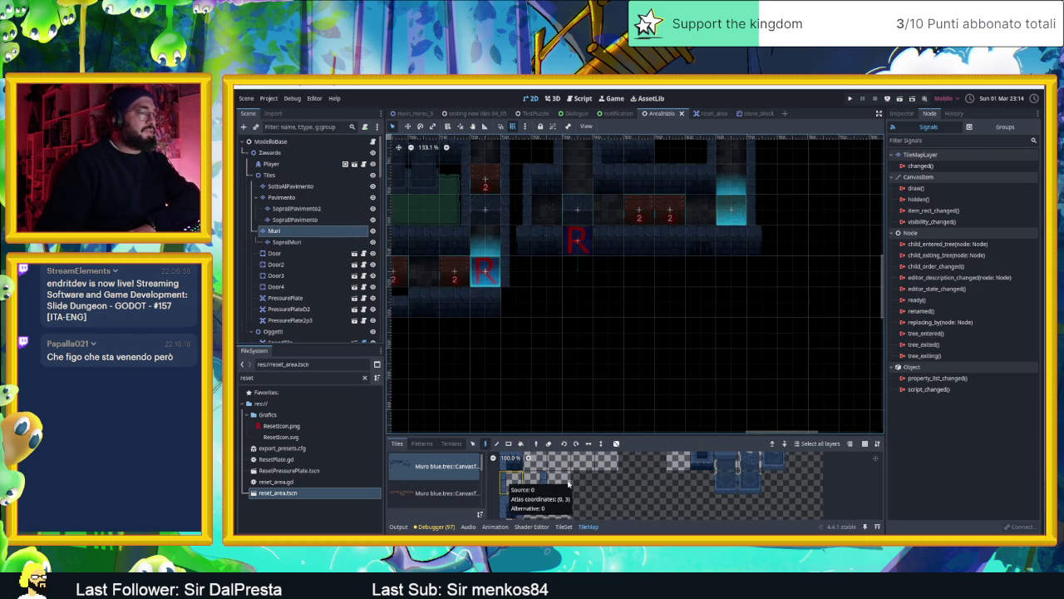
# Browse the Muro blue atlas and pick a wall tile for painting.
pyautogui.scroll(-1, 641, 484)
pyautogui.scroll(2, 641, 485)
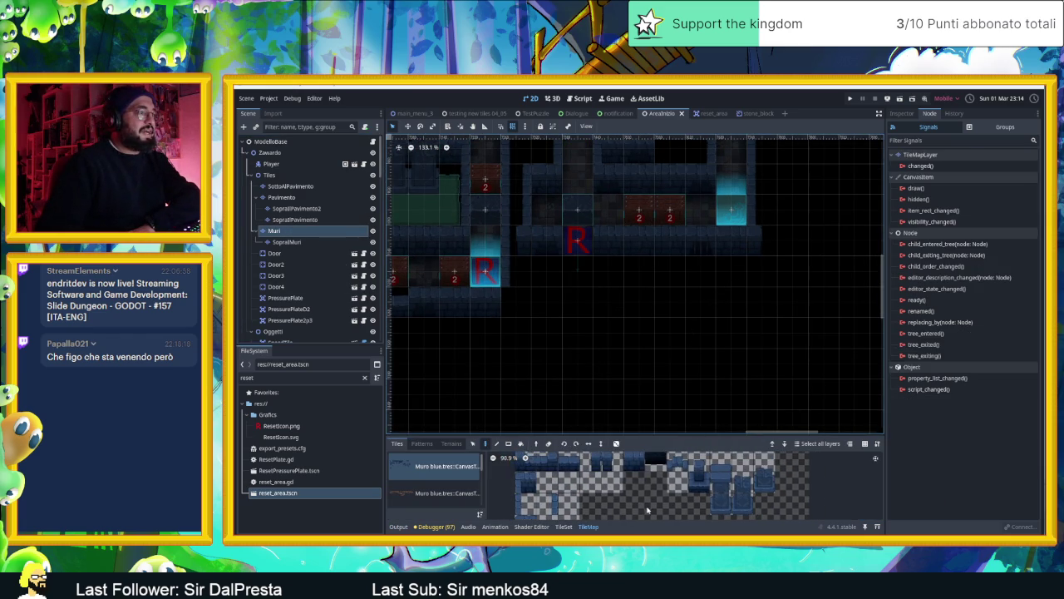
pyautogui.scroll(-2, 645, 499)
pyautogui.scroll(-2, 659, 497)
pyautogui.scroll(2, 805, 472)
pyautogui.click(829, 470)
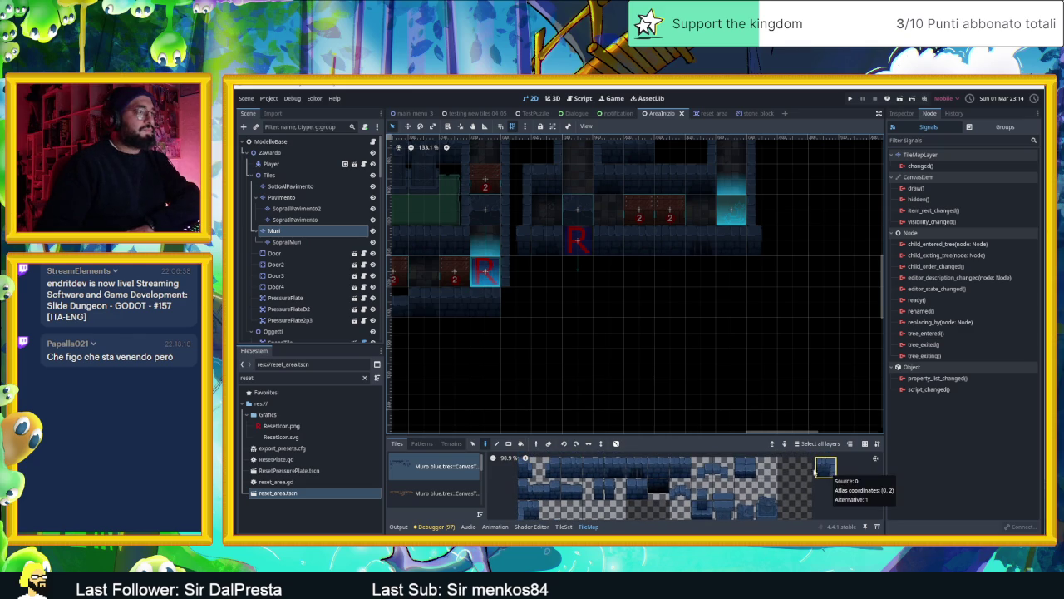
pyautogui.keyDown('ctrl'); pyautogui.click(582, 260); pyautogui.keyUp('ctrl')
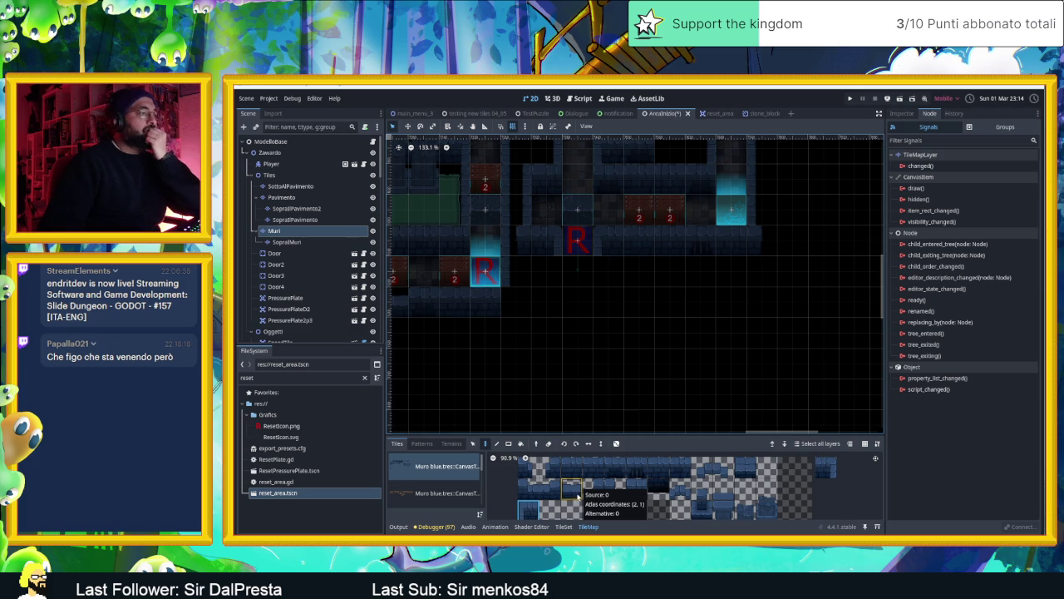
# Place a vertical wall tile on the canvas just below the corridor.
pyautogui.scroll(-2, 562, 510)
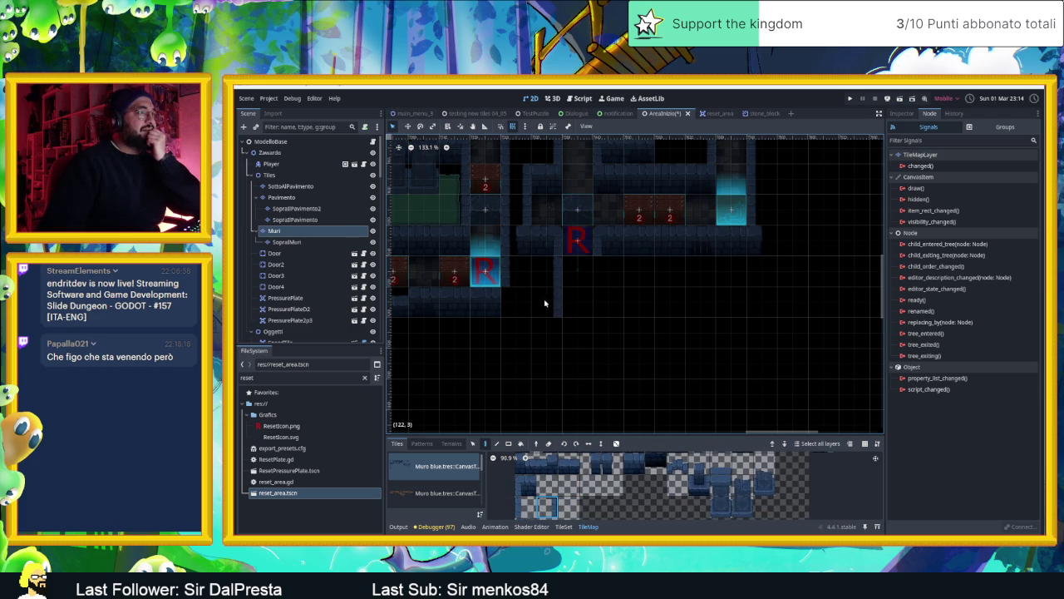
pyautogui.click(527, 507)
pyautogui.scroll(-3, 632, 299)
pyautogui.hscroll(-3, 632, 300)
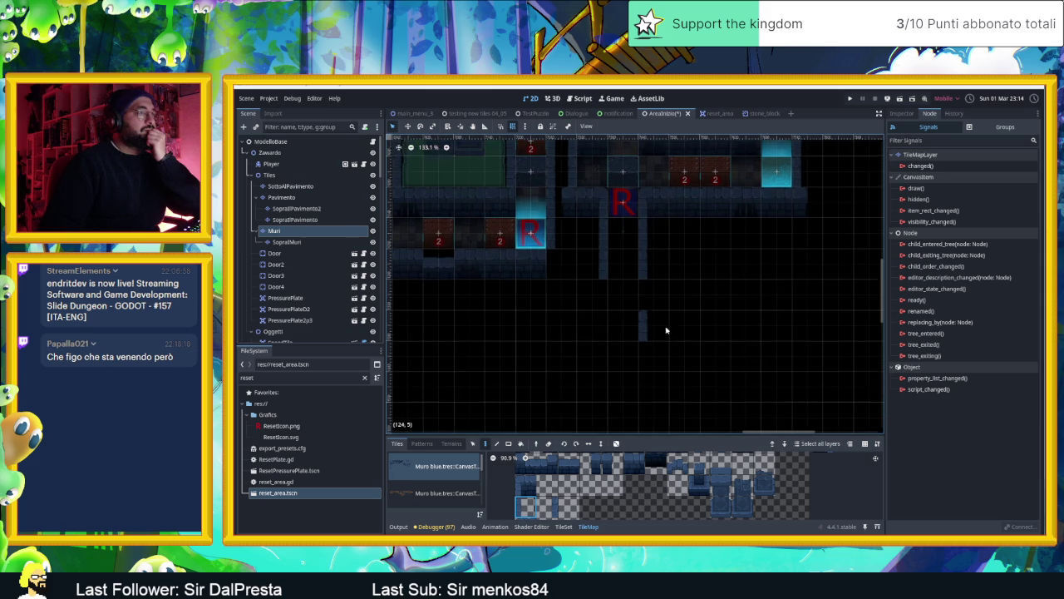
pyautogui.click(549, 506)
pyautogui.click(593, 303)
# Select a row of six wall tiles from the atlas.
pyautogui.scroll(-4, 659, 318)
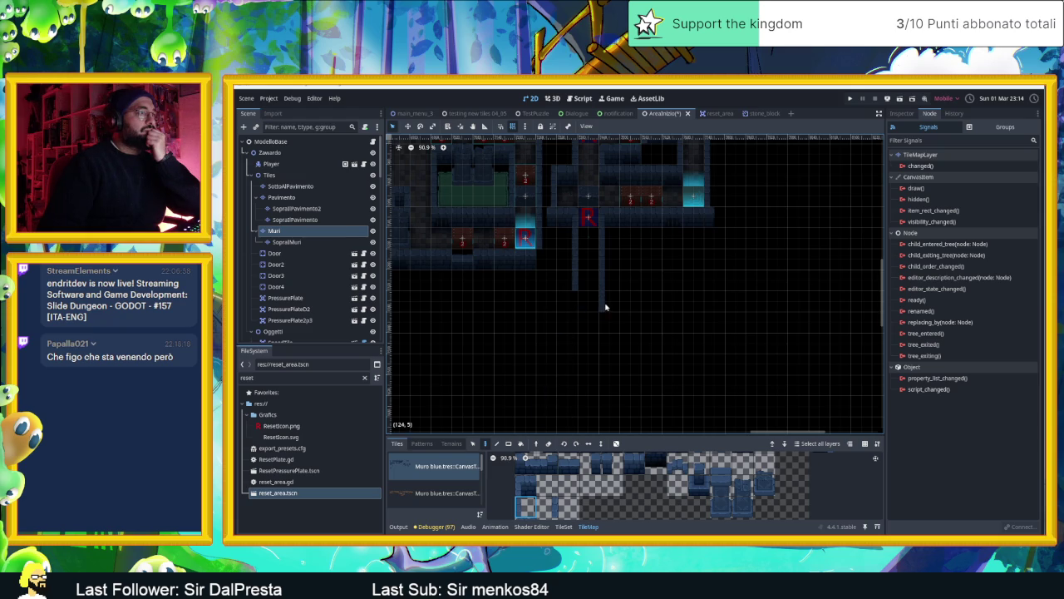
pyautogui.click(546, 506)
pyautogui.scroll(-2, 623, 349)
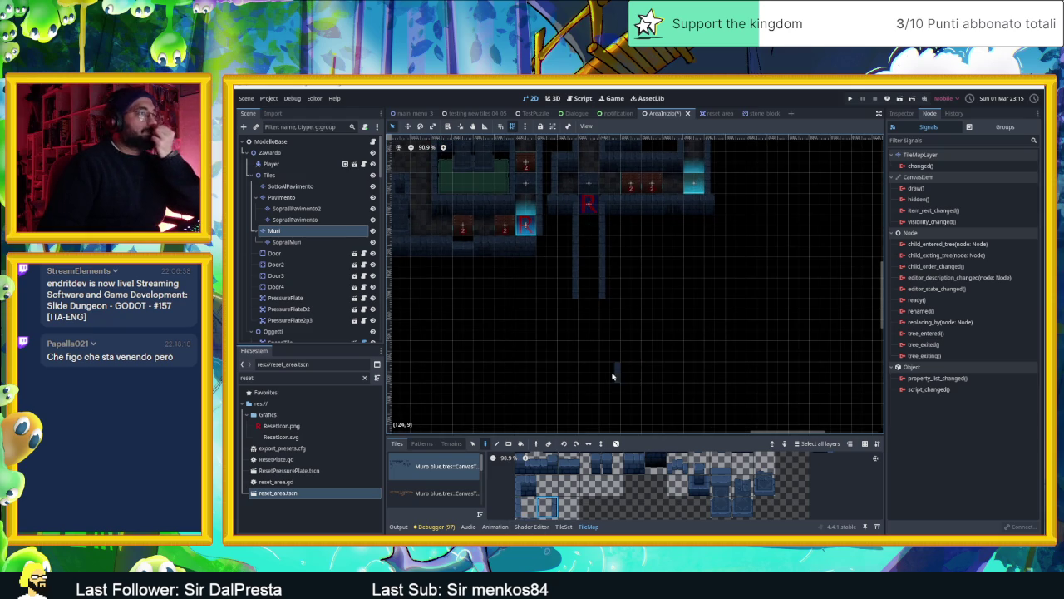
pyautogui.scroll(-1, 559, 501)
pyautogui.scroll(1, 558, 501)
pyautogui.moveTo(570, 468); pyautogui.dragTo(672, 471)
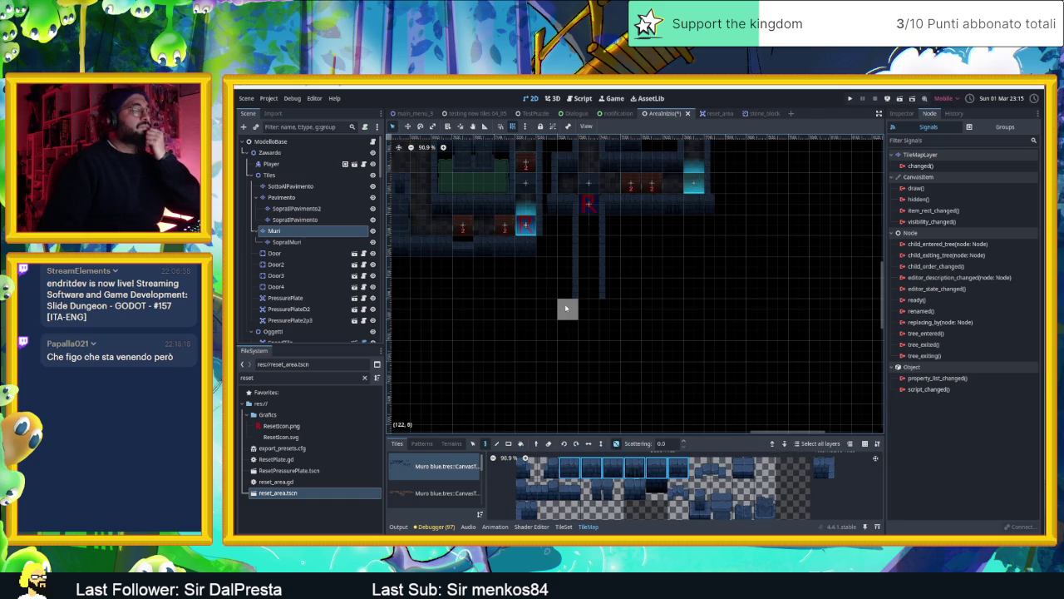
# Paint a wall row along the new room's bottom, extending it to the right.
pyautogui.click(525, 488)
pyautogui.moveTo(565, 306); pyautogui.dragTo(524, 308)
pyautogui.moveTo(619, 314); pyautogui.dragTo(649, 308)
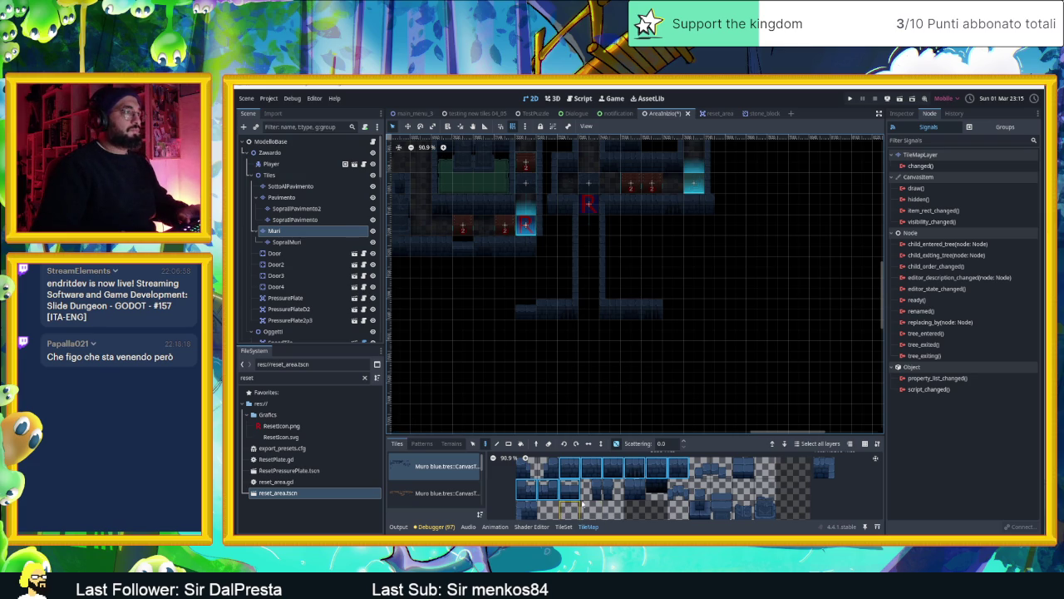
# Paint single and vertical wall tiles lower down, erasing one misplaced tile.
pyautogui.click(613, 490)
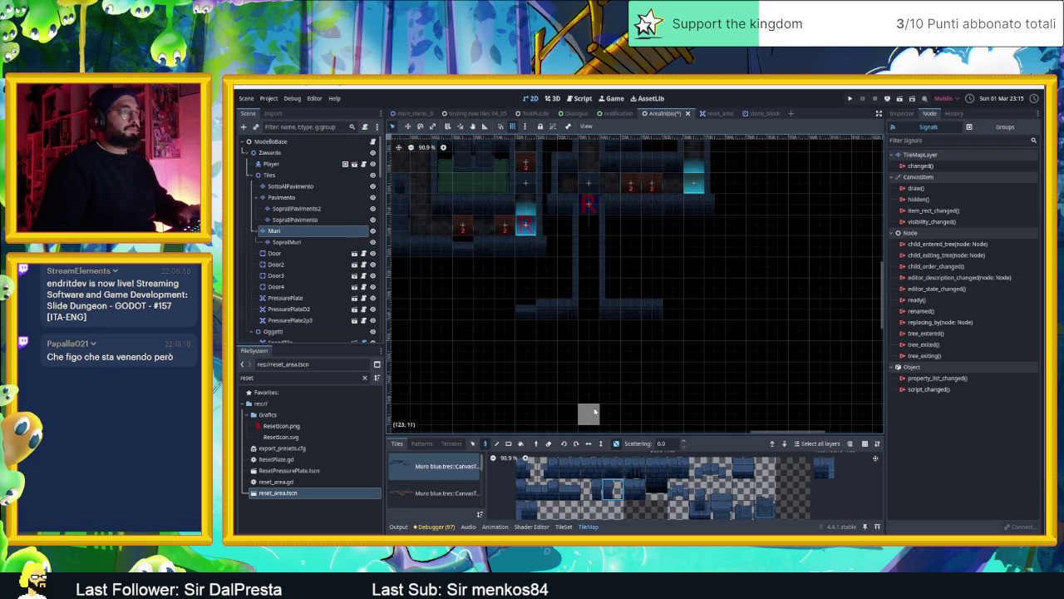
pyautogui.click(541, 491)
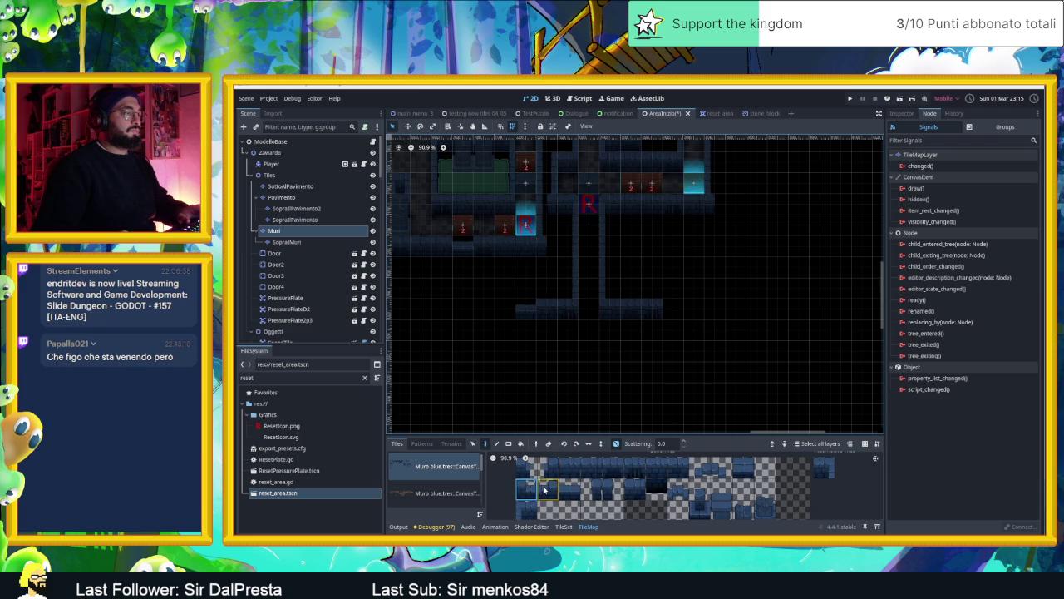
pyautogui.click(592, 468)
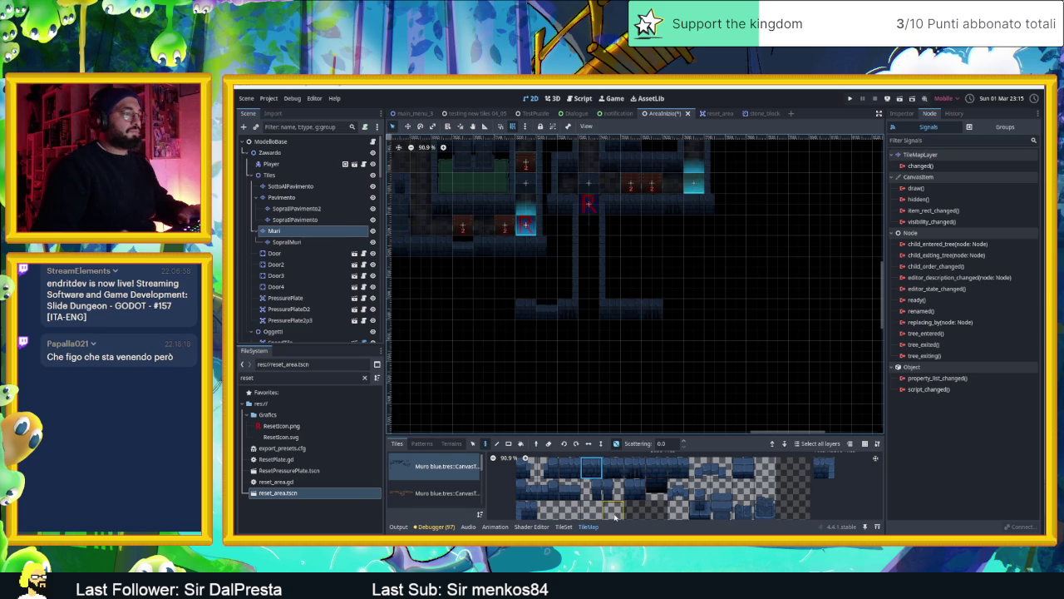
pyautogui.scroll(-3, 608, 506)
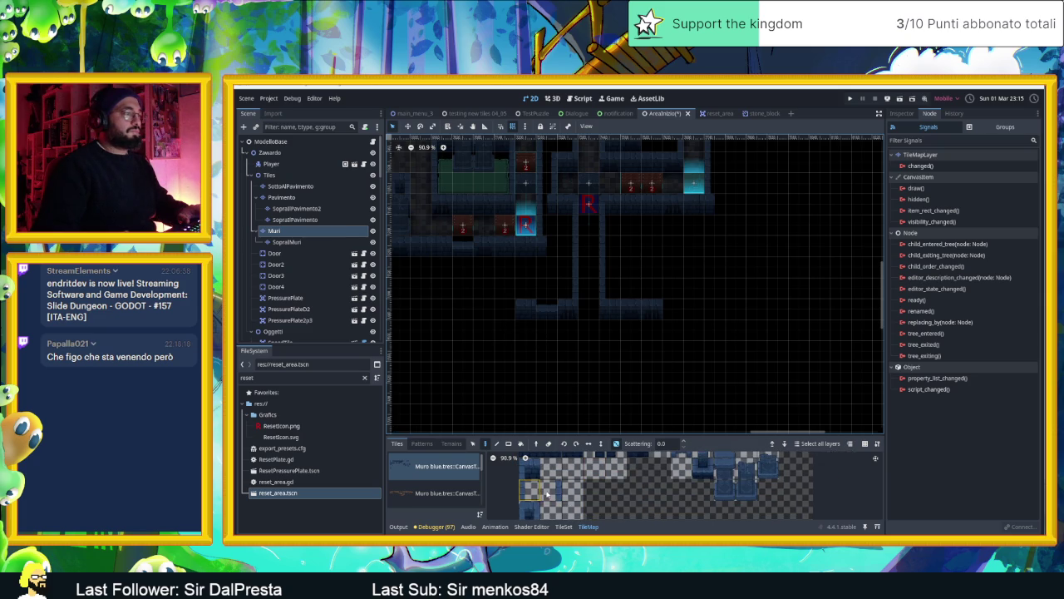
pyautogui.click(550, 486)
pyautogui.click(509, 337)
pyautogui.click(526, 486)
pyautogui.click(671, 326)
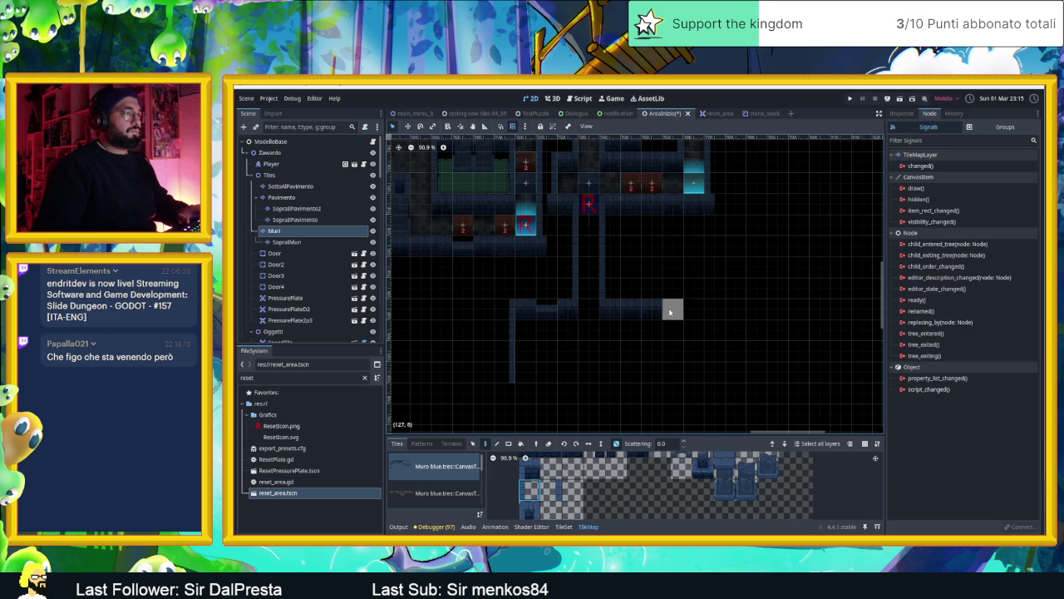
pyautogui.rightClick(674, 370)
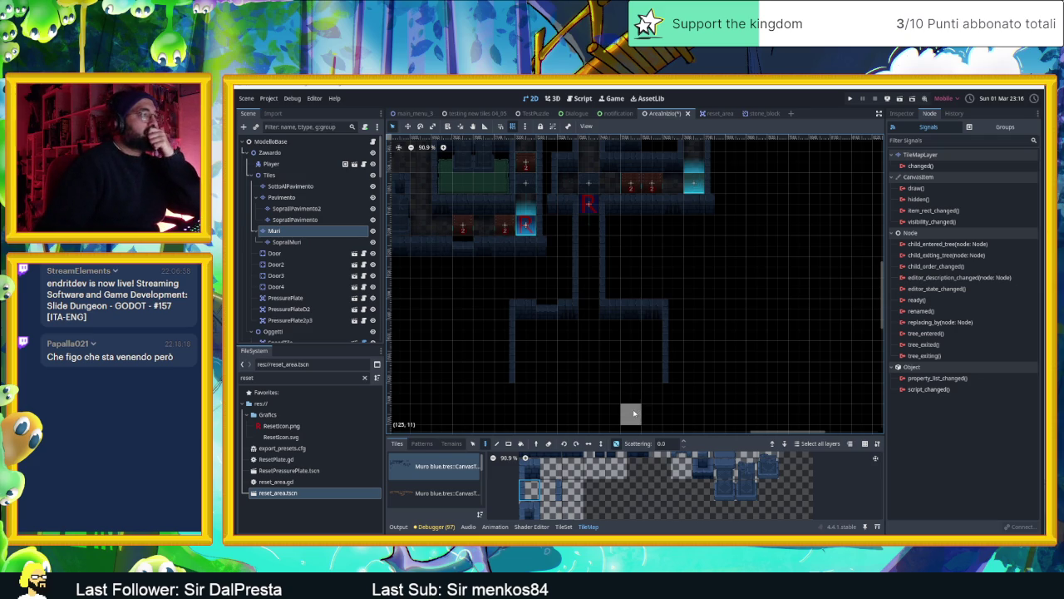
# Paint a five-tile horizontal wall row between the side walls, extended by one tile.
pyautogui.scroll(4, 631, 407)
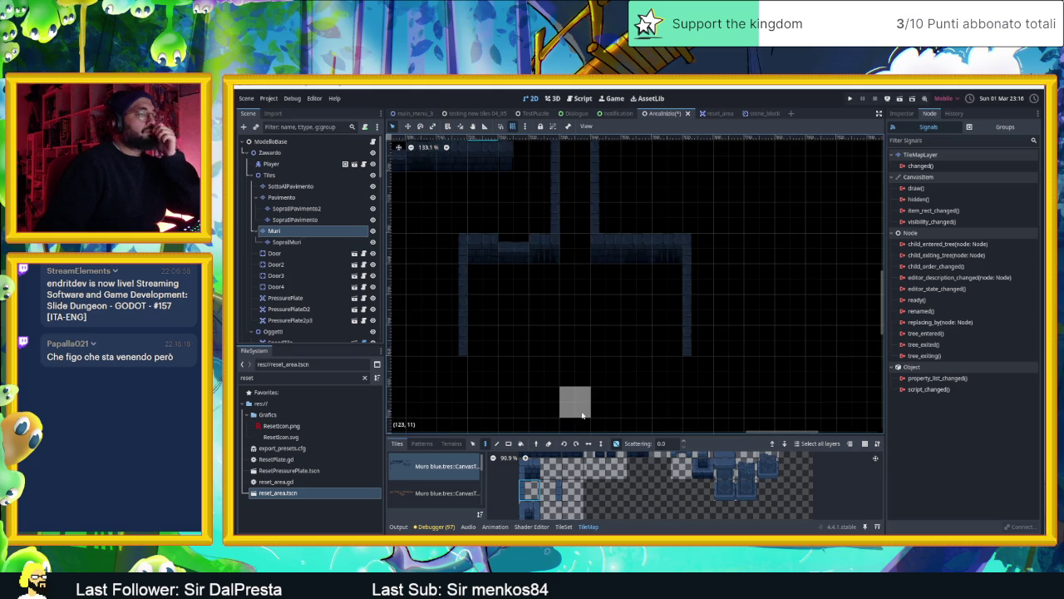
pyautogui.scroll(2, 623, 477)
pyautogui.scroll(2, 623, 478)
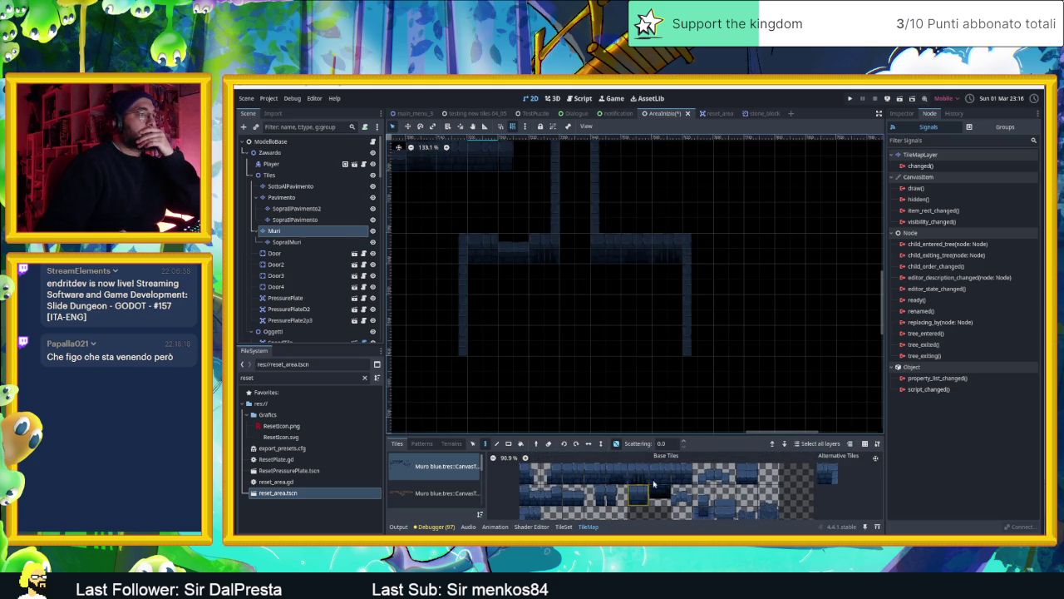
pyautogui.moveTo(682, 474); pyautogui.dragTo(597, 471)
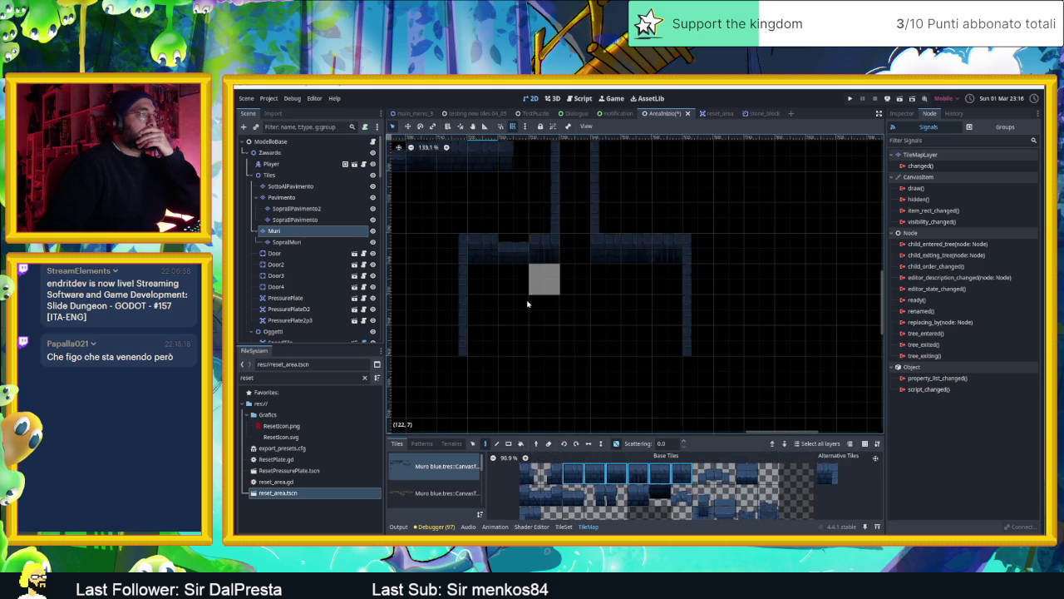
pyautogui.moveTo(511, 308); pyautogui.dragTo(624, 313)
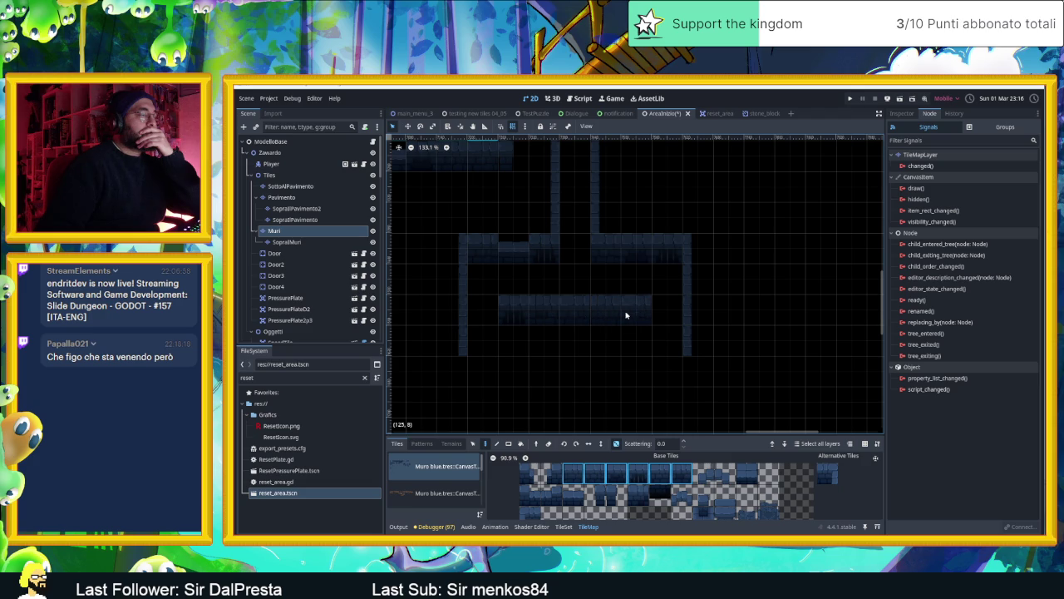
pyautogui.click(529, 513)
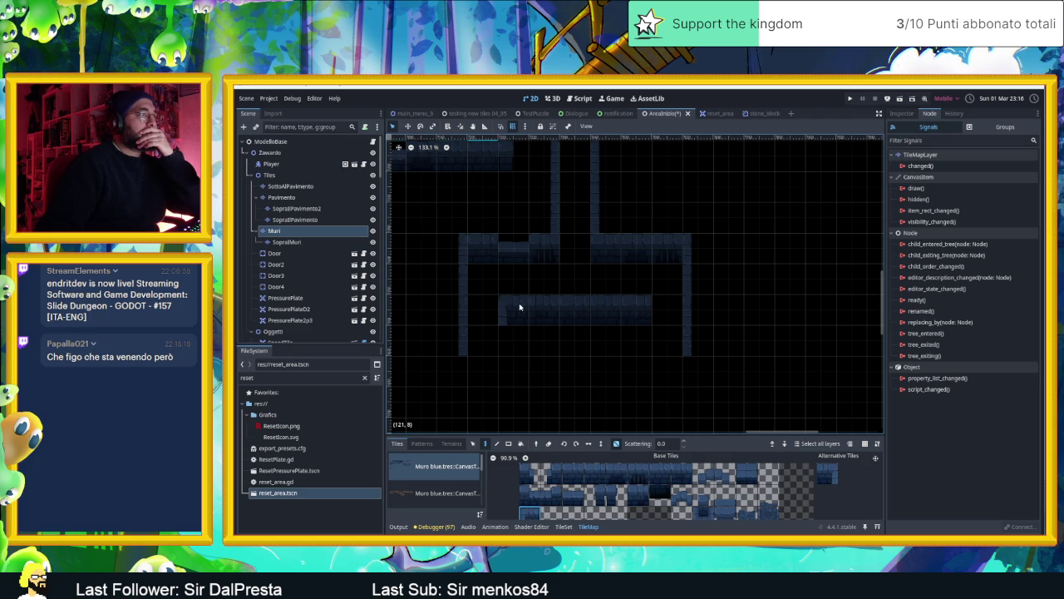
# Paint a six-tile wall stretch with a three-tile strip underneath.
pyautogui.click(827, 473)
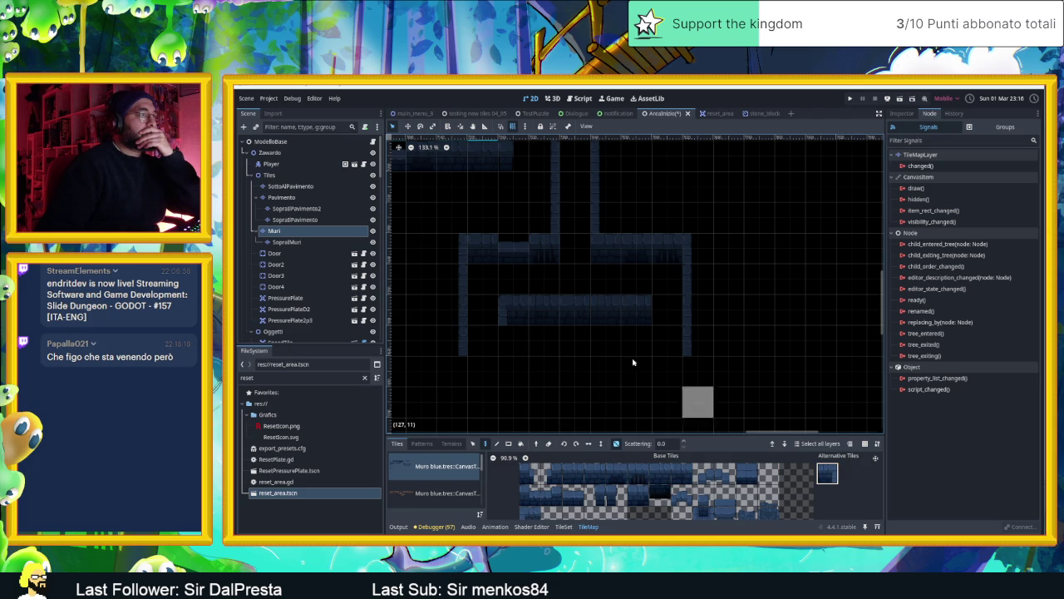
pyautogui.moveTo(574, 474); pyautogui.dragTo(683, 476)
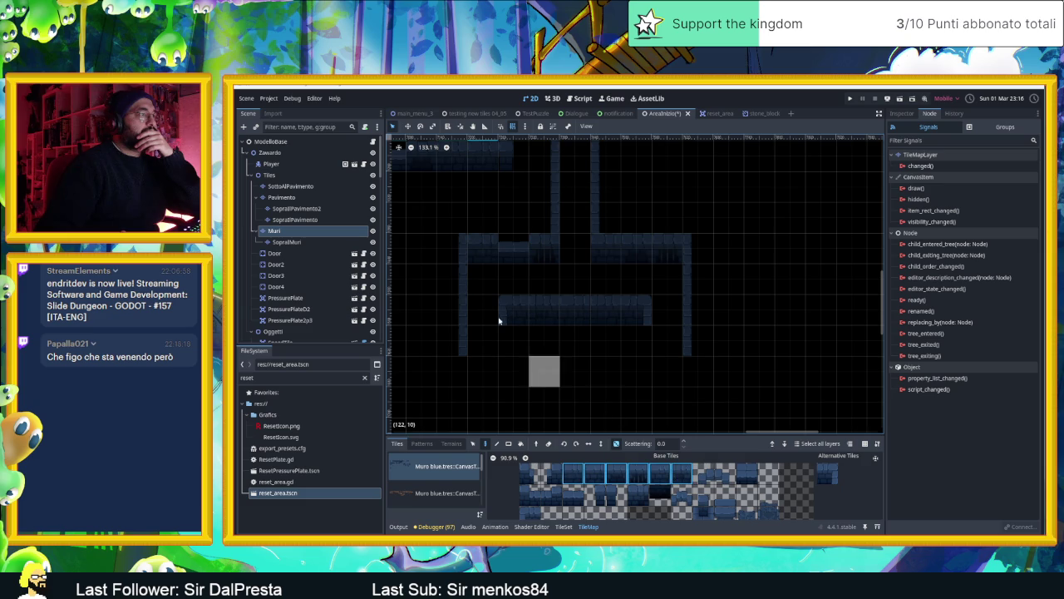
pyautogui.moveTo(508, 328); pyautogui.dragTo(628, 347)
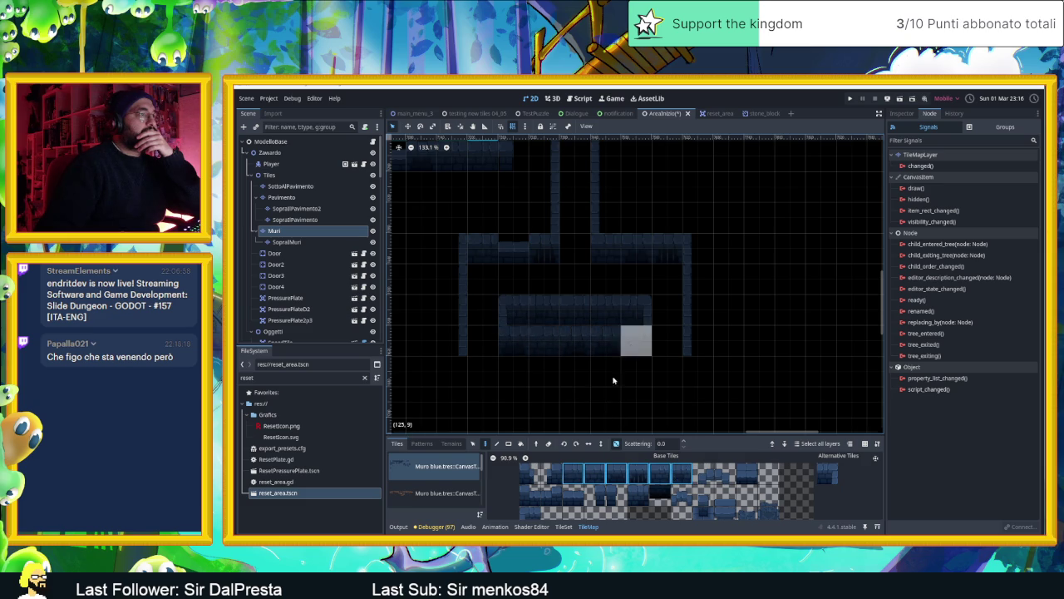
pyautogui.moveTo(533, 497); pyautogui.dragTo(574, 497)
pyautogui.click(582, 343)
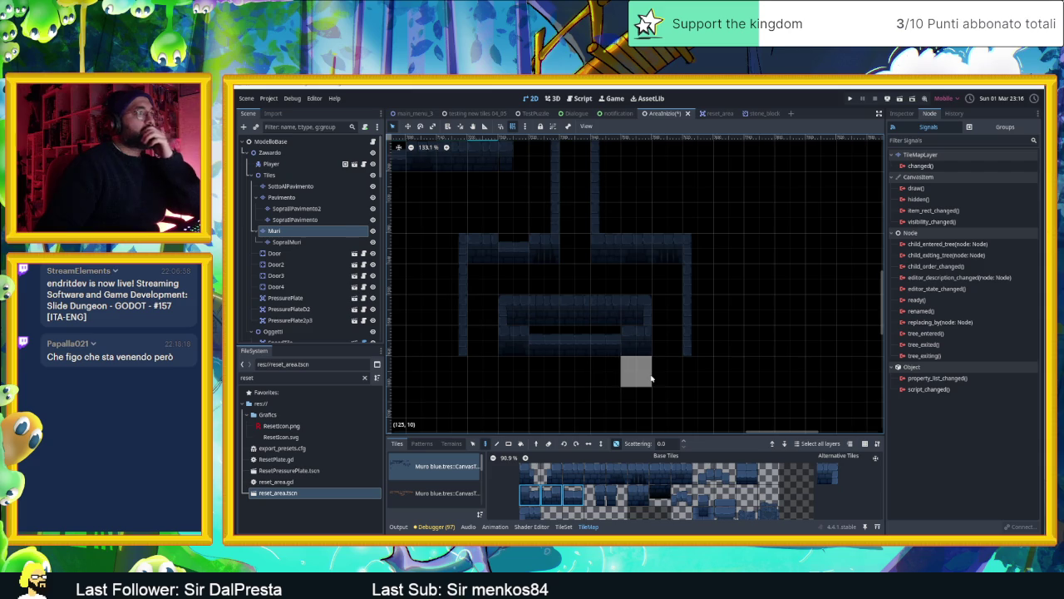
# Extend the left wall down one tile and paint wall tiles across two cells.
pyautogui.scroll(-2, 631, 380)
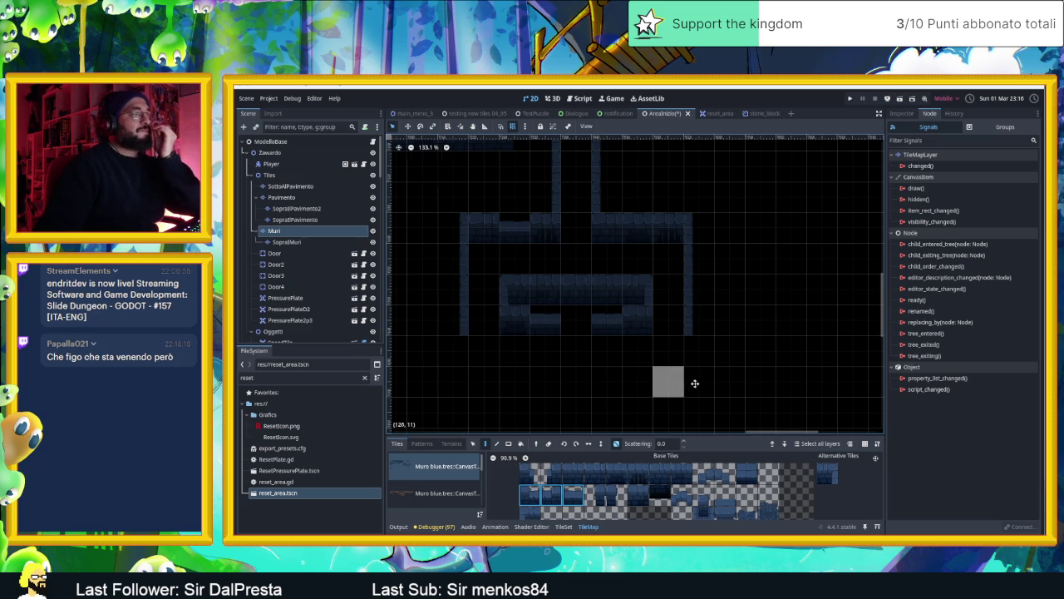
pyautogui.moveTo(687, 384); pyautogui.dragTo(711, 386)
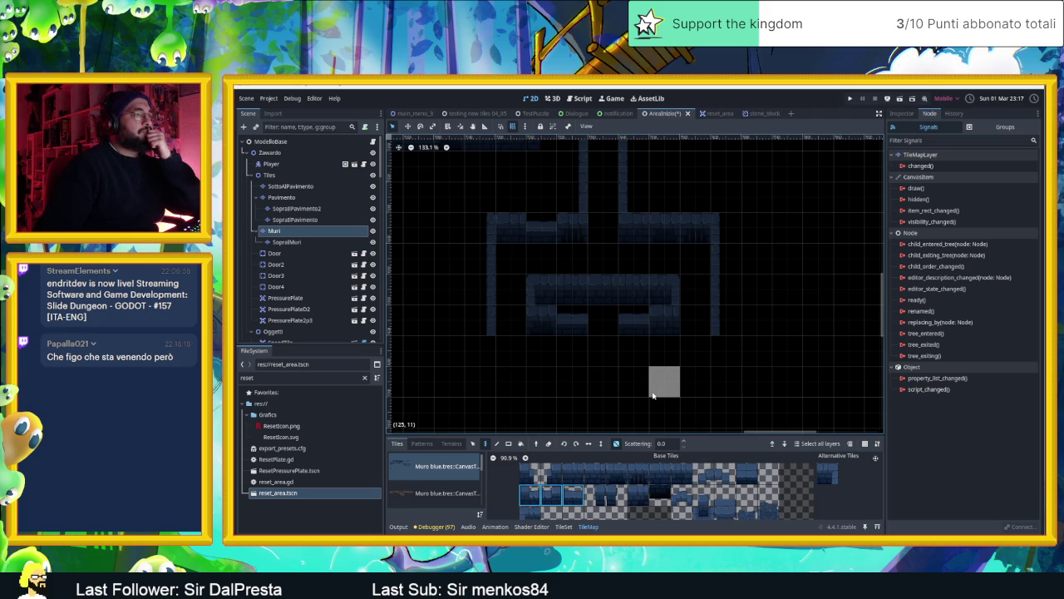
pyautogui.scroll(-2, 686, 402)
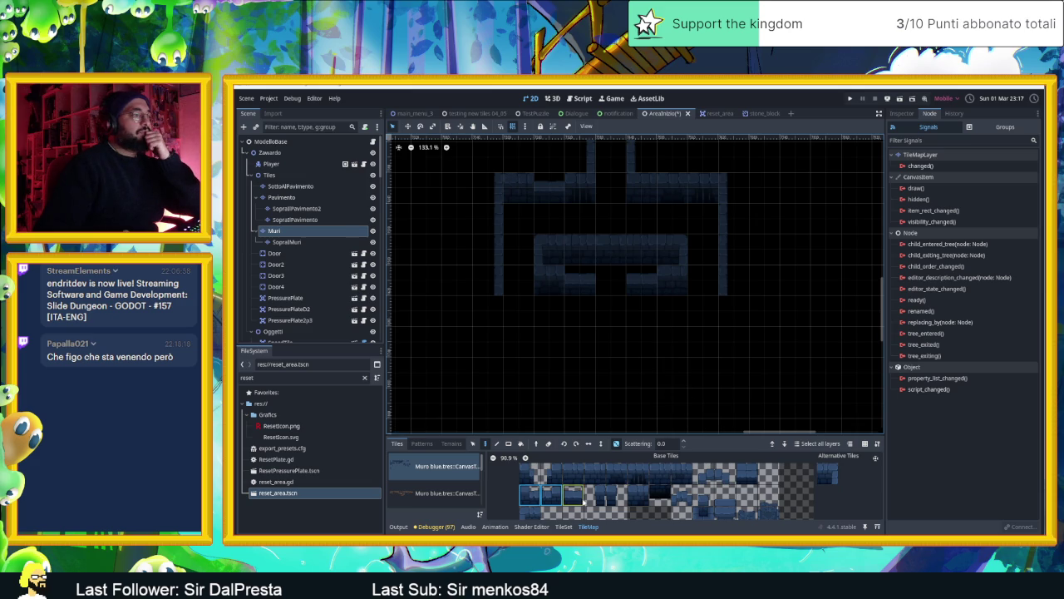
pyautogui.scroll(-4, 661, 341)
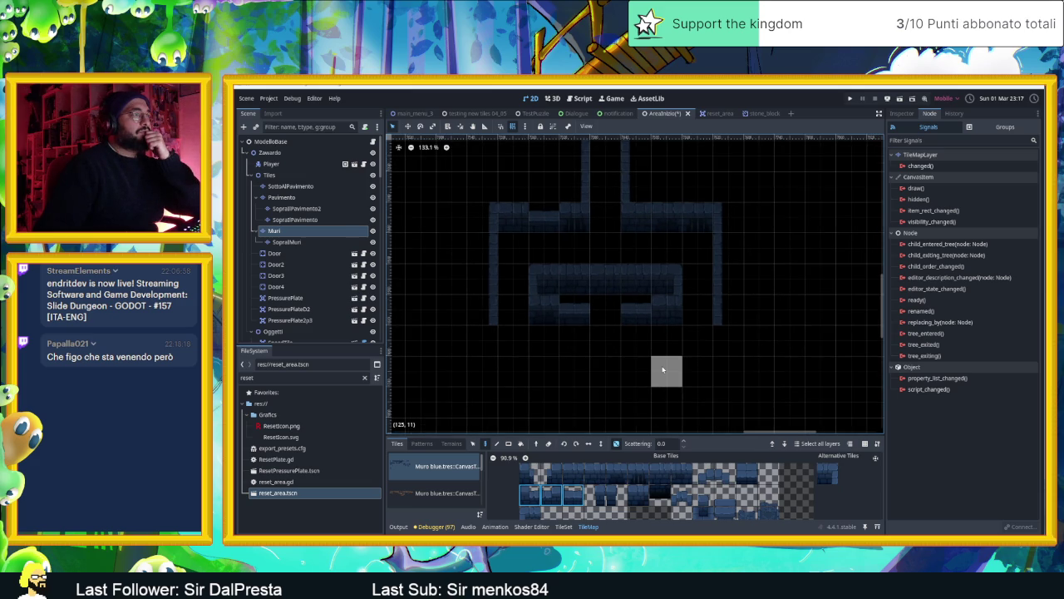
pyautogui.scroll(2, 662, 370)
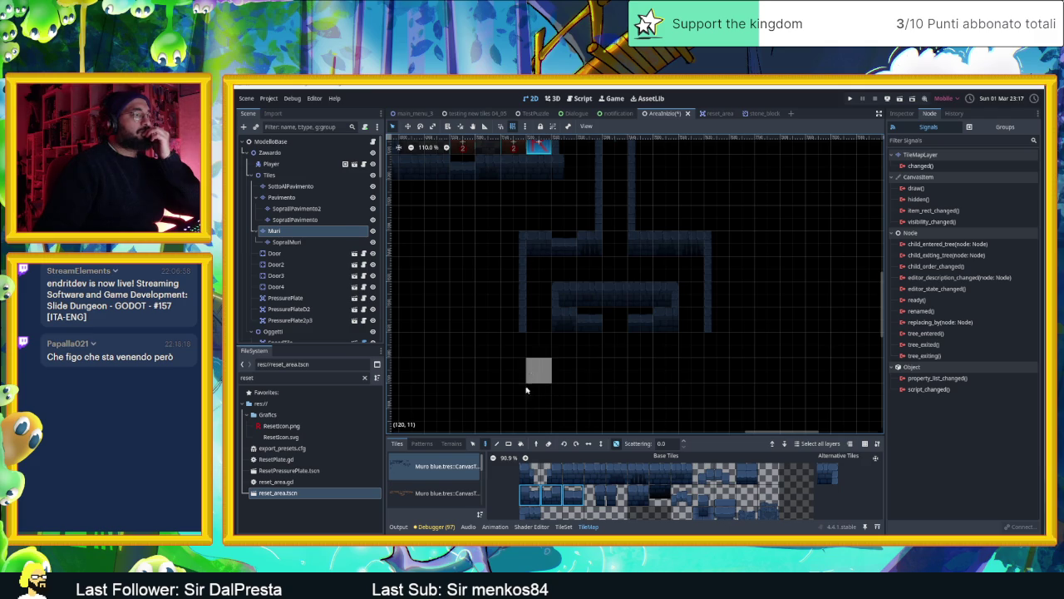
pyautogui.scroll(-3, 555, 486)
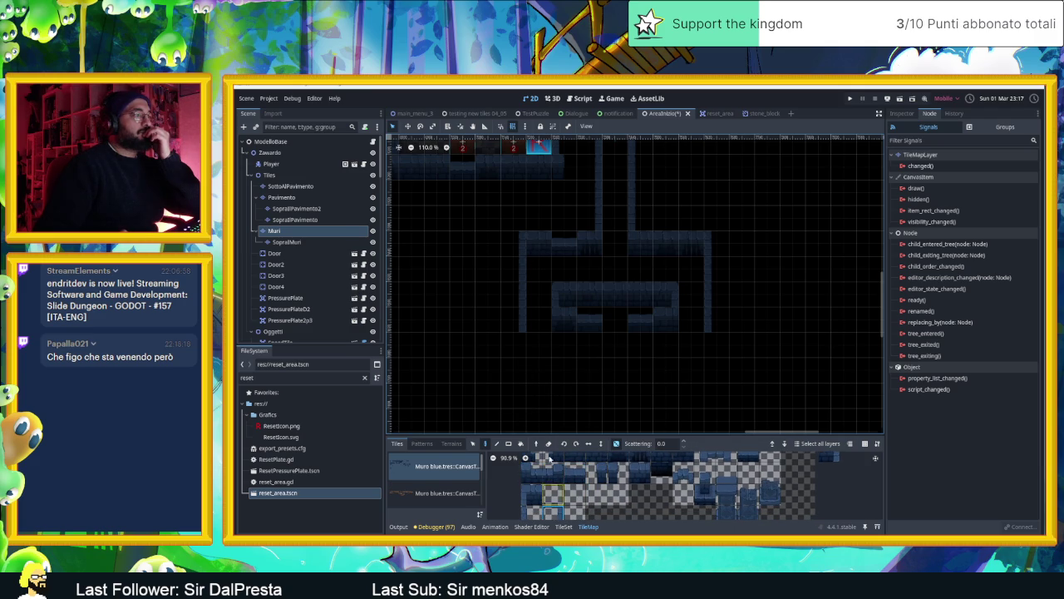
pyautogui.click(514, 345)
pyautogui.click(573, 471)
pyautogui.moveTo(530, 380); pyautogui.dragTo(578, 381)
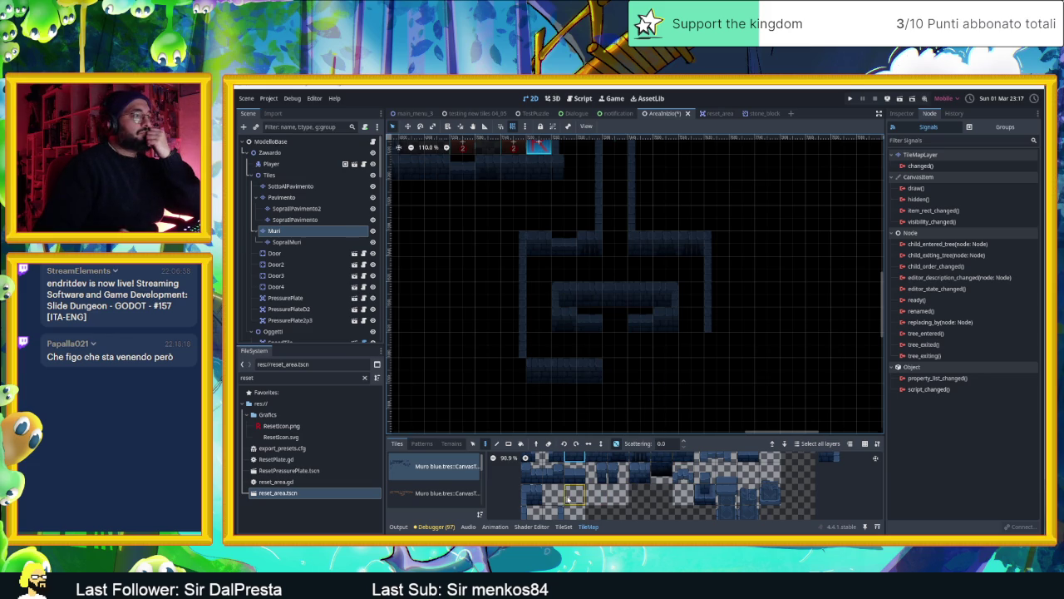
# Add wall tiles on the right side, including one below the right wall.
pyautogui.scroll(-1, 531, 490)
pyautogui.click(530, 503)
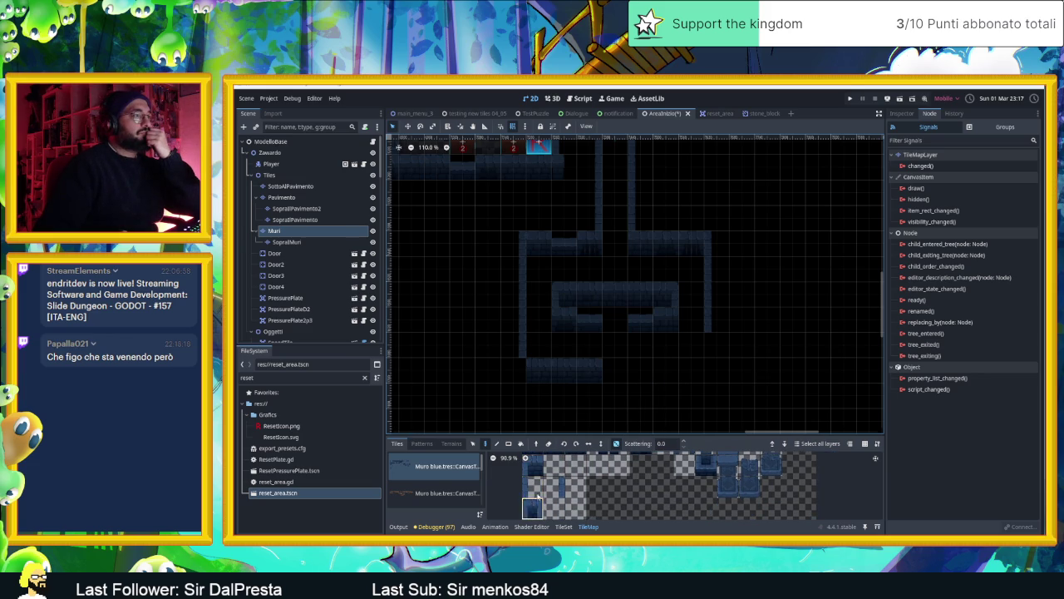
pyautogui.click(669, 321)
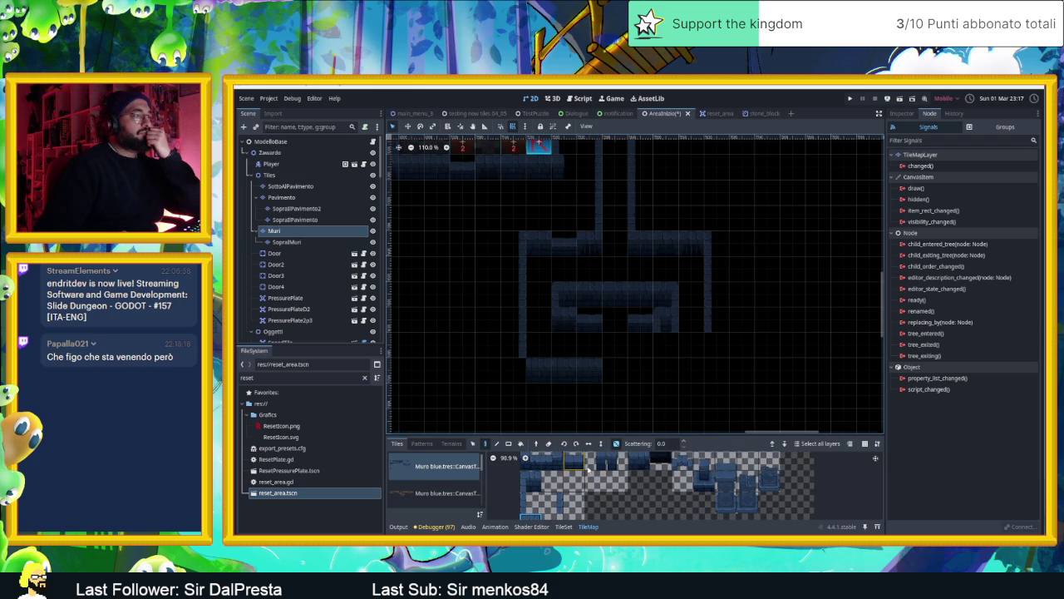
pyautogui.click(620, 463)
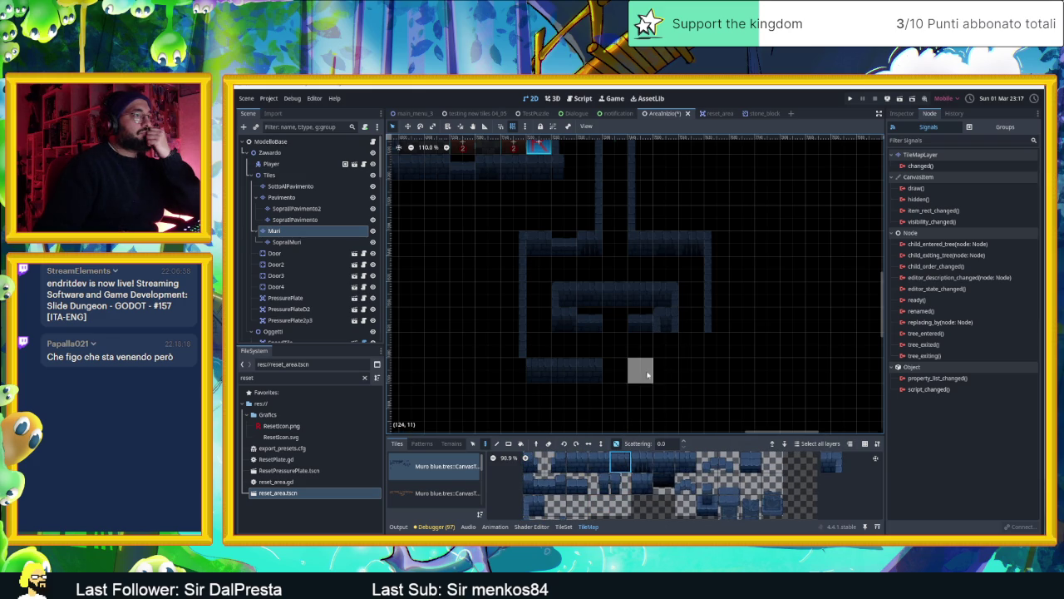
pyautogui.click(665, 345)
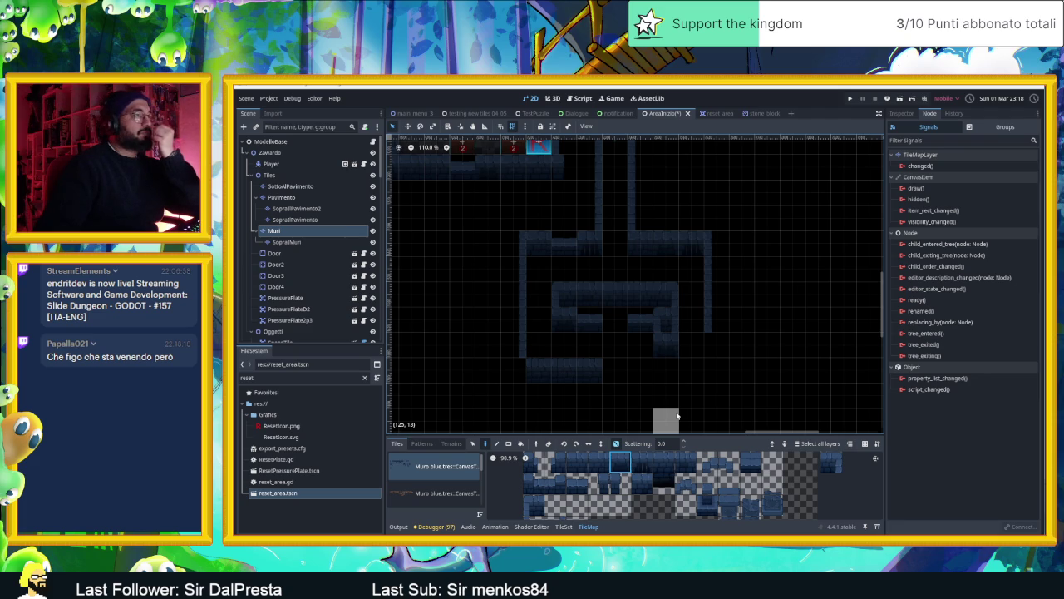
pyautogui.scroll(-2, 536, 500)
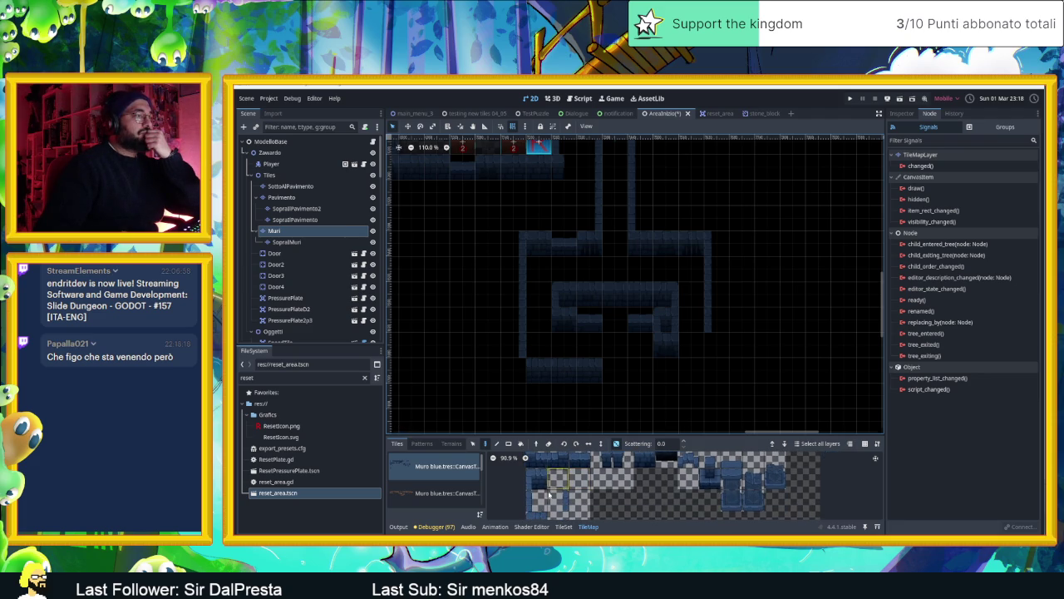
pyautogui.click(536, 499)
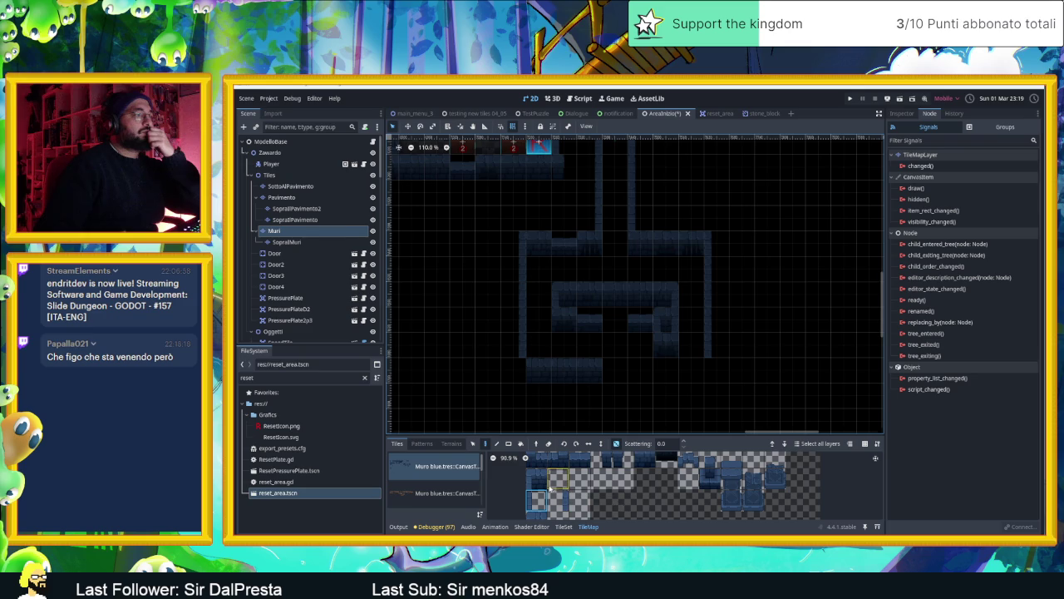
# Paint a wall tile on the right and a vertical wall strip running upward.
pyautogui.scroll(1, 641, 505)
pyautogui.scroll(1, 640, 506)
pyautogui.click(643, 475)
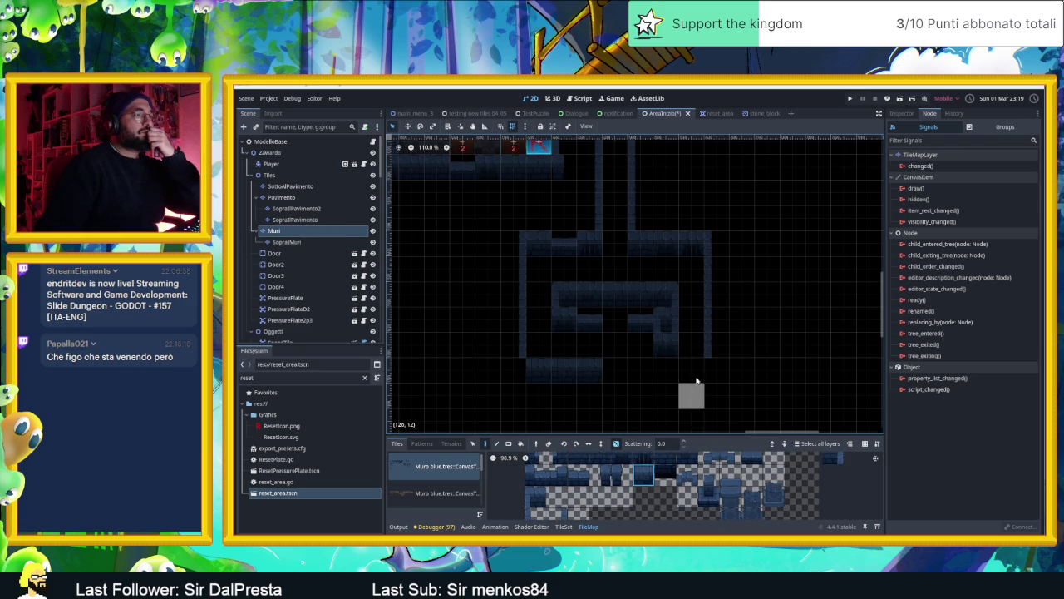
pyautogui.click(716, 344)
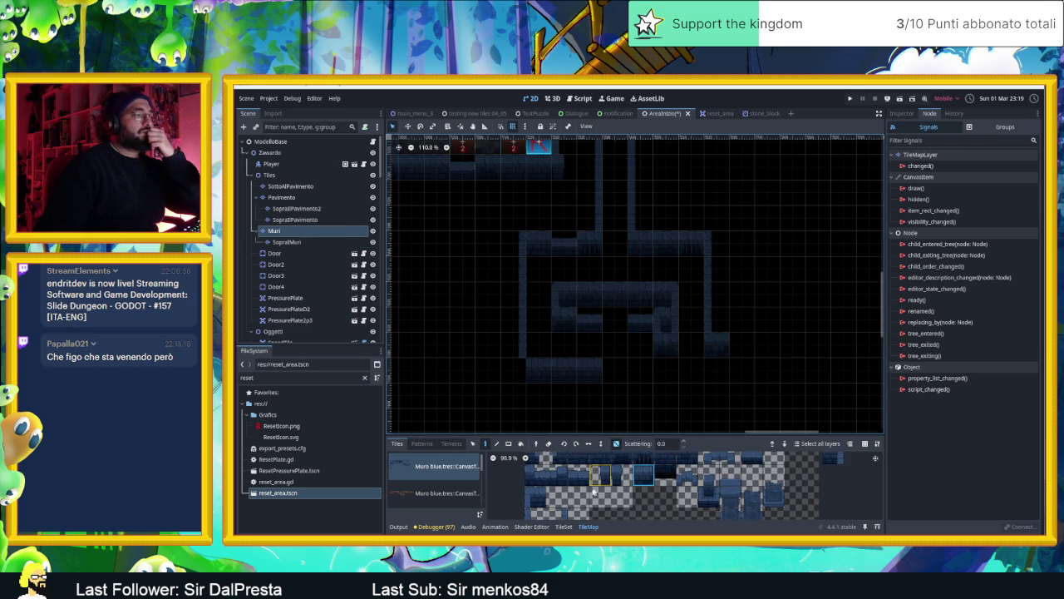
pyautogui.scroll(-3, 557, 494)
pyautogui.click(542, 503)
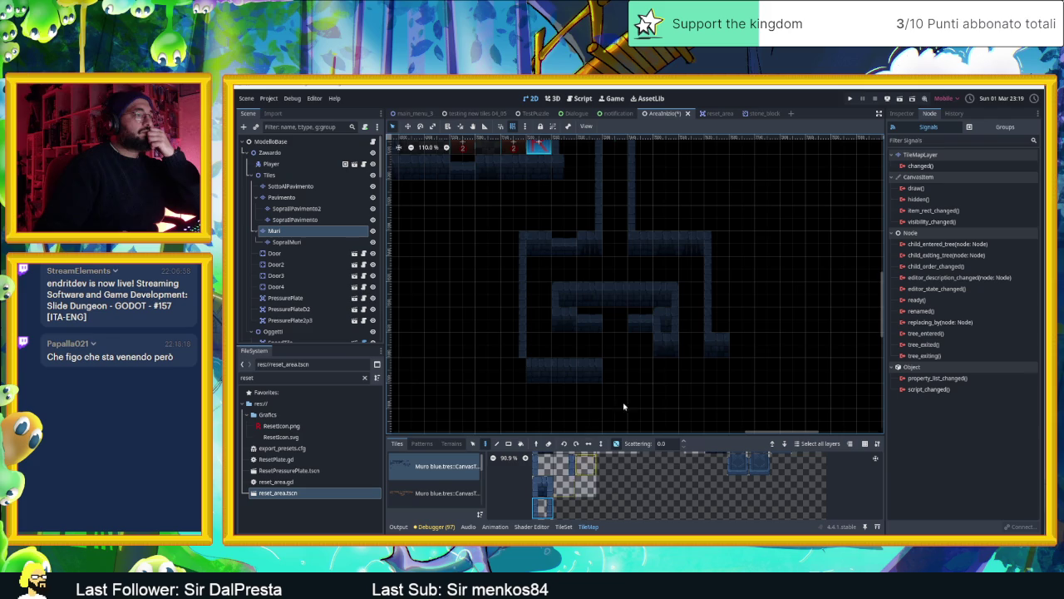
pyautogui.moveTo(721, 308); pyautogui.dragTo(720, 257)
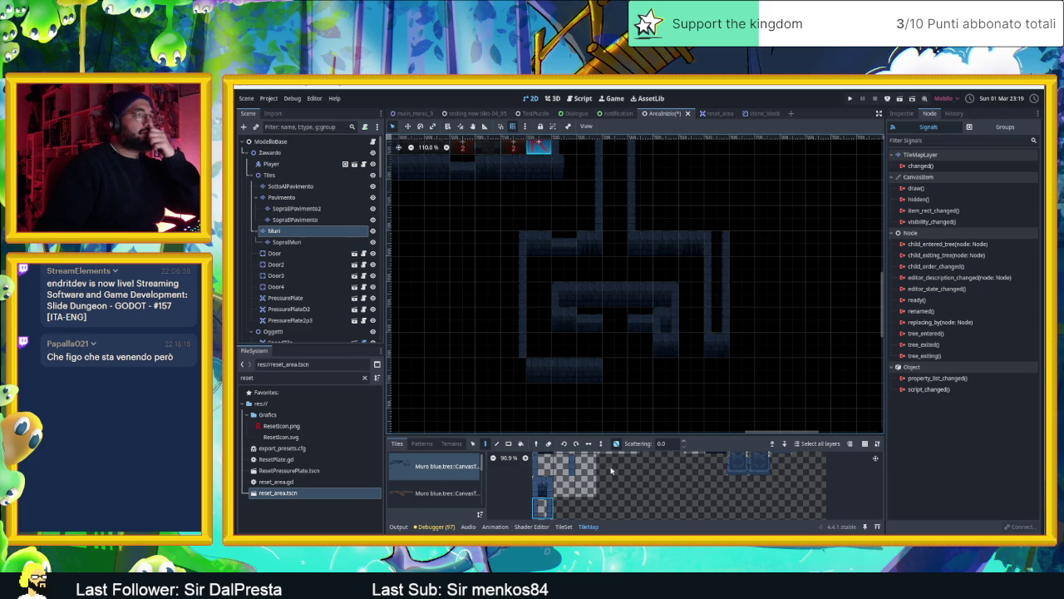
# Paint a seven-tile wall row at the top-right corner, ending with one more tile.
pyautogui.scroll(2, 589, 492)
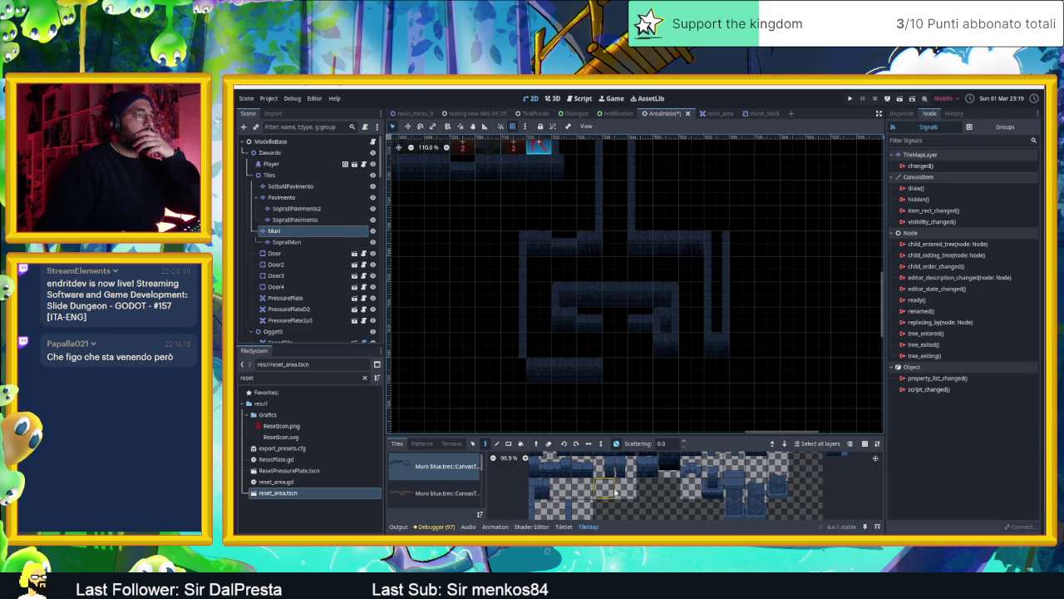
pyautogui.scroll(2, 603, 478)
pyautogui.moveTo(578, 463); pyautogui.dragTo(696, 463)
pyautogui.click(730, 238)
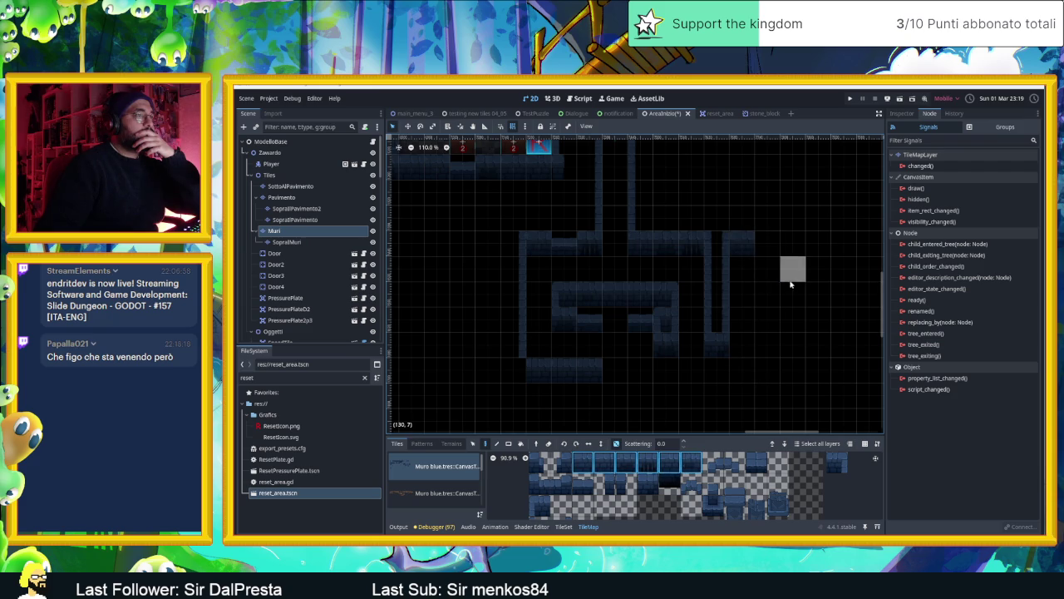
pyautogui.scroll(-1, 791, 268)
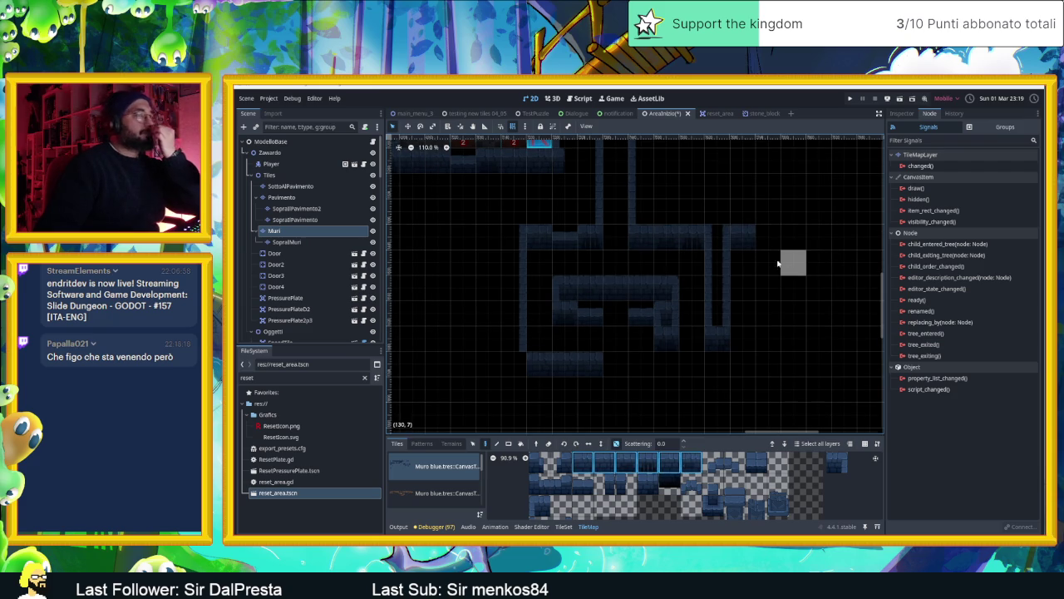
pyautogui.click(768, 238)
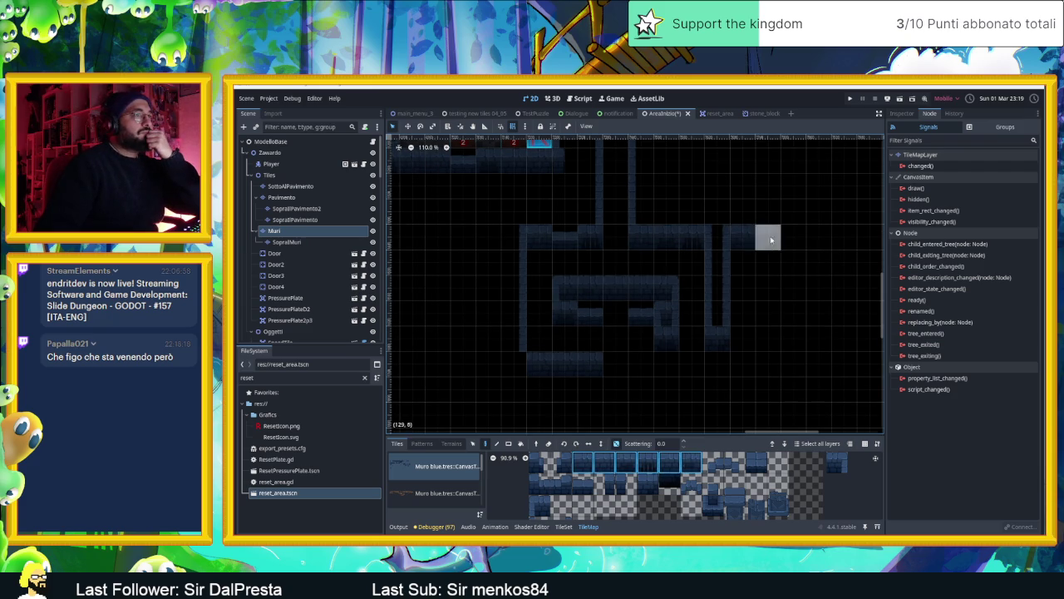
# Paint a wall column down the right side of the level.
pyautogui.scroll(-1, 563, 490)
pyautogui.scroll(-1, 563, 490)
pyautogui.click(543, 505)
pyautogui.click(793, 238)
pyautogui.moveTo(792, 262); pyautogui.dragTo(794, 370)
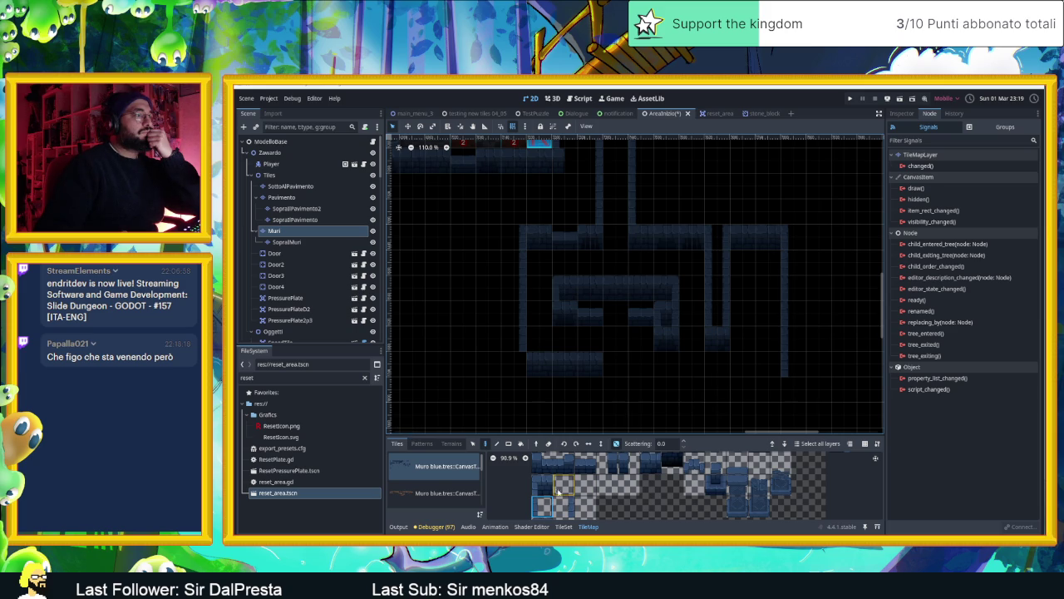
# Paint a long wall row along the level's bottom.
pyautogui.scroll(2, 603, 502)
pyautogui.scroll(-3, 606, 499)
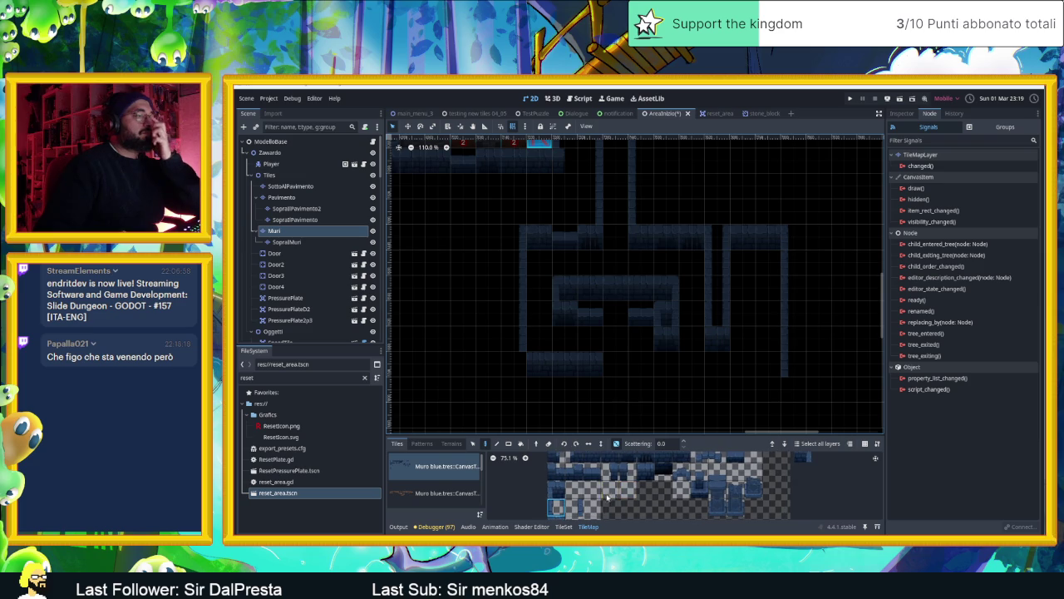
pyautogui.scroll(-1, 607, 501)
pyautogui.scroll(-1, 596, 499)
pyautogui.scroll(3, 595, 491)
pyautogui.moveTo(606, 409); pyautogui.dragTo(786, 418)
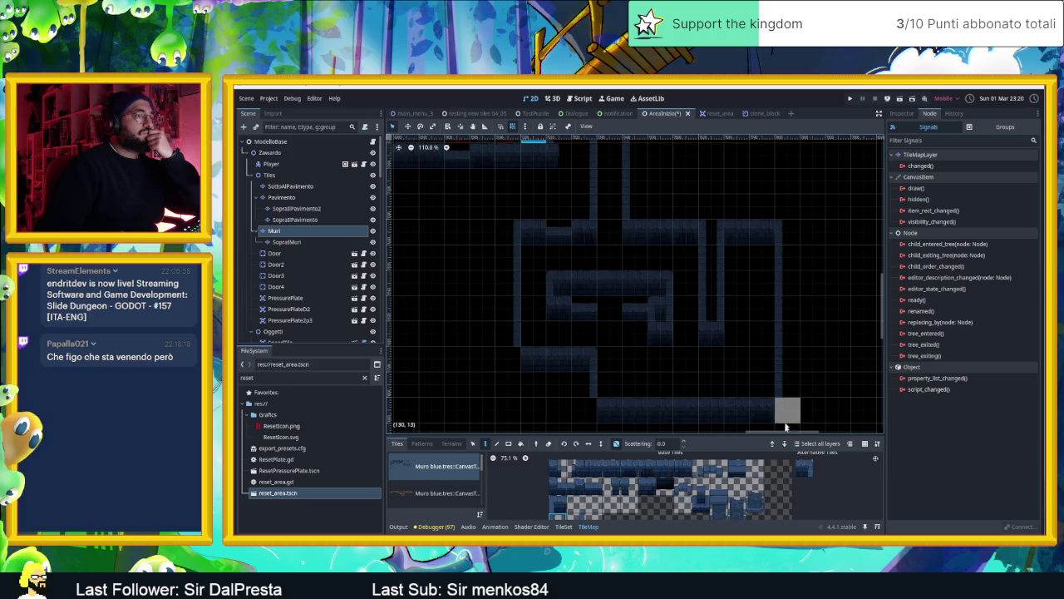
pyautogui.click(629, 486)
pyautogui.click(612, 486)
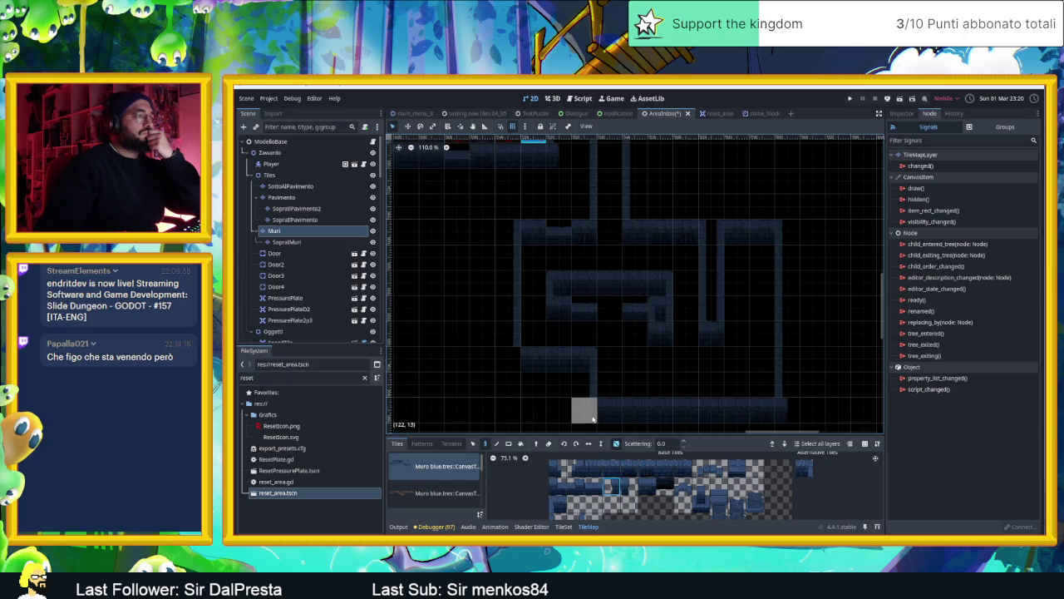
pyautogui.moveTo(720, 366); pyautogui.dragTo(671, 372)
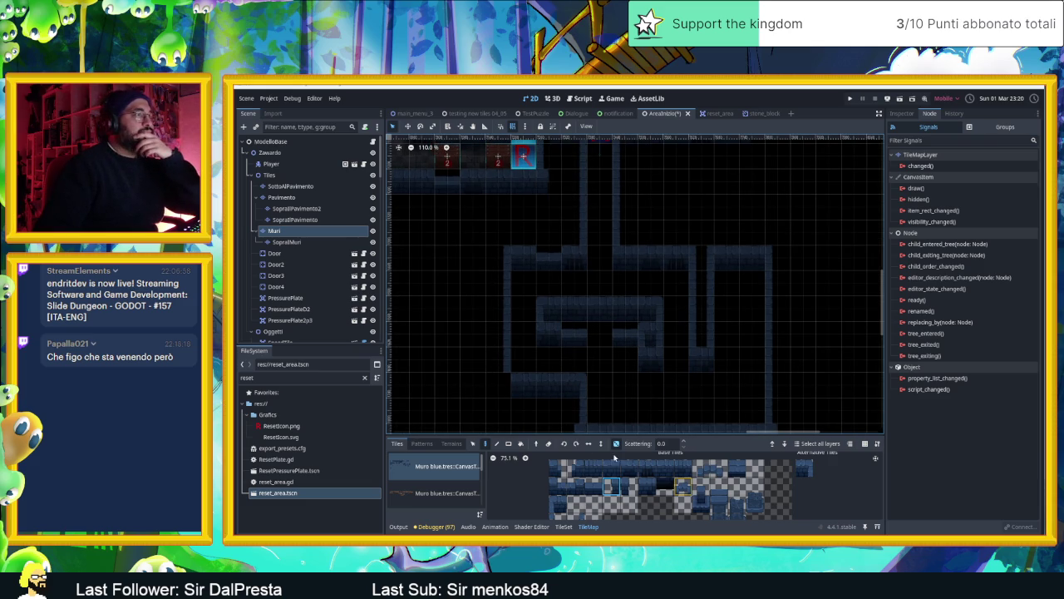
# On the SopraMuri layer, pick a three-tile wall column and turn off random tile scattering.
pyautogui.click(286, 241)
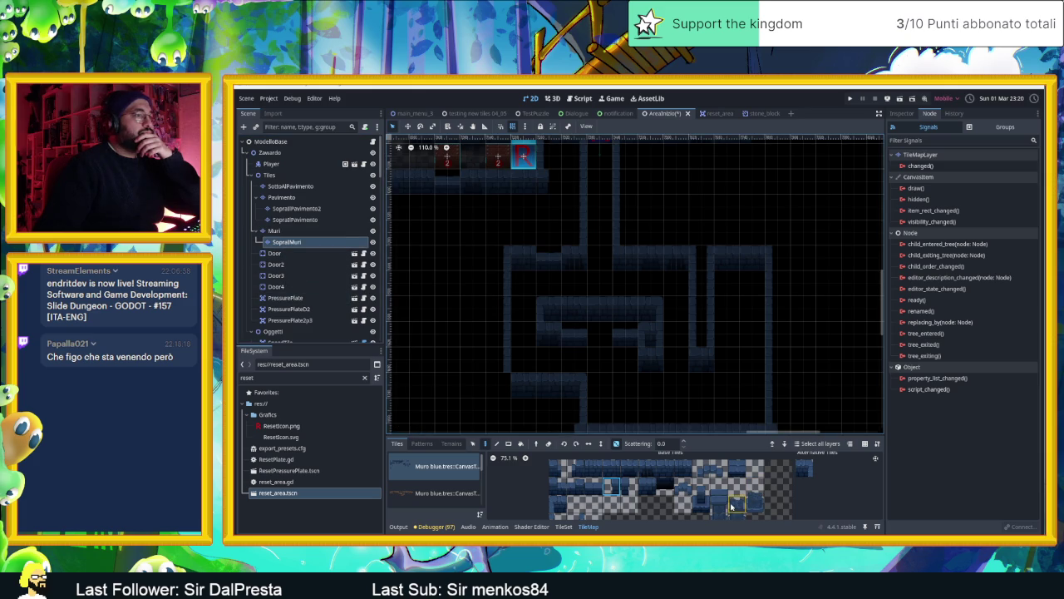
pyautogui.scroll(-2, 724, 481)
pyautogui.moveTo(712, 496); pyautogui.dragTo(712, 462)
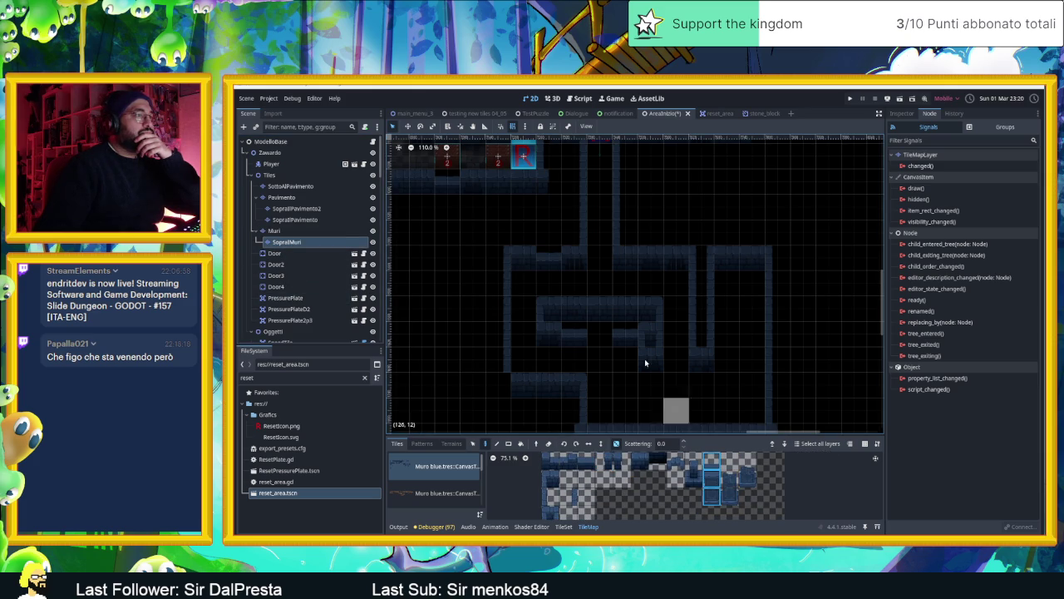
pyautogui.click(617, 444)
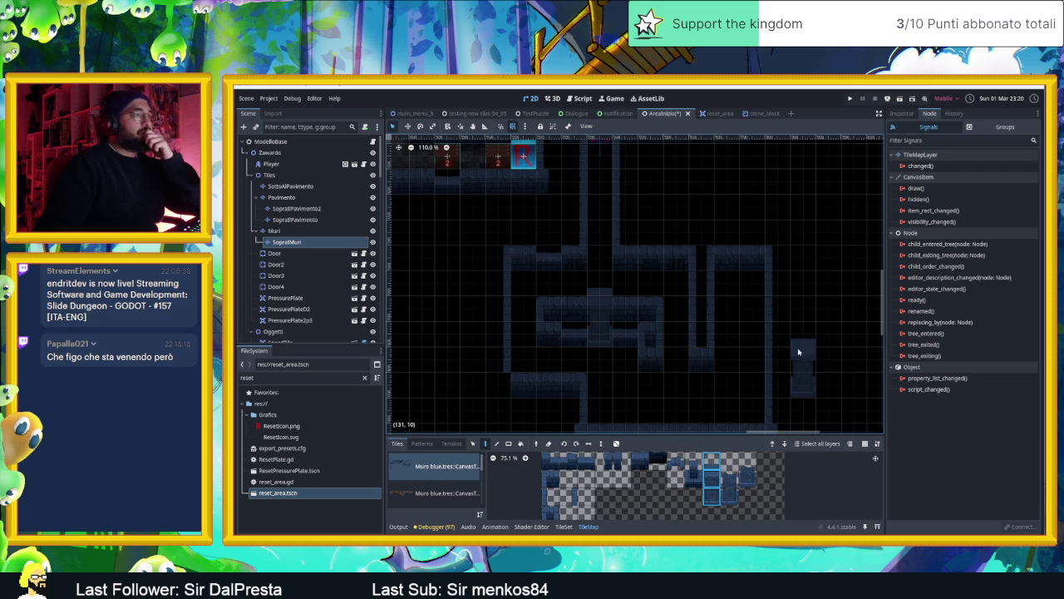
# Return to the Muri layer with a small single wall tile selected.
pyautogui.scroll(1, 713, 330)
pyautogui.scroll(1, 691, 346)
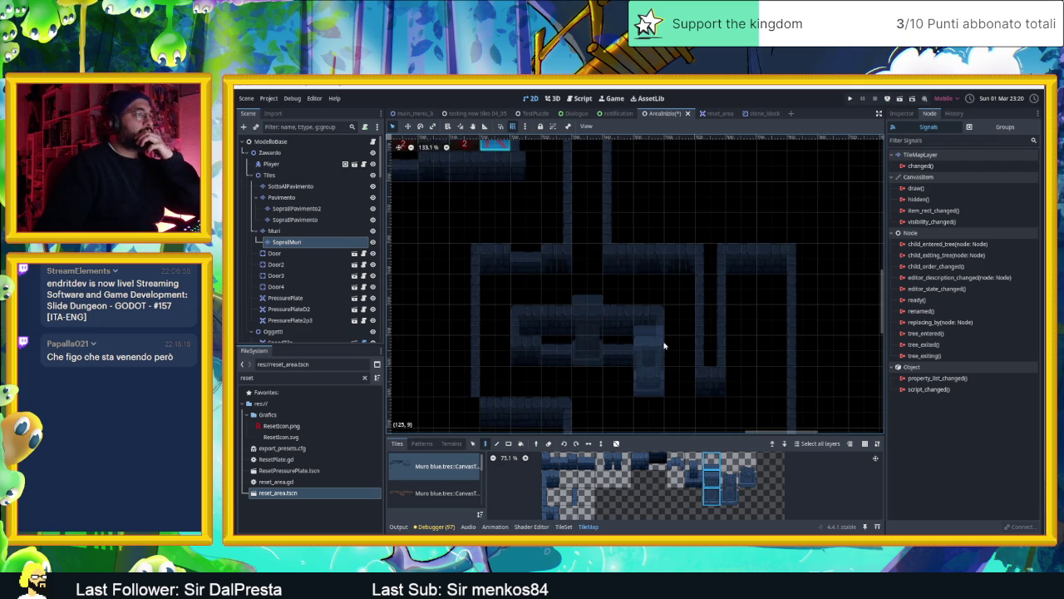
pyautogui.scroll(-2, 666, 348)
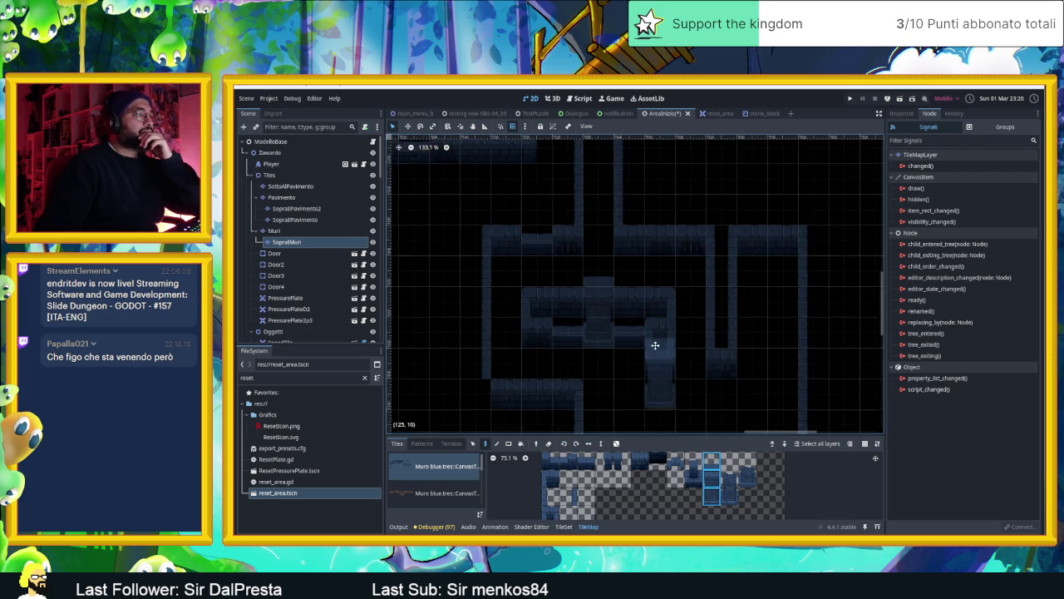
pyautogui.click(297, 231)
pyautogui.click(611, 464)
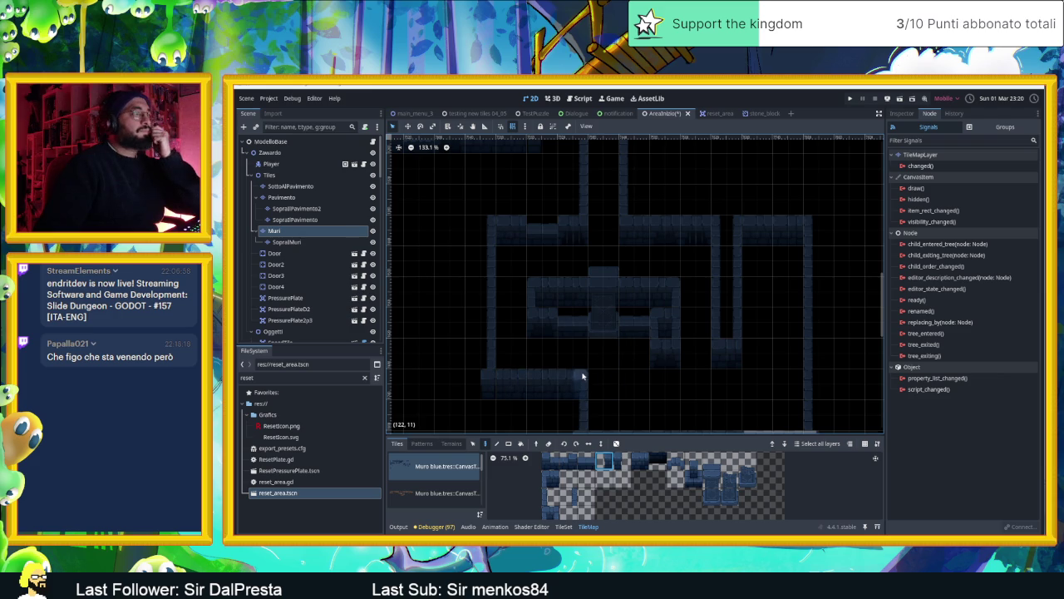
pyautogui.scroll(-1, 611, 370)
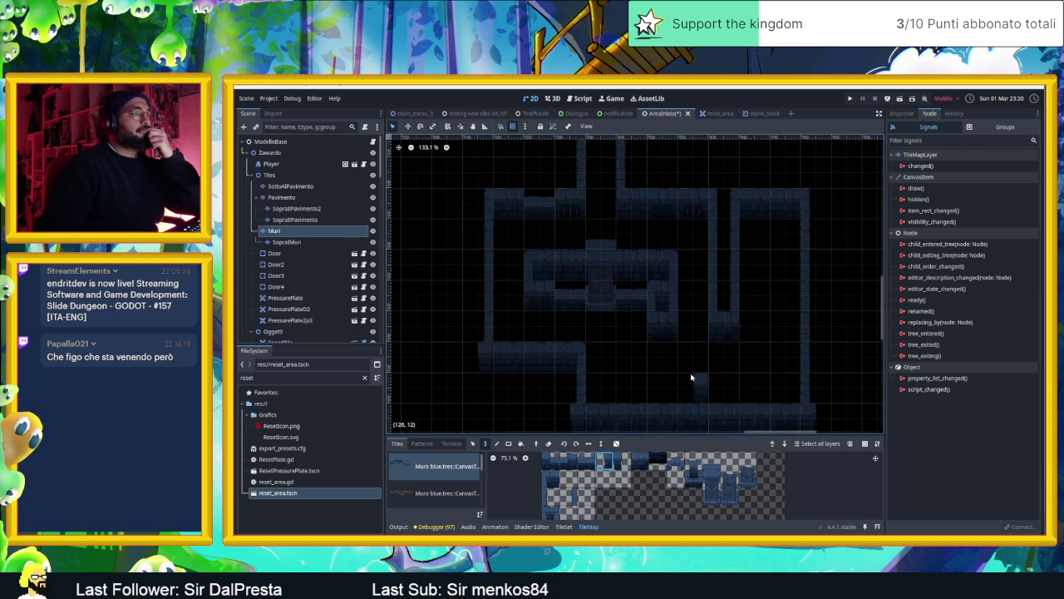
pyautogui.scroll(2, 690, 378)
pyautogui.hscroll(3, 687, 381)
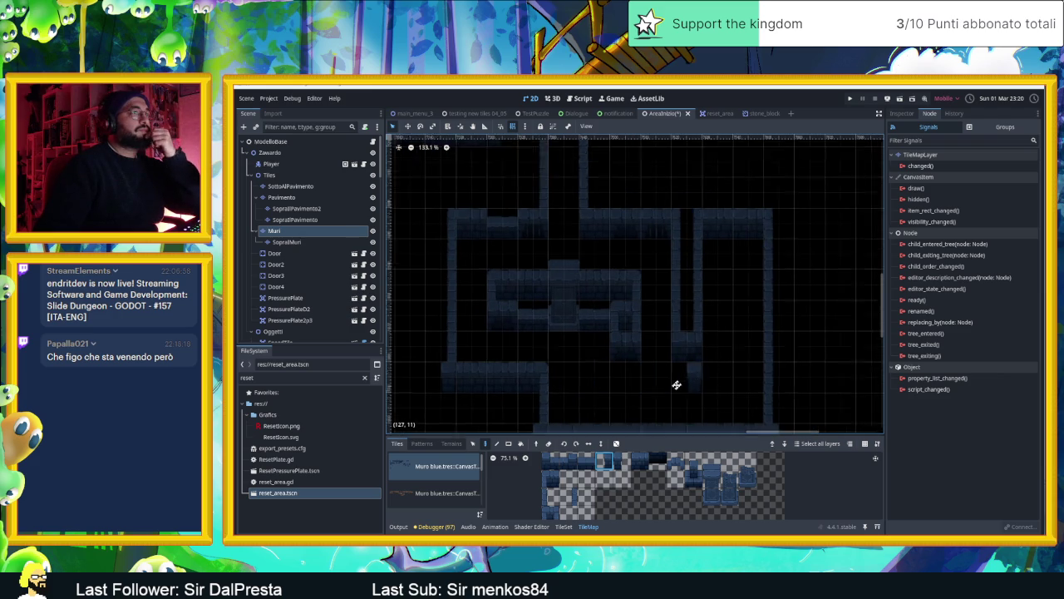
pyautogui.moveTo(701, 387); pyautogui.dragTo(704, 356)
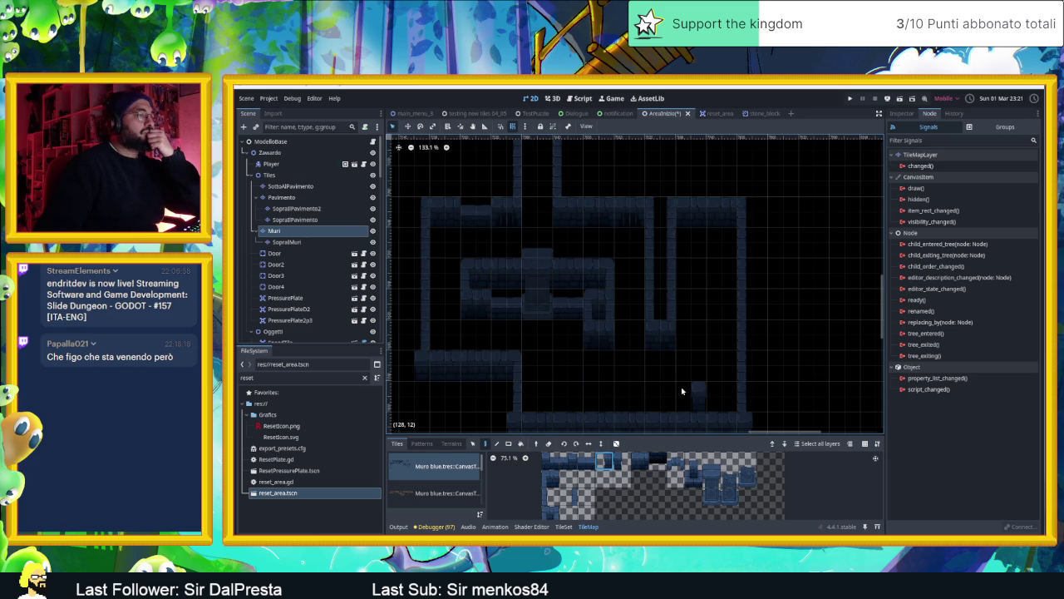
pyautogui.scroll(-2, 646, 374)
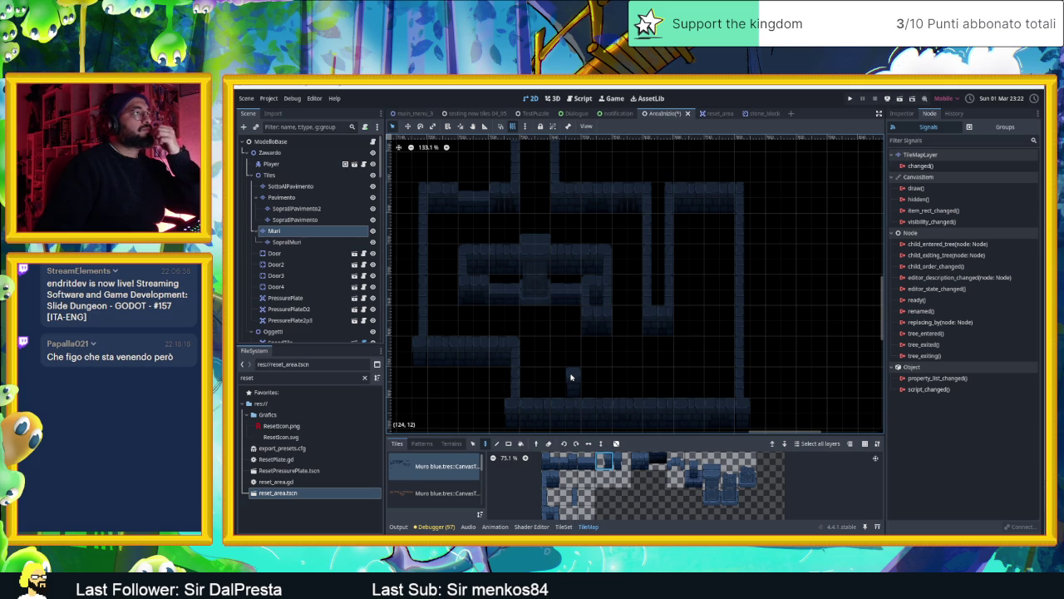
pyautogui.scroll(-2, 574, 371)
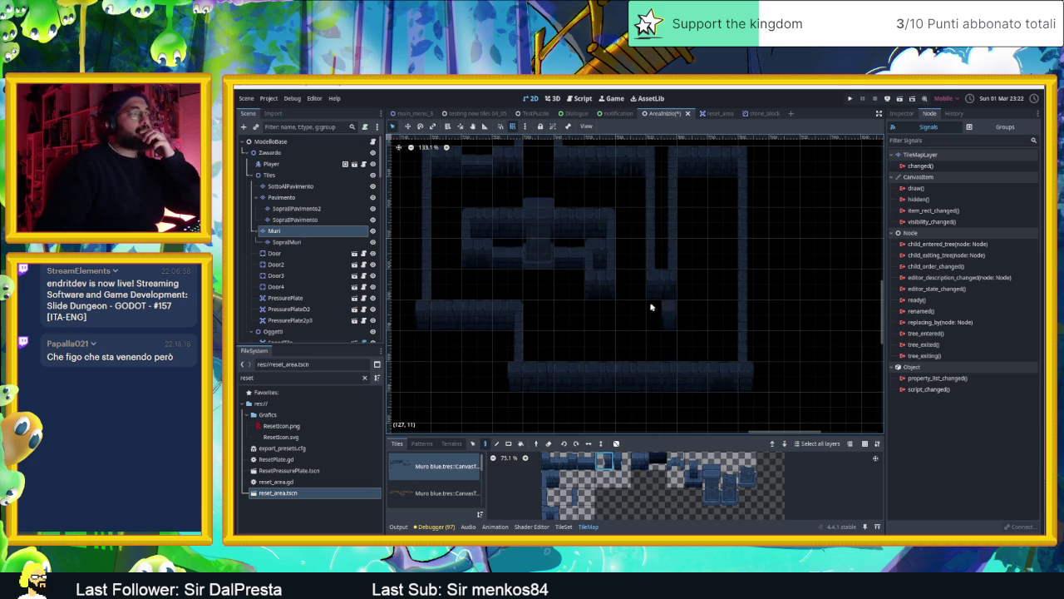
pyautogui.scroll(-3, 654, 343)
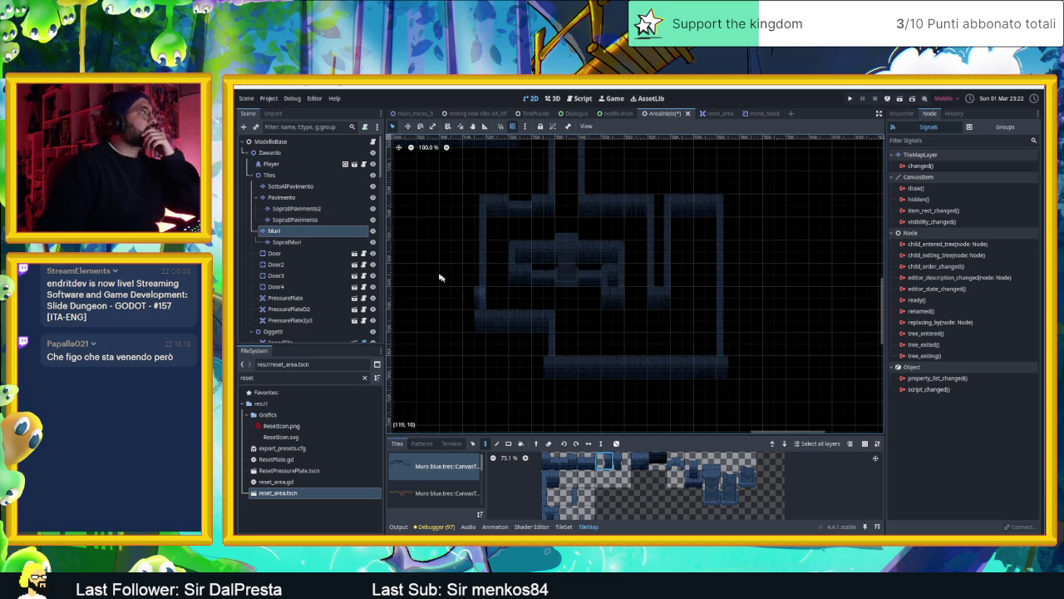
# Select a block of Muri wall tiles and move it down one row.
pyautogui.click(473, 444)
pyautogui.moveTo(463, 313)
pyautogui.mouseDown()
pyautogui.moveTo(574, 368)
pyautogui.moveTo(740, 381)
pyautogui.moveTo(773, 409)
pyautogui.mouseUp()
pyautogui.moveTo(666, 366); pyautogui.dragTo(668, 382)
pyautogui.click(772, 327)
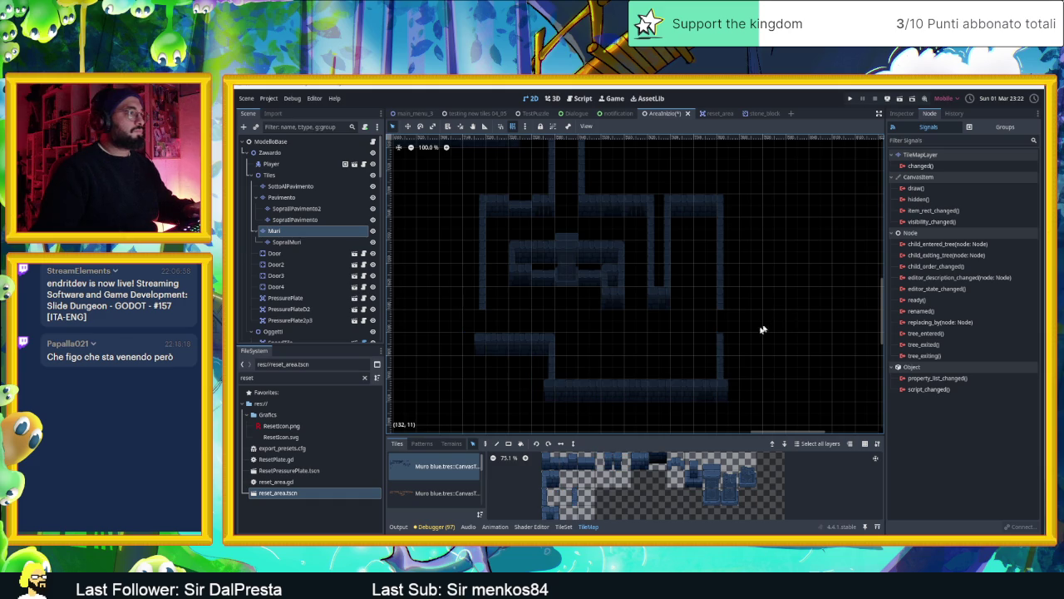
# Paint a short vertical wall segment on the right with a neighbouring wall tile.
pyautogui.click(569, 497)
pyautogui.press('Escape')
pyautogui.click(568, 497)
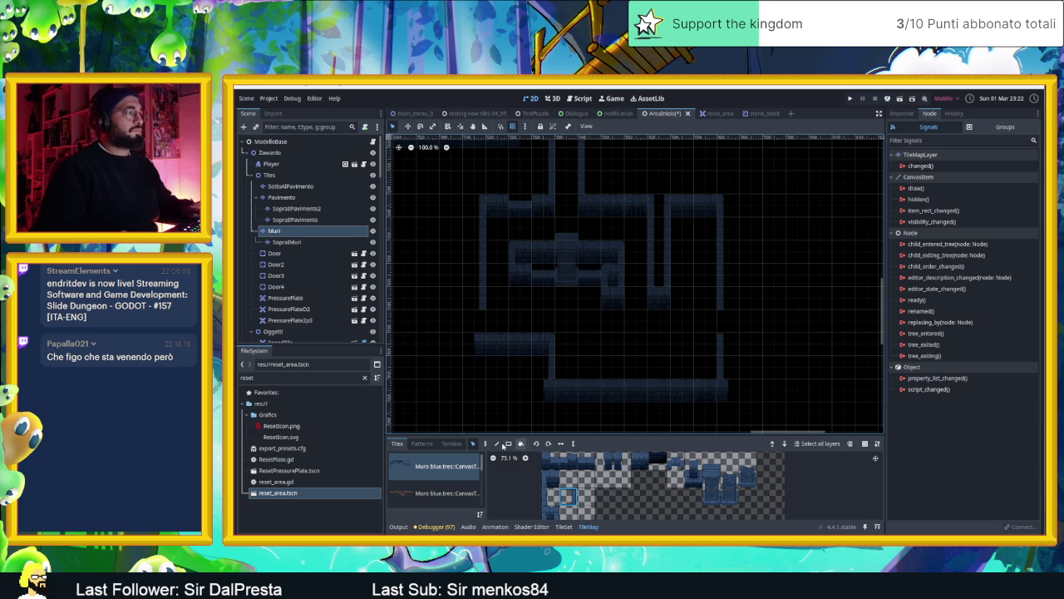
pyautogui.click(485, 443)
pyautogui.keyDown('ctrl'); pyautogui.click(479, 326); pyautogui.keyUp('ctrl')
pyautogui.moveTo(651, 376); pyautogui.dragTo(651, 359)
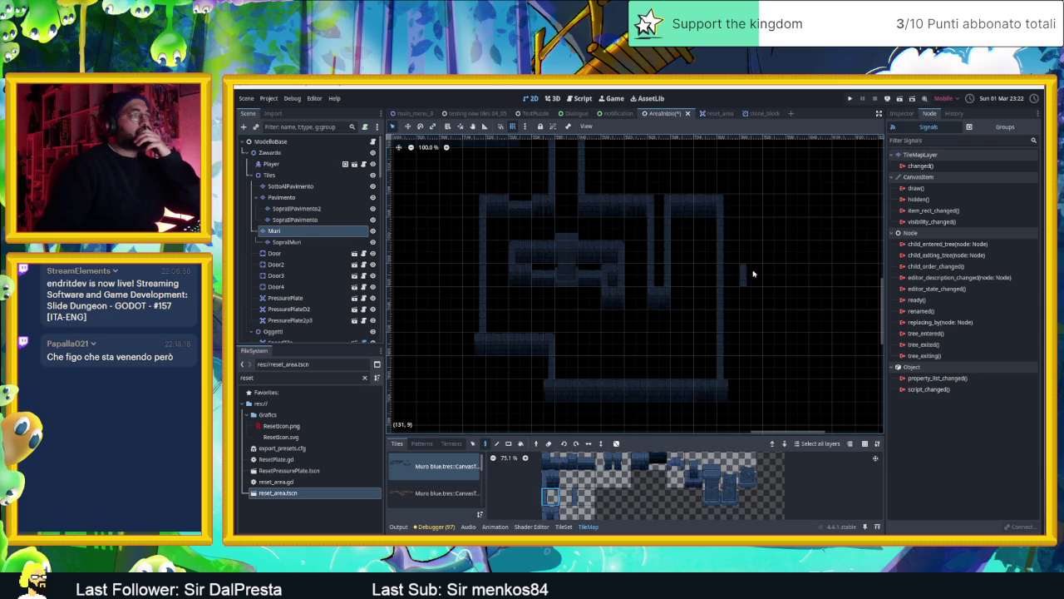
pyautogui.scroll(1, 670, 357)
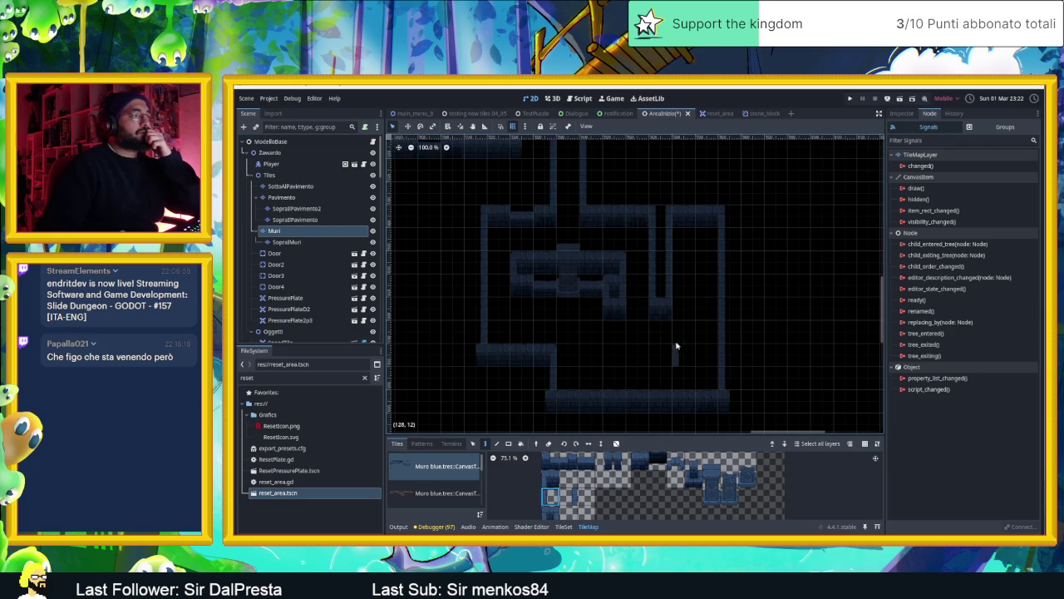
pyautogui.scroll(1, 670, 336)
pyautogui.scroll(1, 651, 346)
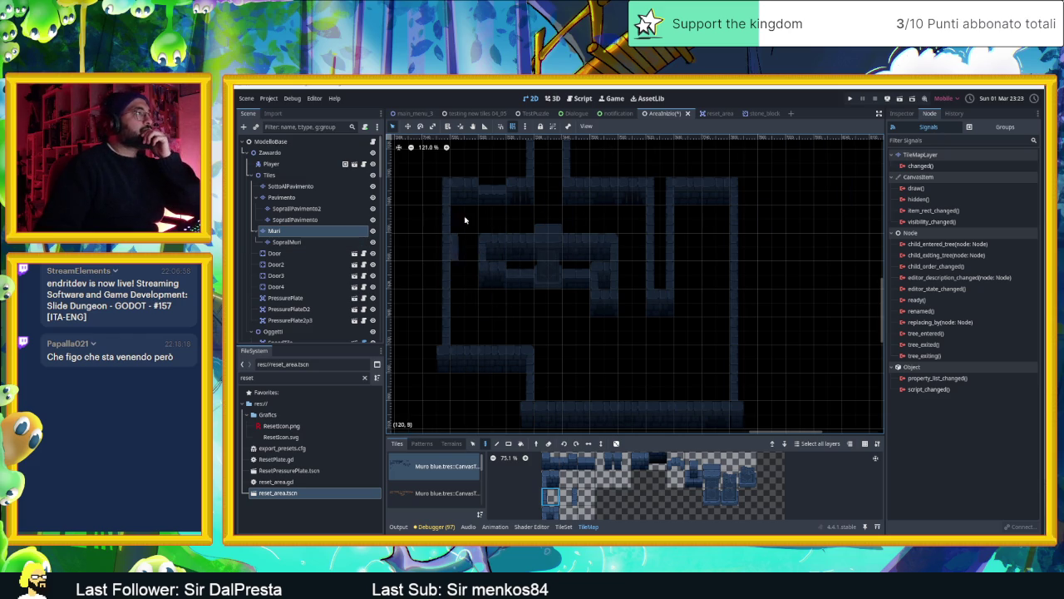
# Move a SopraMuri wall column down one tile.
pyautogui.press('s')
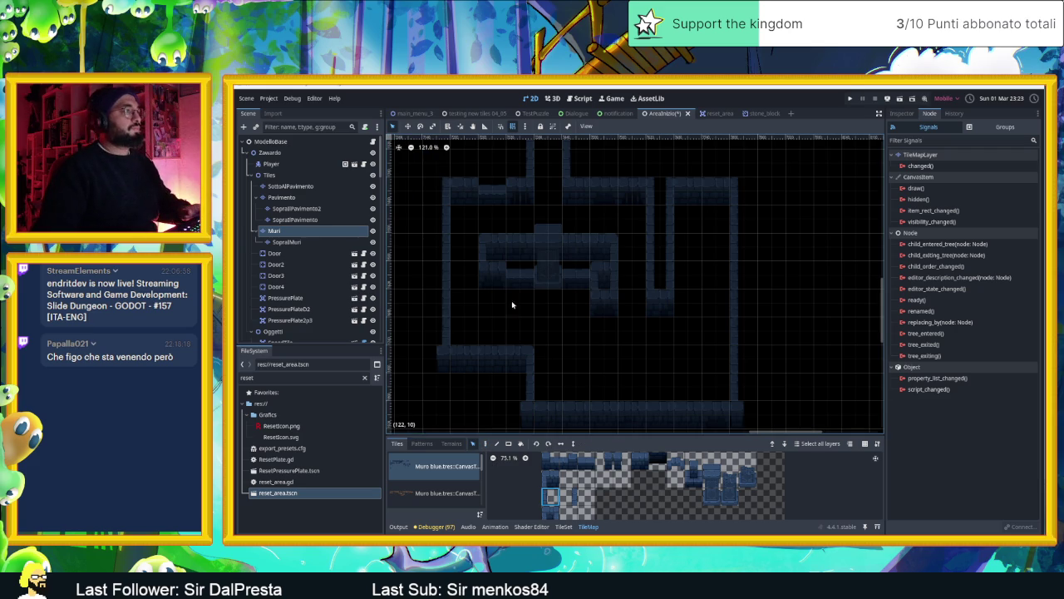
pyautogui.moveTo(494, 284)
pyautogui.mouseDown()
pyautogui.moveTo(594, 302)
pyautogui.moveTo(608, 309)
pyautogui.moveTo(600, 316)
pyautogui.mouseUp()
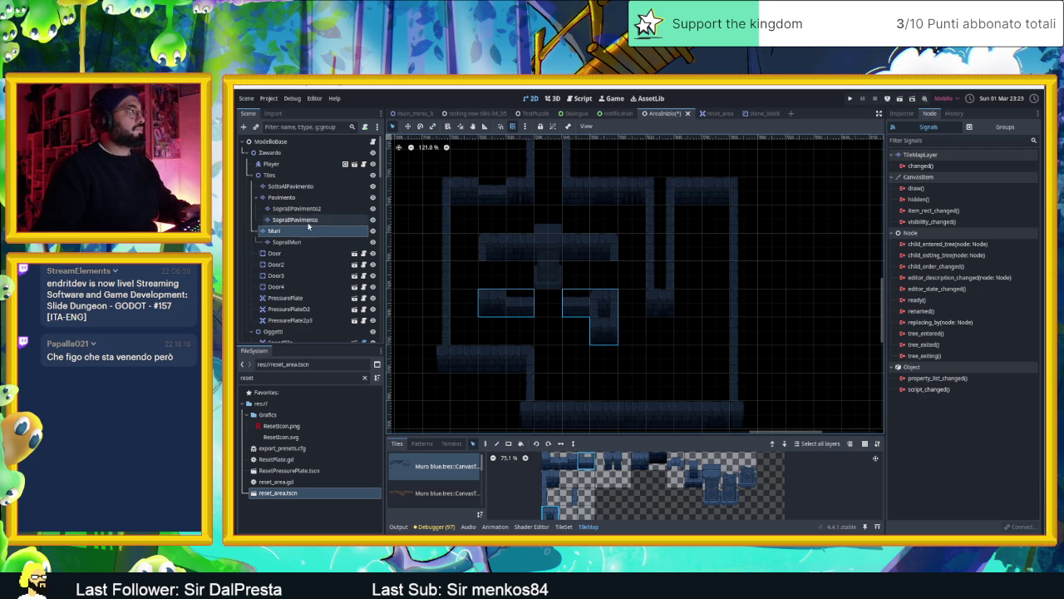
pyautogui.click(299, 242)
pyautogui.moveTo(544, 208)
pyautogui.mouseDown()
pyautogui.moveTo(564, 286)
pyautogui.moveTo(551, 292)
pyautogui.mouseUp()
pyautogui.click(574, 281)
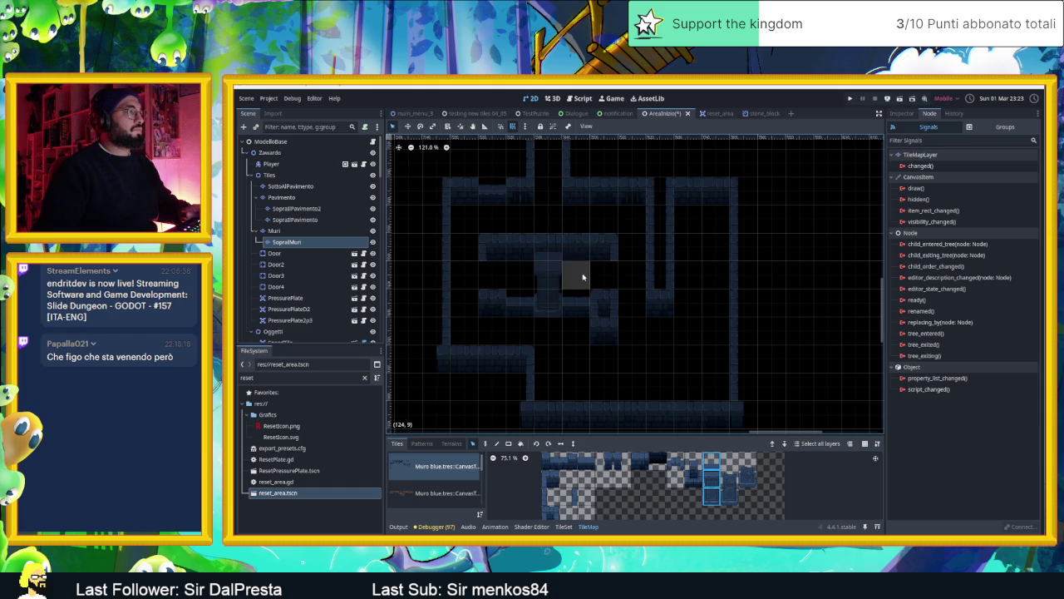
# Paint a short vertical Muri wall segment in the lower middle.
pyautogui.click(316, 231)
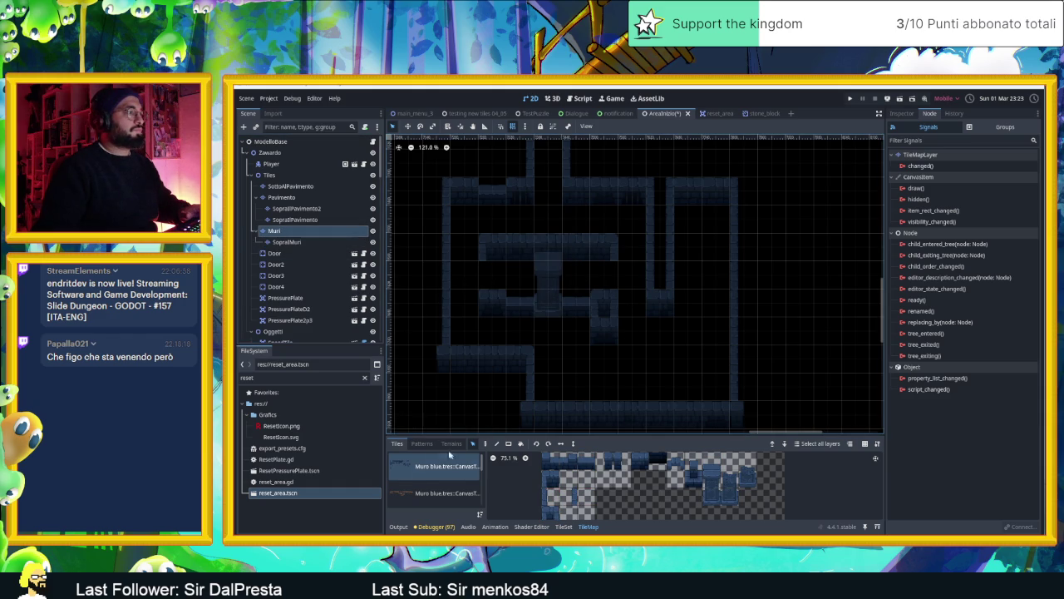
pyautogui.click(485, 443)
pyautogui.click(549, 497)
pyautogui.click(567, 496)
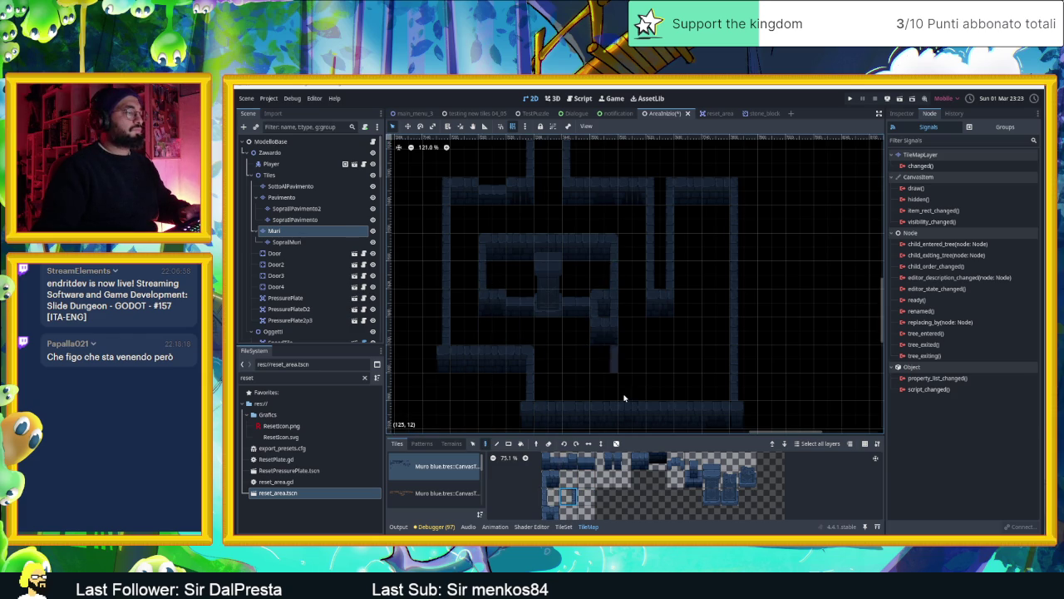
pyautogui.moveTo(641, 373); pyautogui.dragTo(641, 401)
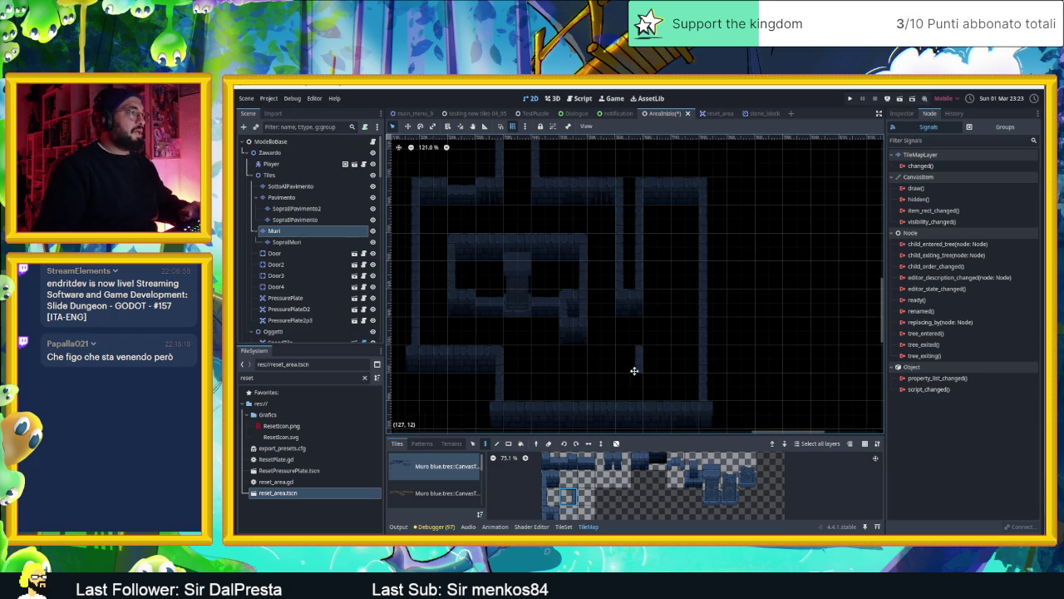
pyautogui.moveTo(651, 345); pyautogui.dragTo(651, 375)
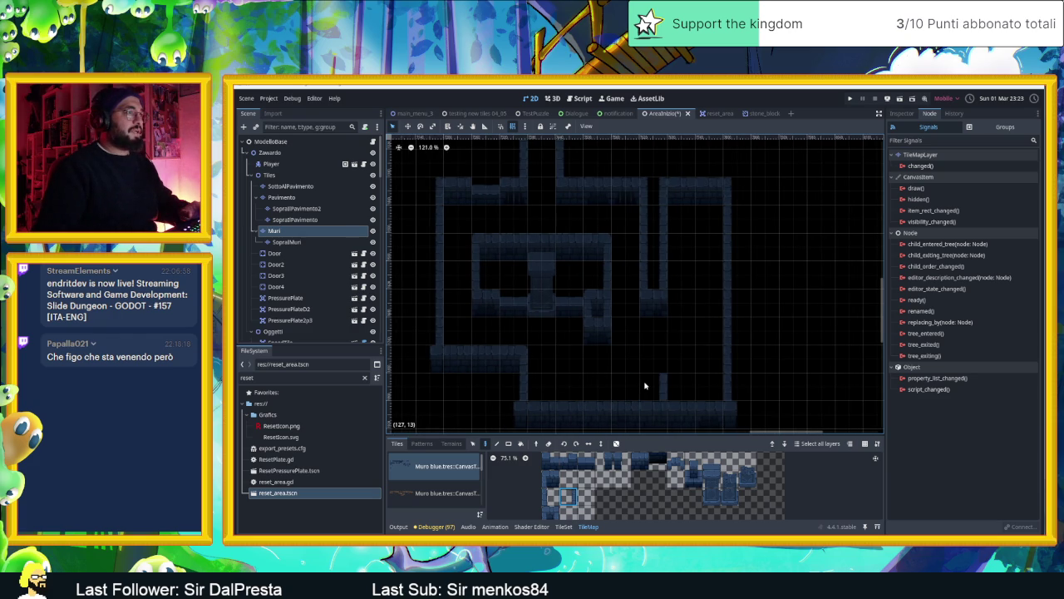
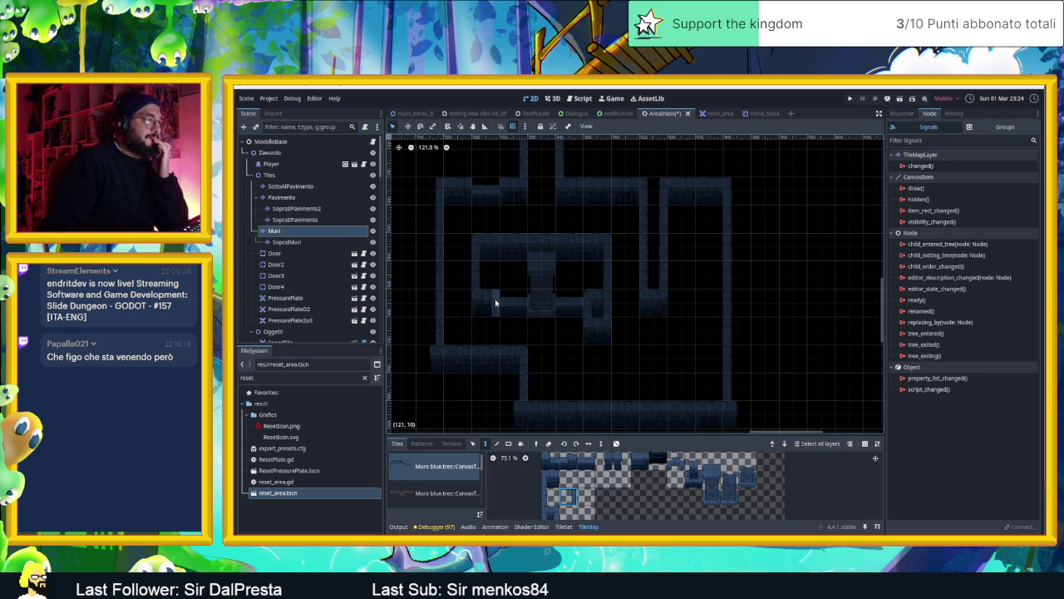
# Select the SopraMuri wall layer, then the first PressurePlate node to view its signals.
pyautogui.click(308, 241)
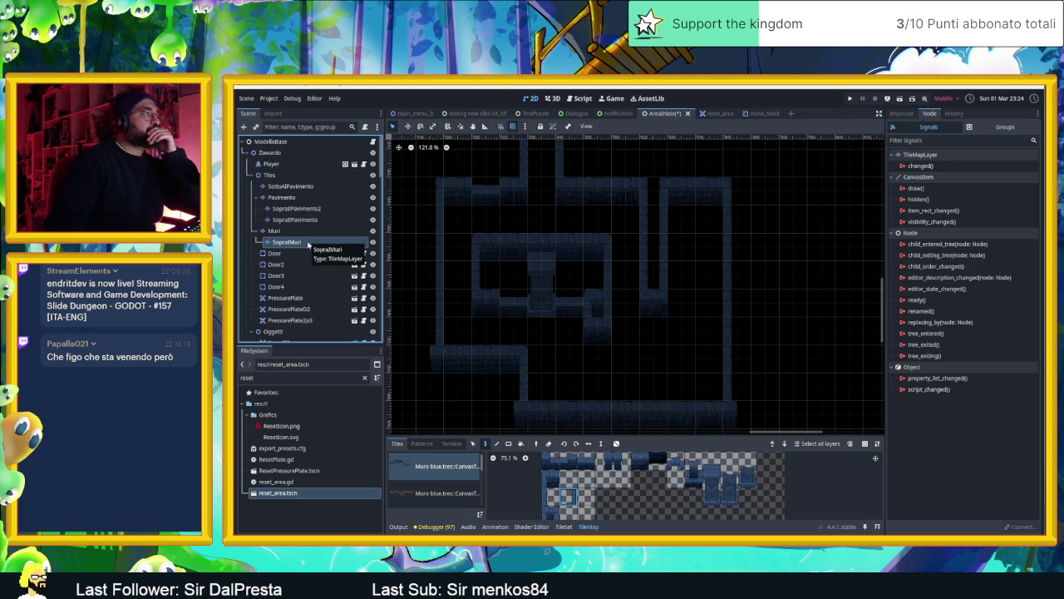
pyautogui.scroll(-3, 308, 243)
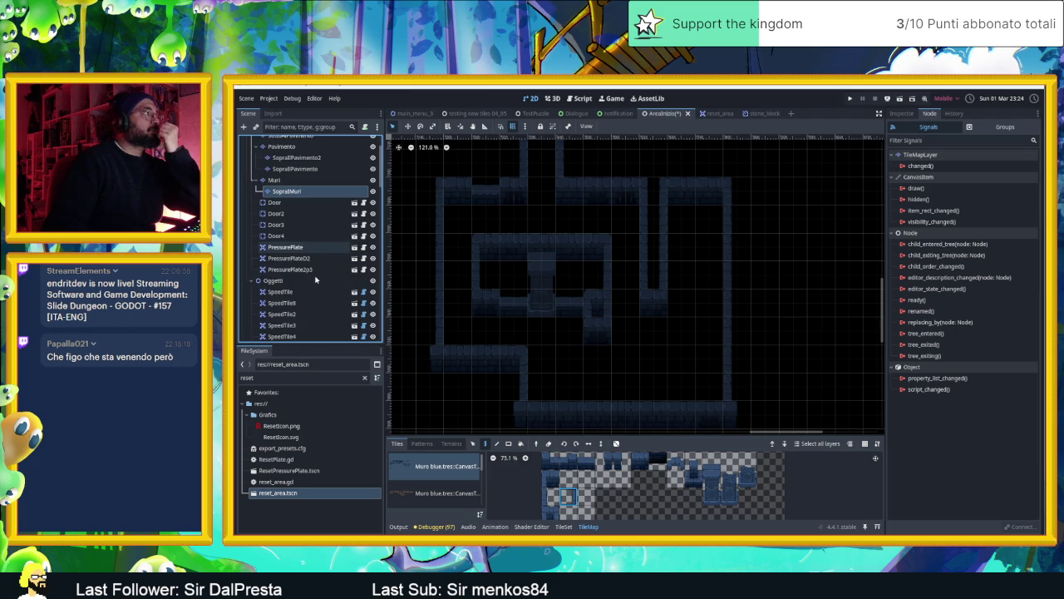
pyautogui.click(307, 249)
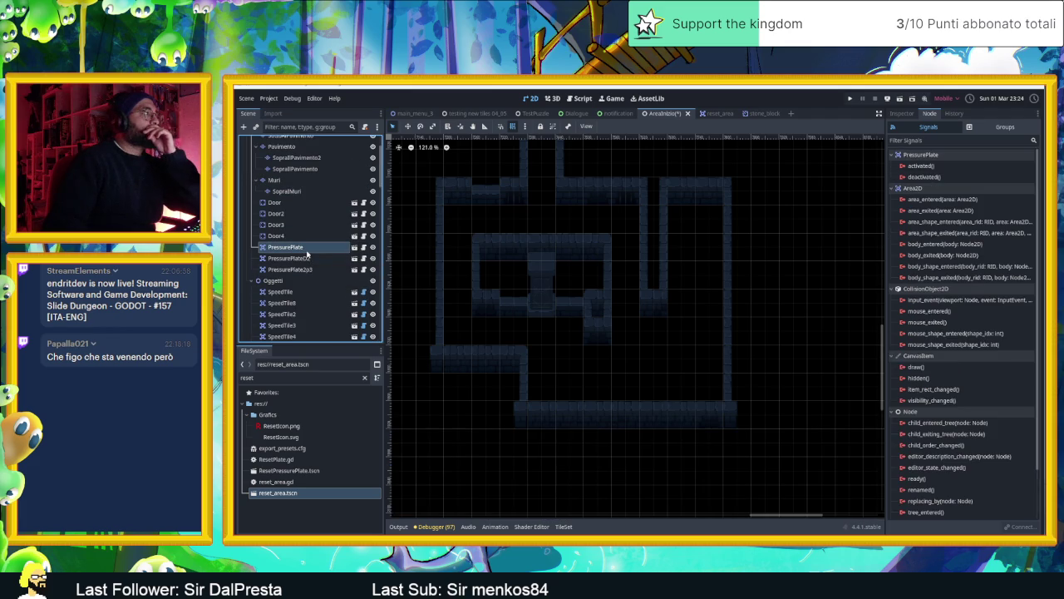
pyautogui.scroll(-1, 312, 256)
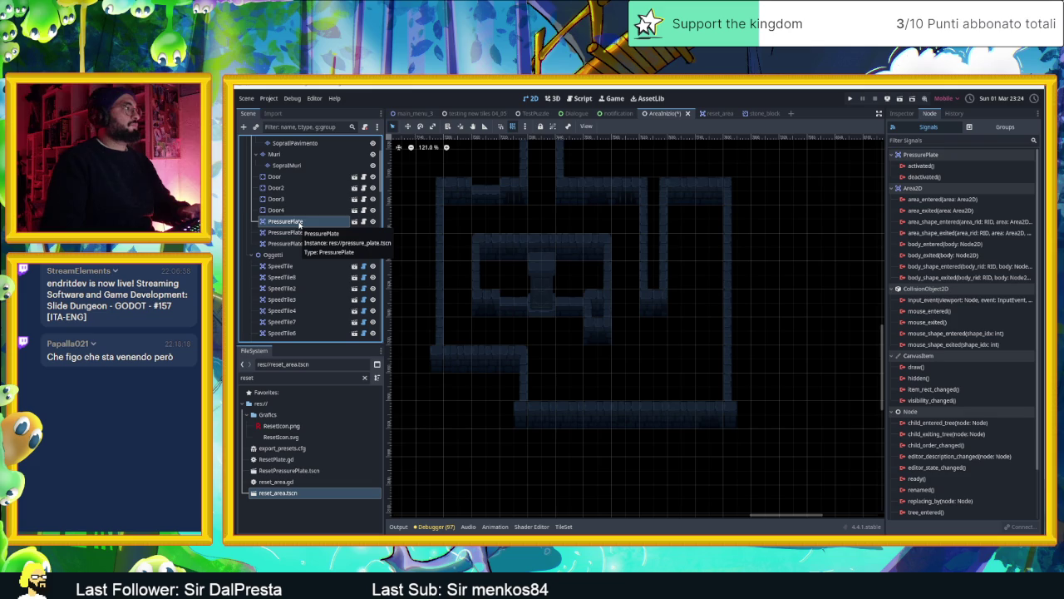
# Filter files for 'pressure pla' and drop pressure_plate.tscn onto the map's left side as PressurePlate2.
pyautogui.click(277, 379)
pyautogui.write('pressu')
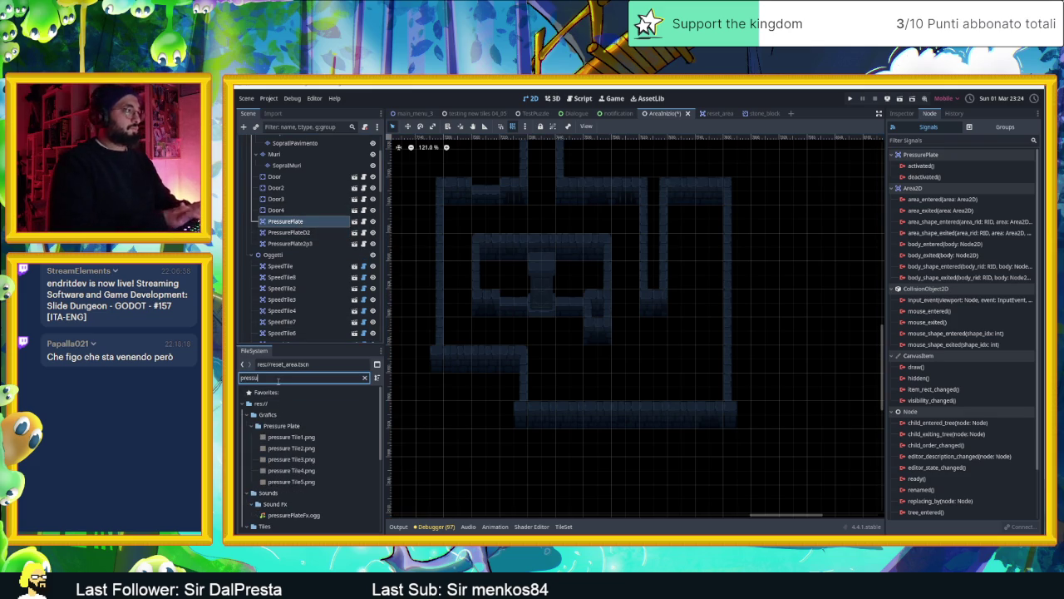
pyautogui.write('rep')
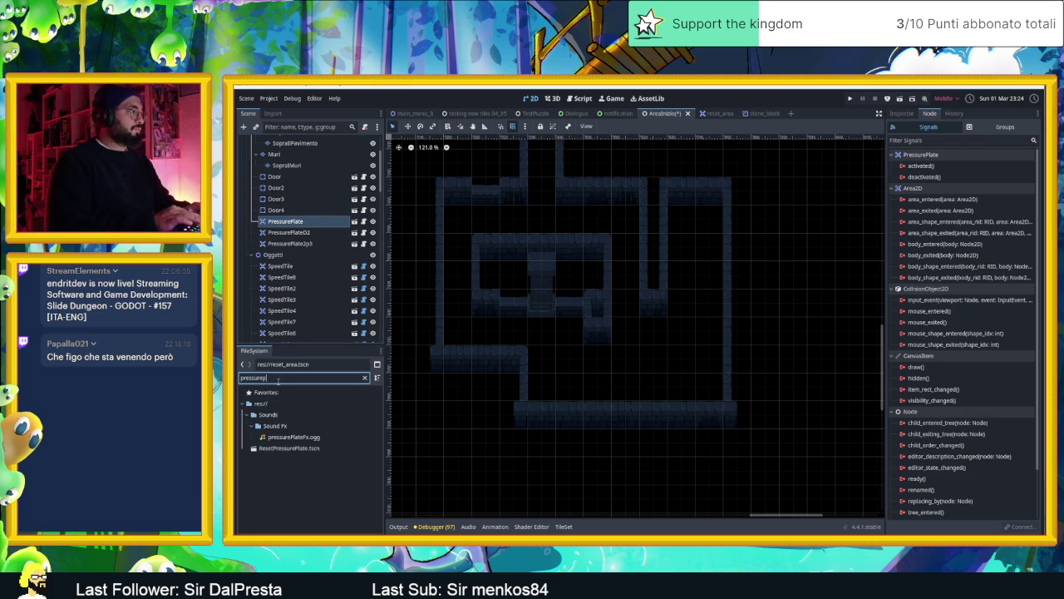
pyautogui.press('BackSpace')
pyautogui.write('pla')
pyautogui.moveTo(283, 482)
pyautogui.mouseDown()
pyautogui.moveTo(459, 408)
pyautogui.moveTo(457, 328)
pyautogui.mouseUp()
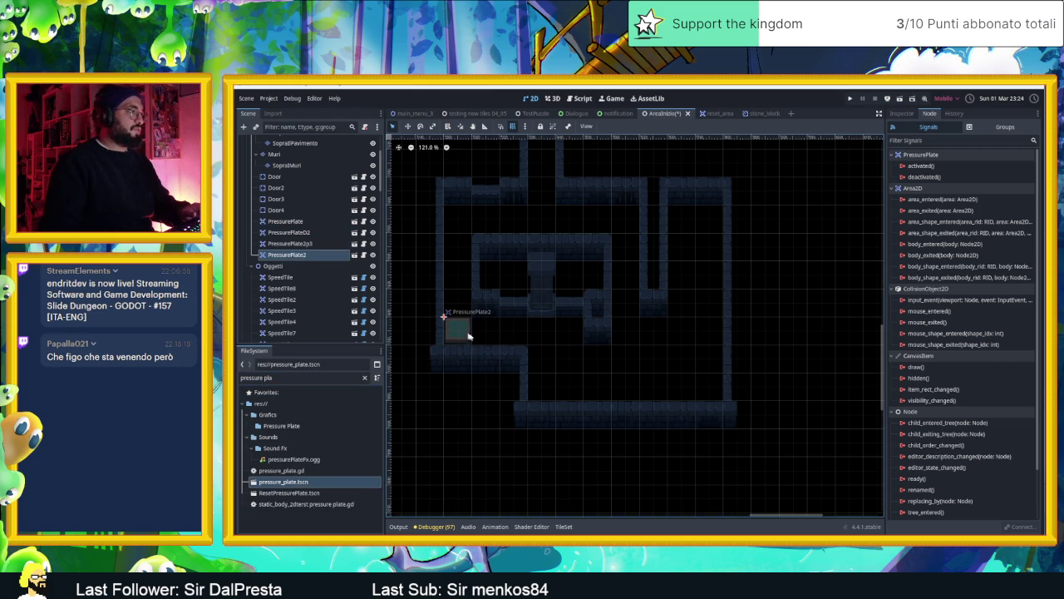
pyautogui.click(468, 408)
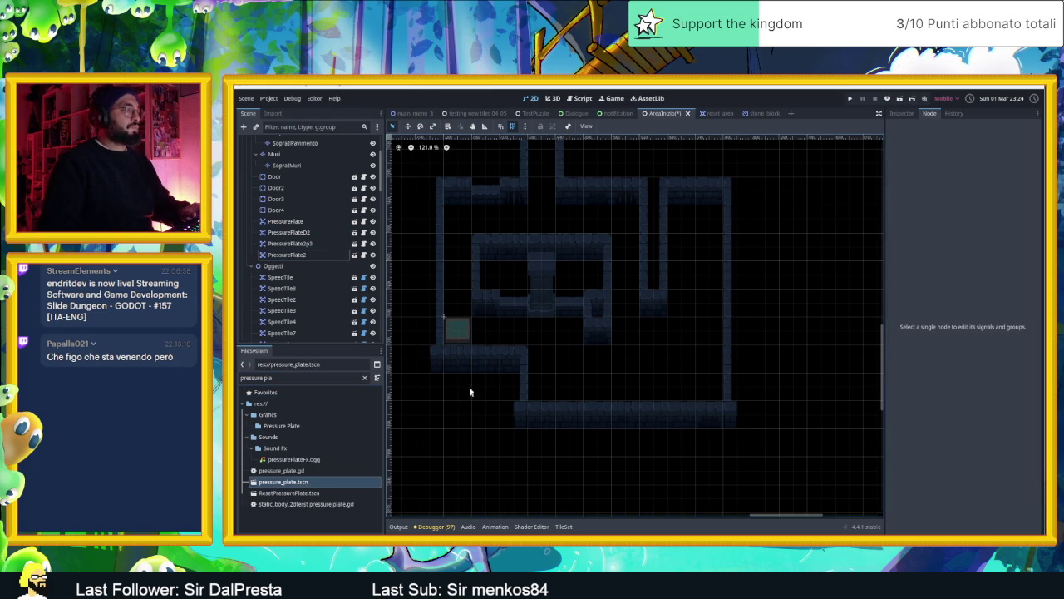
pyautogui.click(466, 331)
pyautogui.moveTo(596, 342); pyautogui.dragTo(630, 357)
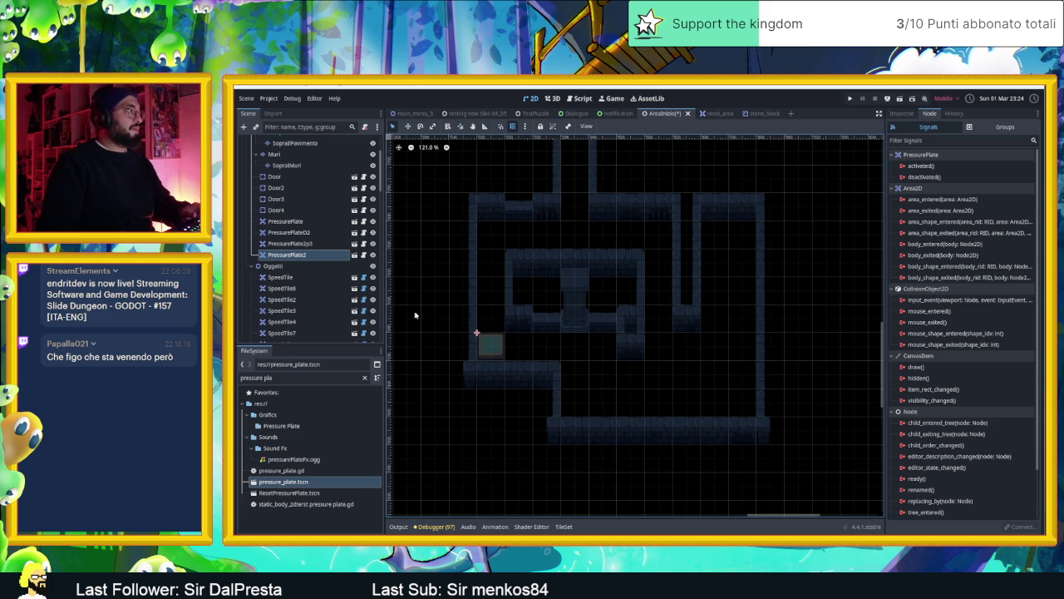
pyautogui.scroll(-10, 349, 311)
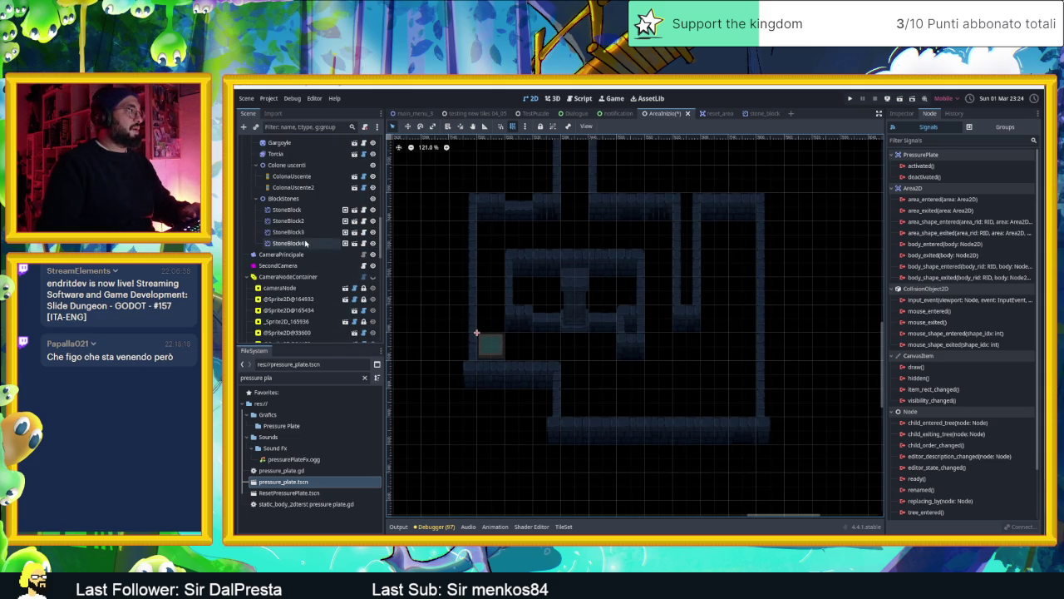
# Duplicate StoneBlock4 into StoneBlock5 and move it just above the new pressure plate.
pyautogui.click(287, 243)
pyautogui.hotkey('ctrl', 'd')
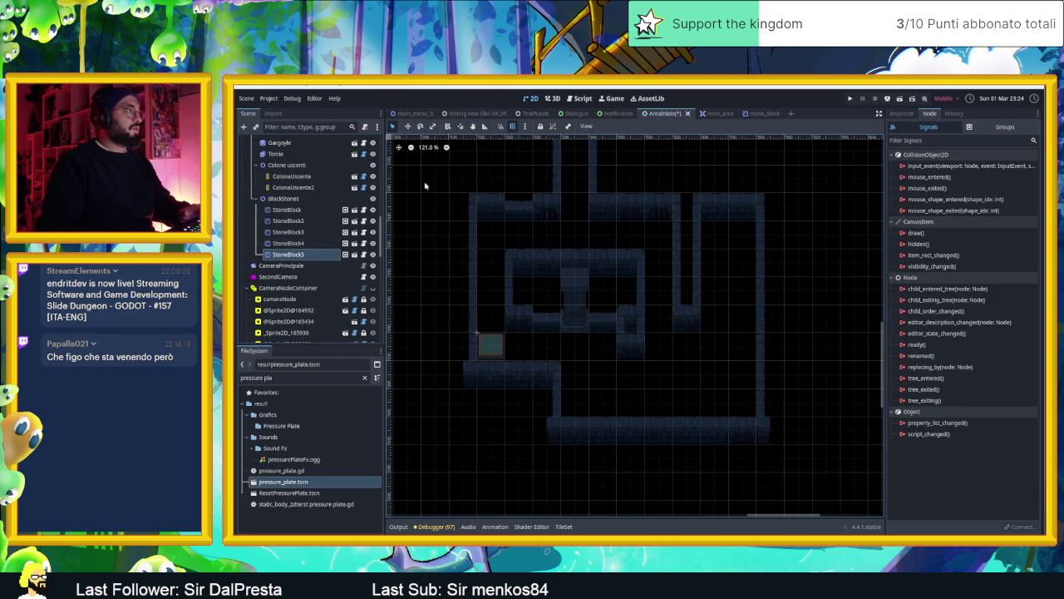
pyautogui.click(408, 126)
pyautogui.moveTo(716, 295)
pyautogui.mouseDown()
pyautogui.moveTo(570, 290)
pyautogui.moveTo(594, 327)
pyautogui.moveTo(687, 325)
pyautogui.moveTo(473, 404)
pyautogui.moveTo(404, 387)
pyautogui.moveTo(402, 399)
pyautogui.moveTo(565, 378)
pyautogui.moveTo(551, 369)
pyautogui.moveTo(554, 381)
pyautogui.moveTo(557, 349)
pyautogui.moveTo(557, 373)
pyautogui.mouseUp()
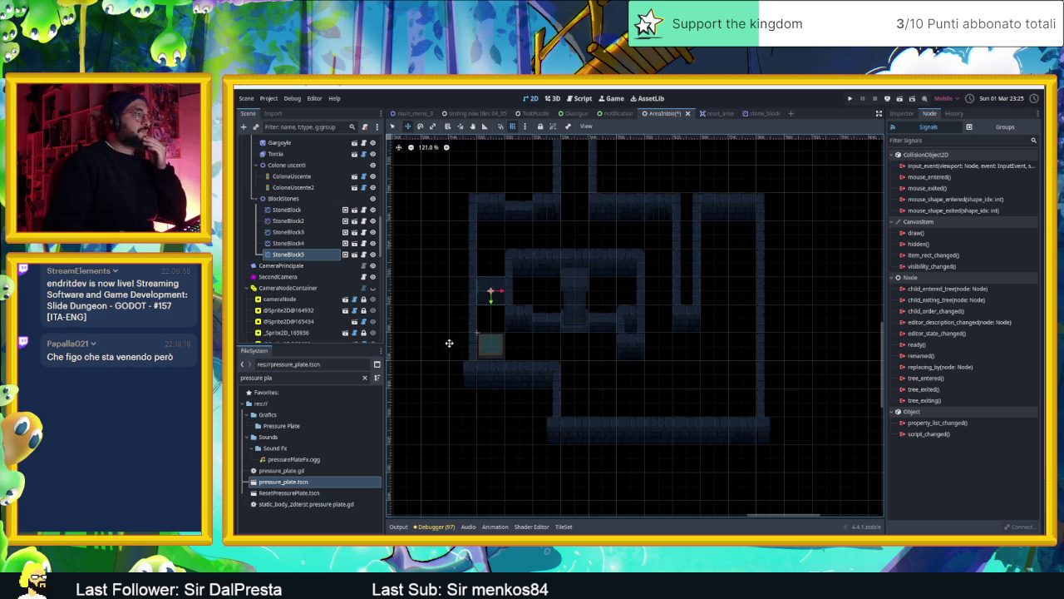
pyautogui.scroll(5, 333, 212)
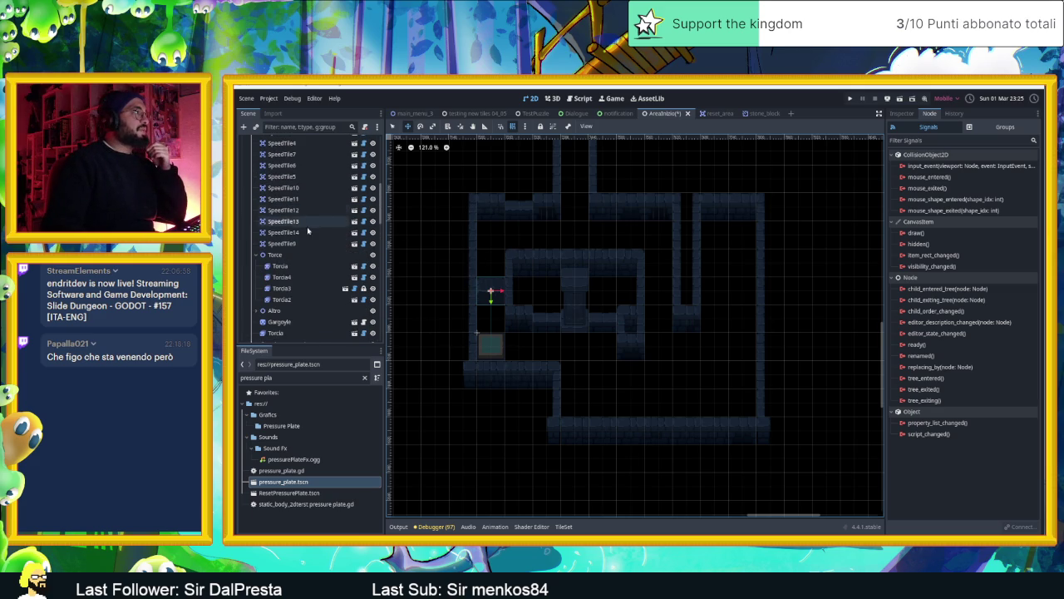
pyautogui.scroll(5, 300, 233)
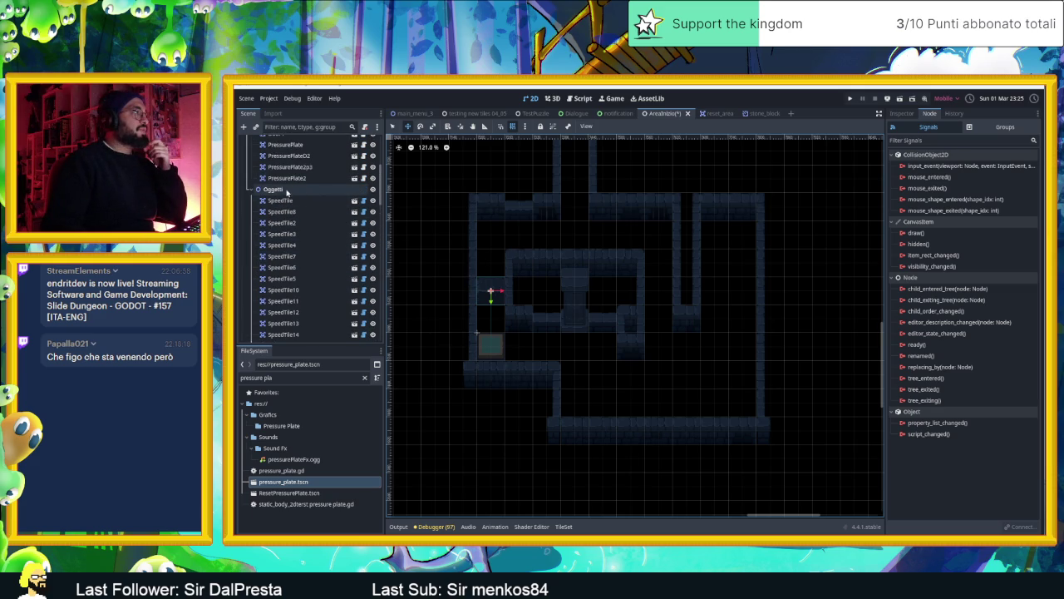
# Select the Oggetti group and start filtering project files for the speed tile.
pyautogui.click(274, 190)
pyautogui.click(282, 377)
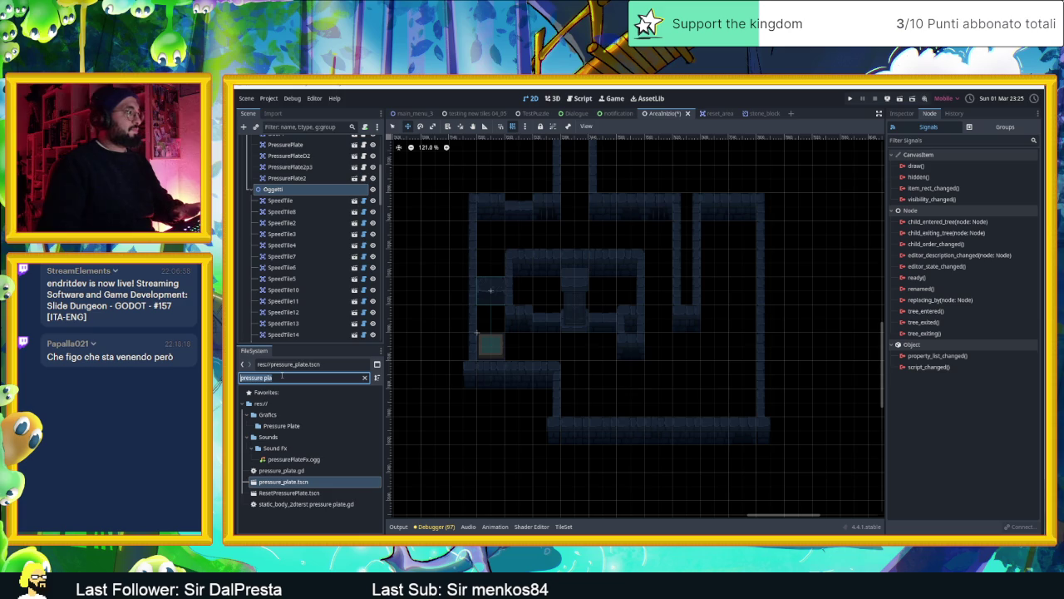
pyautogui.write('spped')
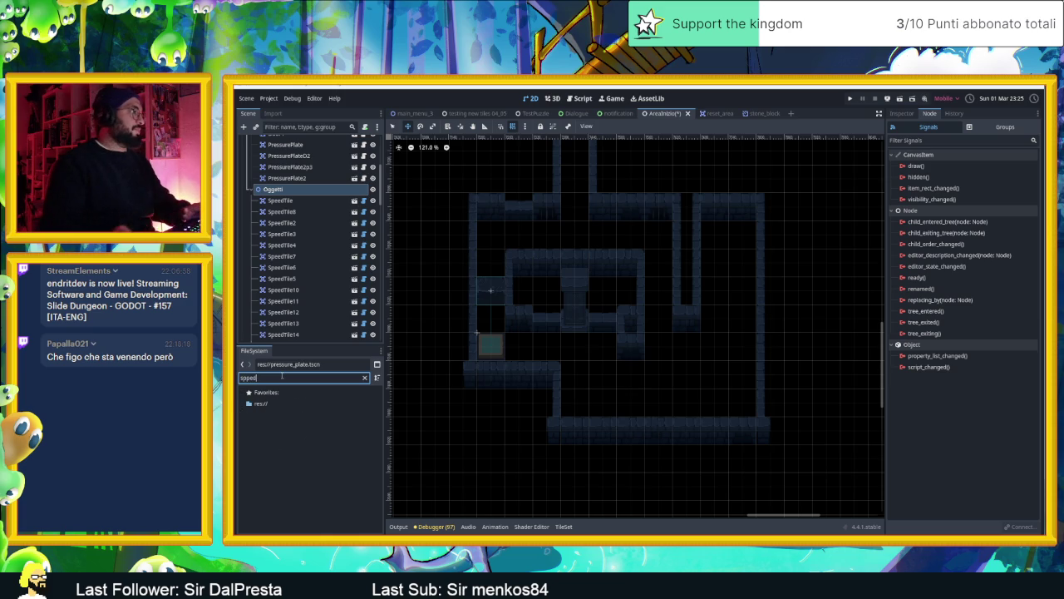
pyautogui.press('BackSpace')
pyautogui.press('BackSpace')
pyautogui.press('BackSpace')
pyautogui.write('ed')
pyautogui.press('BackSpace')
pyautogui.write('ed')
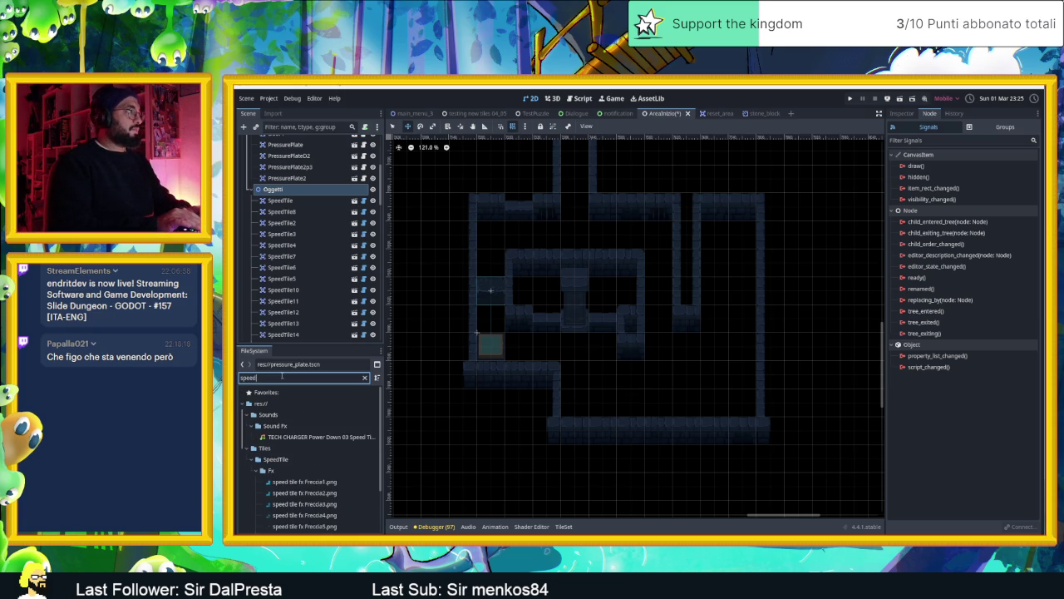
pyautogui.write('T')
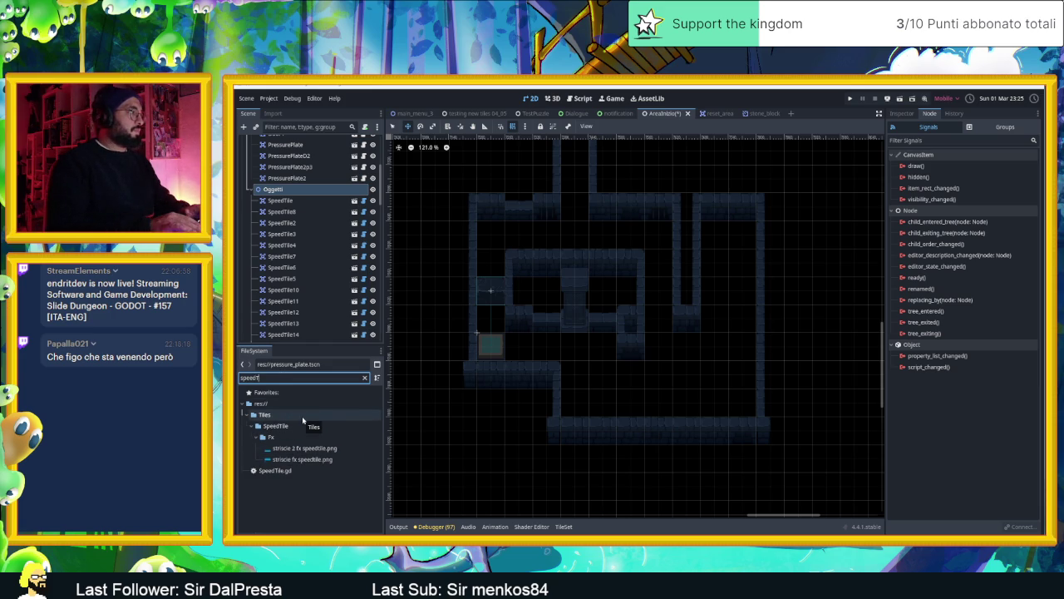
pyautogui.press('BackSpace')
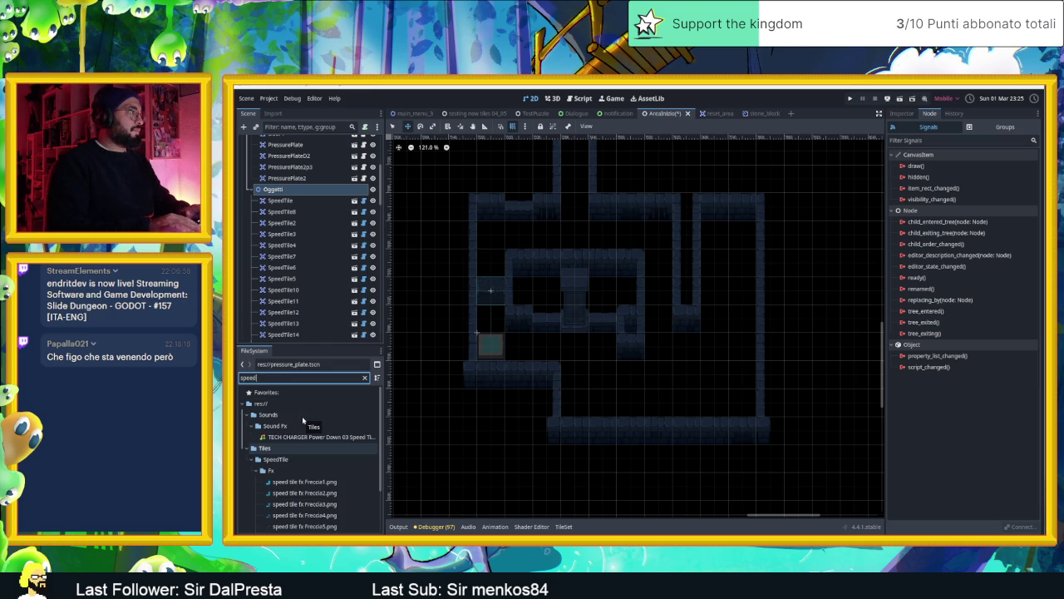
pyautogui.press('BackSpace')
pyautogui.press('BackSpace')
pyautogui.press('BackSpace')
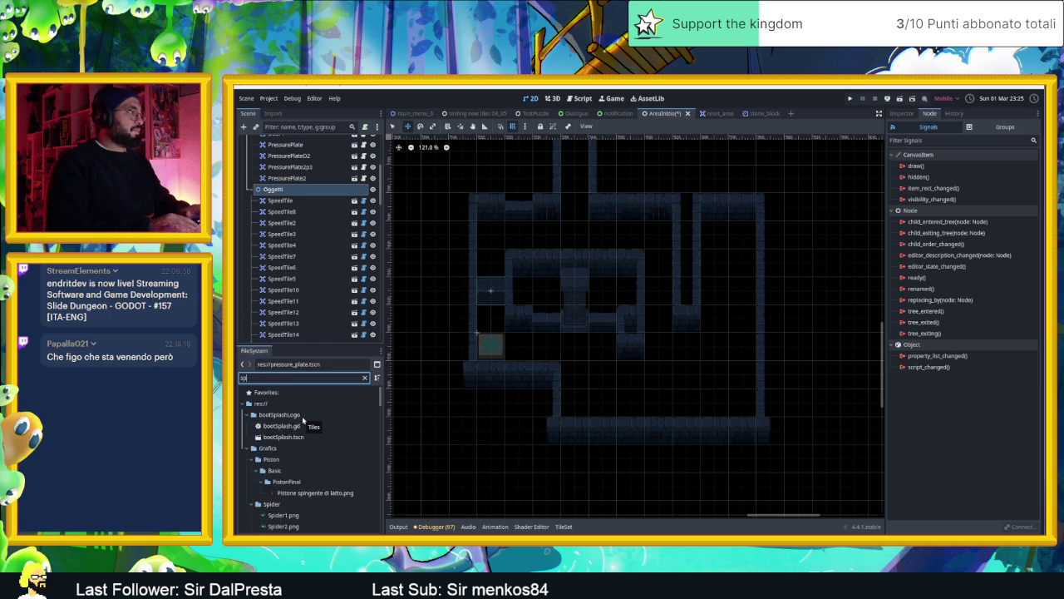
# Filter for 'spee' and place speed_tile.tscn in the upper-left corridor.
pyautogui.write('Sppe')
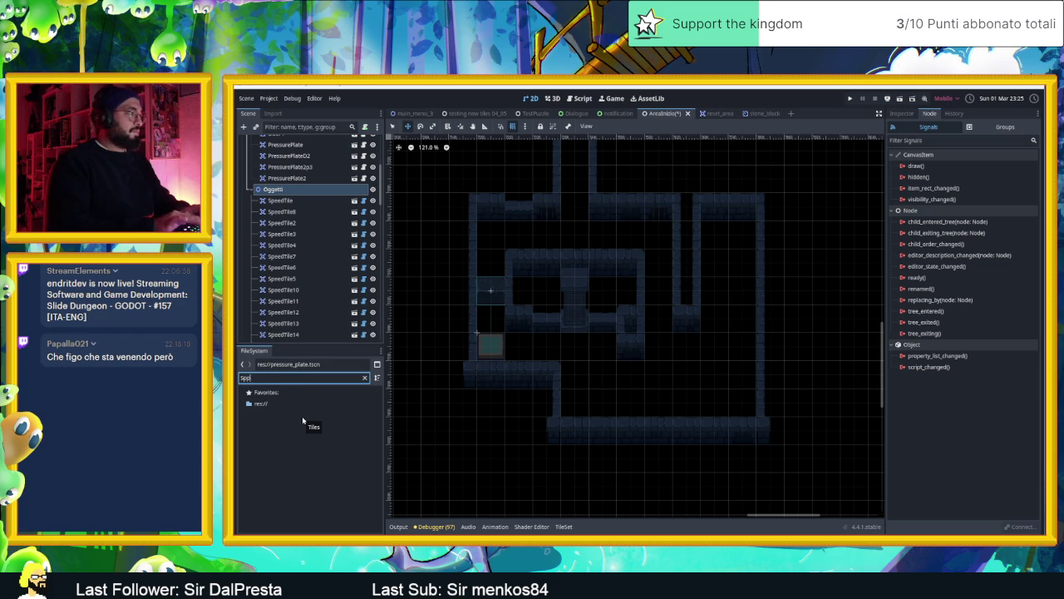
pyautogui.press('BackSpace')
pyautogui.press('BackSpace')
pyautogui.write('ee')
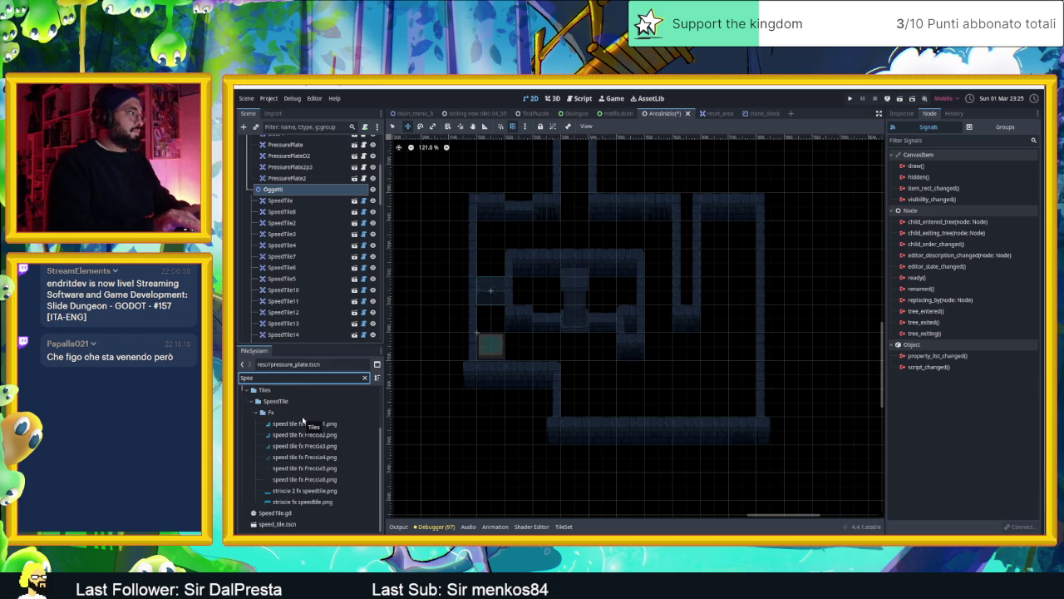
pyautogui.click(280, 524)
pyautogui.moveTo(280, 524)
pyautogui.mouseDown()
pyautogui.moveTo(441, 406)
pyautogui.moveTo(493, 235)
pyautogui.mouseUp()
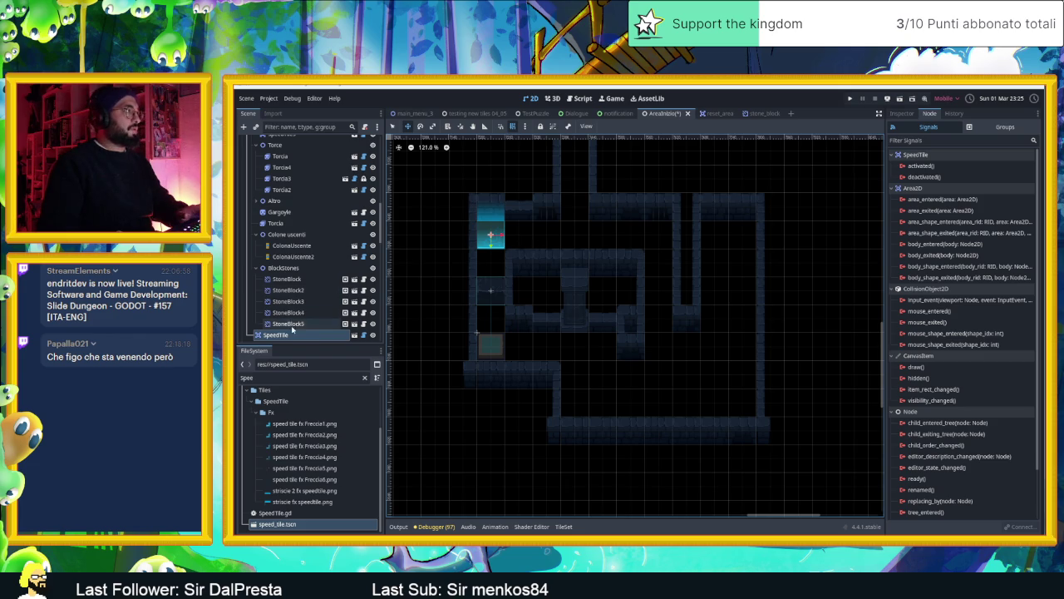
# Set the new speed tile's Tile Direction to 2 in the Inspector.
pyautogui.moveTo(287, 336)
pyautogui.mouseDown()
pyautogui.moveTo(308, 136)
pyautogui.moveTo(308, 247)
pyautogui.mouseUp()
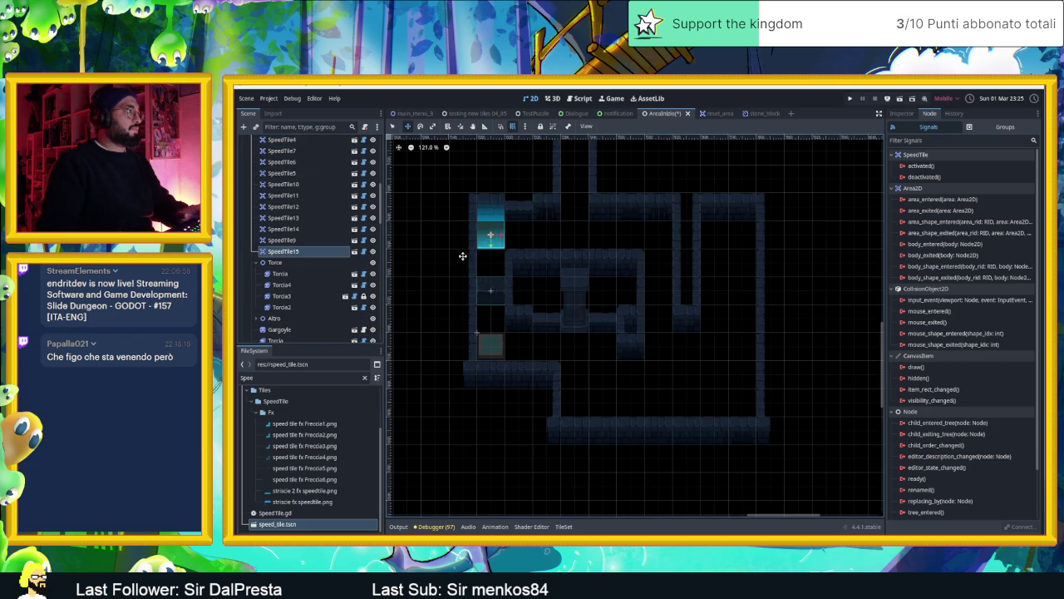
pyautogui.click(900, 114)
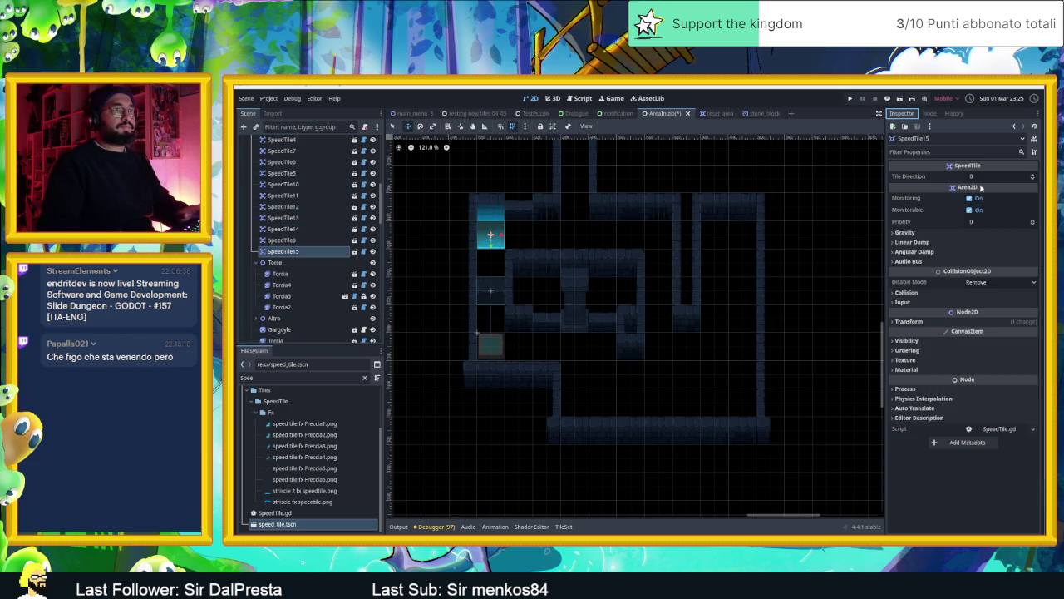
pyautogui.click(1028, 177)
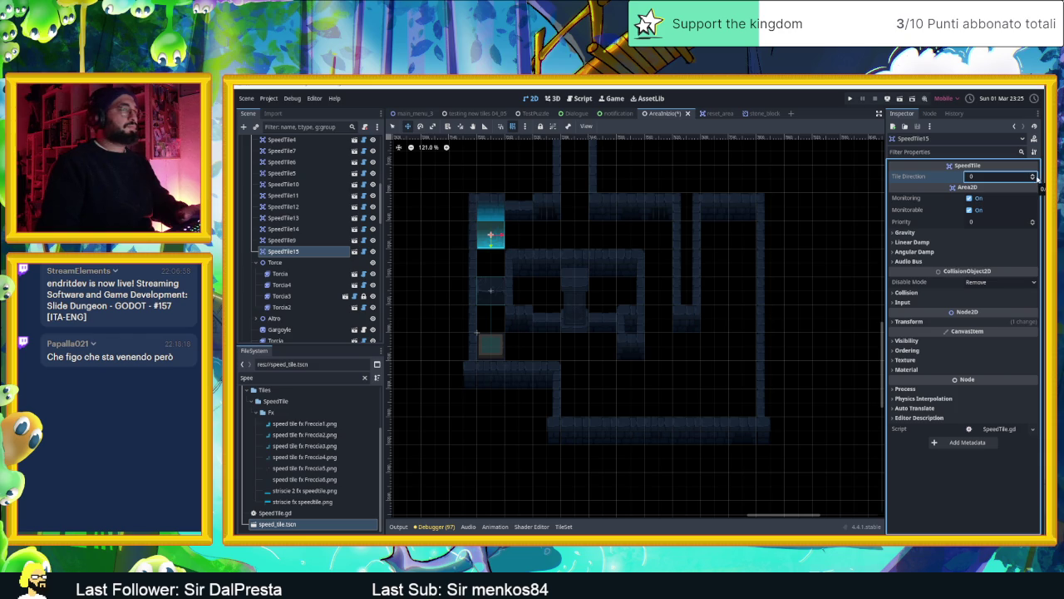
pyautogui.click(1032, 175)
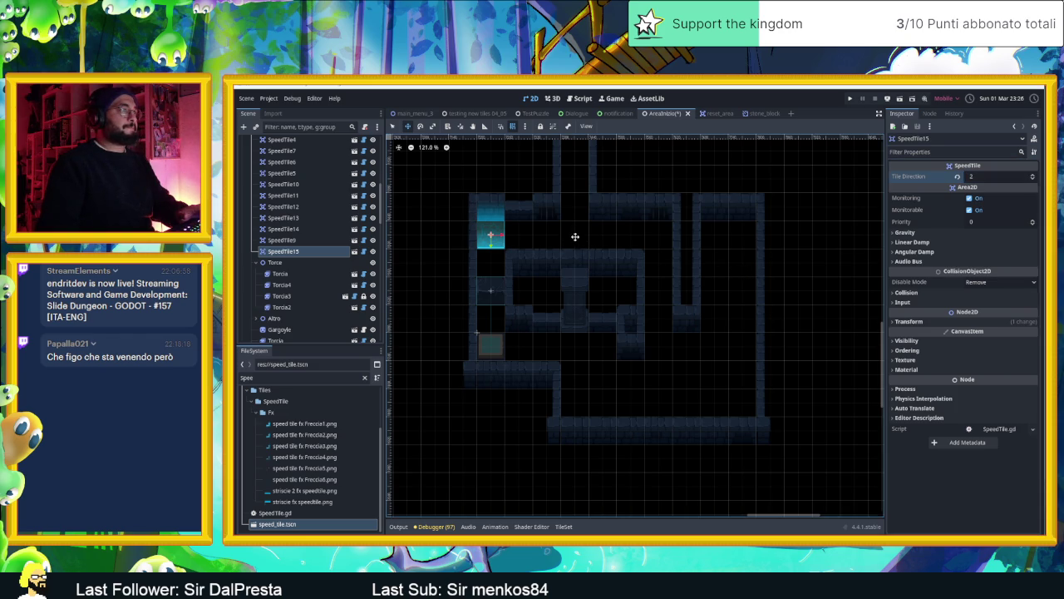
# Duplicate speed tiles into the upper-right corridor (direction 1) and bottom-right corridor (direction 0).
pyautogui.hotkey('ctrl', 'd')
pyautogui.moveTo(488, 235)
pyautogui.mouseDown()
pyautogui.moveTo(653, 236)
pyautogui.moveTo(654, 253)
pyautogui.mouseUp()
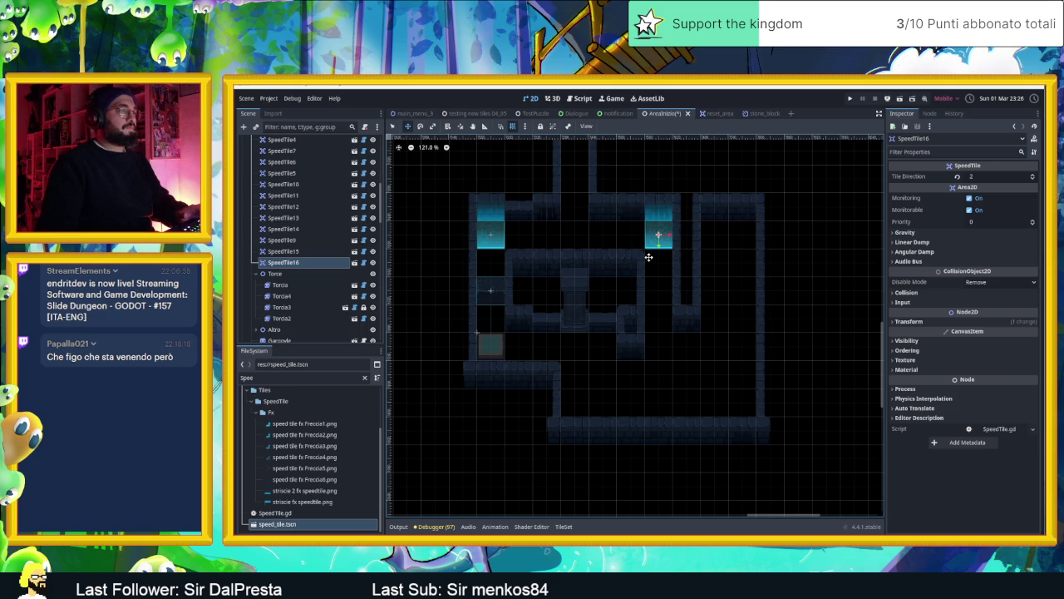
pyautogui.click(1032, 180)
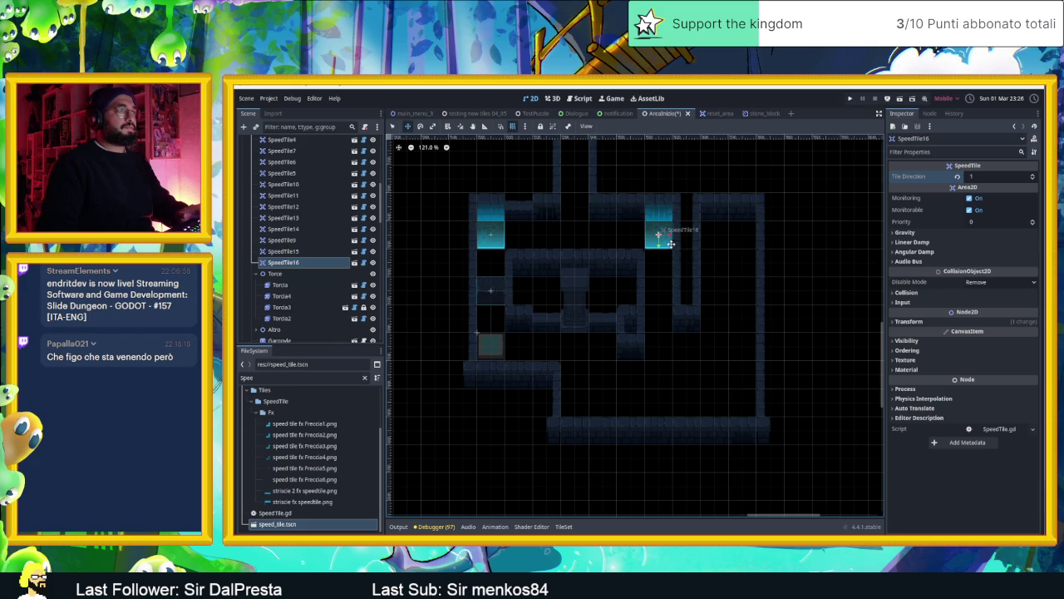
pyautogui.hotkey('ctrl', 'd')
pyautogui.moveTo(661, 235); pyautogui.dragTo(742, 403)
pyautogui.click(1033, 178)
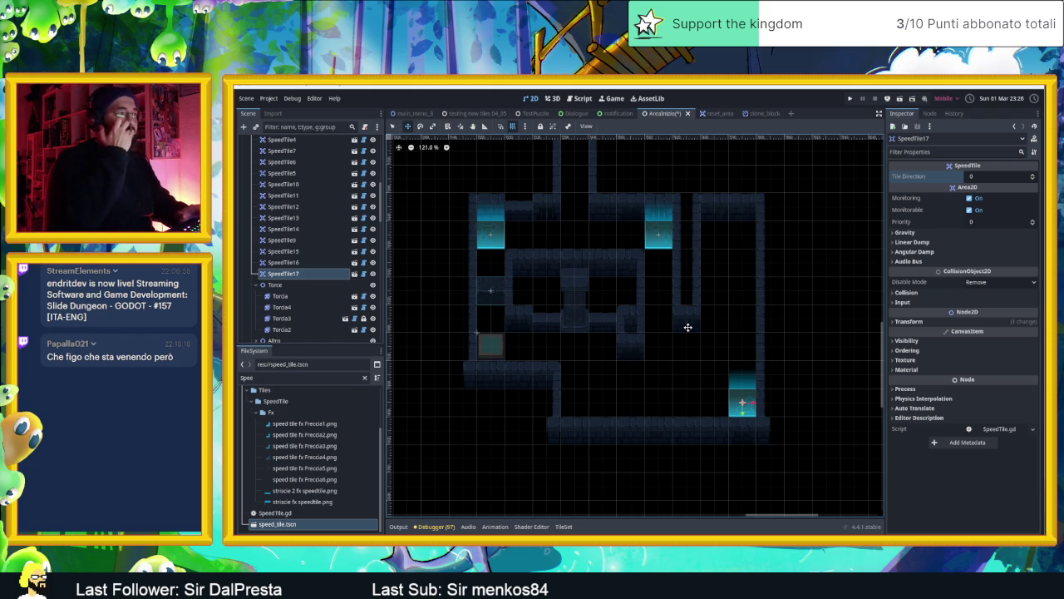
# Duplicate the bottom-right tile up the right corridor as SpeedTile18 with Tile Direction 1.
pyautogui.hotkey('ctrl', 'd')
pyautogui.moveTo(740, 398)
pyautogui.mouseDown()
pyautogui.moveTo(615, 363)
pyautogui.moveTo(603, 344)
pyautogui.mouseUp()
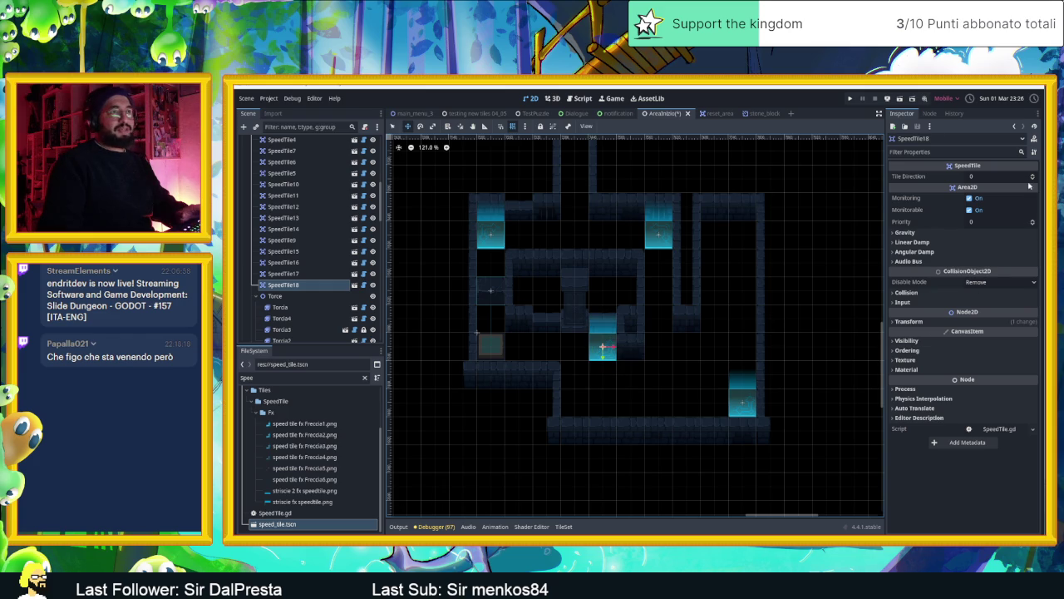
pyautogui.click(1033, 178)
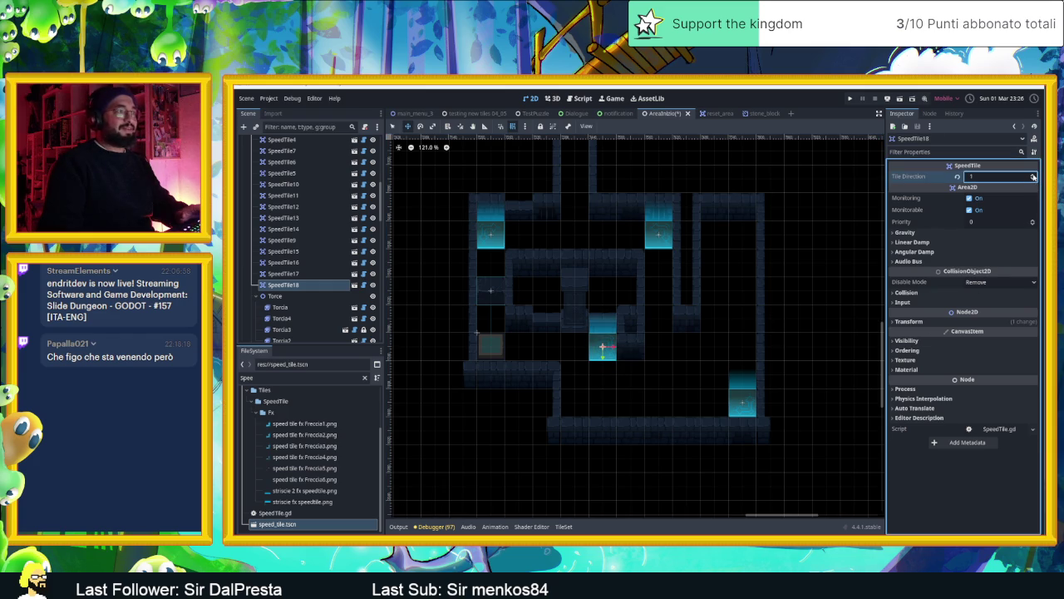
pyautogui.press('Return')
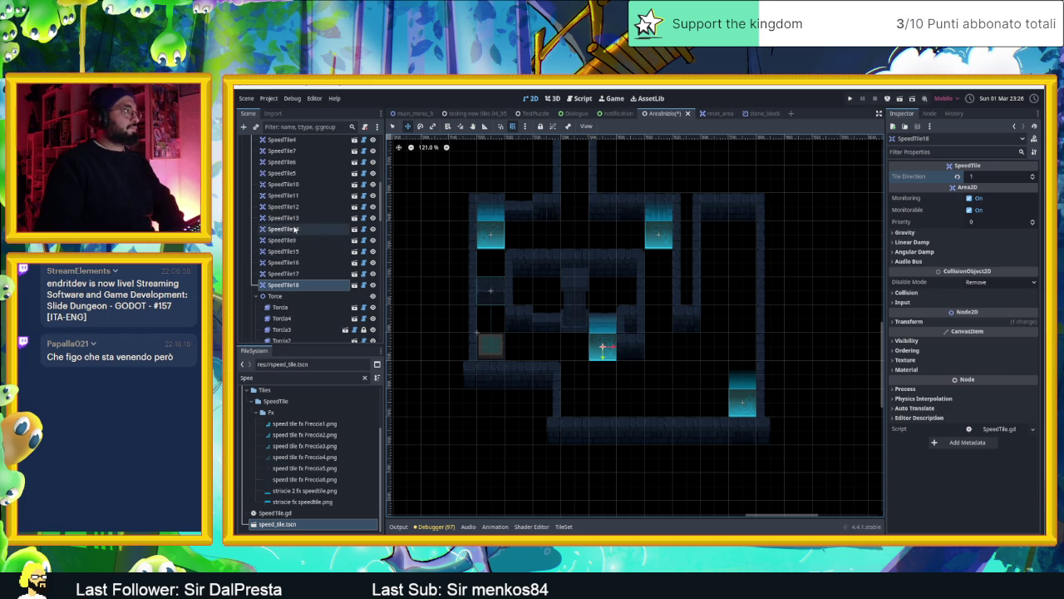
# Scroll the Scene dock and select the Oggetti group.
pyautogui.scroll(3, 299, 227)
pyautogui.scroll(3, 300, 227)
pyautogui.scroll(3, 291, 224)
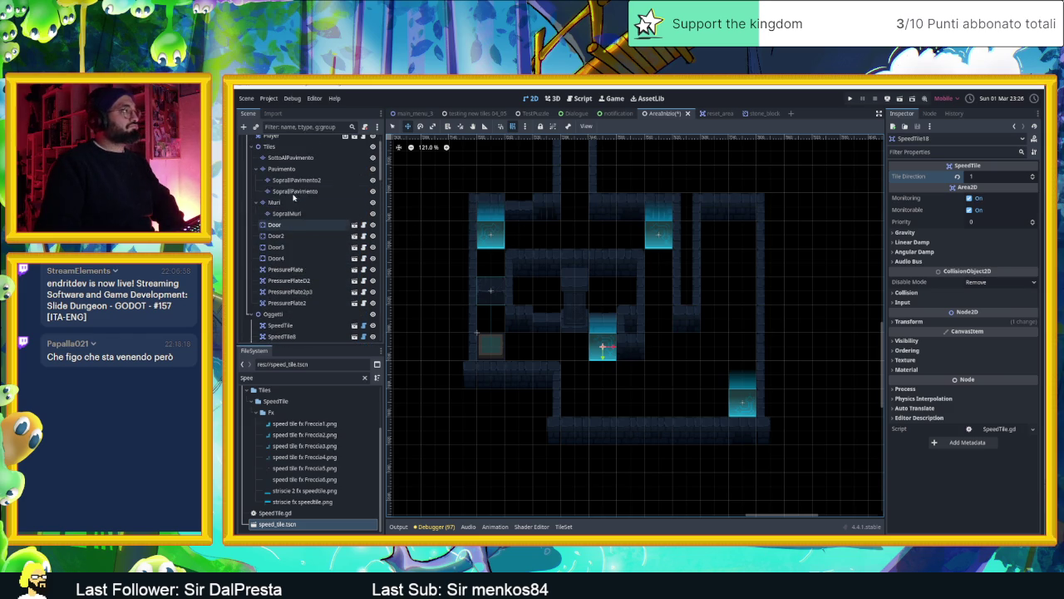
pyautogui.scroll(-10, 289, 223)
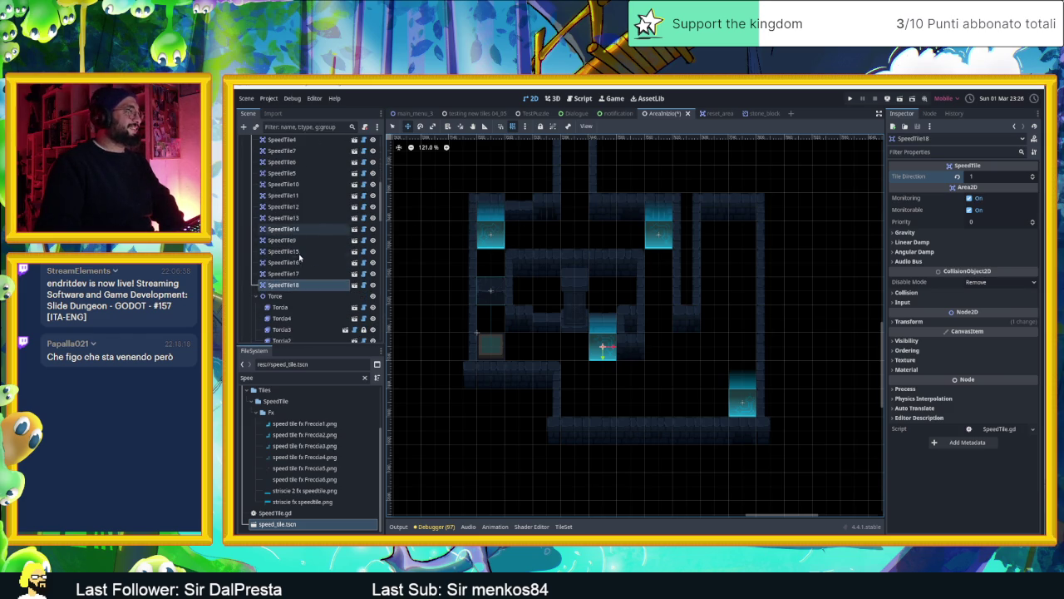
pyautogui.scroll(-2, 321, 258)
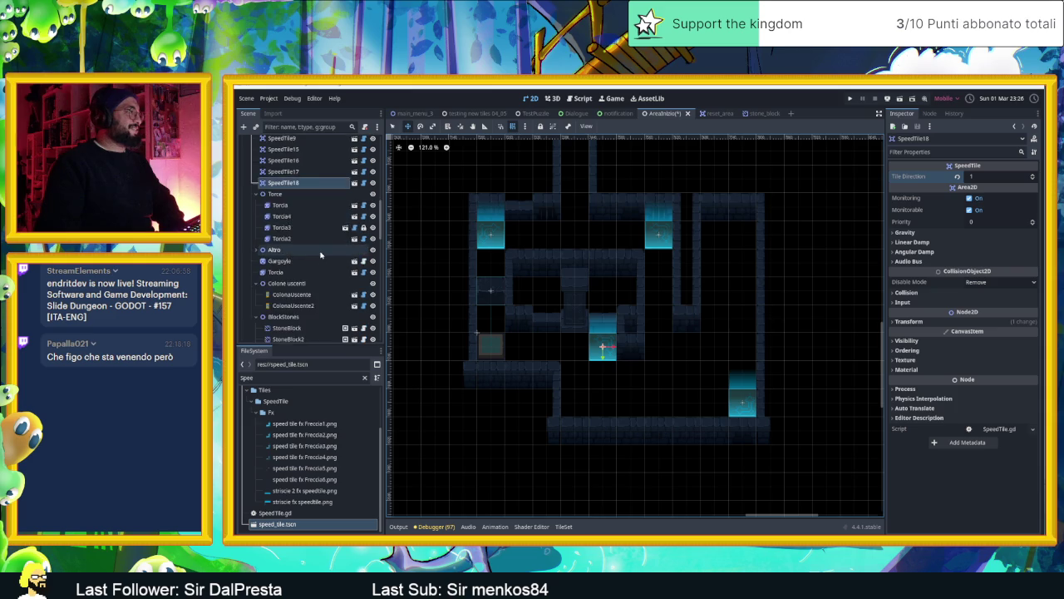
pyautogui.scroll(2, 324, 254)
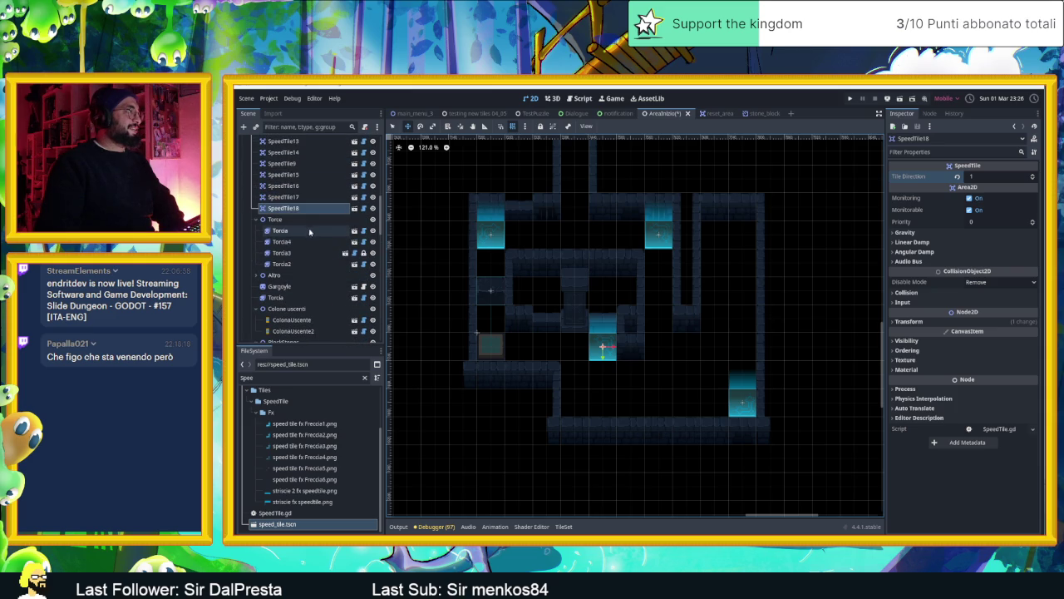
pyautogui.scroll(8, 321, 204)
pyautogui.scroll(1, 321, 204)
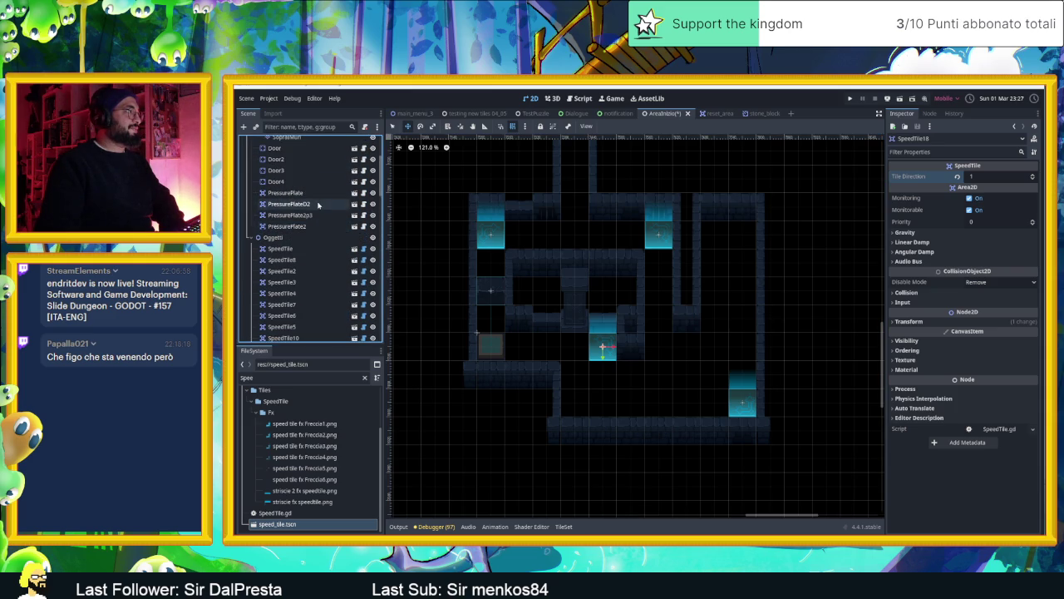
pyautogui.click(283, 240)
# Expand and select the Altro group, highlighting the existing FileSystem filter text.
pyautogui.scroll(-5, 317, 243)
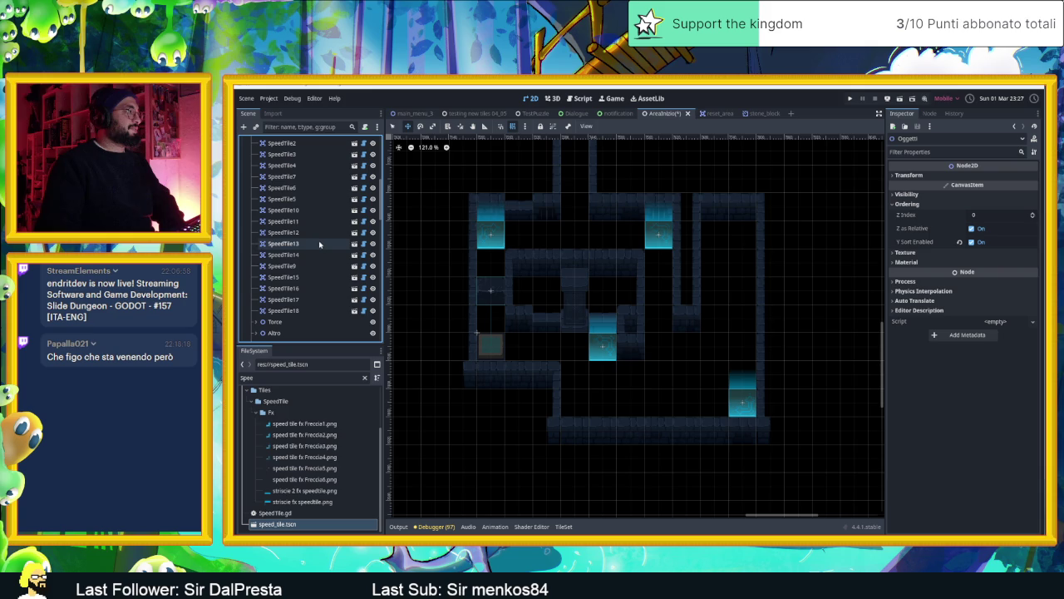
pyautogui.scroll(-3, 322, 245)
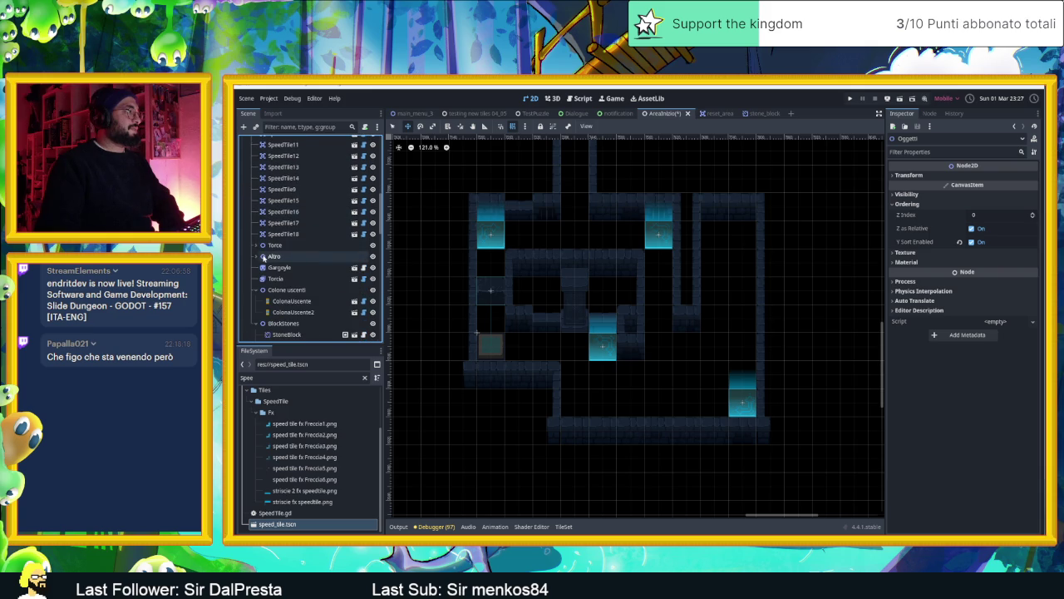
pyautogui.click(258, 257)
pyautogui.scroll(-3, 259, 258)
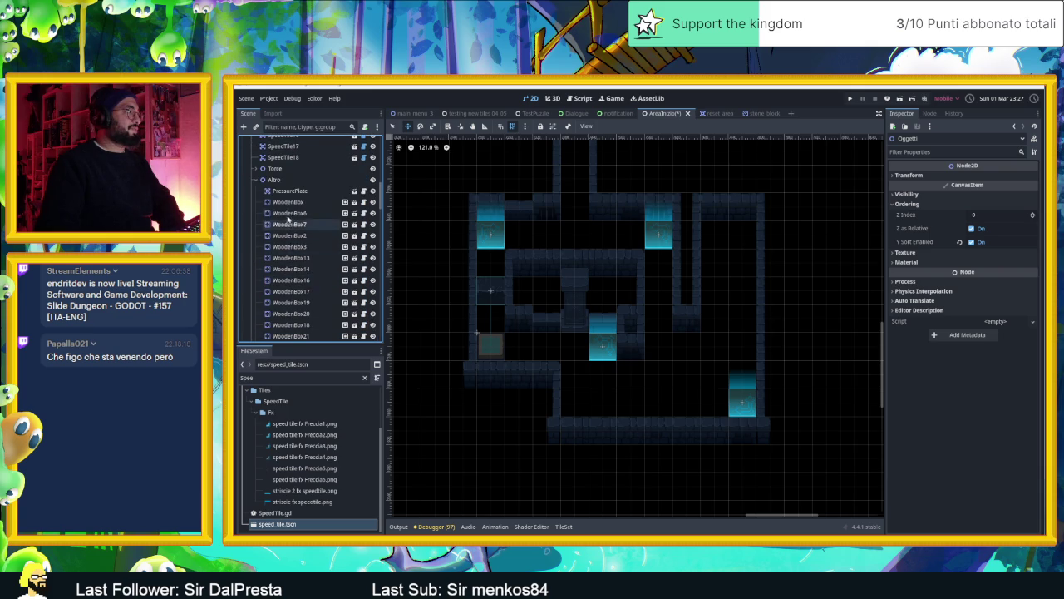
pyautogui.click(280, 181)
pyautogui.doubleClick(280, 377)
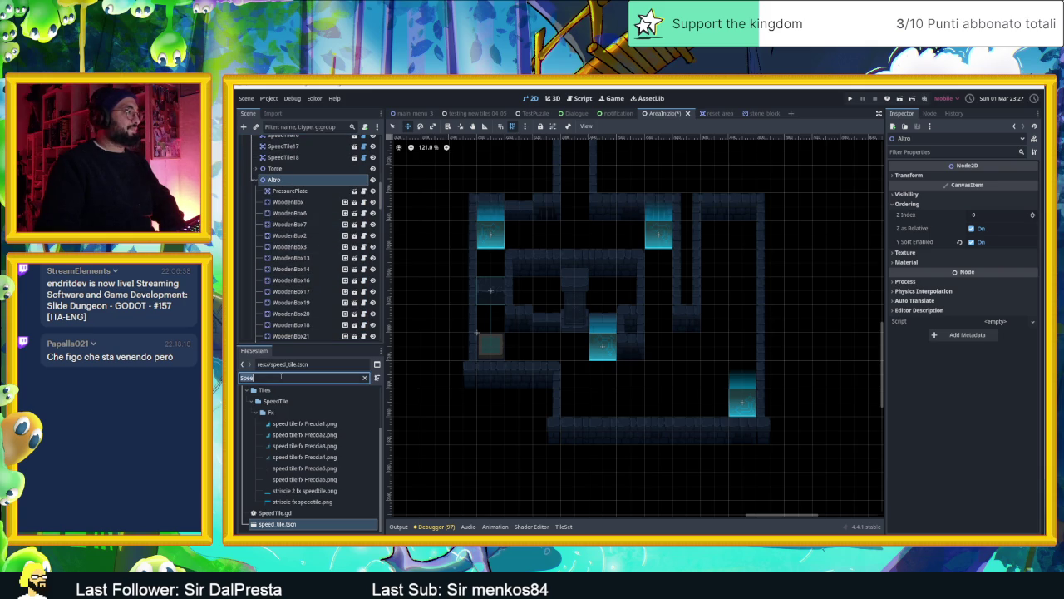
# Filter the FileSystem for 'wooden_b' to list wooden_box.gd, wooden_box.tscn and textures.
pyautogui.write('wood')
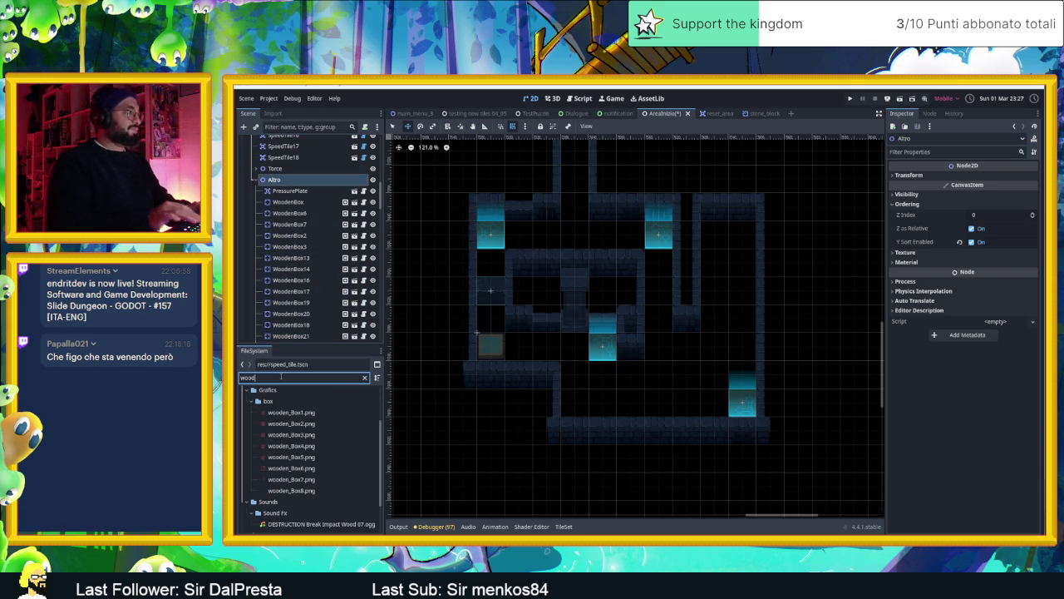
pyautogui.scroll(-2, 308, 466)
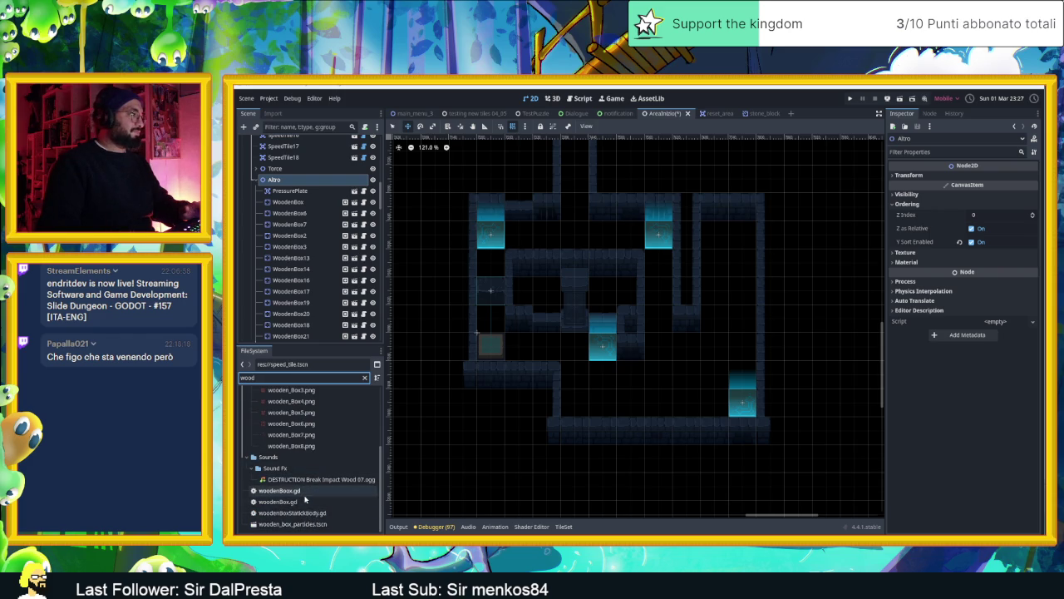
pyautogui.scroll(1, 305, 498)
pyautogui.write('e')
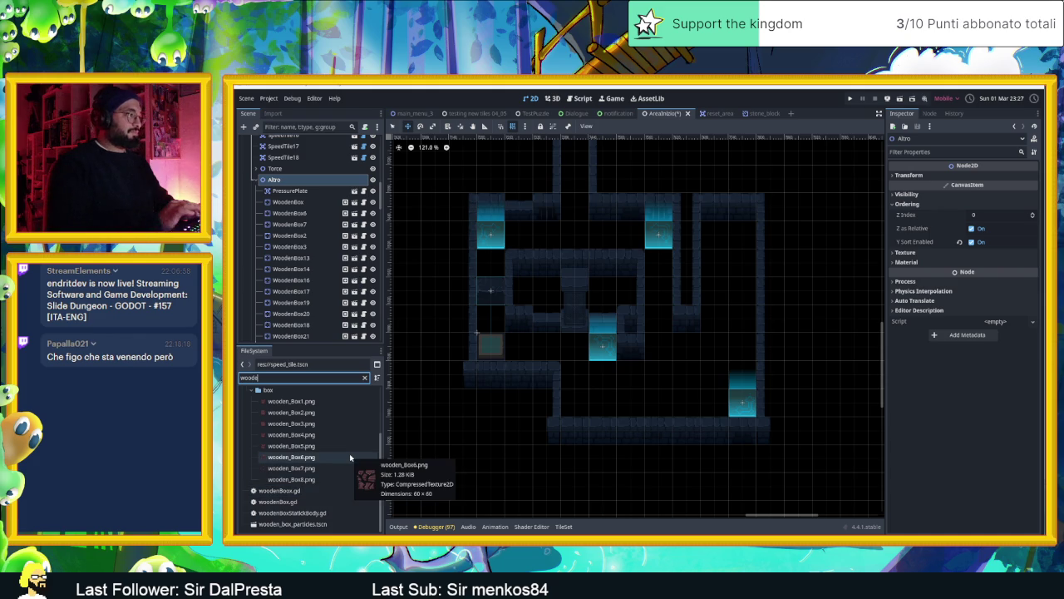
pyautogui.write('nB')
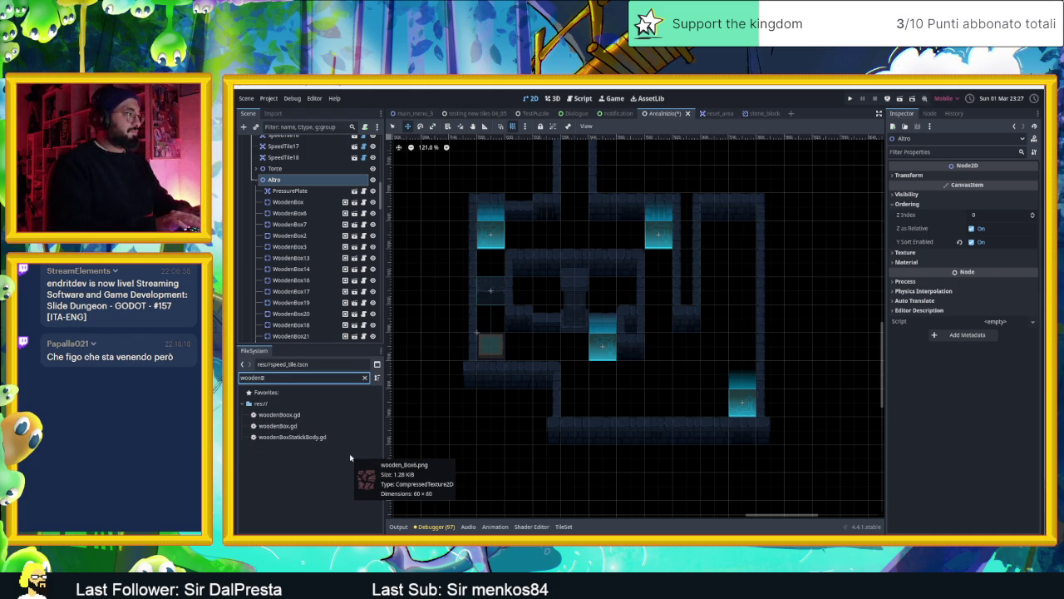
pyautogui.press('BackSpace')
pyautogui.write('_bo')
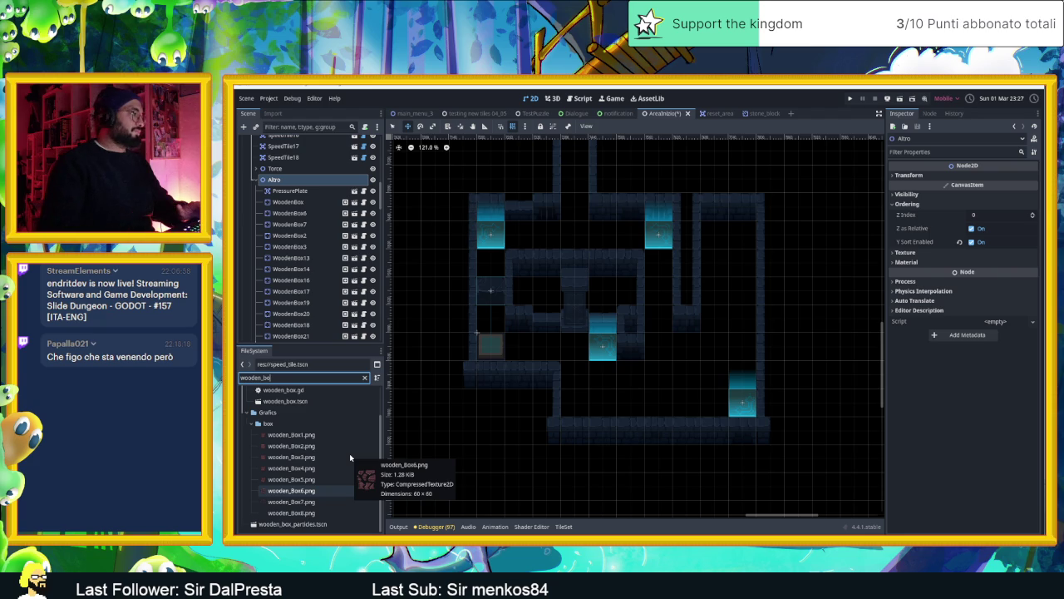
pyautogui.scroll(2, 299, 449)
# Add a wooden box by the lower-left pressure plate, copy it two tiles up, and group both with the other boxes.
pyautogui.moveTo(291, 438)
pyautogui.mouseDown()
pyautogui.moveTo(435, 433)
pyautogui.moveTo(632, 379)
pyautogui.moveTo(494, 349)
pyautogui.mouseUp()
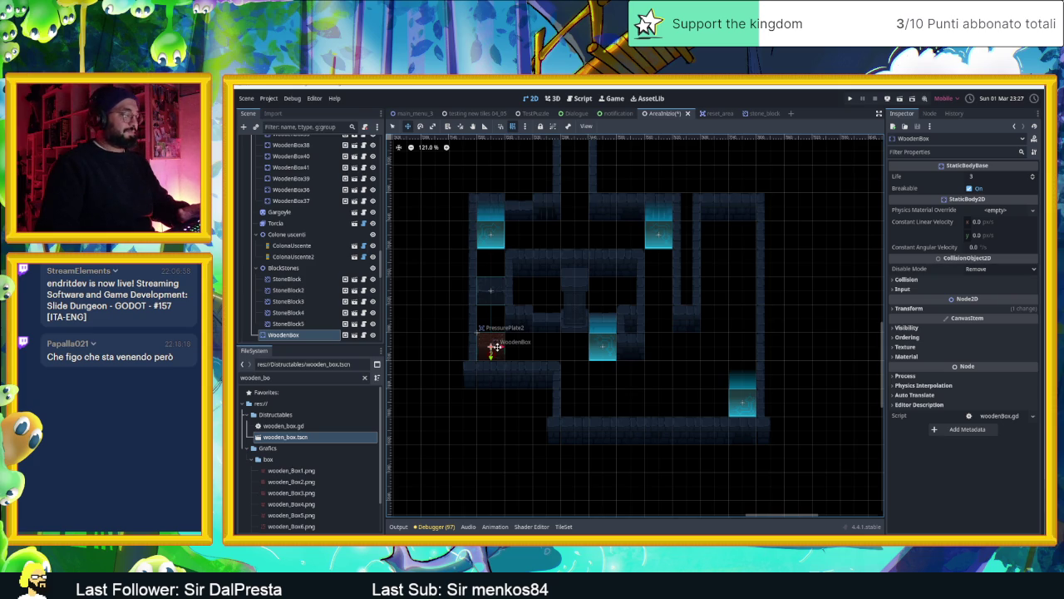
pyautogui.hotkey('ctrl', 'd')
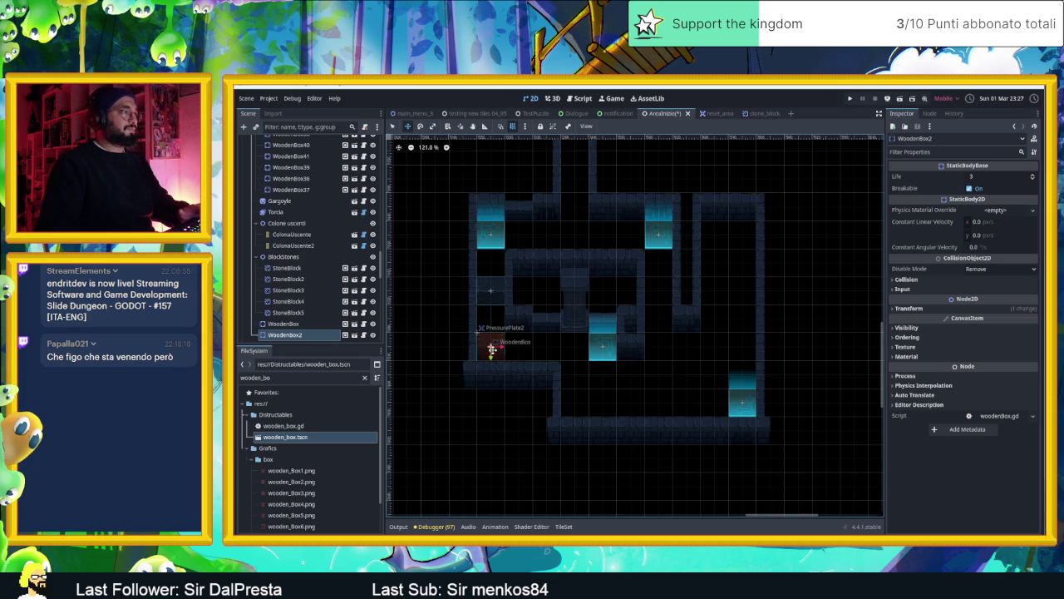
pyautogui.moveTo(494, 349); pyautogui.dragTo(492, 264)
pyautogui.keyDown('shift'); pyautogui.click(291, 324); pyautogui.keyUp('shift')
pyautogui.moveTo(291, 325); pyautogui.dragTo(296, 197)
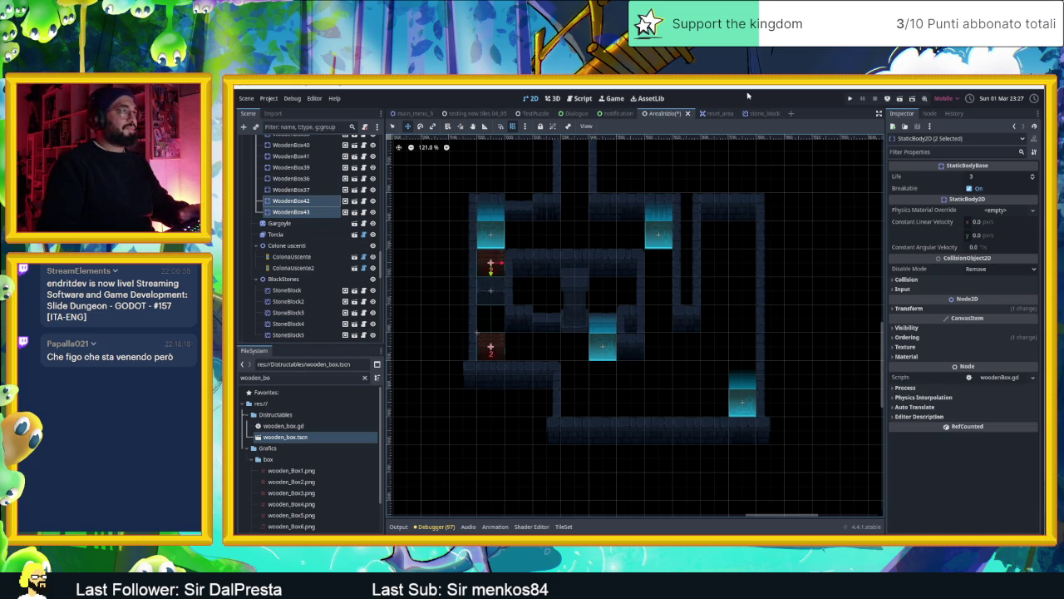
pyautogui.click(299, 212)
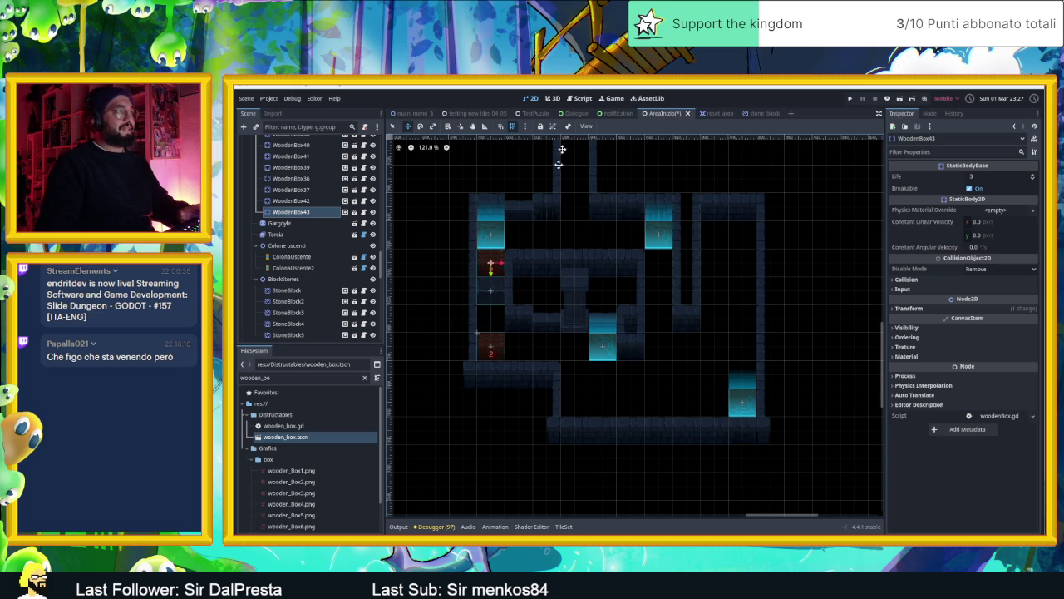
# Duplicate the lower-left box into a row of three extending to the right.
pyautogui.click(513, 354)
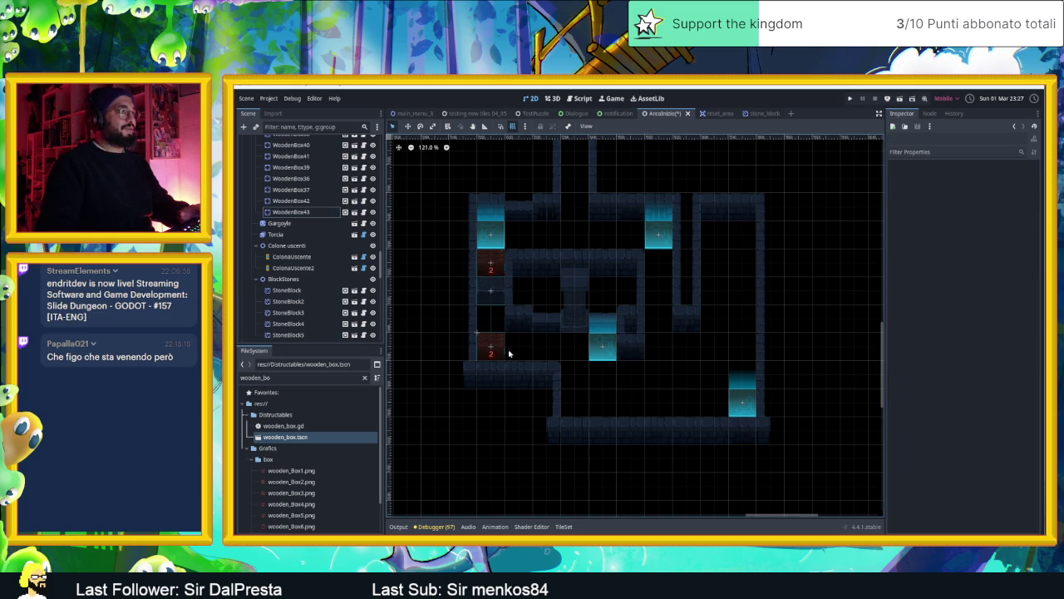
pyautogui.click(513, 354)
pyautogui.hotkey('ctrl', 'd')
pyautogui.moveTo(492, 355); pyautogui.dragTo(527, 351)
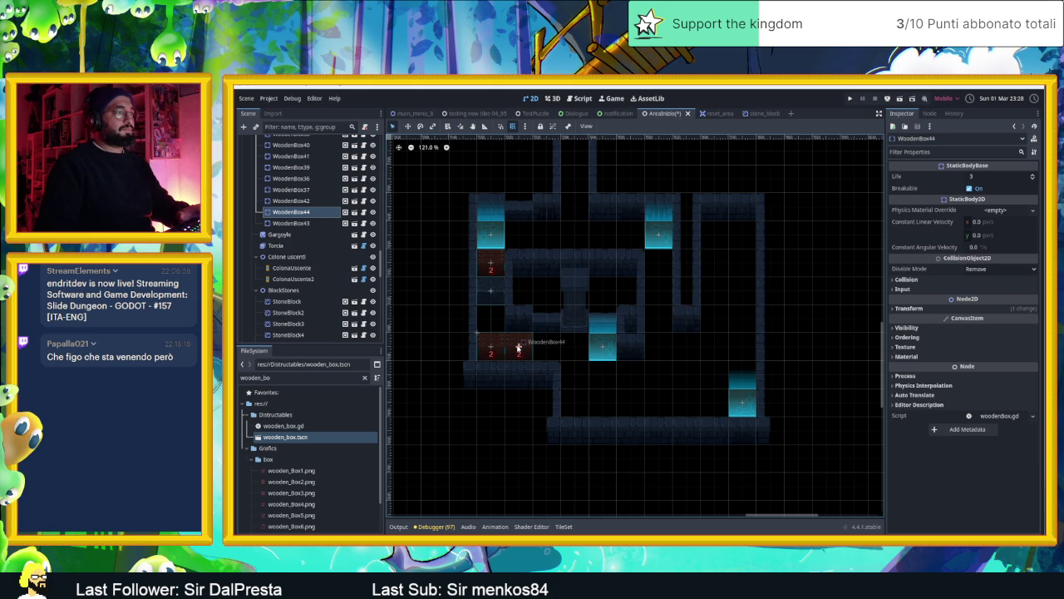
pyautogui.hotkey('ctrl', 'd')
pyautogui.moveTo(518, 347)
pyautogui.mouseDown()
pyautogui.moveTo(547, 350)
pyautogui.moveTo(724, 247)
pyautogui.moveTo(717, 234)
pyautogui.mouseUp()
pyautogui.hotkey('ctrl', 'd')
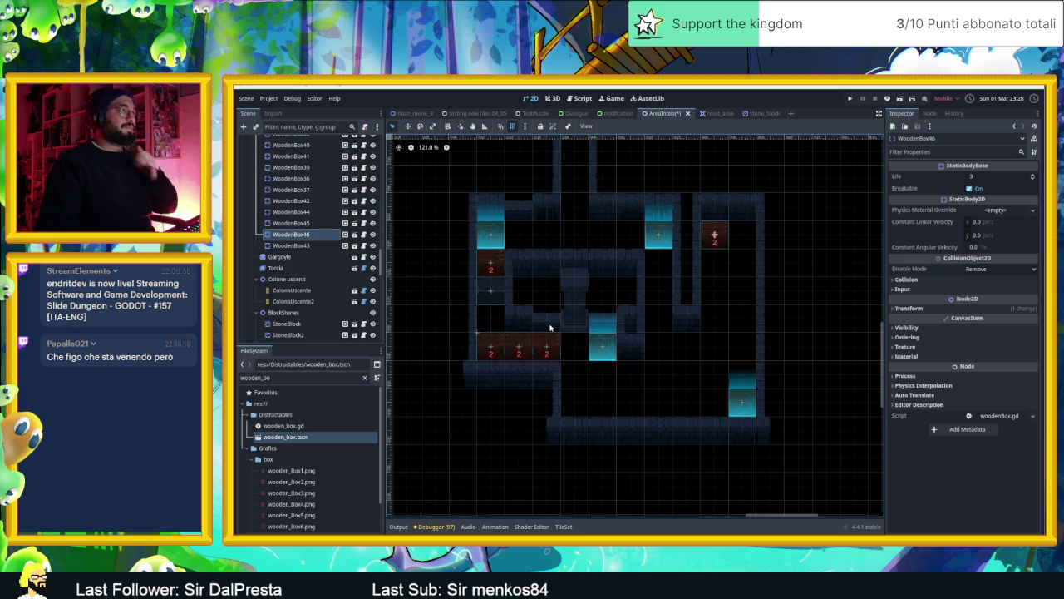
# Copy the row's rightmost box into more spots in the room, up to WoodenBox49.
pyautogui.click(546, 350)
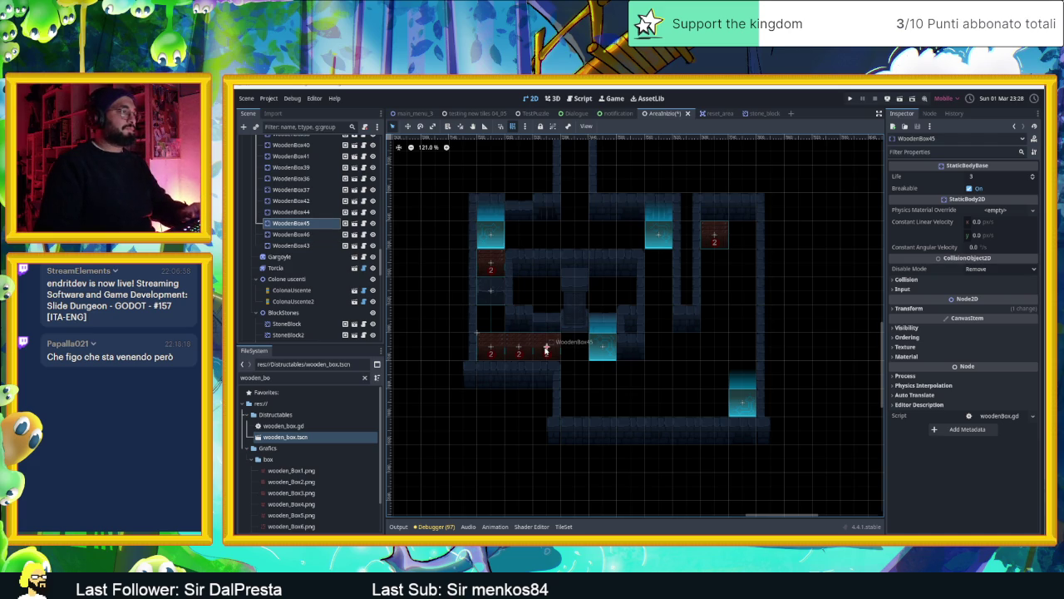
pyautogui.hotkey('ctrl', 'd')
pyautogui.moveTo(547, 350)
pyautogui.mouseDown()
pyautogui.moveTo(570, 275)
pyautogui.moveTo(541, 233)
pyautogui.moveTo(496, 238)
pyautogui.moveTo(666, 237)
pyautogui.moveTo(625, 236)
pyautogui.moveTo(659, 299)
pyautogui.moveTo(661, 405)
pyautogui.mouseUp()
pyautogui.hotkey('ctrl', 'd')
pyautogui.hotkey('ctrl', 'd')
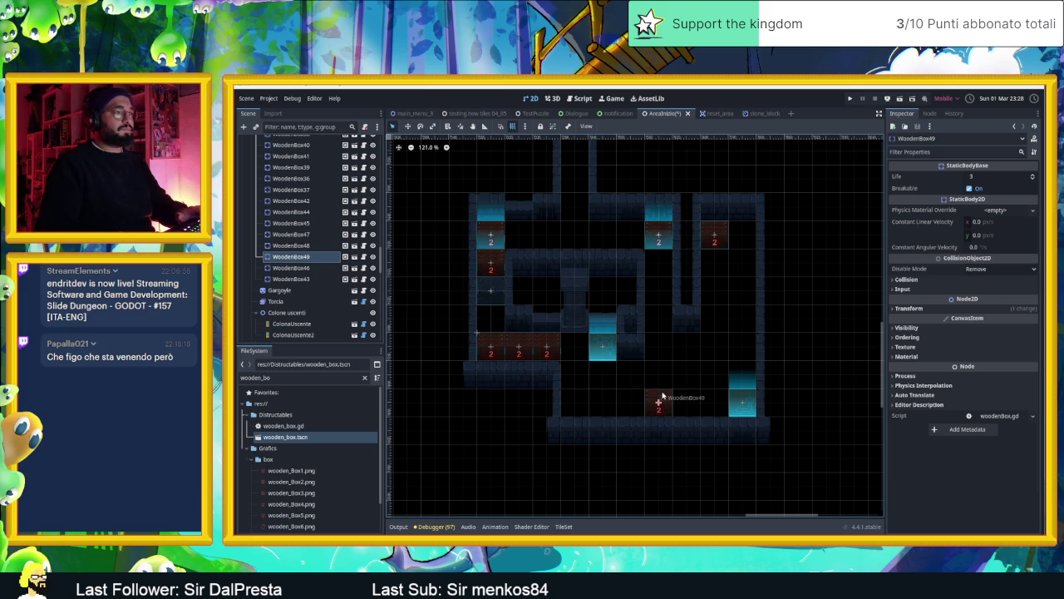
pyautogui.scroll(-10, 672, 386)
pyautogui.click(642, 348)
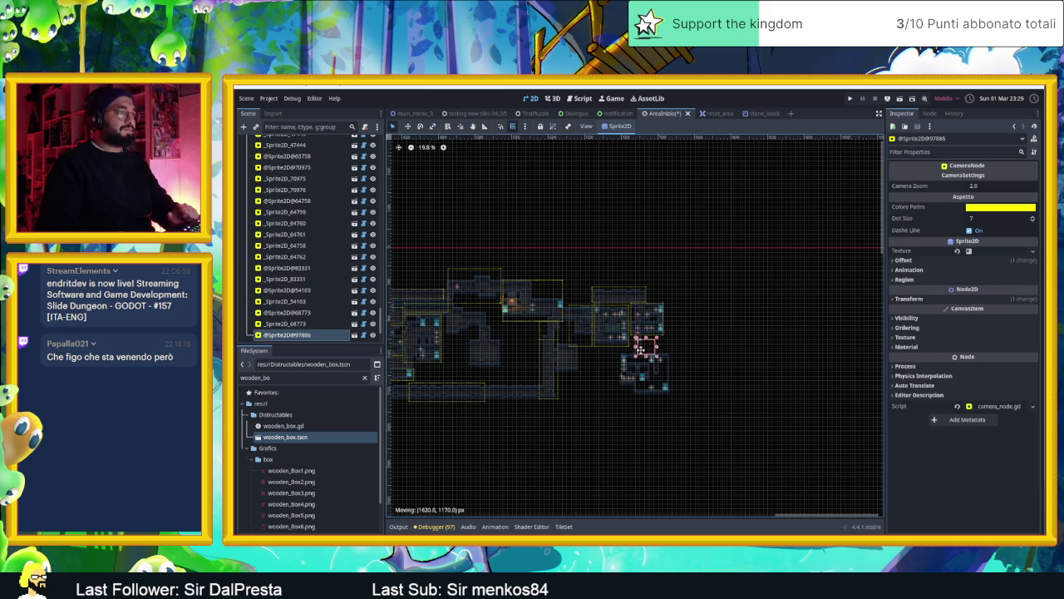
# Move and resize the camera area to cover the new room, then run the current scene.
pyautogui.scroll(6, 625, 373)
pyautogui.scroll(2, 624, 373)
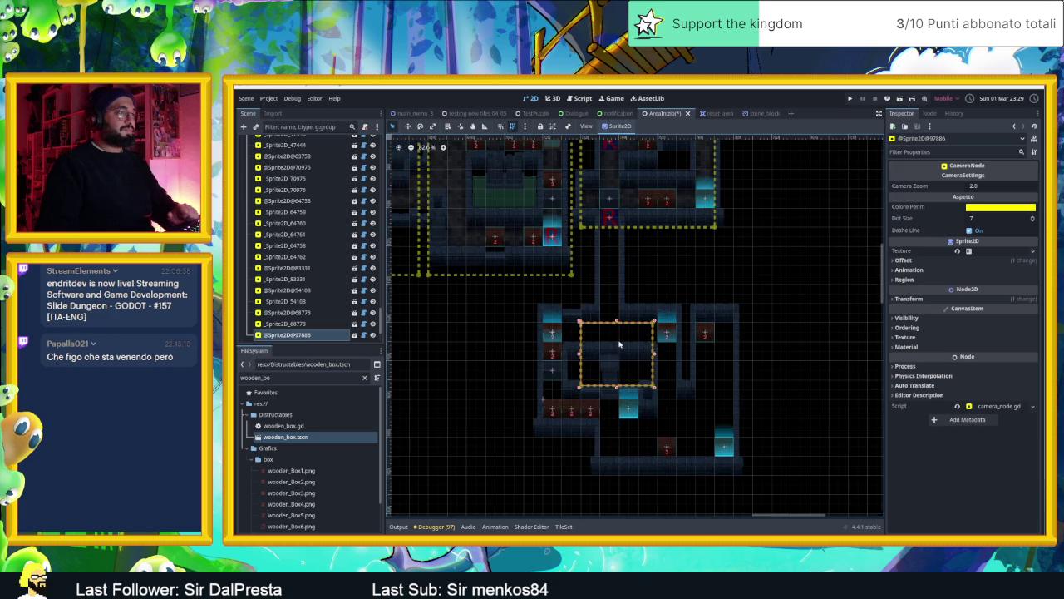
pyautogui.moveTo(609, 333); pyautogui.dragTo(566, 303)
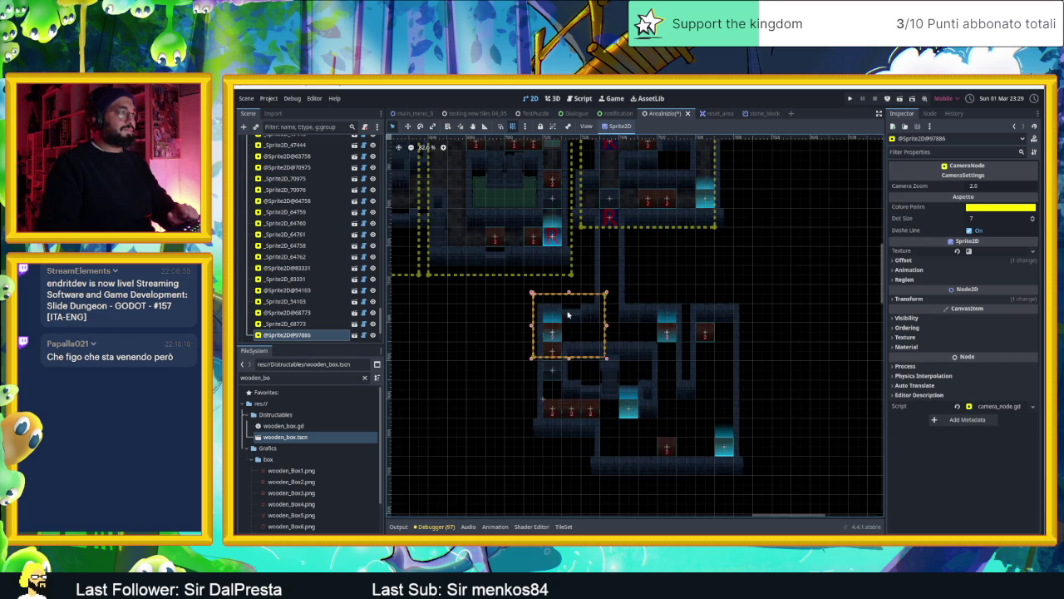
pyautogui.moveTo(606, 358)
pyautogui.mouseDown()
pyautogui.moveTo(728, 486)
pyautogui.moveTo(754, 487)
pyautogui.mouseUp()
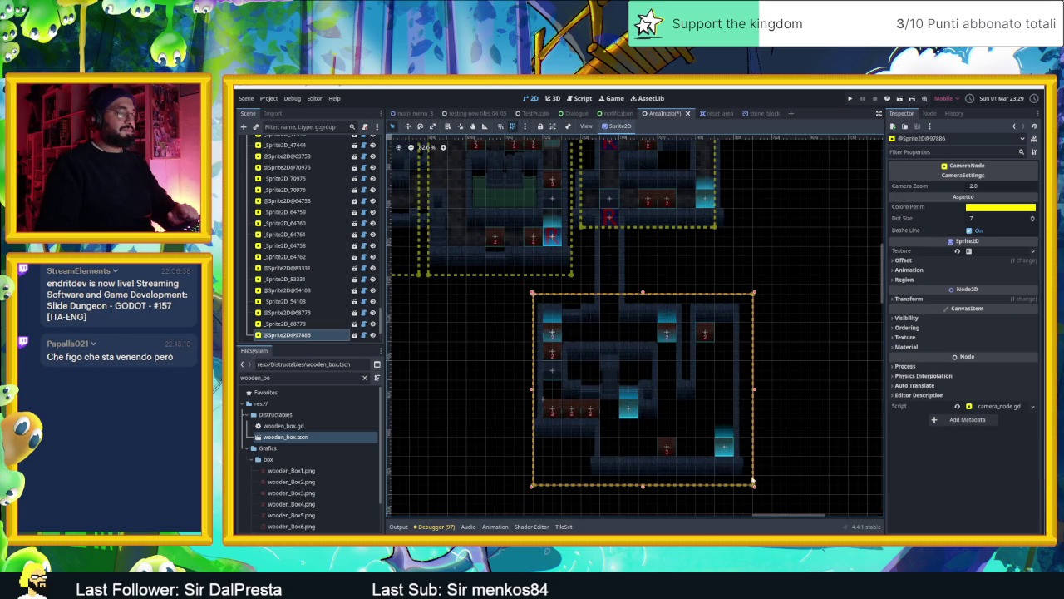
pyautogui.click(828, 398)
pyautogui.click(744, 404)
pyautogui.click(757, 388)
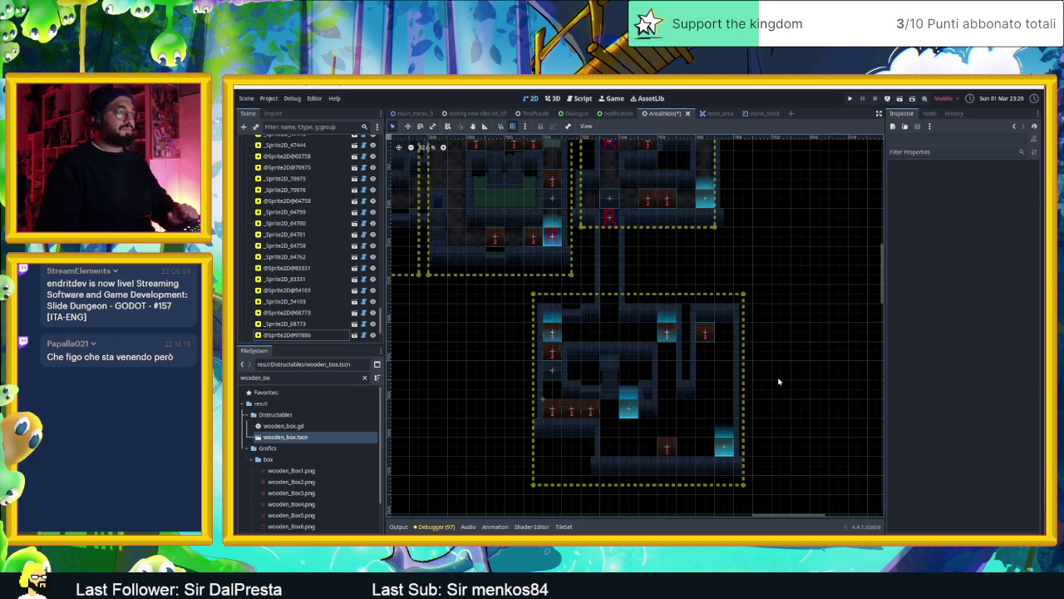
pyautogui.click(902, 98)
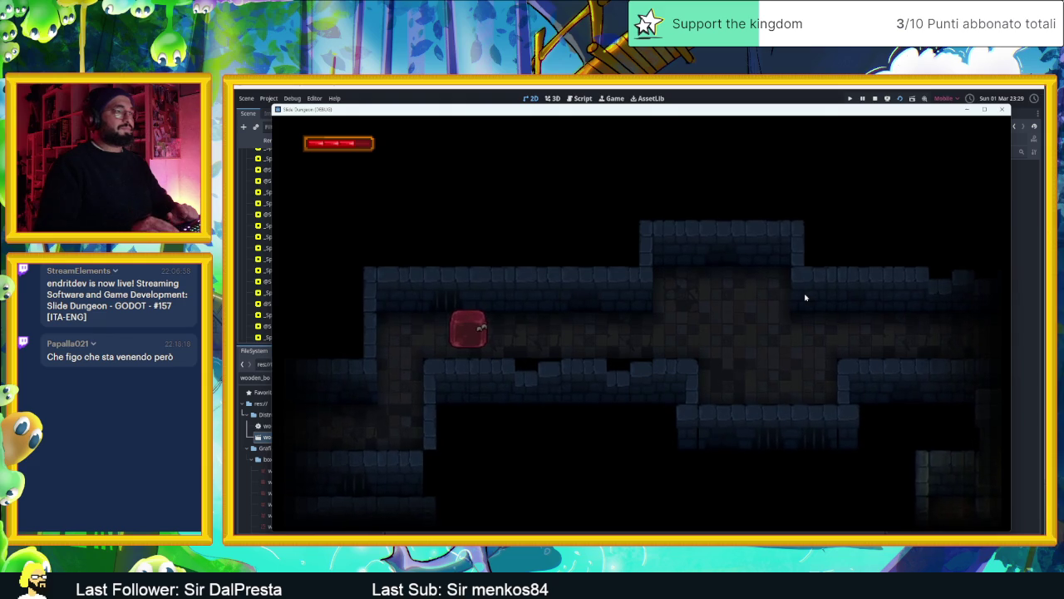
# Steer the slime through the arrow boxes onto the first level's exit.
pyautogui.press('Down')
pyautogui.press('Left')
pyautogui.press('Down')
pyautogui.press('Left')
pyautogui.press('Right')
pyautogui.press('Up')
pyautogui.press('Right')
pyautogui.press('Up')
pyautogui.press('Right')
pyautogui.press('Up')
pyautogui.press('Right')
pyautogui.press('Up')
pyautogui.press('Right')
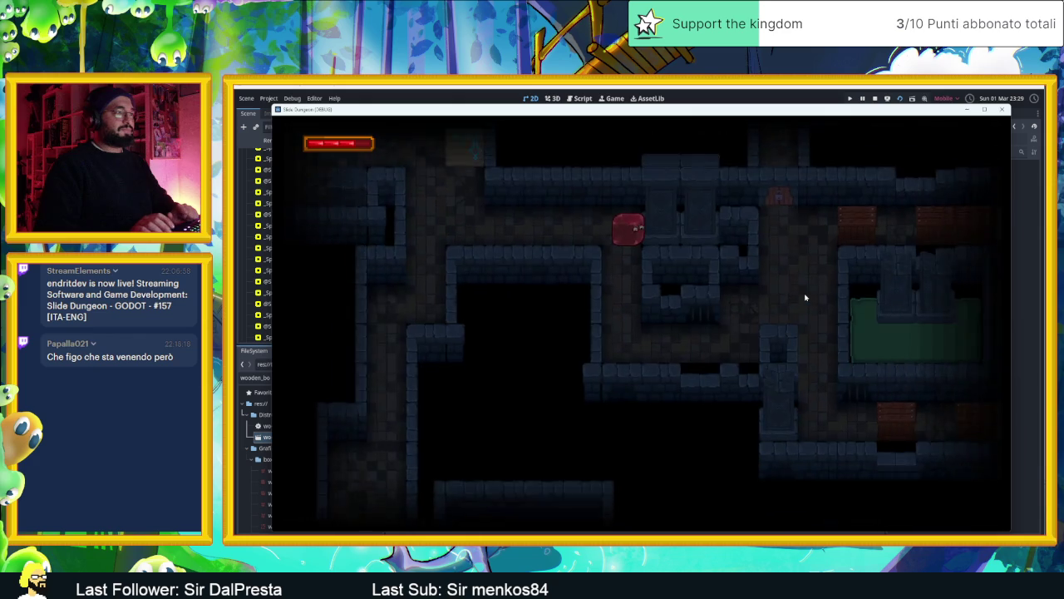
# In the new level, bump the slime repeatedly into the wooden box along the top corridor.
pyautogui.press('Down')
pyautogui.press('Right')
pyautogui.press('Up')
pyautogui.press('Left')
pyautogui.press('Right')
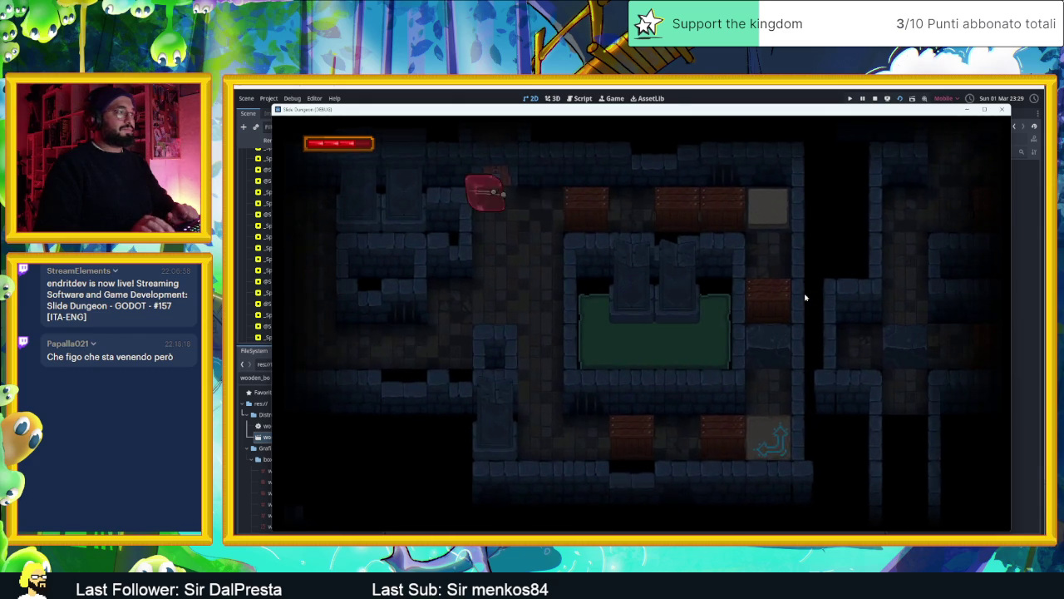
pyautogui.press('Left')
pyautogui.press('Right')
pyautogui.press('Left')
pyautogui.press('Right')
pyautogui.press('Left')
pyautogui.press('Right')
pyautogui.press('Left')
pyautogui.press('Down')
pyautogui.press('Up')
pyautogui.press('Right')
pyautogui.press('Down')
pyautogui.press('Up')
pyautogui.press('Left')
pyautogui.press('Down')
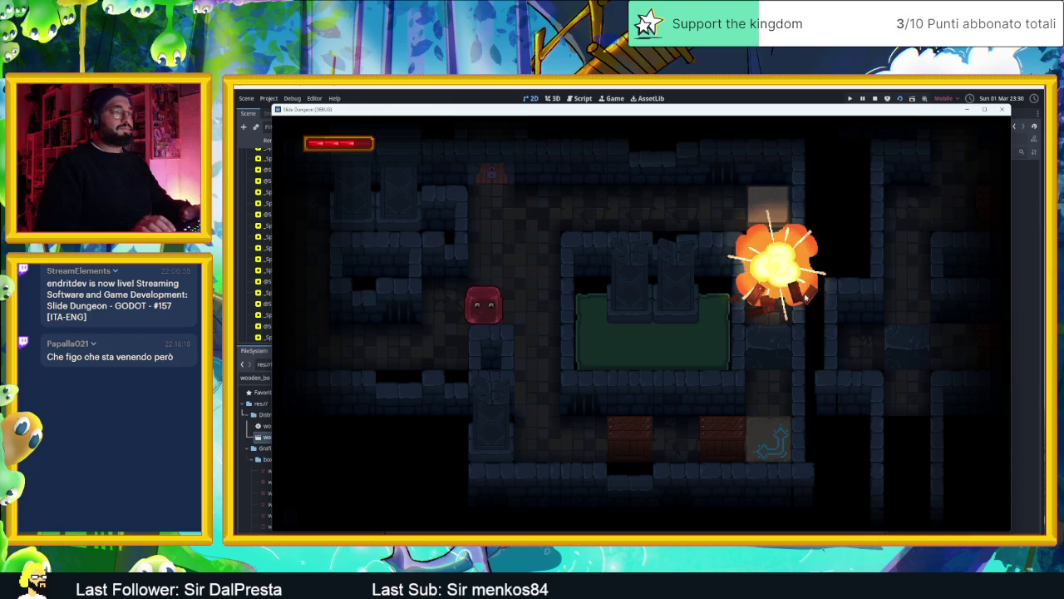
# Crack and break the crate in the bottom corridor, riding the arrow tile between hits.
pyautogui.press('Right')
pyautogui.press('Down')
pyautogui.press('Left')
pyautogui.press('Right')
pyautogui.press('Right')
pyautogui.press('Left')
pyautogui.press('Right')
pyautogui.press('Left')
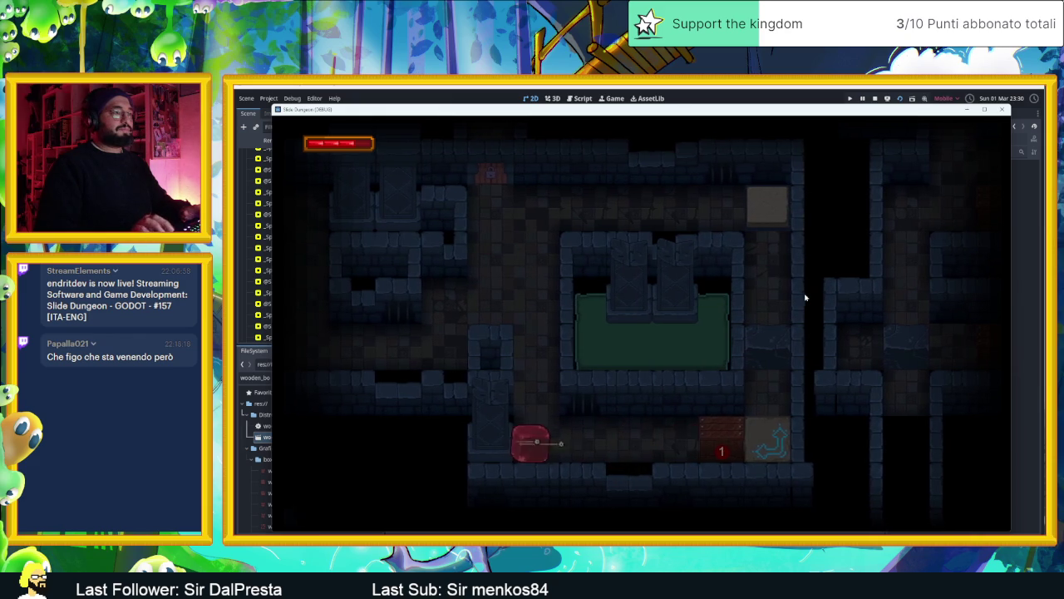
pyautogui.press('Right')
pyautogui.press('Down')
pyautogui.press('Left')
pyautogui.press('Right')
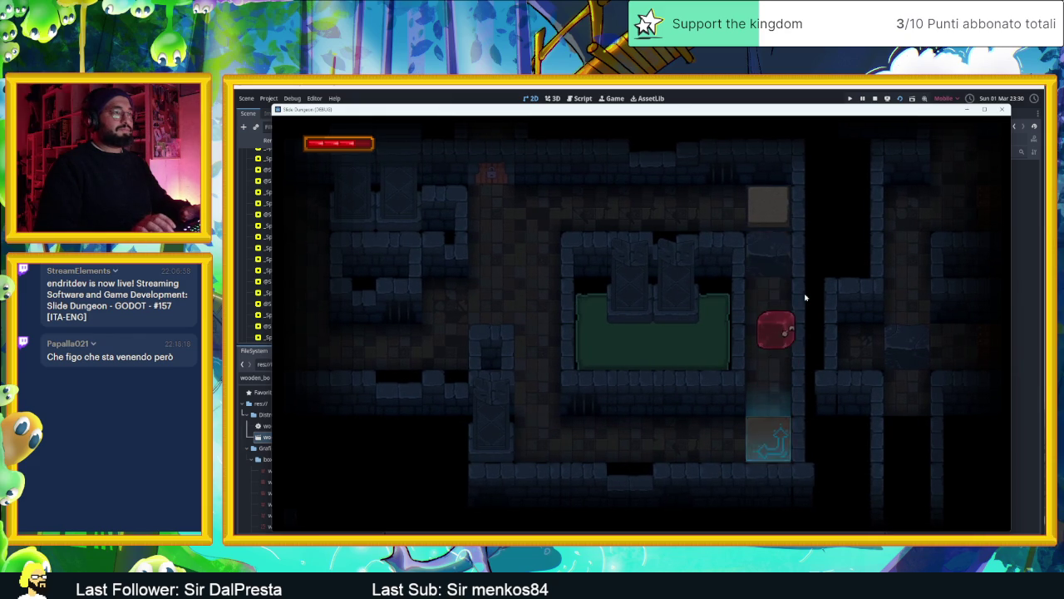
pyautogui.press('Up')
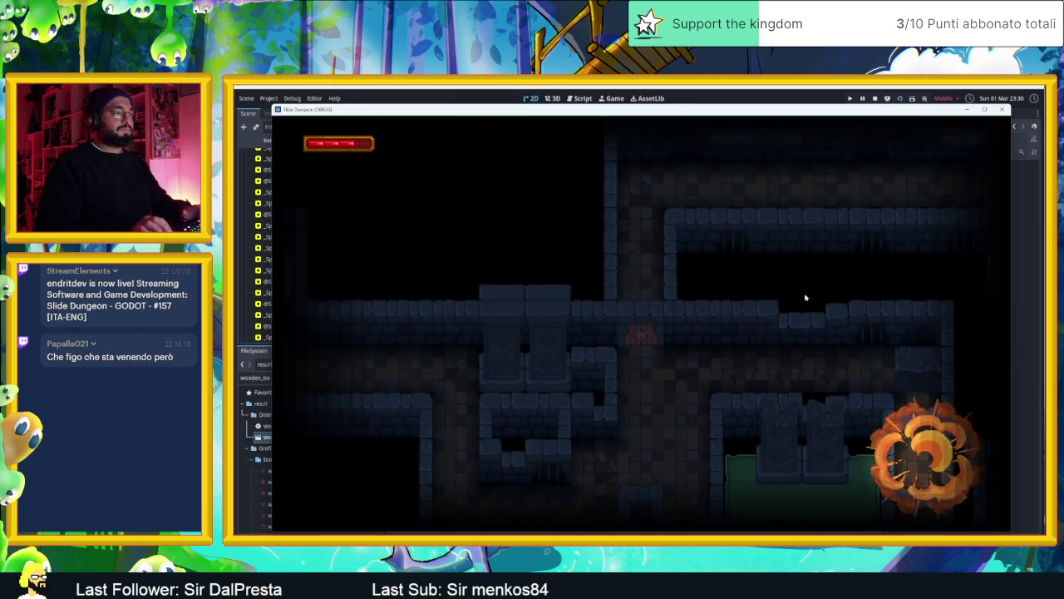
# Cross the next rooms, bump a crate, pass through the teleporters and reach the exit.
pyautogui.press('Up')
pyautogui.press('Right')
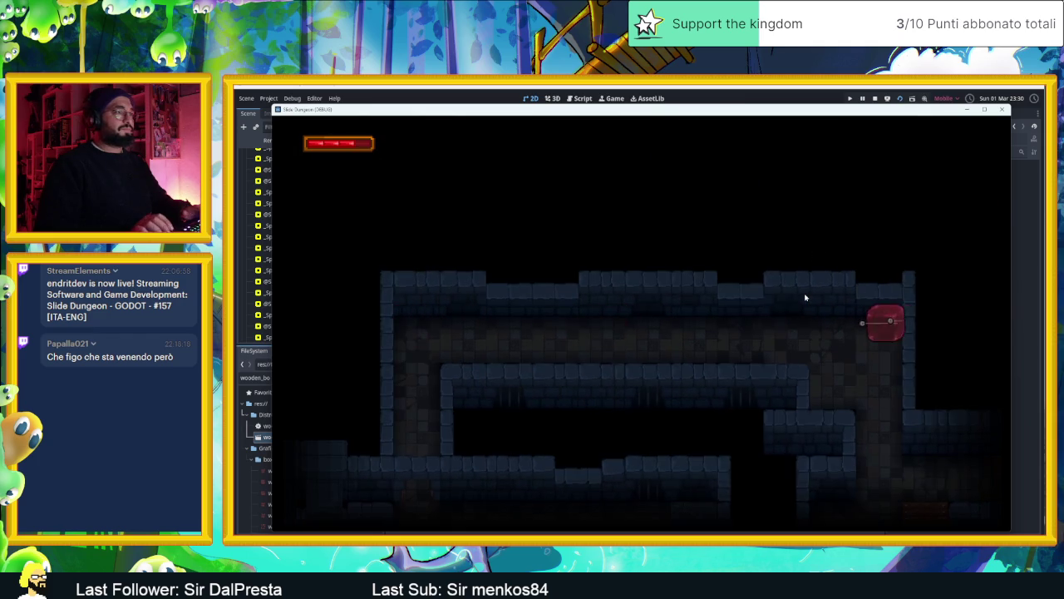
pyautogui.press('Down')
pyautogui.press('Left')
pyautogui.press('Right')
pyautogui.press('Left')
pyautogui.press('Right')
pyautogui.press('Up')
pyautogui.press('Left')
pyautogui.press('Right')
pyautogui.press('Left')
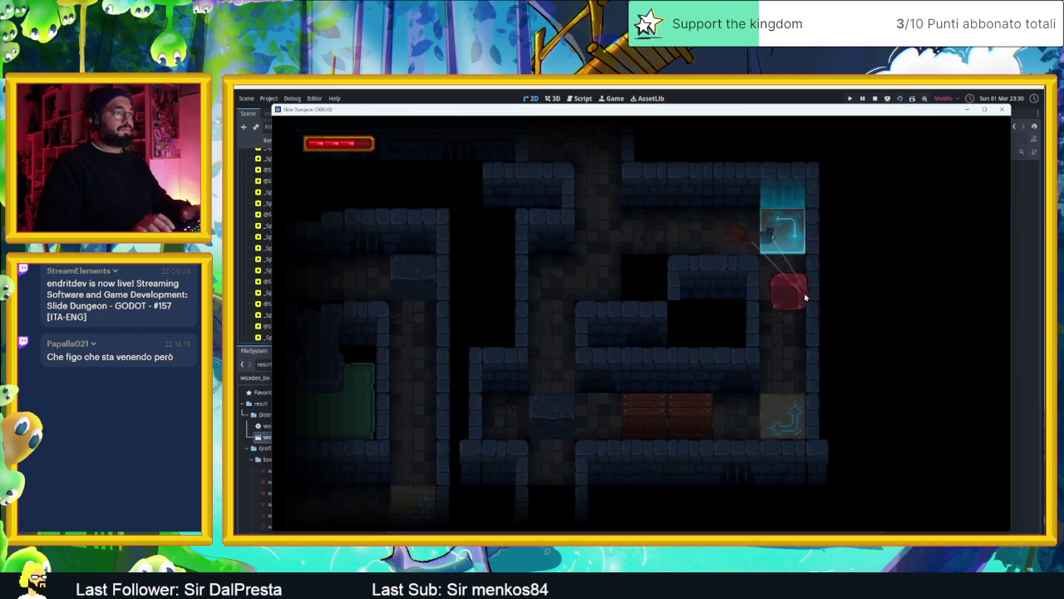
pyautogui.press('Right')
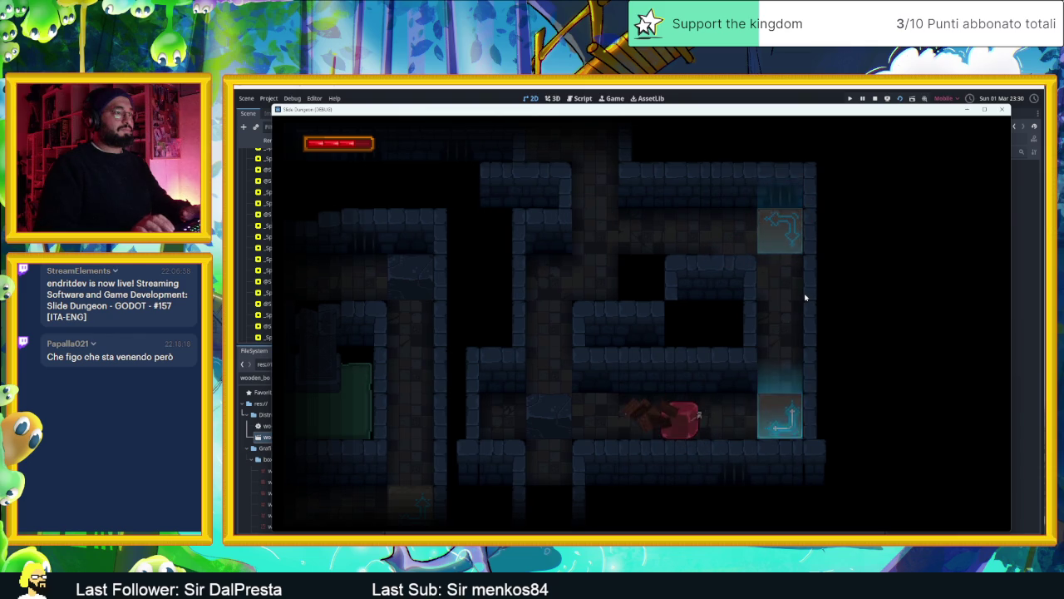
pyautogui.press('Right')
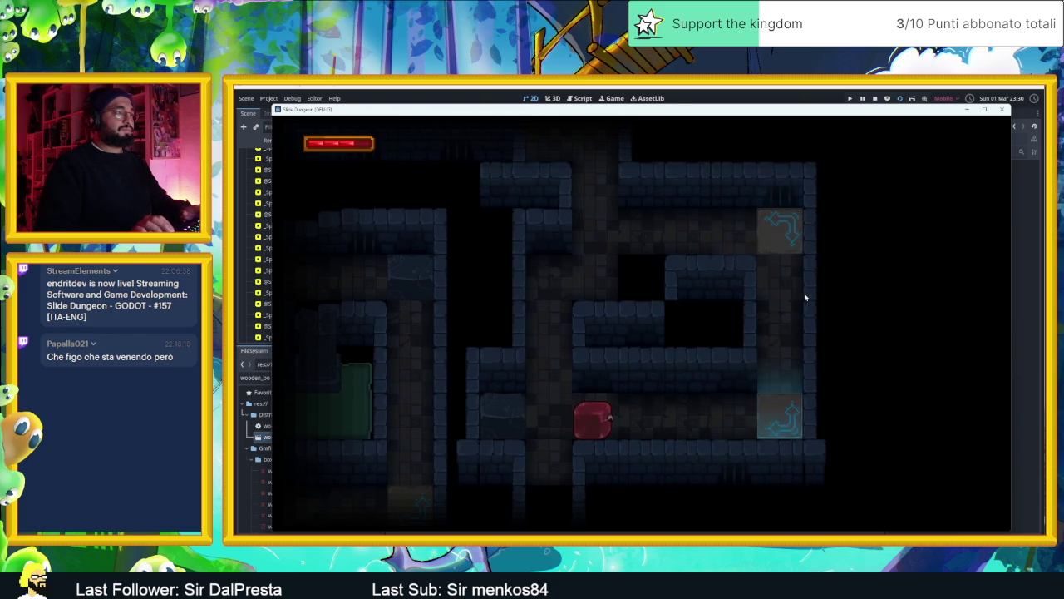
pyautogui.press('Left')
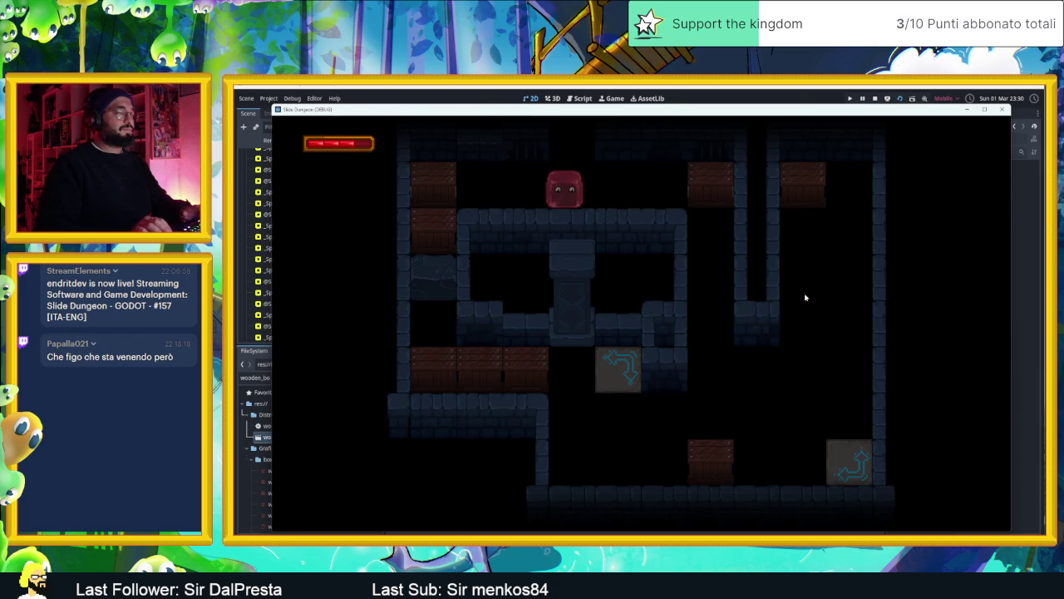
# In the following level, teleport down and ride the arrow tiles to smash the wooden boxes.
pyautogui.press('Left')
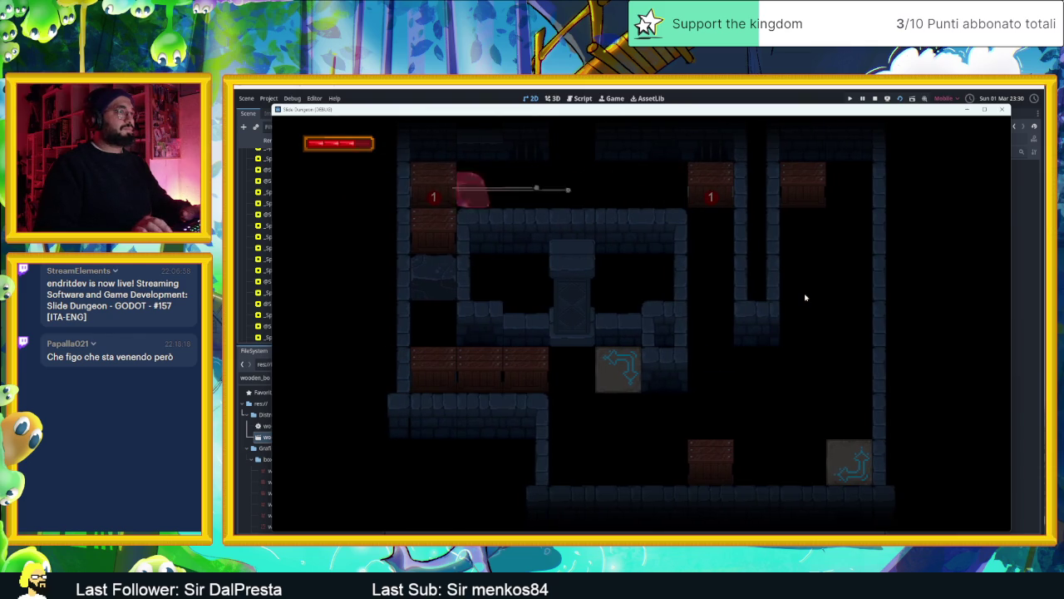
pyautogui.press('Down')
pyautogui.press('Up')
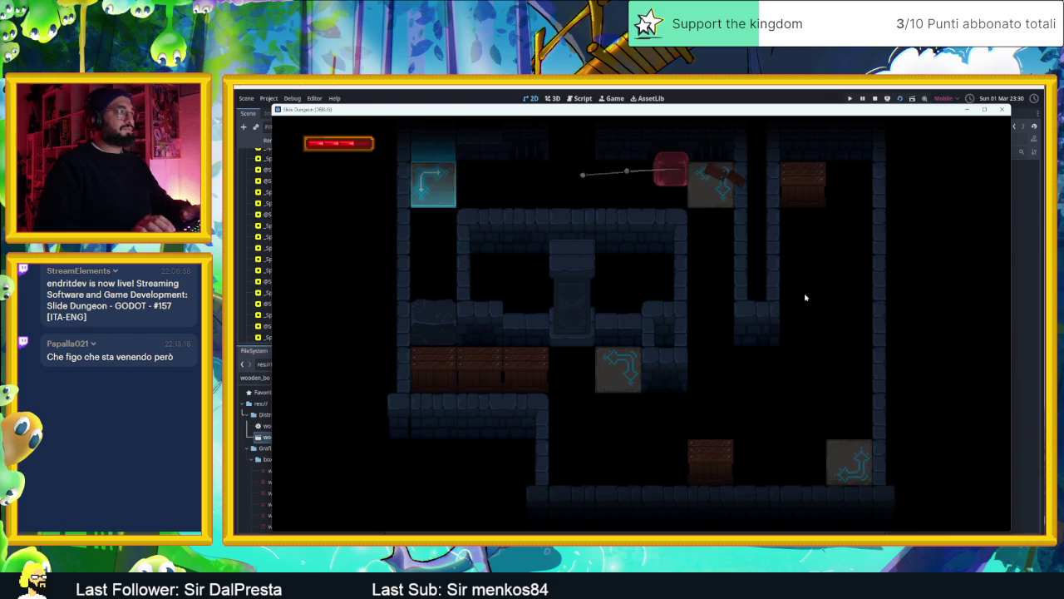
pyautogui.press('Down')
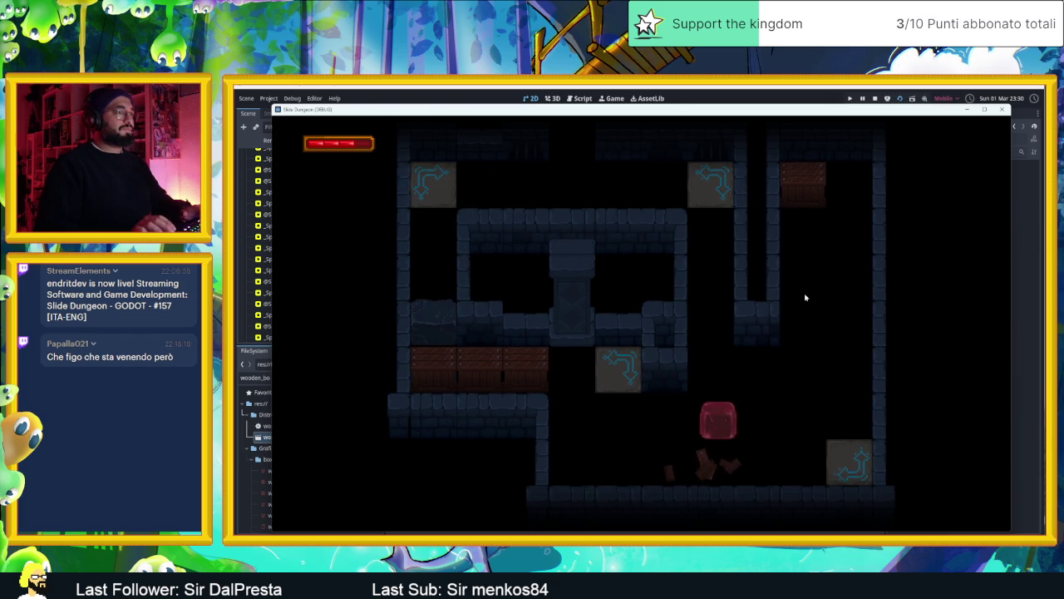
pyautogui.press('Left')
pyautogui.press('Right')
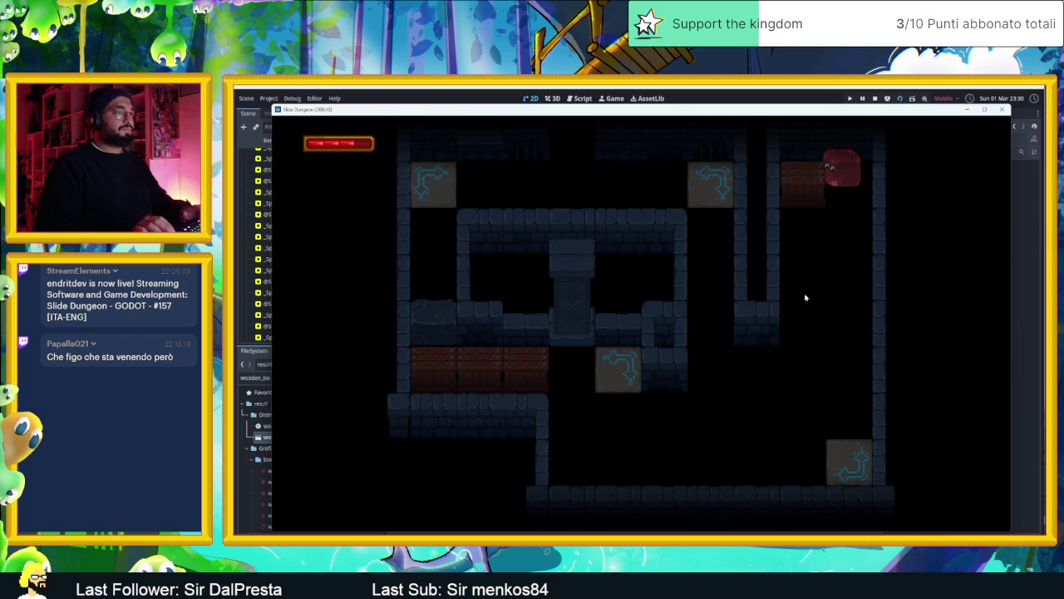
pyautogui.press('Down')
pyautogui.press('Right')
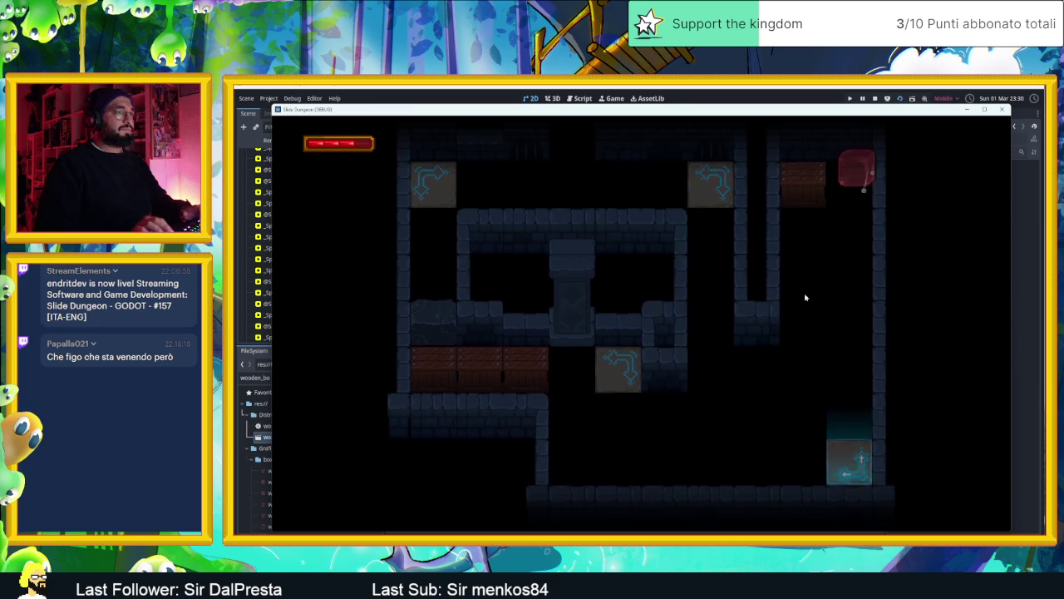
pyautogui.press('Left')
pyautogui.press('Down')
pyautogui.press('Up')
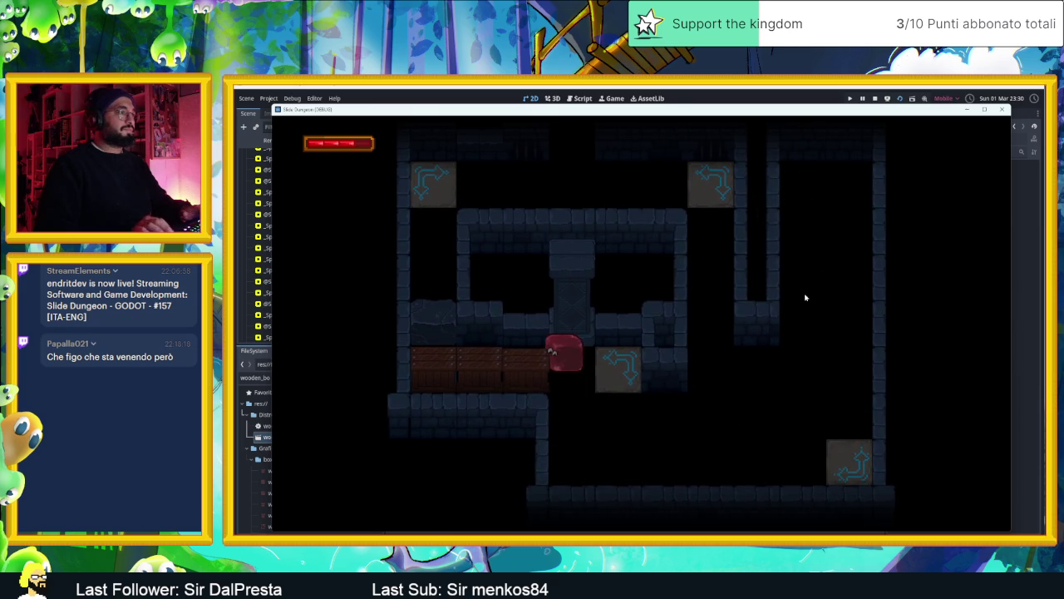
pyautogui.press('Right')
pyautogui.press('Up')
pyautogui.press('Left')
pyautogui.press('Right')
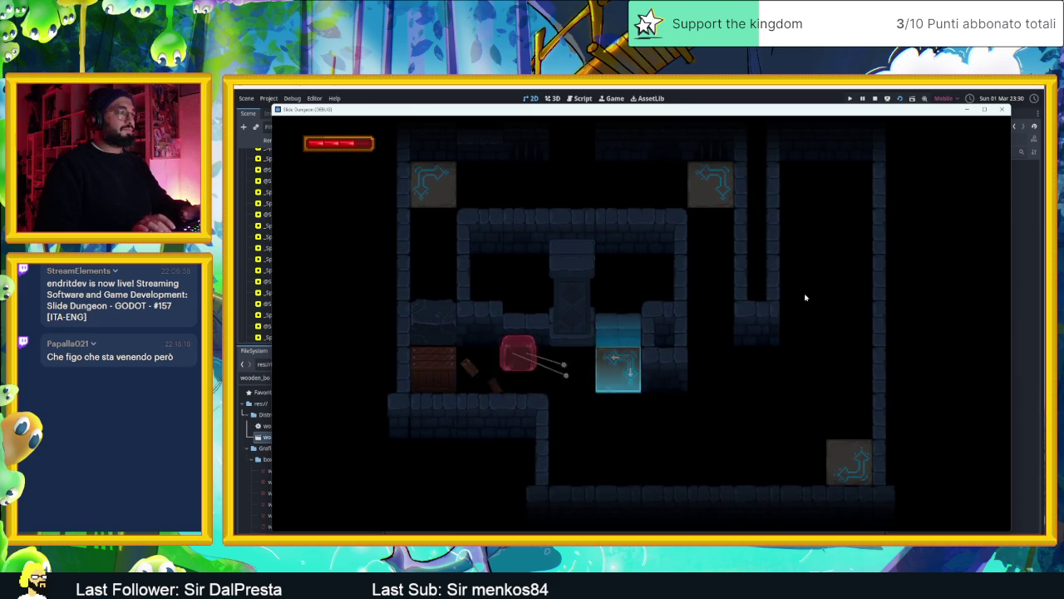
pyautogui.press('Up')
pyautogui.press('Right')
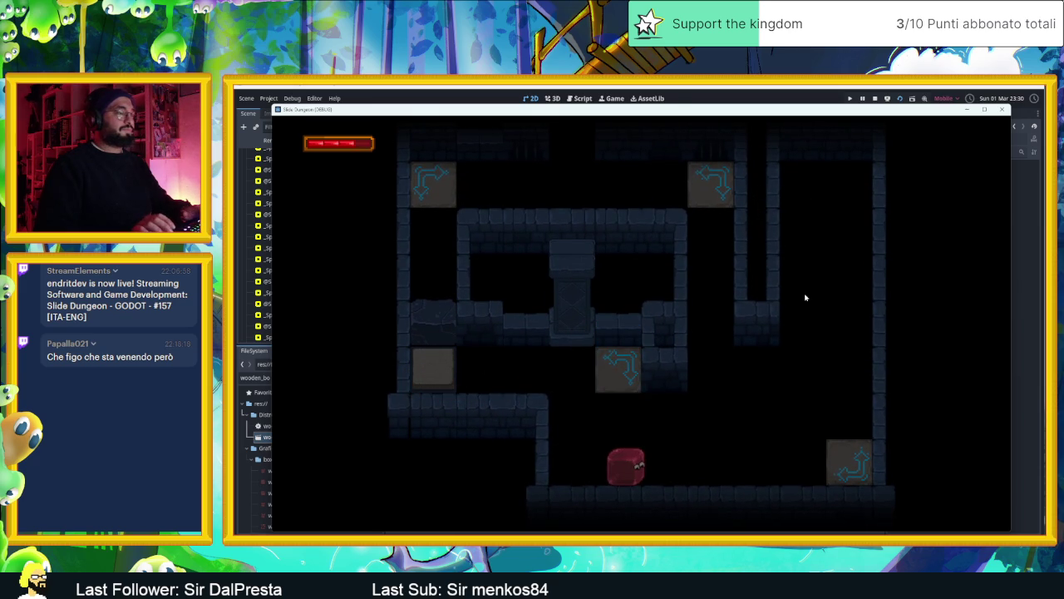
pyautogui.press('Right')
pyautogui.press('Left')
pyautogui.press('Down')
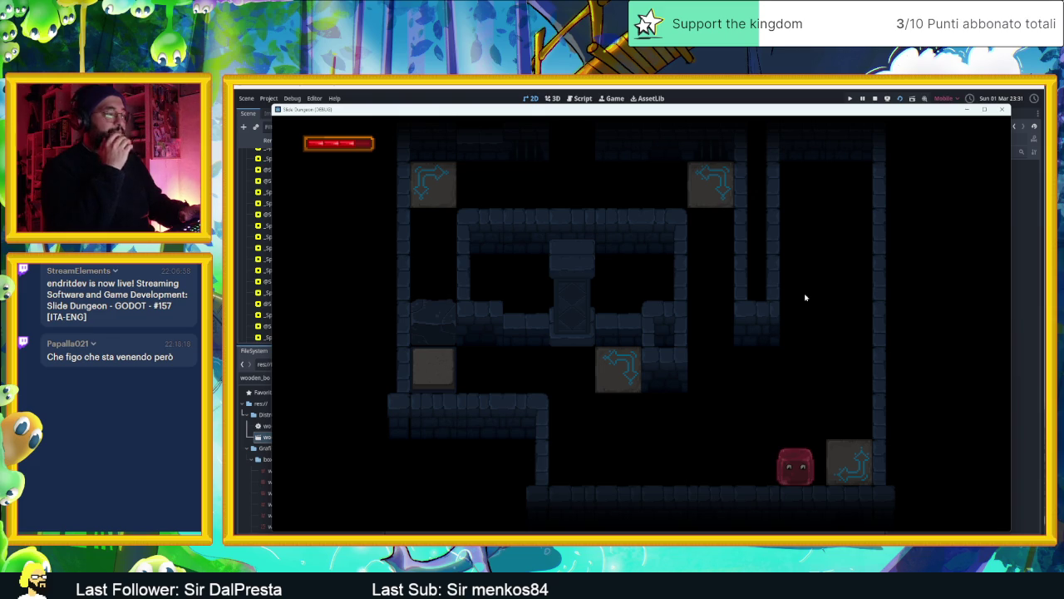
# Chain the arrow tiles up to the top and back down, then stop the running game.
pyautogui.press('Left')
pyautogui.press('Up')
pyautogui.press('Right')
pyautogui.press('Up')
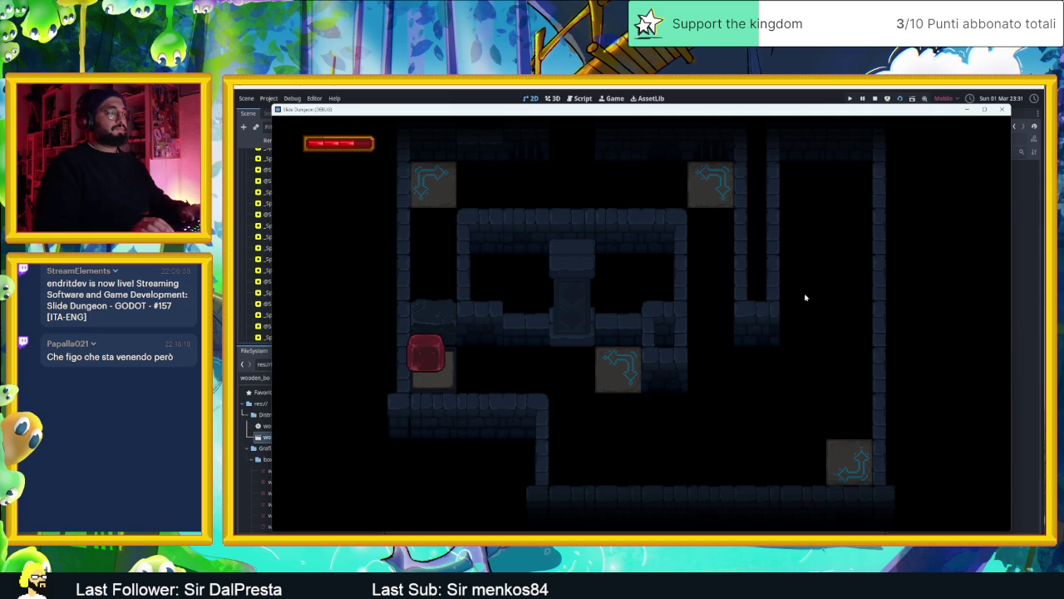
pyautogui.press('Right')
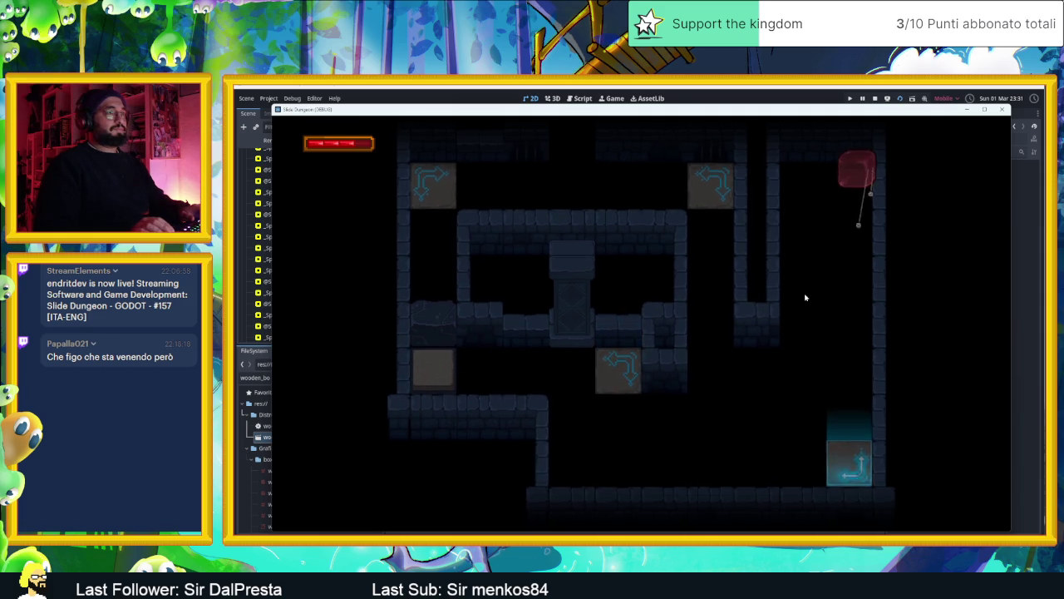
pyautogui.press('Left')
pyautogui.press('Down')
pyautogui.press('Up')
pyautogui.press('Down')
pyautogui.press('Up')
pyautogui.press('Down')
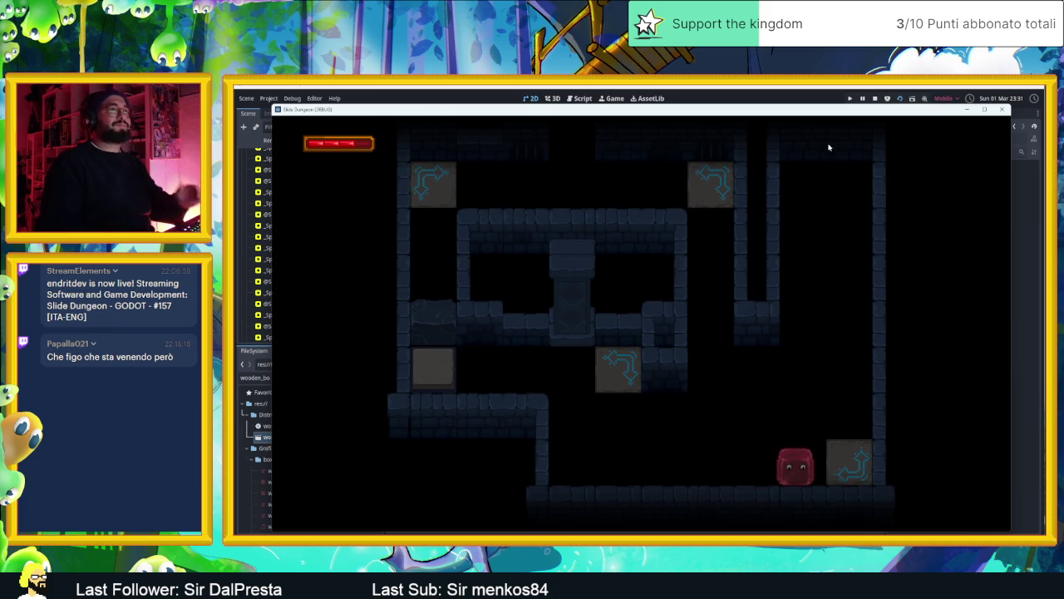
pyautogui.click(874, 99)
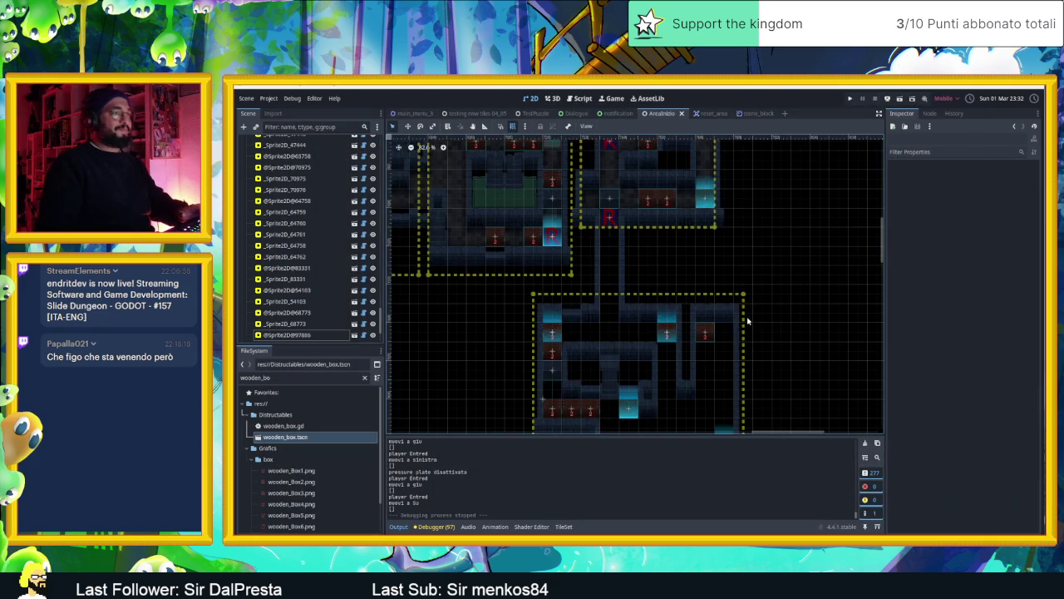
# Frame the room, select the camera node and hide CameraNodeContainer with its eye icon.
pyautogui.moveTo(734, 336); pyautogui.dragTo(712, 255)
pyautogui.scroll(5, 695, 289)
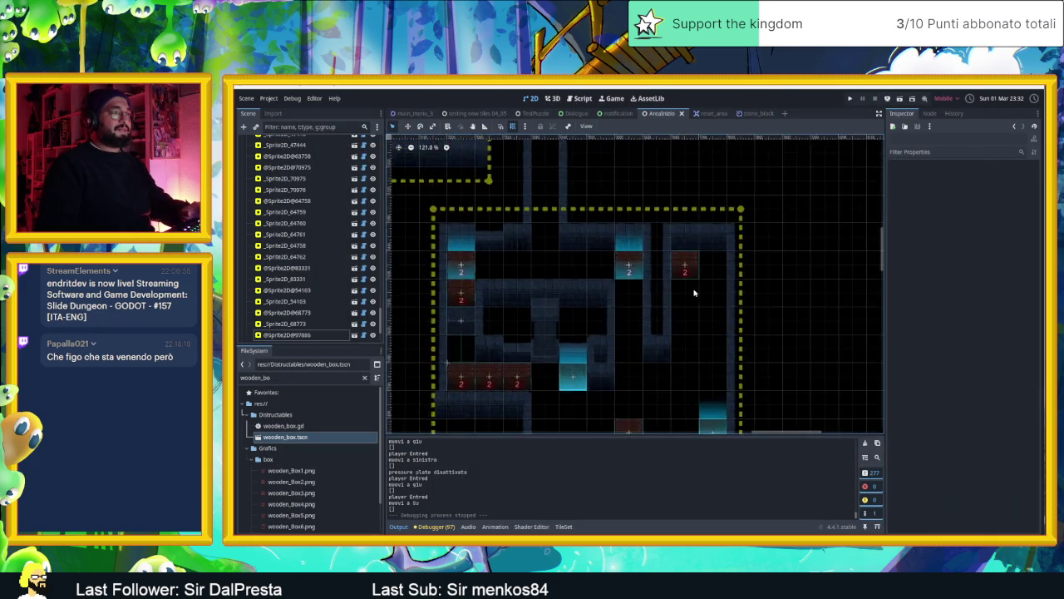
pyautogui.scroll(-4, 694, 292)
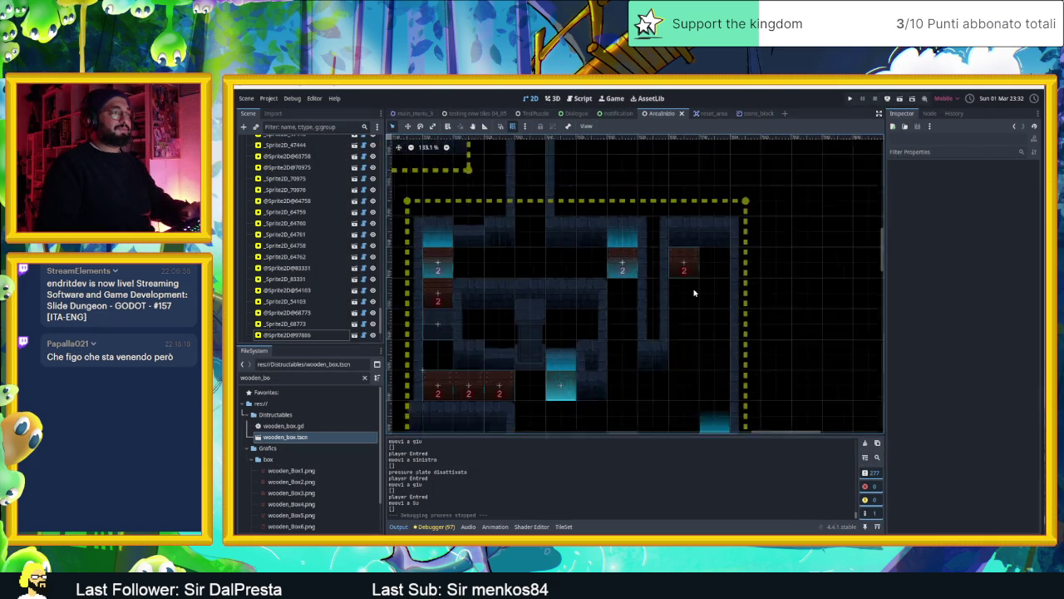
pyautogui.moveTo(691, 300); pyautogui.dragTo(692, 264)
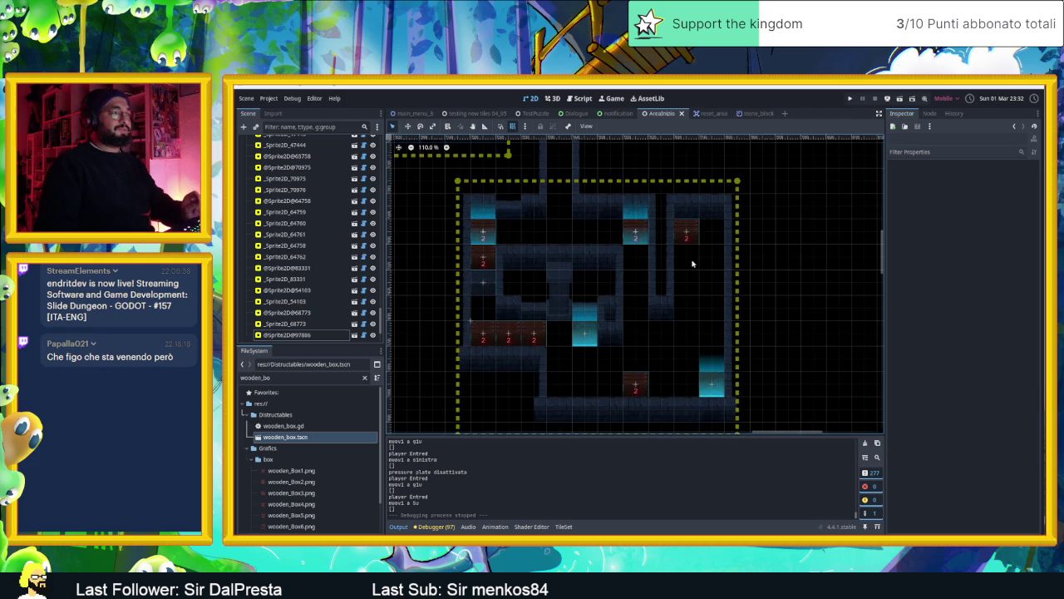
pyautogui.scroll(2, 691, 271)
pyautogui.scroll(-2, 692, 269)
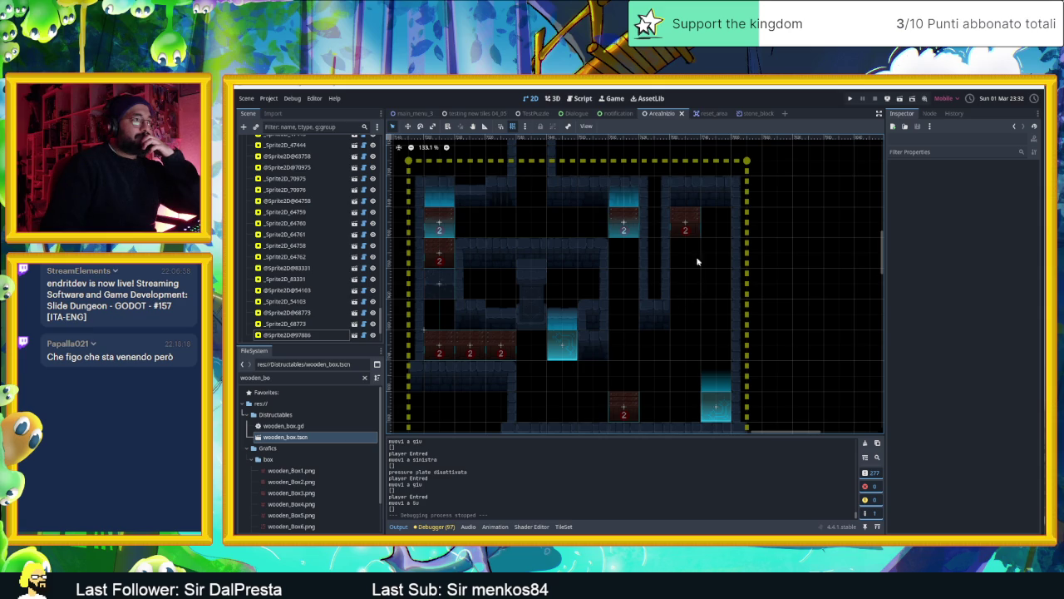
pyautogui.click(697, 264)
pyautogui.scroll(3, 270, 275)
pyautogui.scroll(5, 270, 274)
pyautogui.click(372, 297)
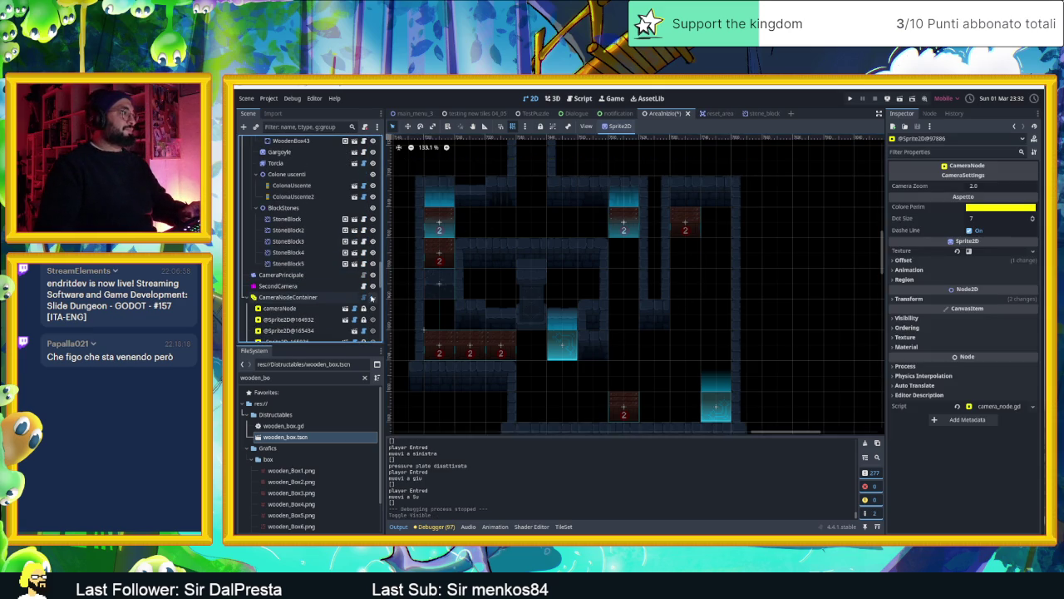
# Select a wooden box, then select the Muri TileMapLayer node in the Scene tree.
pyautogui.click(686, 222)
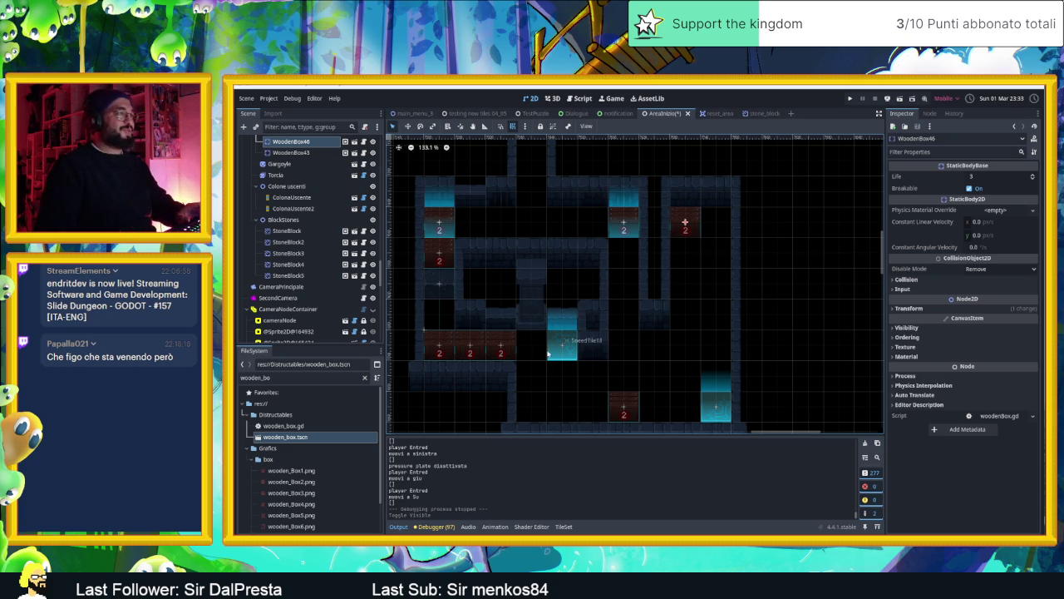
pyautogui.scroll(5, 303, 200)
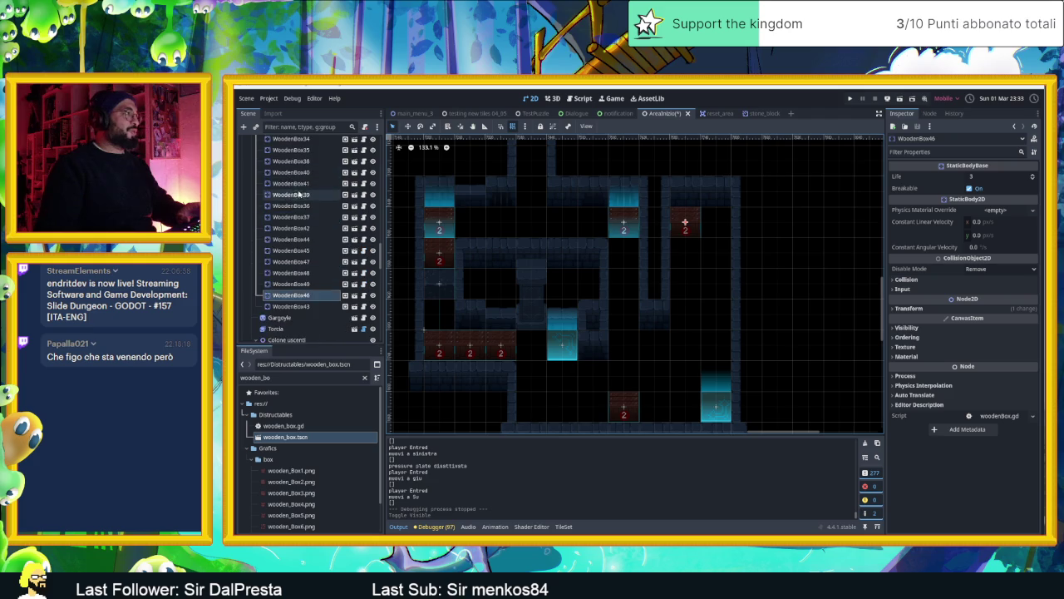
pyautogui.scroll(10, 303, 200)
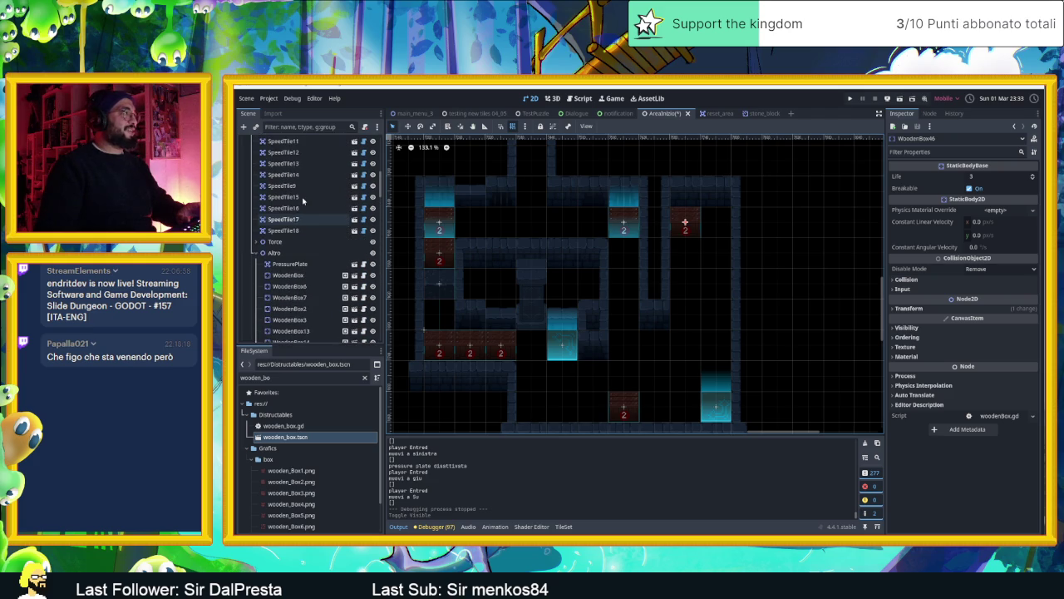
pyautogui.scroll(5, 283, 238)
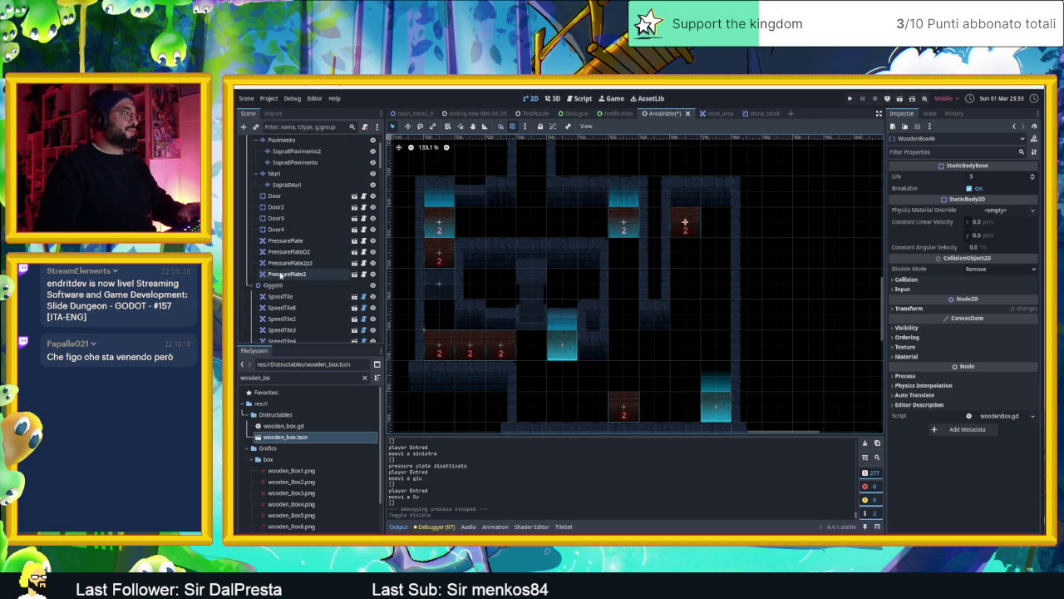
pyautogui.scroll(3, 297, 211)
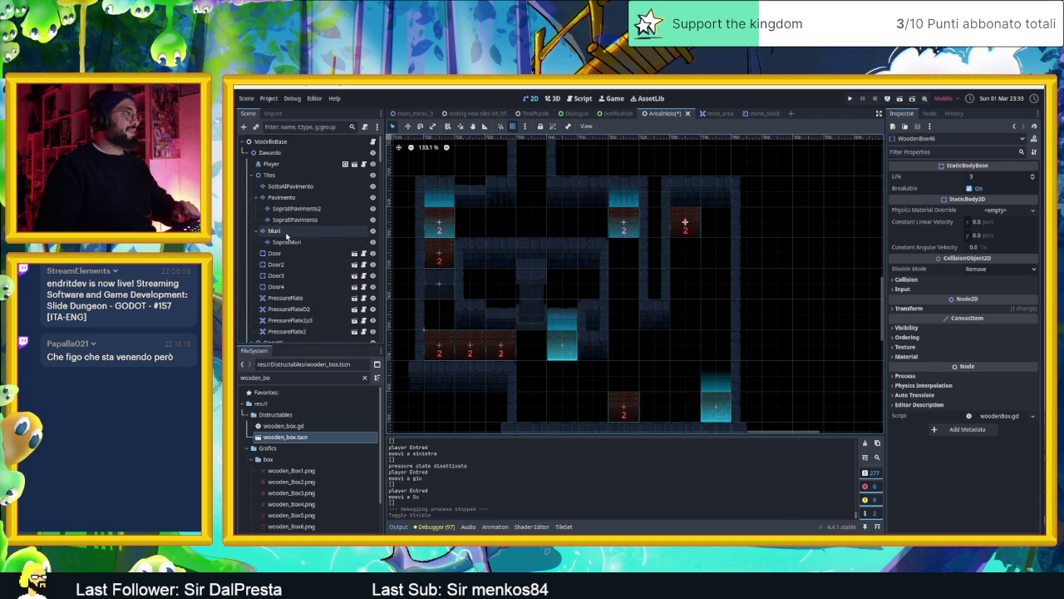
pyautogui.click(283, 231)
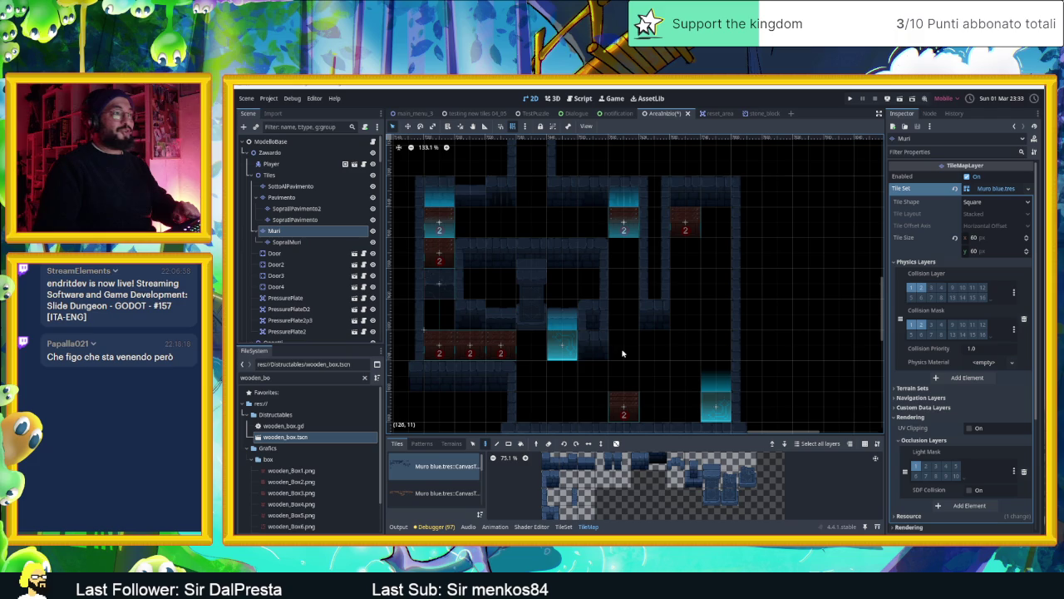
# With the selection tool active, pick a wall tile from the Muri atlas.
pyautogui.scroll(-2, 619, 373)
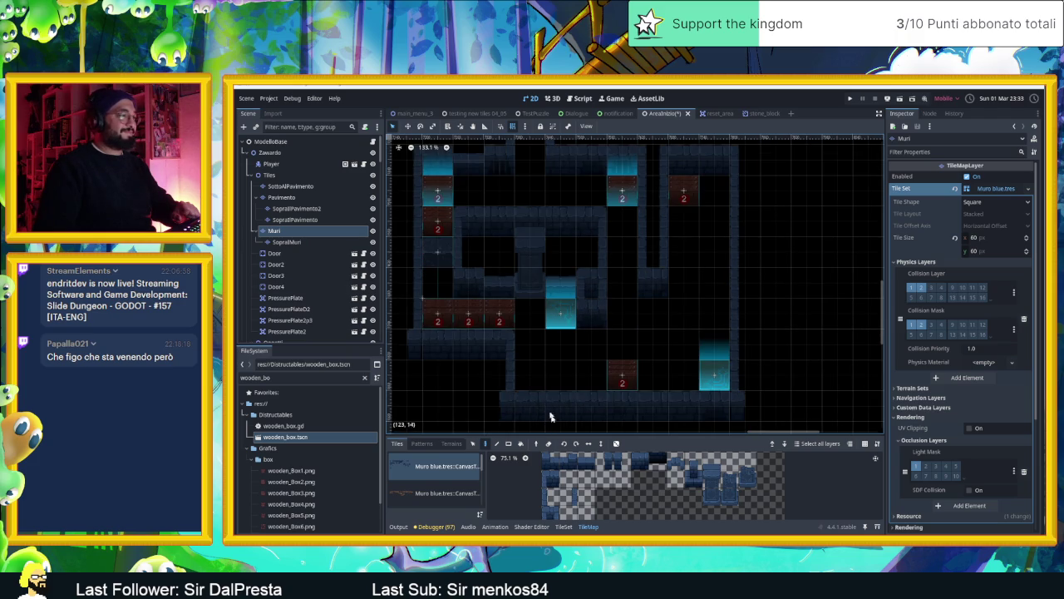
pyautogui.press('s')
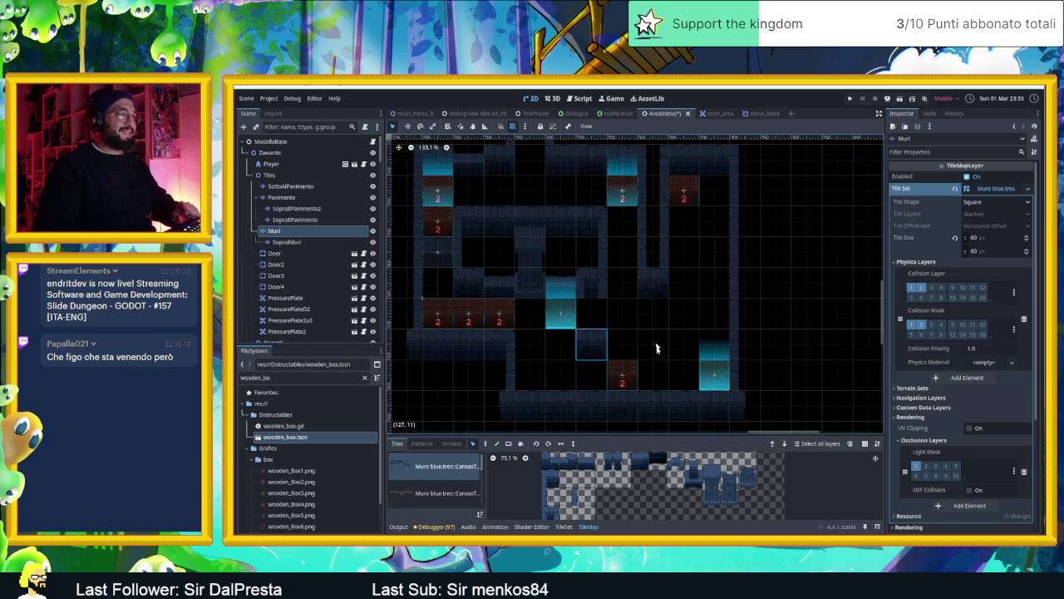
pyautogui.moveTo(563, 503); pyautogui.dragTo(573, 462)
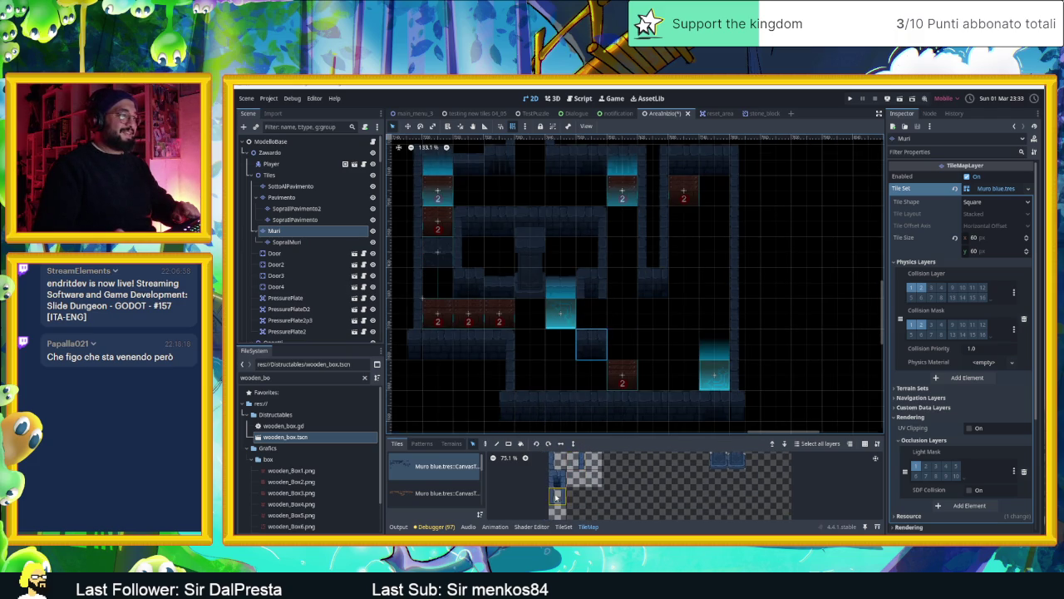
pyautogui.click(486, 443)
pyautogui.click(557, 496)
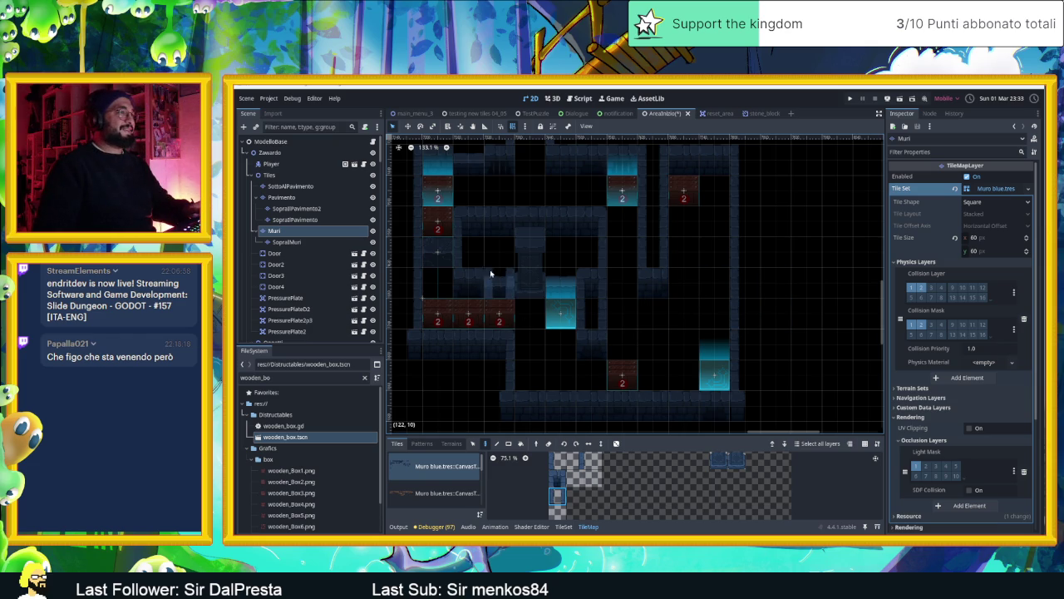
# Select the ModelloBase root, save AreaInizio with Ctrl+S and run it with F6.
pyautogui.click(271, 145)
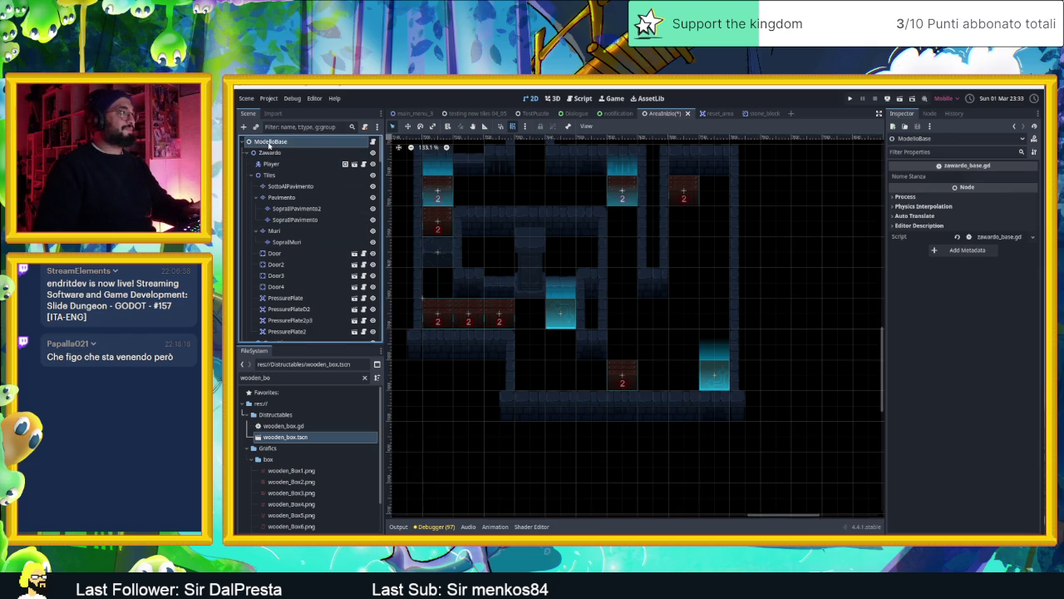
pyautogui.hotkey('ctrl', 's')
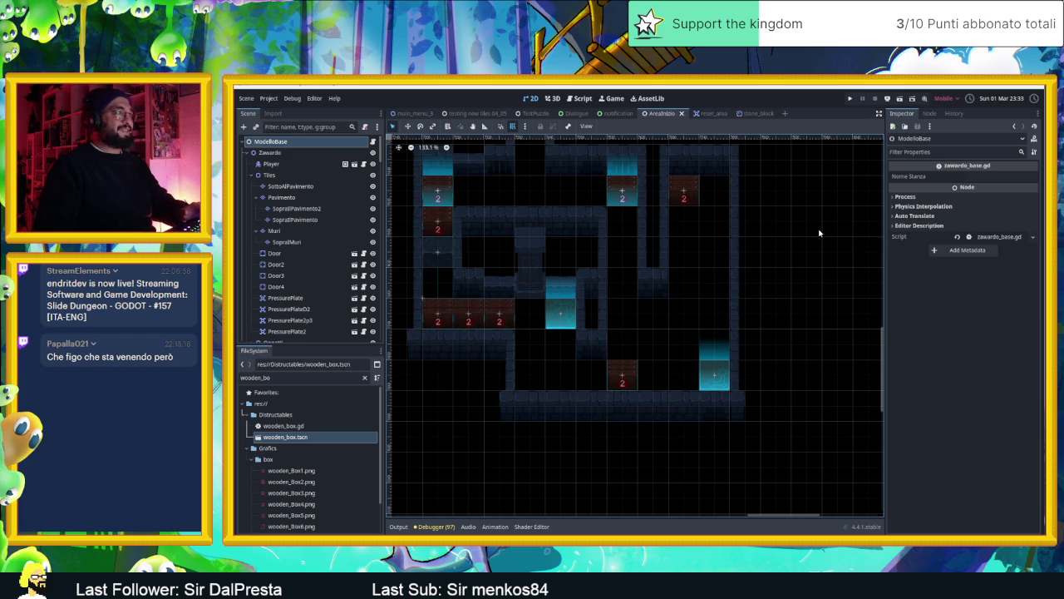
pyautogui.moveTo(820, 230); pyautogui.dragTo(838, 254)
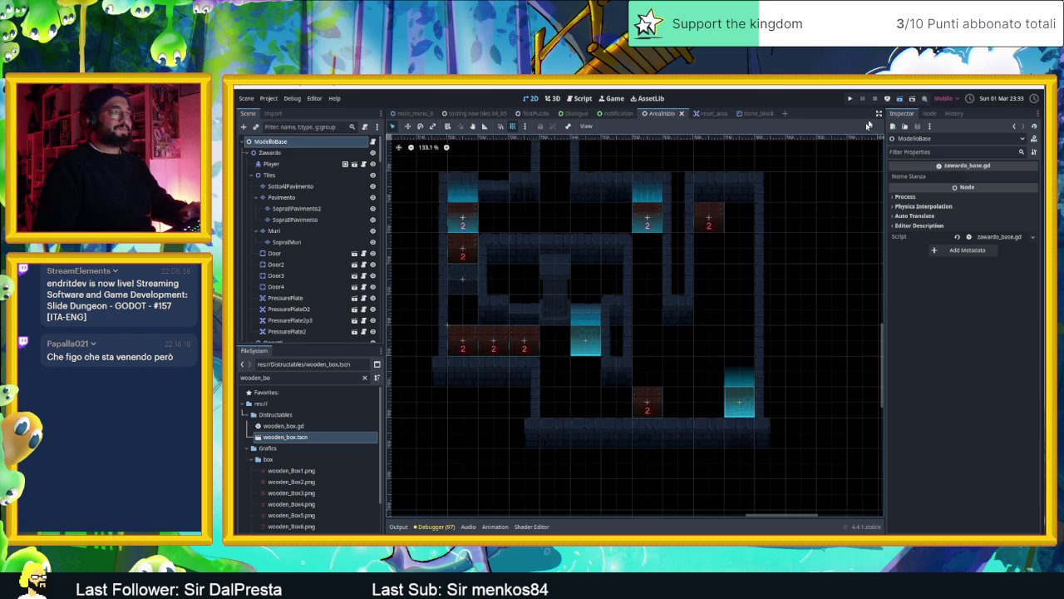
pyautogui.press('F6')
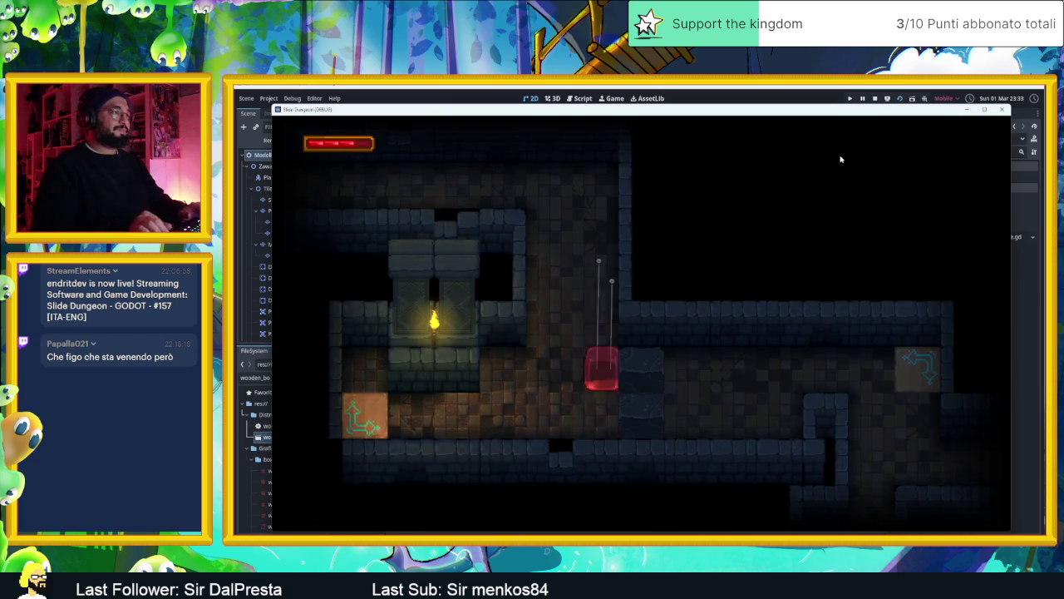
# Slide the slime across the first room onto the blue arrow tile and into the next room.
pyautogui.press('Left')
pyautogui.press('Down')
pyautogui.press('Left')
pyautogui.press('Down')
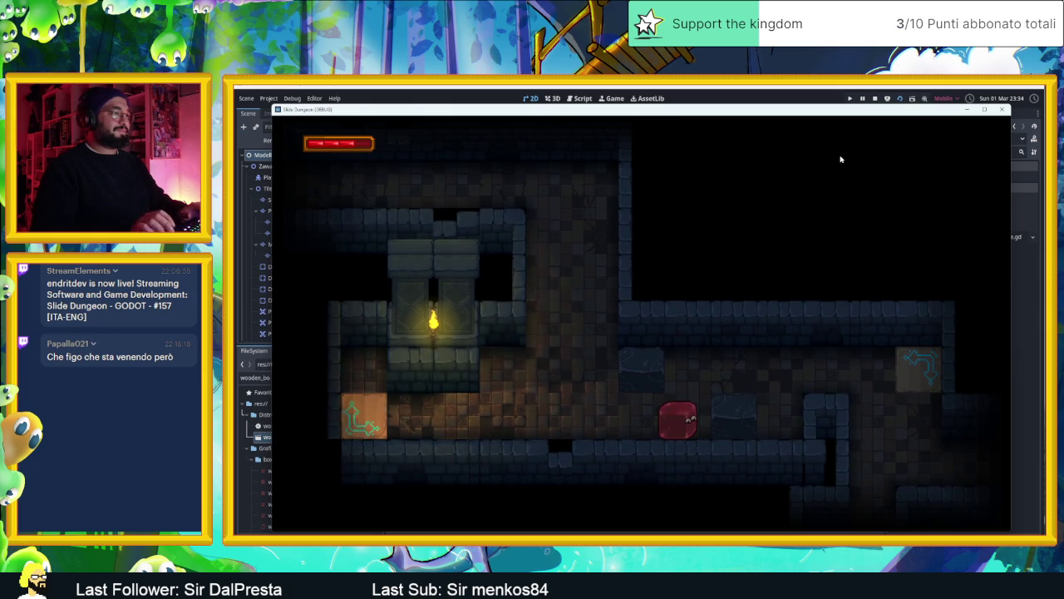
pyautogui.press('Up')
pyautogui.press('Right')
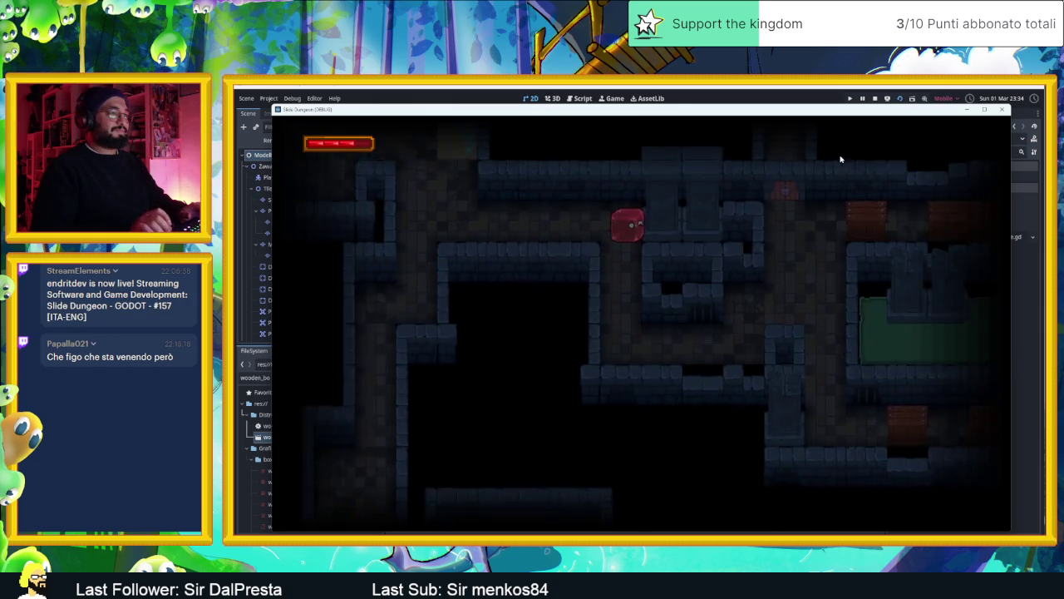
# In the crate room, push crate 2, respawn with R, break crate 1, then ride the arrow down.
pyautogui.press('Left')
pyautogui.press('Right')
pyautogui.press('Right')
pyautogui.press('Left')
pyautogui.press('Right')
pyautogui.press('Down')
pyautogui.press('r')
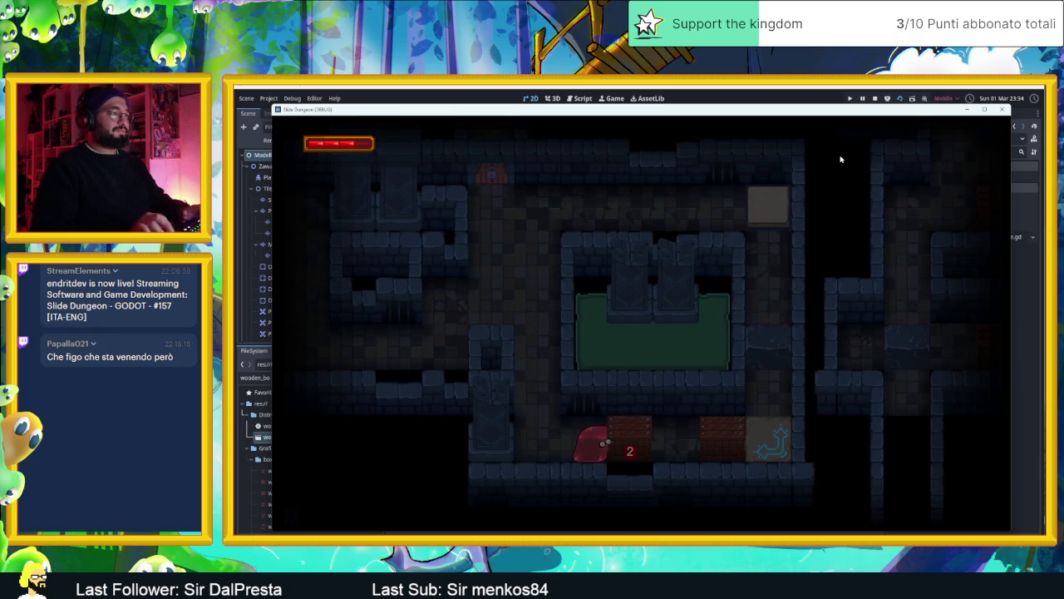
pyautogui.press('Left')
pyautogui.press('Right')
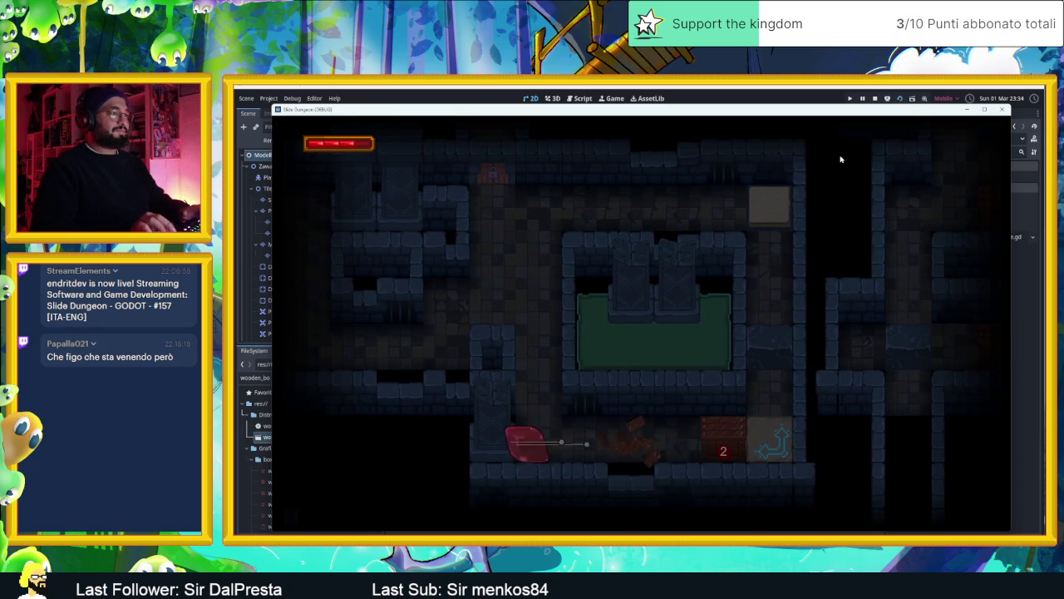
pyautogui.press('Left')
pyautogui.press('Right')
pyautogui.press('Up')
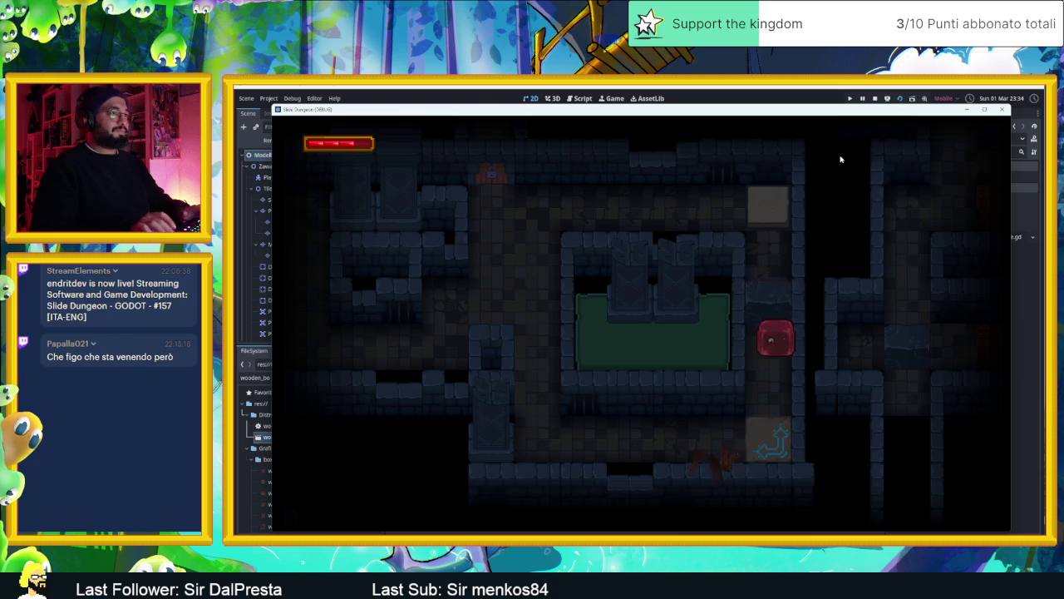
pyautogui.press('Down')
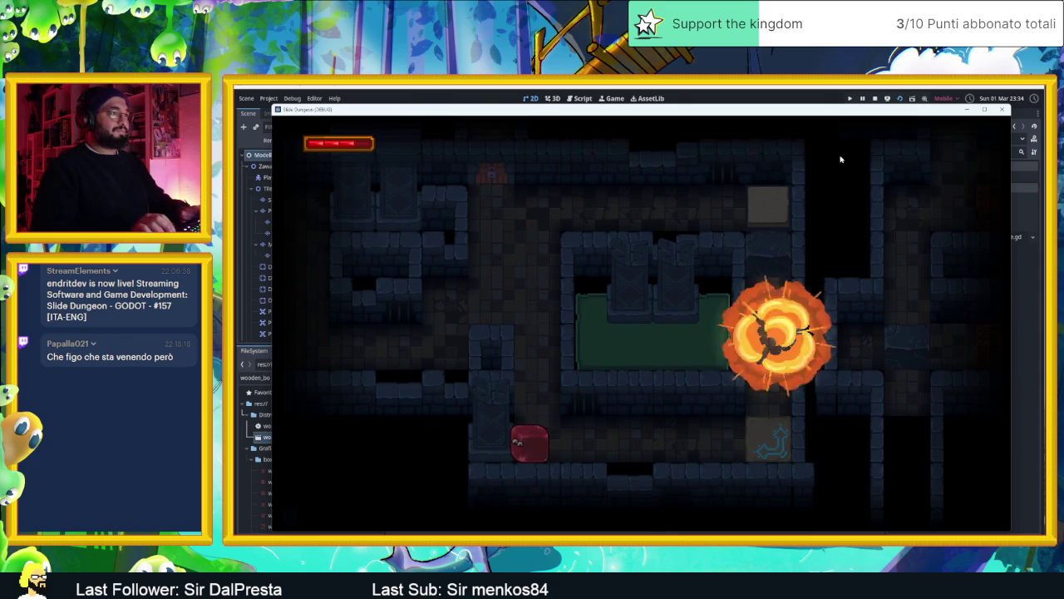
pyautogui.press('Down')
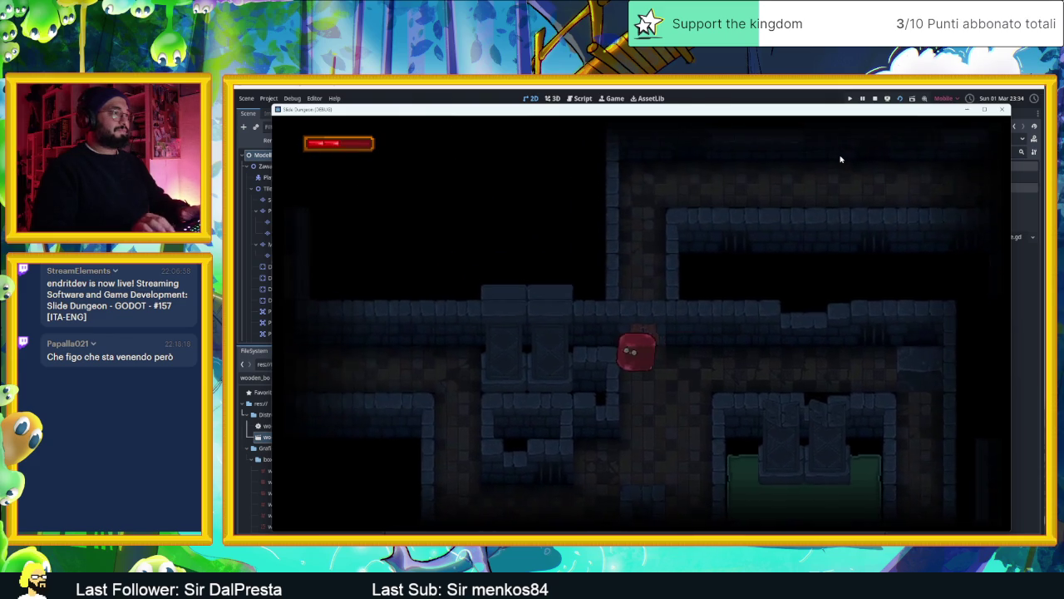
# Slide into the new room and hit its crate until the counter shows 2.
pyautogui.press('Left')
pyautogui.press('Right')
pyautogui.press('Left')
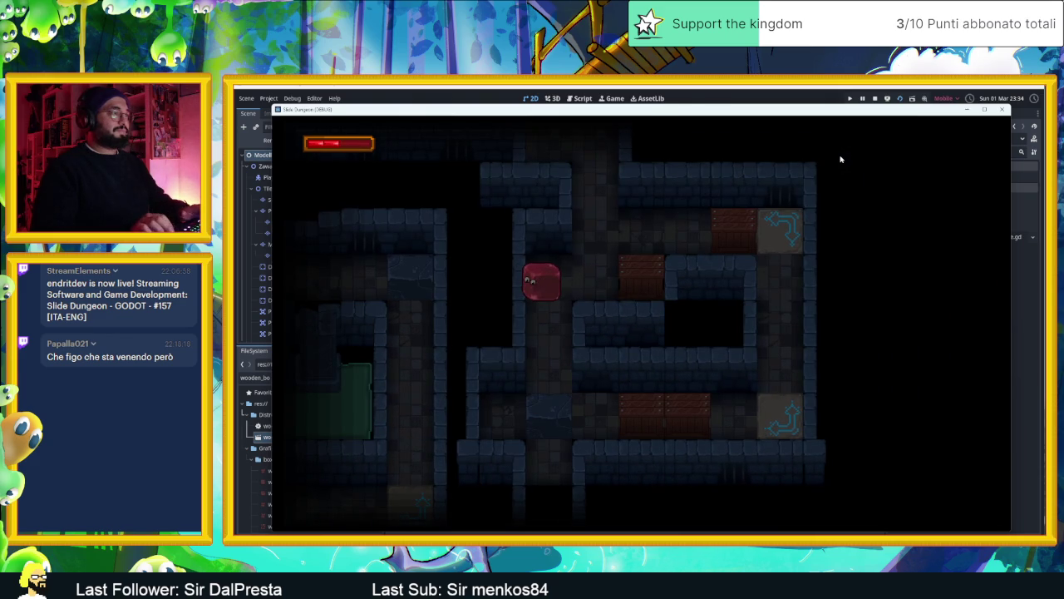
pyautogui.press('Right')
pyautogui.press('Right')
pyautogui.press('Up')
pyautogui.press('Right')
pyautogui.press('Left')
pyautogui.press('Right')
pyautogui.press('Left')
pyautogui.press('Down')
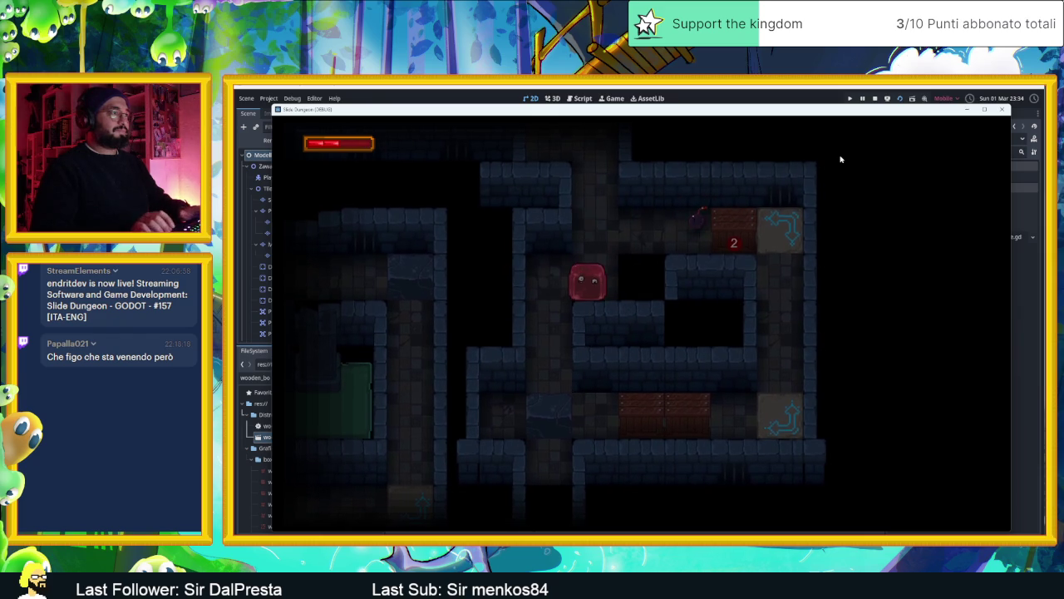
pyautogui.press('Right')
pyautogui.press('Up')
pyautogui.press('Right')
pyautogui.press('Right')
pyautogui.press('Right')
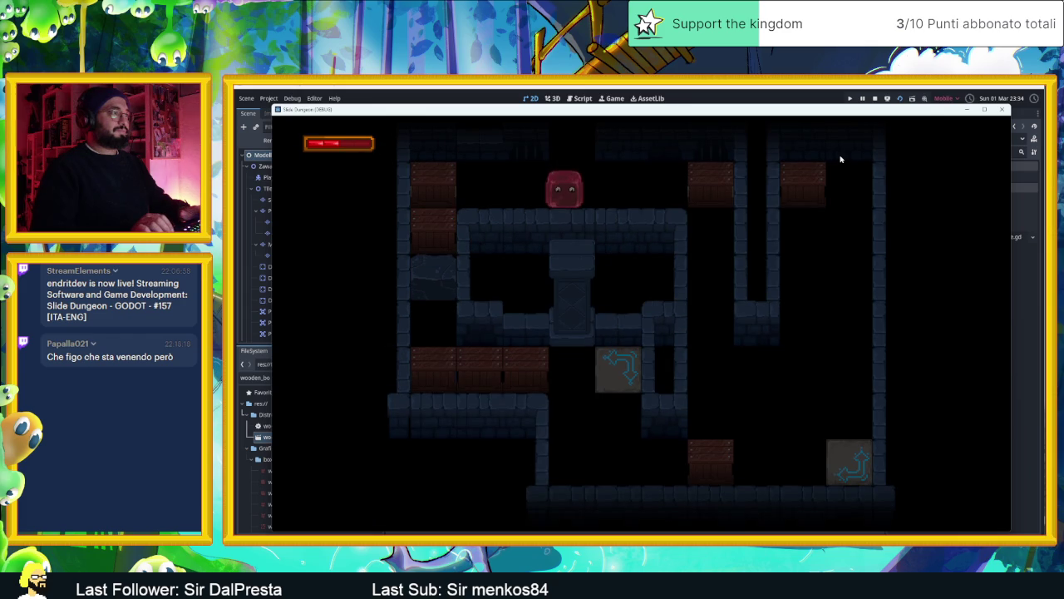
# Break the top crate, then ride the revealed arrow tiles to smash crate 1 and others.
pyautogui.press('Right')
pyautogui.press('Left')
pyautogui.press('Right')
pyautogui.press('Left')
pyautogui.press('Right')
pyautogui.press('Up')
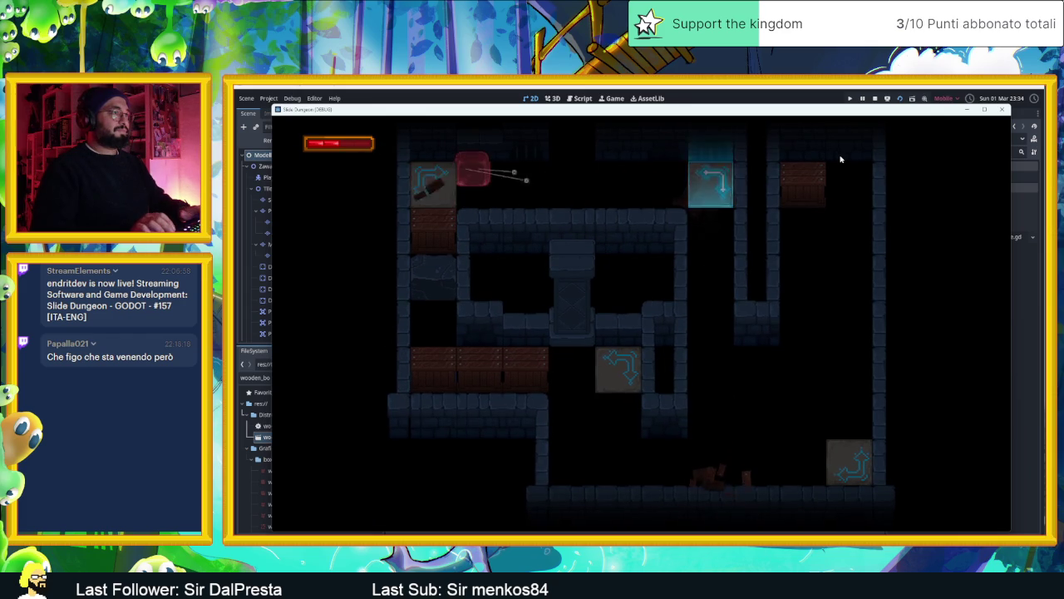
pyautogui.press('Right')
pyautogui.press('Up')
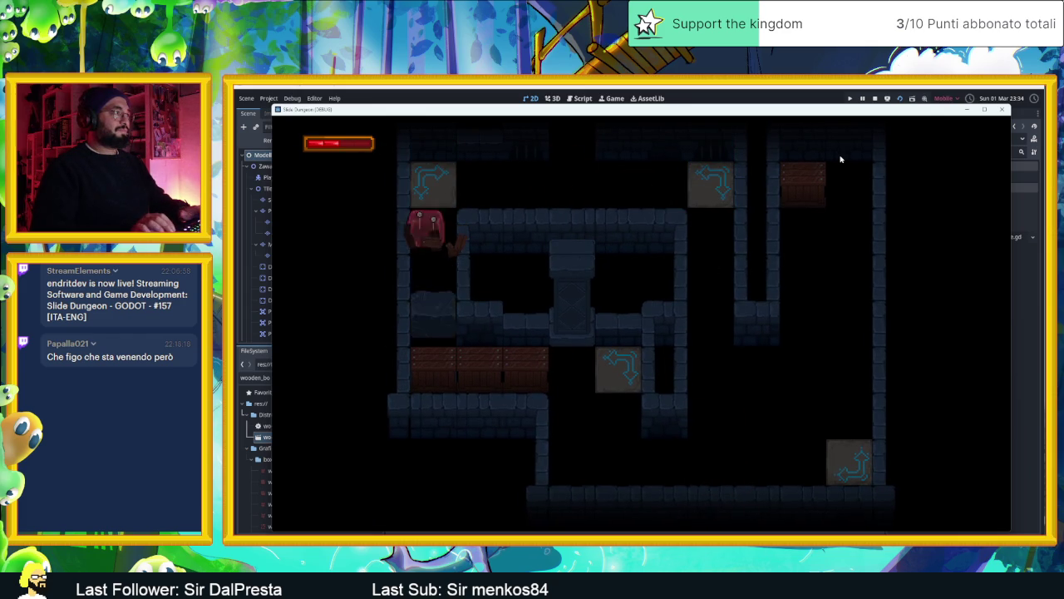
pyautogui.press('Up')
pyautogui.press('Up')
pyautogui.press('Up')
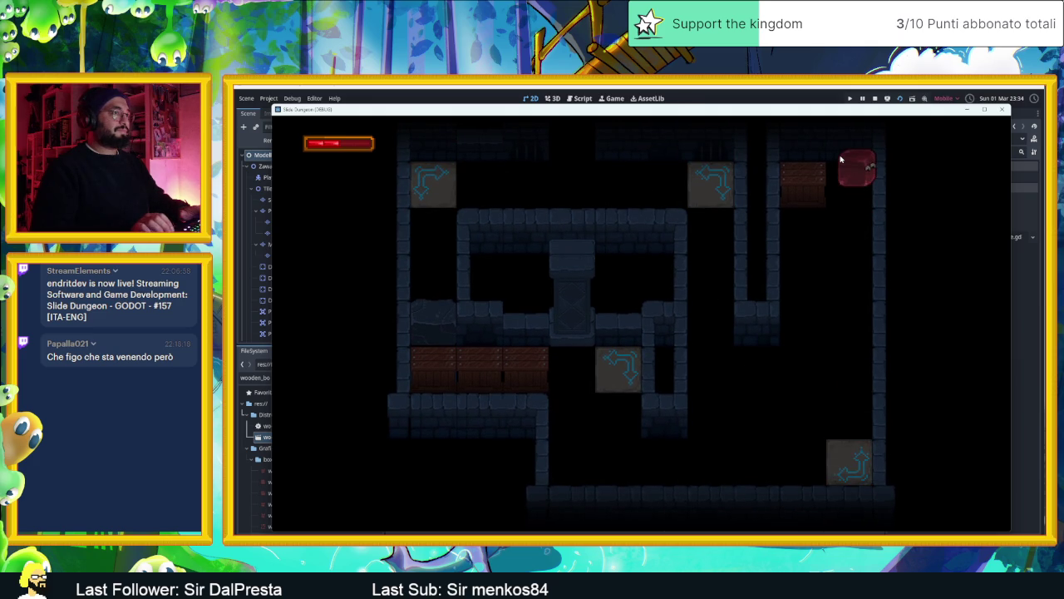
pyautogui.press('Down')
pyautogui.press('Up')
pyautogui.press('Right')
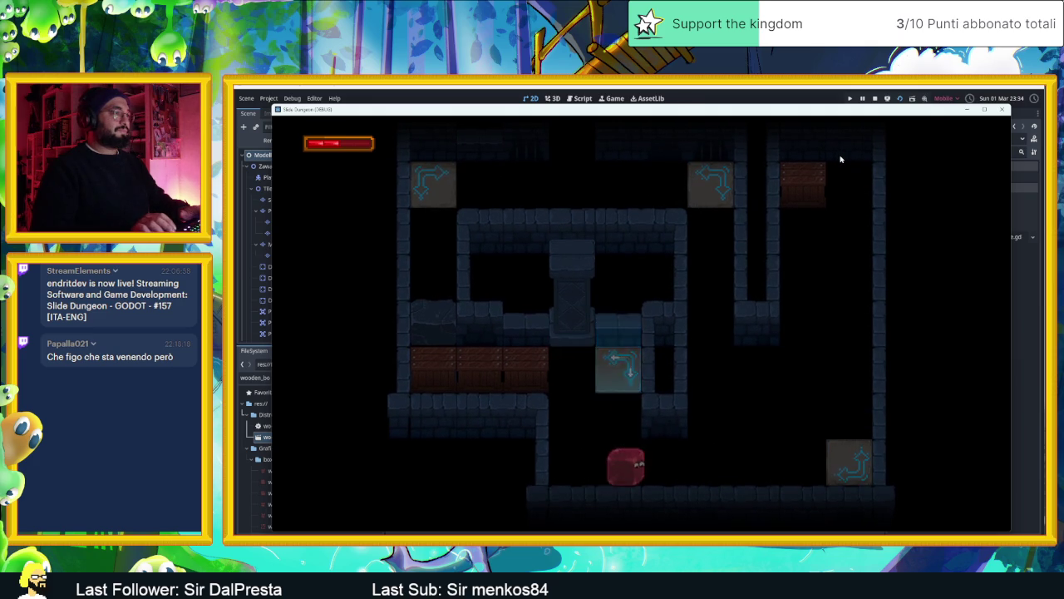
pyautogui.press('Up')
# Test the arrow tile loop repeatedly, smashing the remaining top crate.
pyautogui.press('Right')
pyautogui.press('Up')
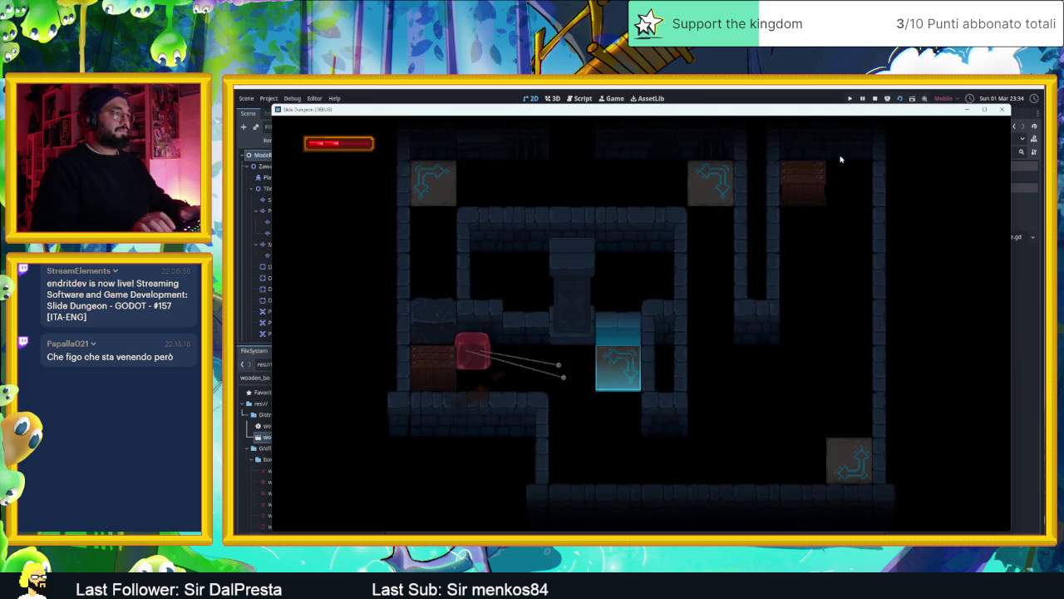
pyautogui.press('Right')
pyautogui.press('Up')
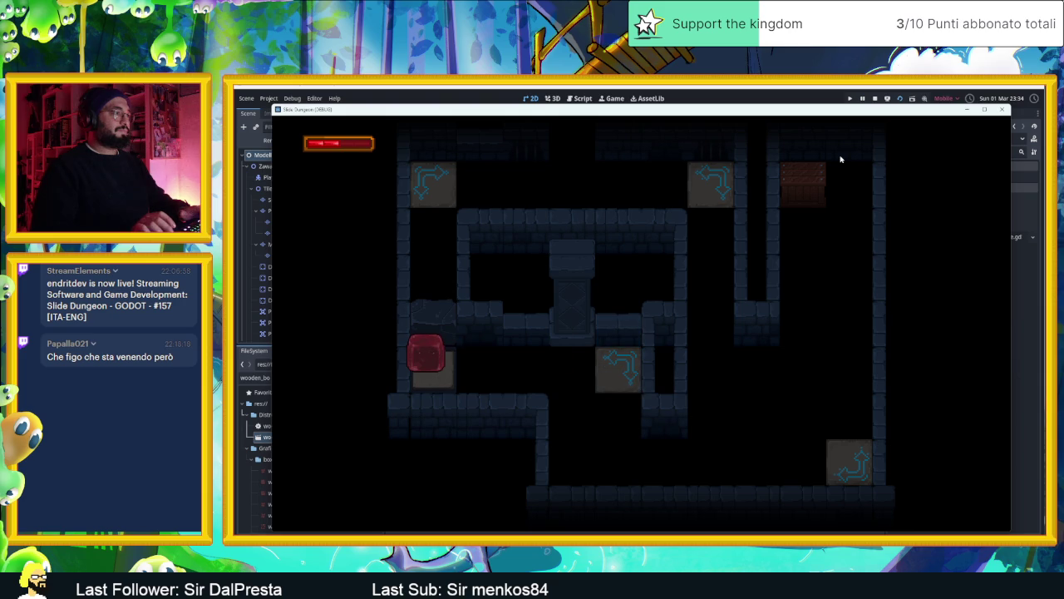
pyautogui.press('Right')
pyautogui.press('Right')
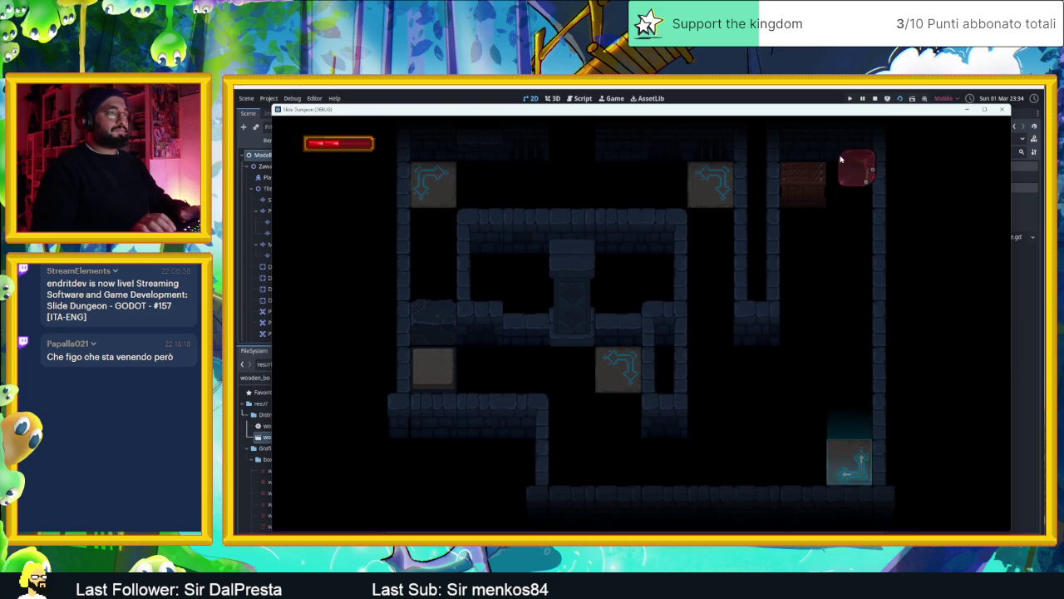
pyautogui.press('Left')
pyautogui.press('Down')
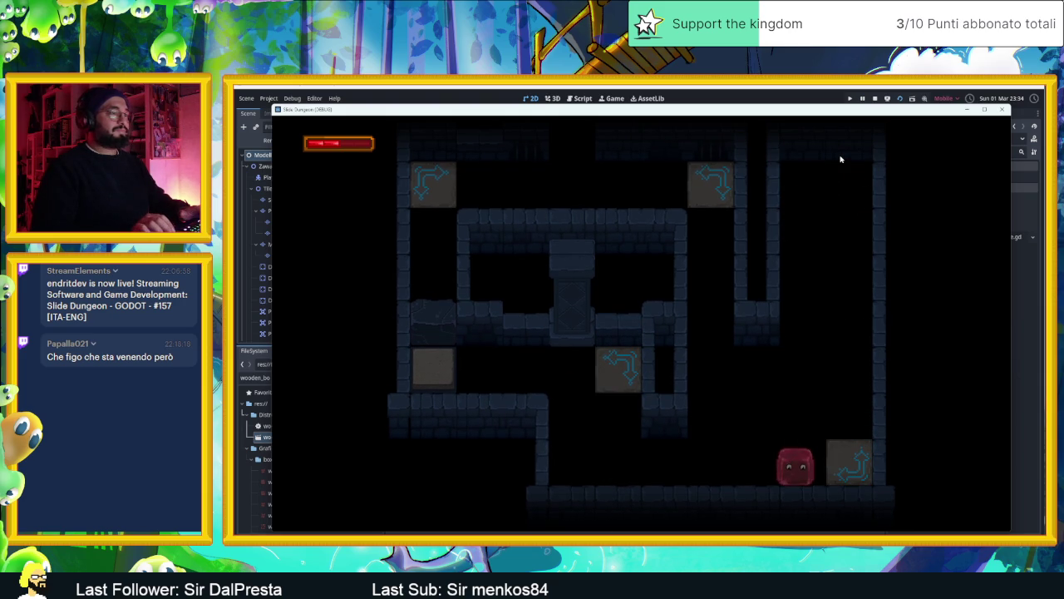
pyautogui.press('Right')
pyautogui.press('Left')
pyautogui.press('Down')
# Slide the slime to the top-right corner and back, then stop the running game.
pyautogui.press('Up')
pyautogui.press('Right')
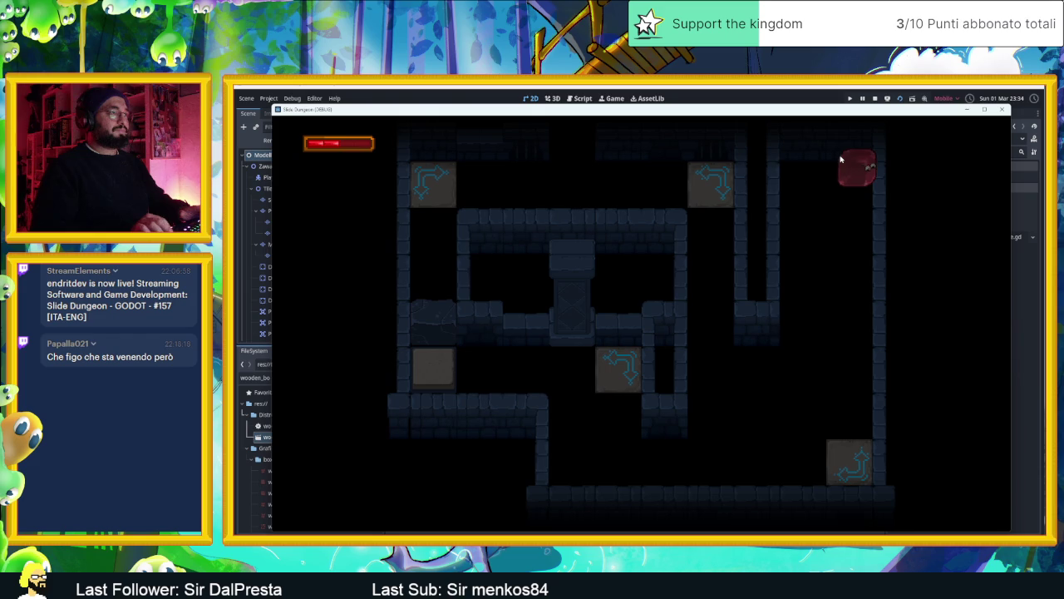
pyautogui.press('Left')
pyautogui.press('Right')
pyautogui.press('Left')
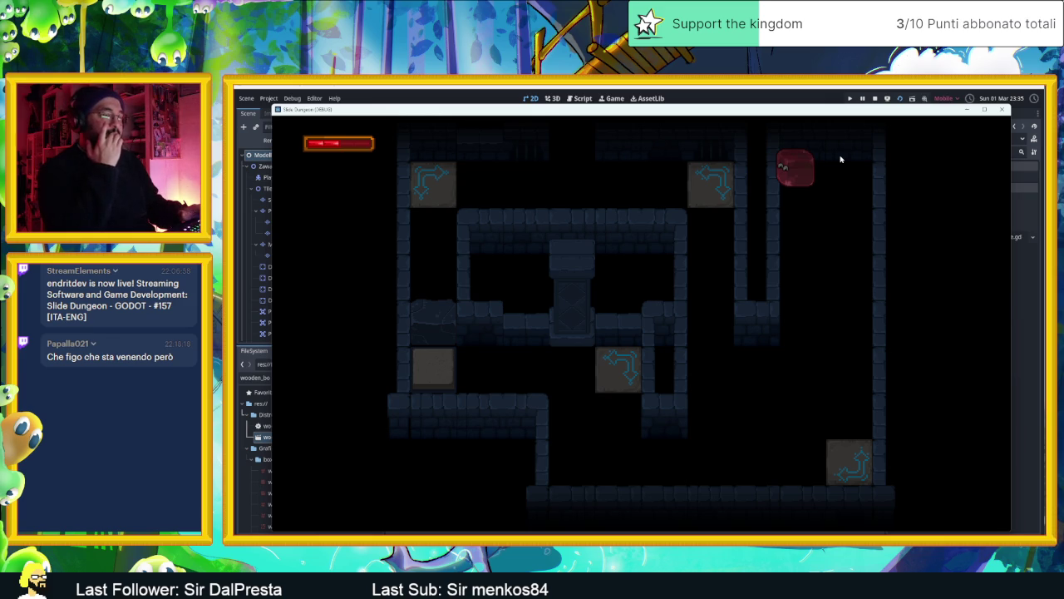
pyautogui.click(874, 100)
# Inspect the SopraMuri and Muri tile layers, switching between tile selection and paint modes.
pyautogui.scroll(-2, 729, 331)
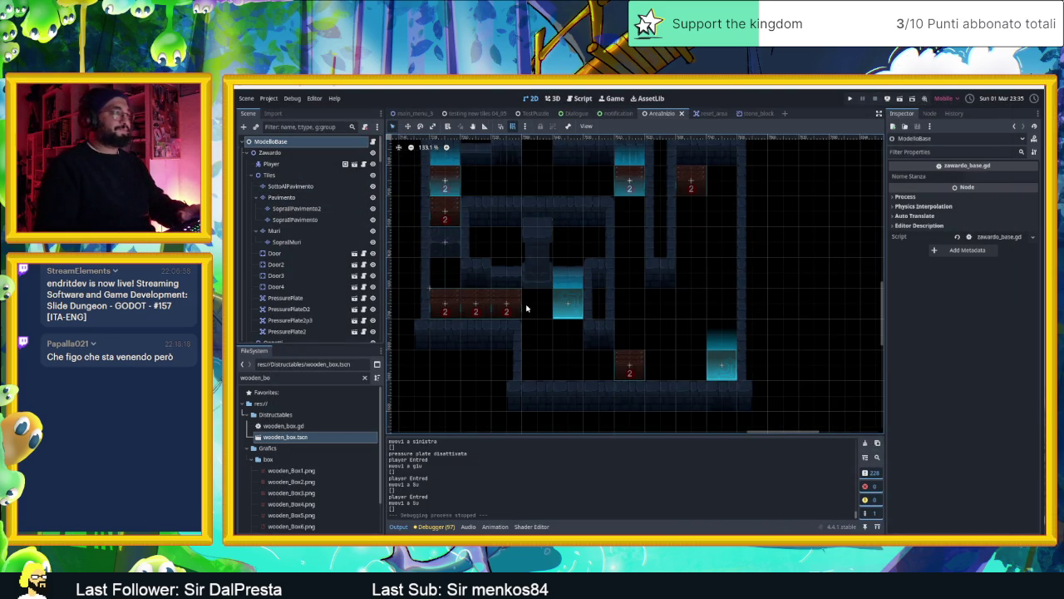
pyautogui.click(287, 242)
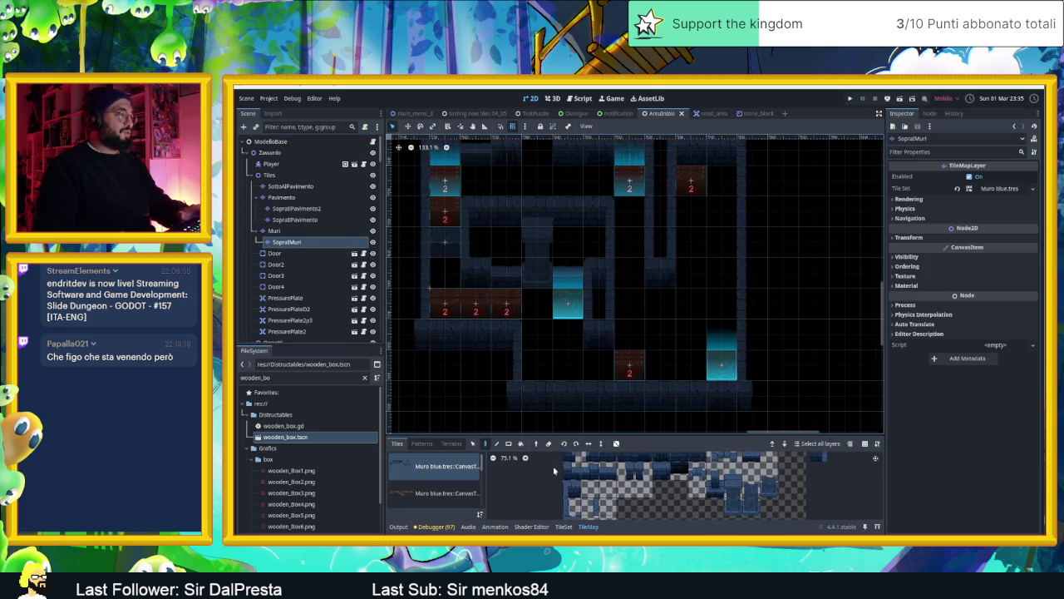
pyautogui.click(473, 443)
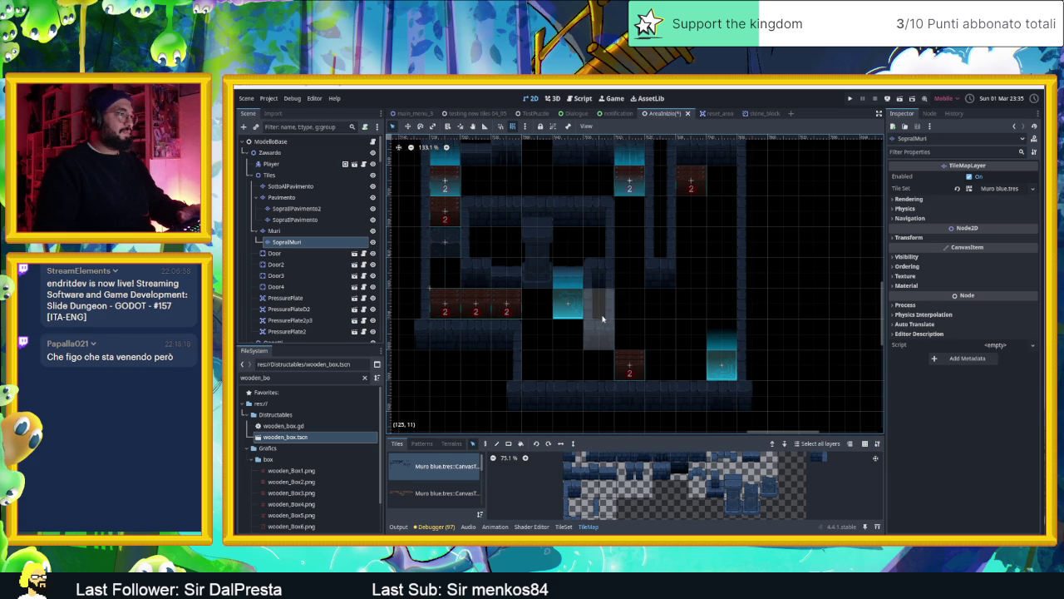
pyautogui.click(298, 231)
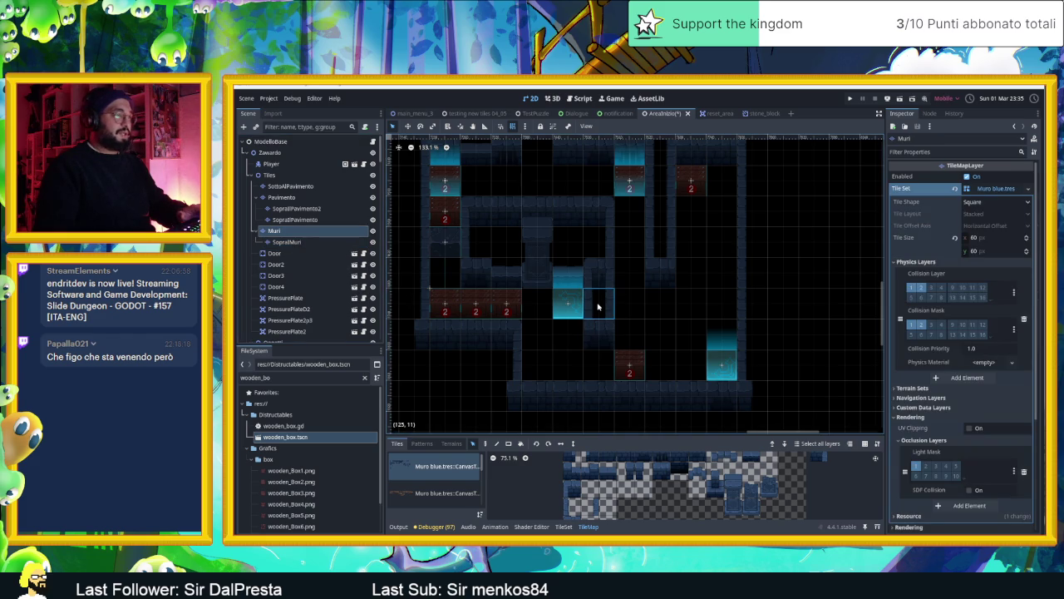
pyautogui.click(487, 443)
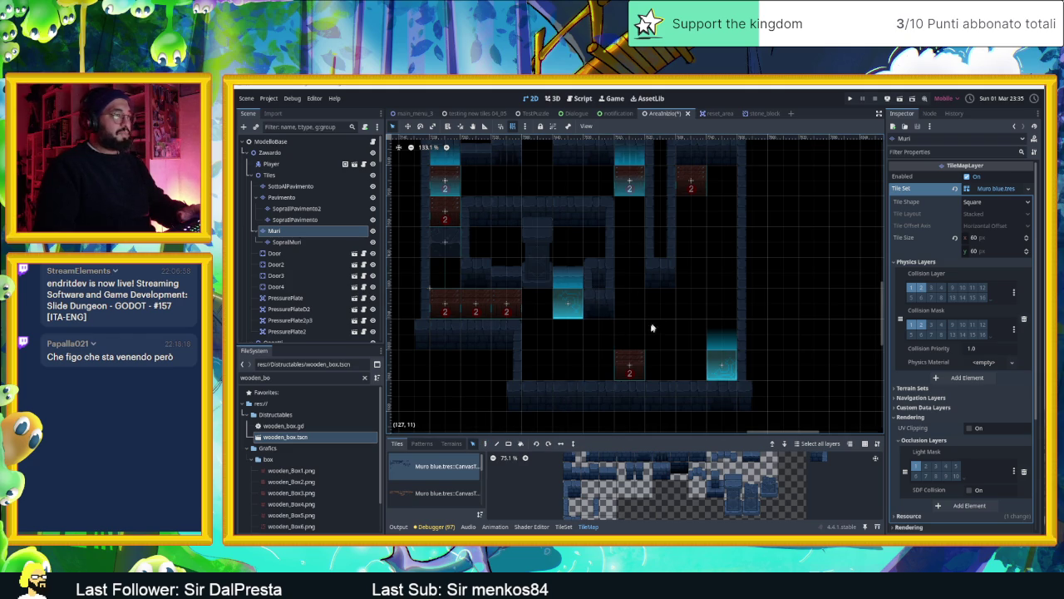
# Paint two wall pillar tiles on SopraMuri in the lower room and save AreaInizio.
pyautogui.hscroll(4, 765, 462)
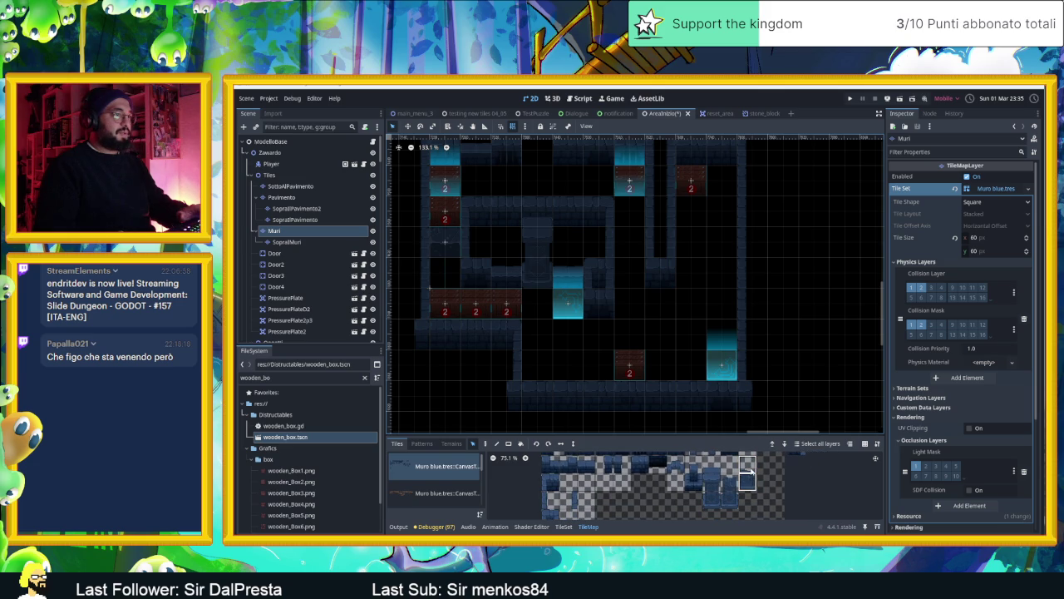
pyautogui.click(287, 241)
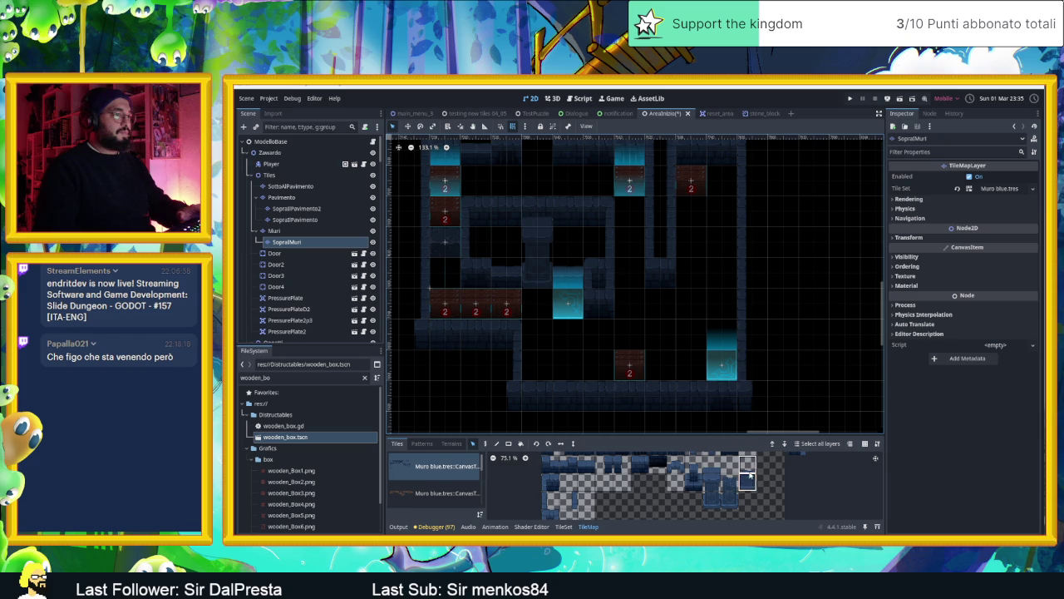
pyautogui.click(487, 444)
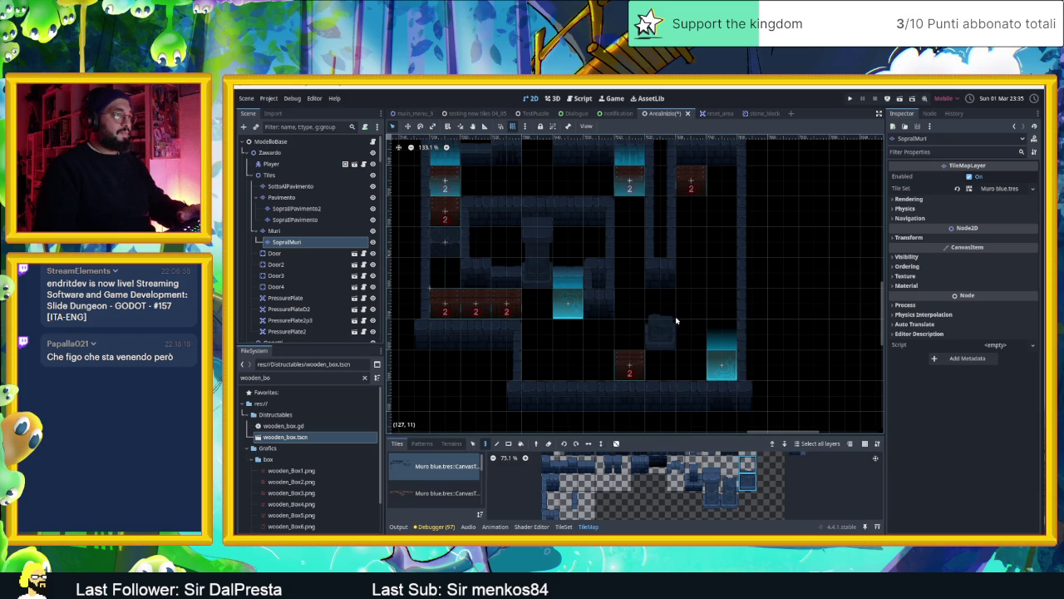
pyautogui.click(691, 331)
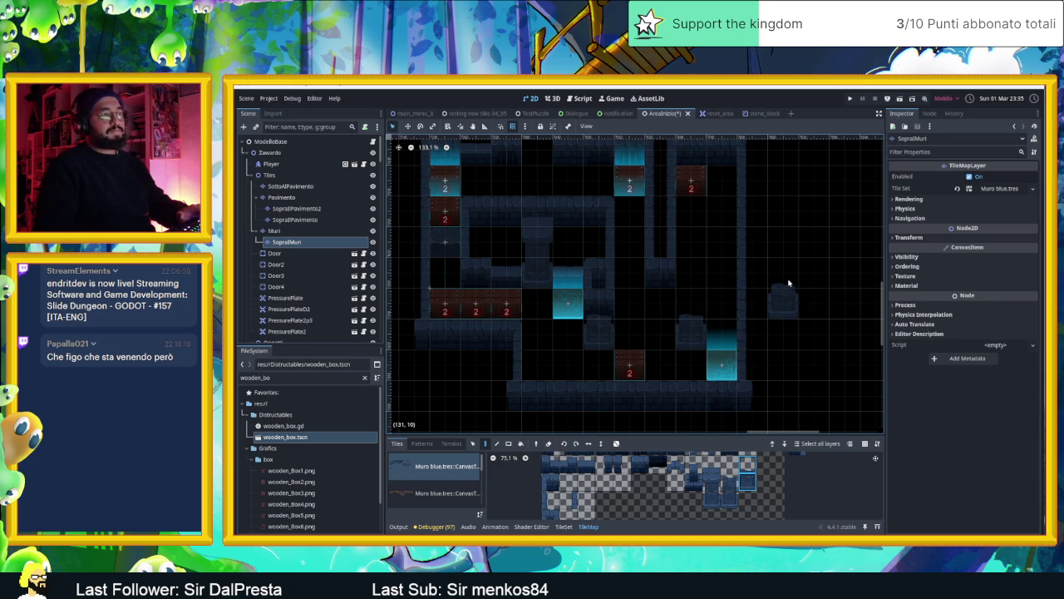
pyautogui.hotkey('ctrl', 's')
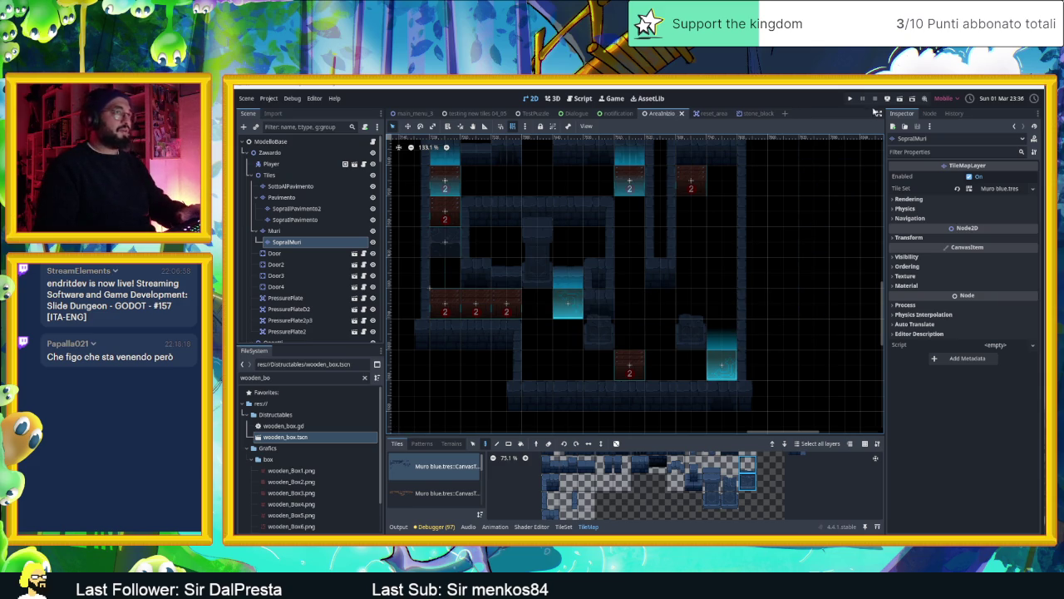
pyautogui.hotkey('ctrl', 's')
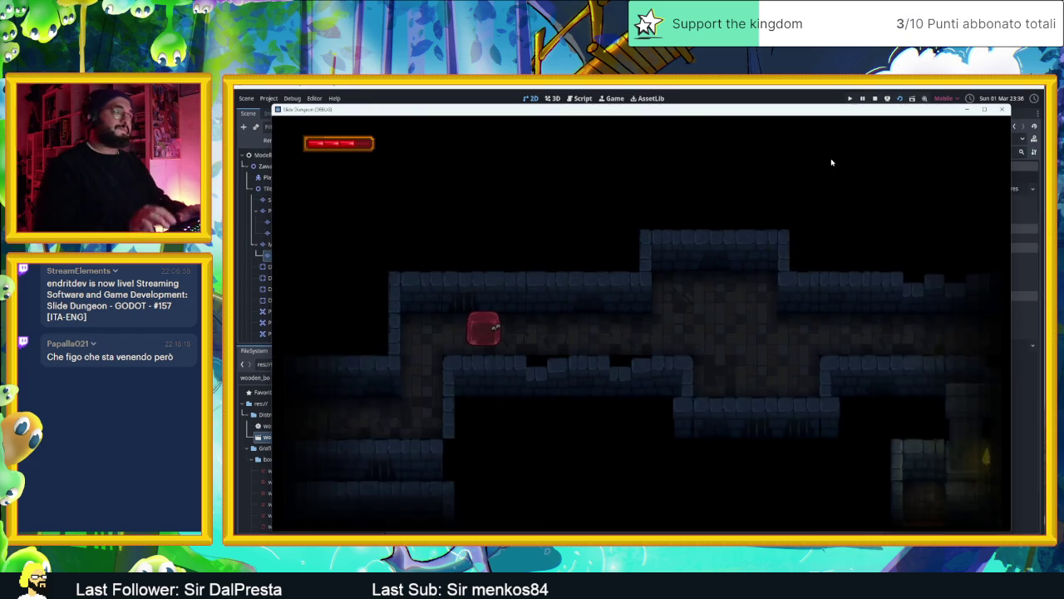
# Steer the slime around the first room and through to the top-left of the next area.
pyautogui.press('Down')
pyautogui.press('Left')
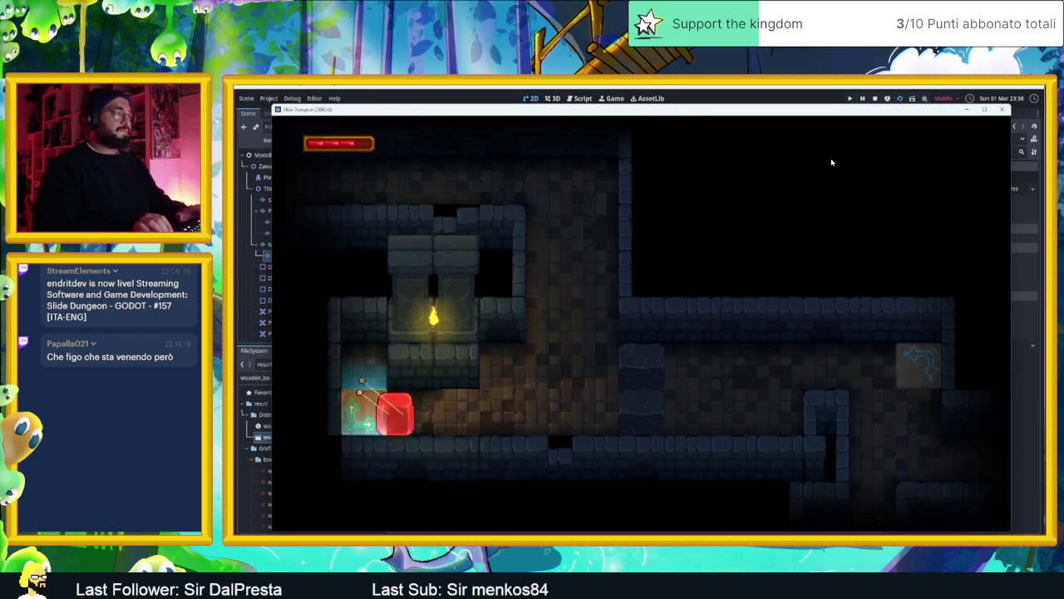
pyautogui.press('Right')
pyautogui.press('Left')
pyautogui.press('Up')
pyautogui.press('Down')
pyautogui.press('Right')
pyautogui.press('Up')
pyautogui.press('Down')
pyautogui.press('Right')
pyautogui.press('Up')
pyautogui.press('Down')
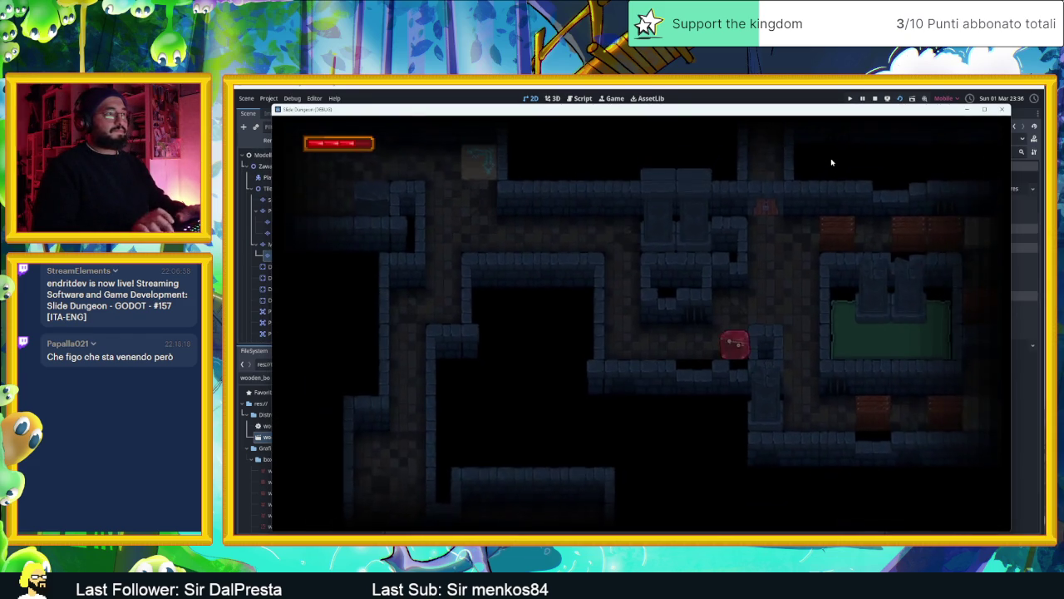
pyautogui.press('Left')
pyautogui.press('Up')
# Slide along the top corridor, break the wooden crate, and head toward crate 2.
pyautogui.press('Right')
pyautogui.press('Left')
pyautogui.press('Right')
pyautogui.press('Down')
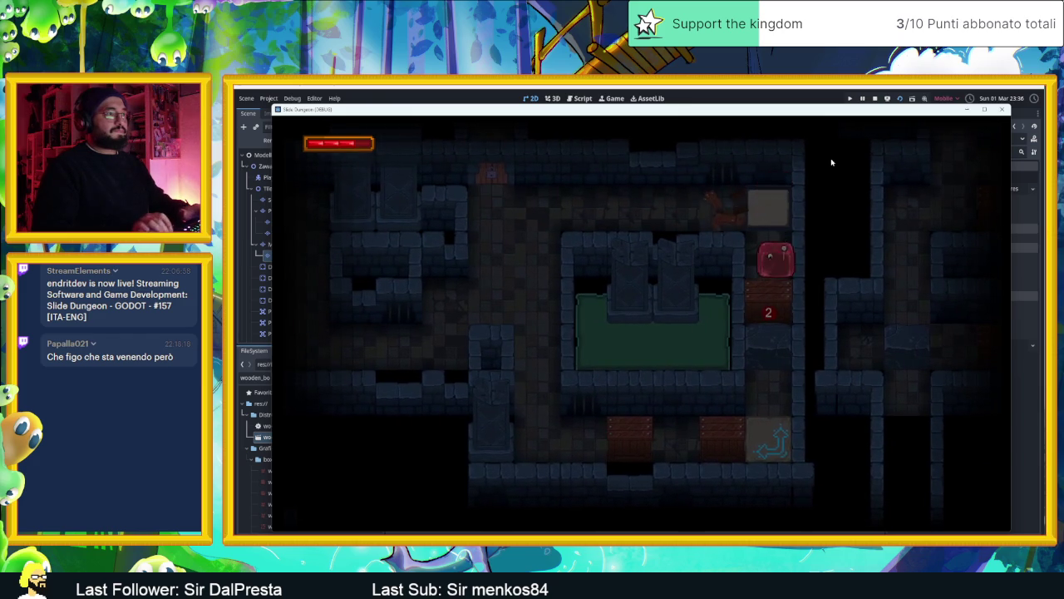
pyautogui.press('Up')
# Break crates by sliding back and forth, then ride the arrow up into the next room.
pyautogui.press('Up')
pyautogui.press('Left')
pyautogui.press('Down')
pyautogui.press('Right')
pyautogui.press('Left')
pyautogui.press('Right')
pyautogui.press('Left')
pyautogui.press('Right')
pyautogui.press('Up')
pyautogui.press('Down')
pyautogui.press('Right')
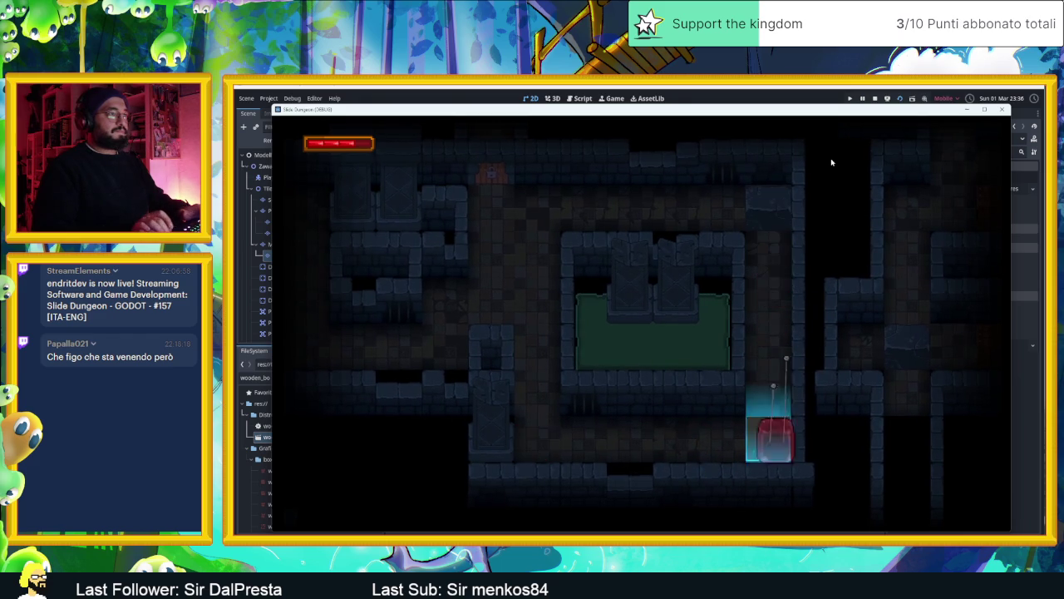
pyautogui.press('Left')
pyautogui.press('Up')
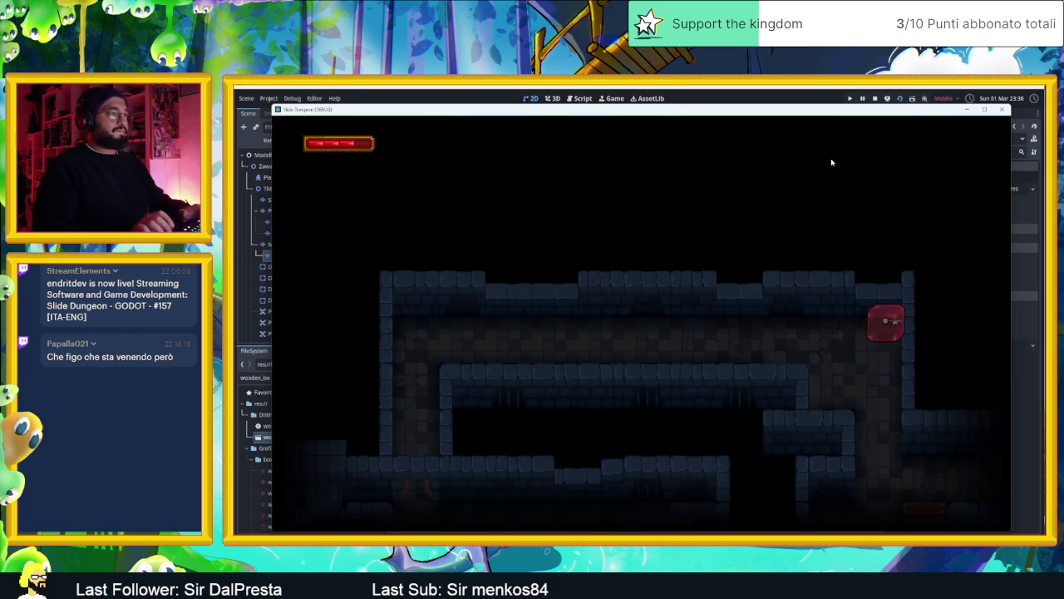
# Slide past the crates into the arrow tile, then break the top and bottom crates.
pyautogui.press('Left')
pyautogui.press('Up')
pyautogui.press('Right')
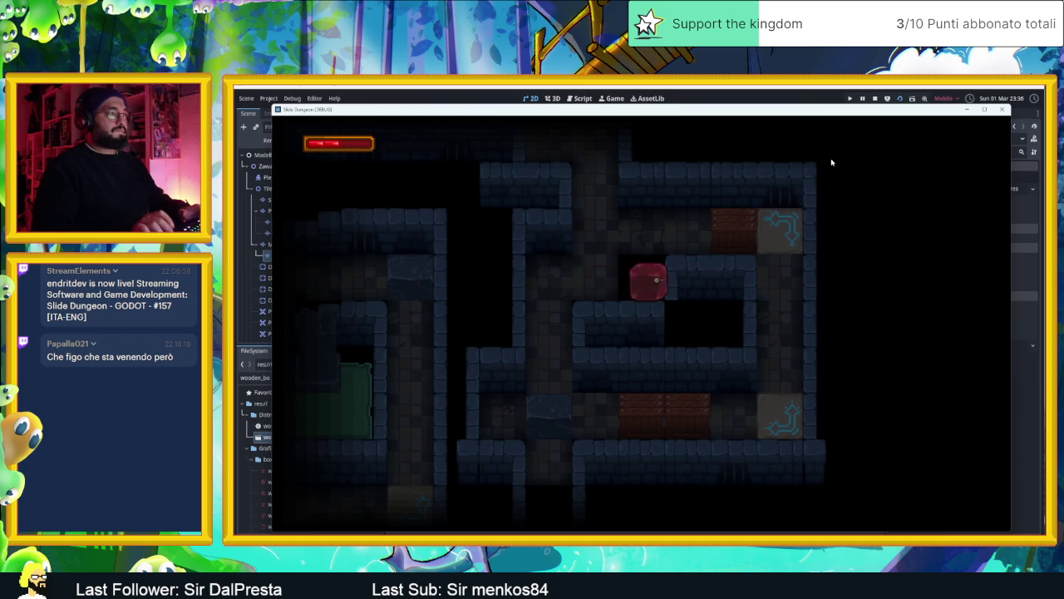
pyautogui.press('Up')
pyautogui.press('Left')
pyautogui.press('Right')
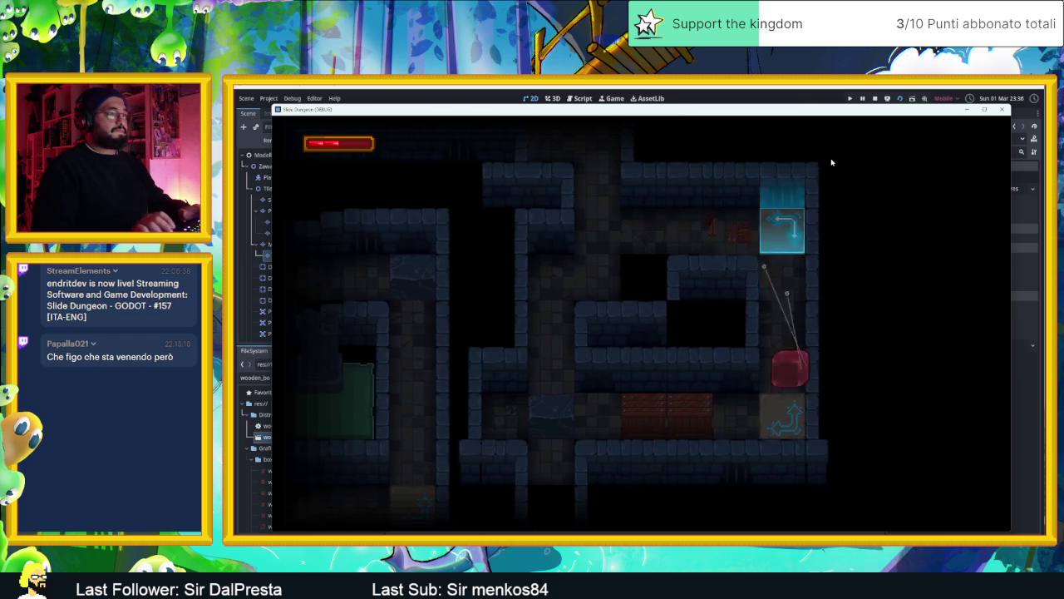
pyautogui.press('Left')
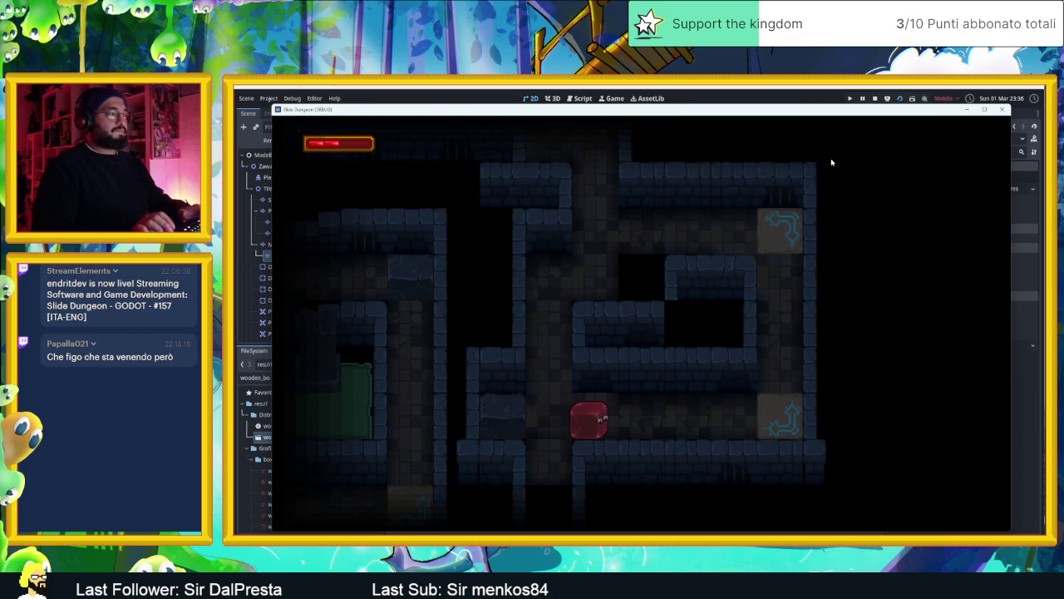
pyautogui.press('Right')
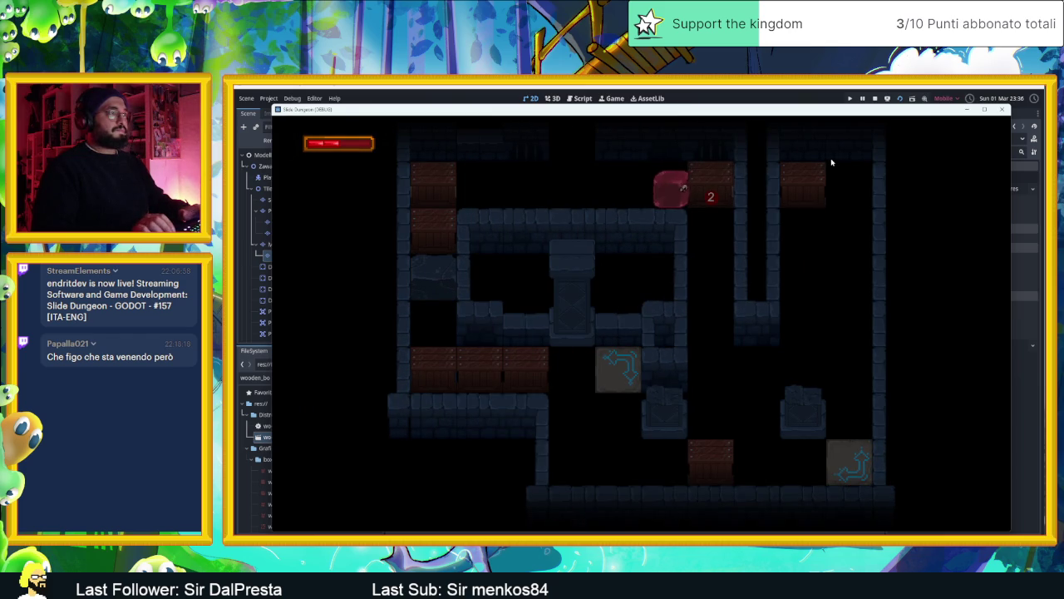
pyautogui.press('Down')
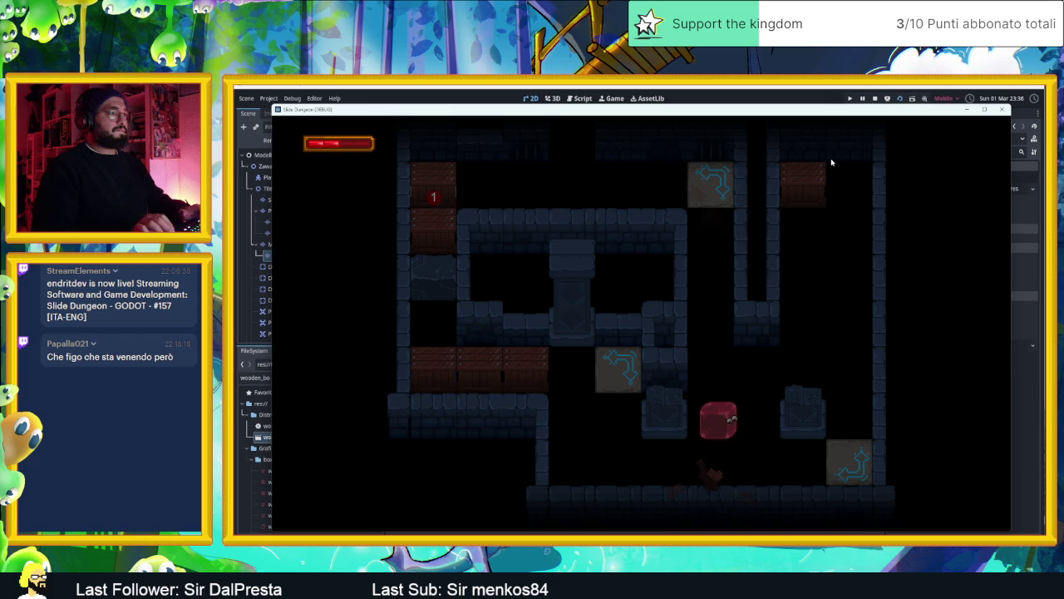
# Ride the arrow tiles up and around, breaking the row of crates in the pillar room.
pyautogui.press('Up')
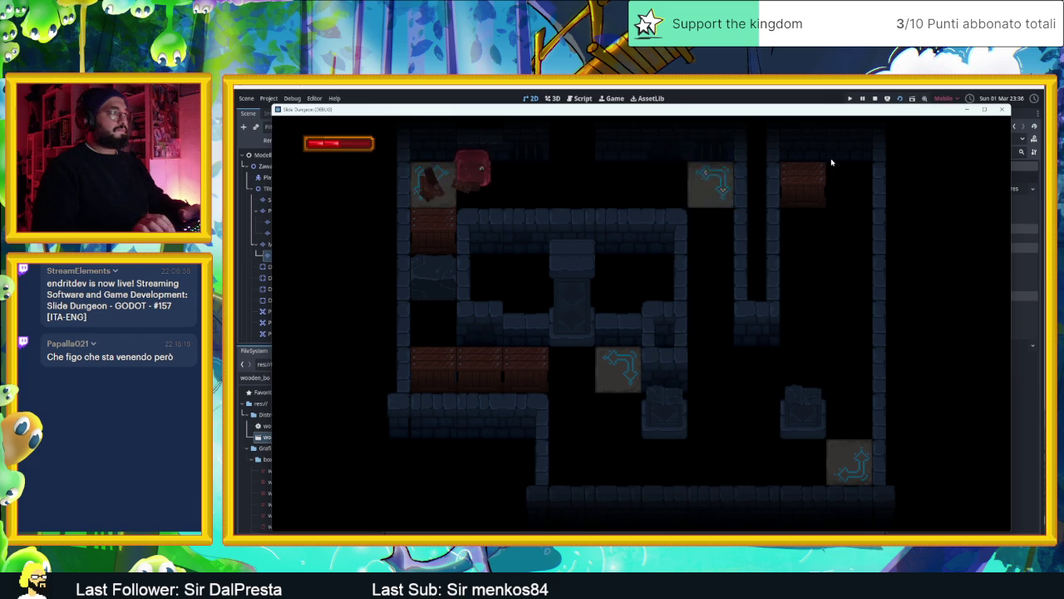
pyautogui.press('Up')
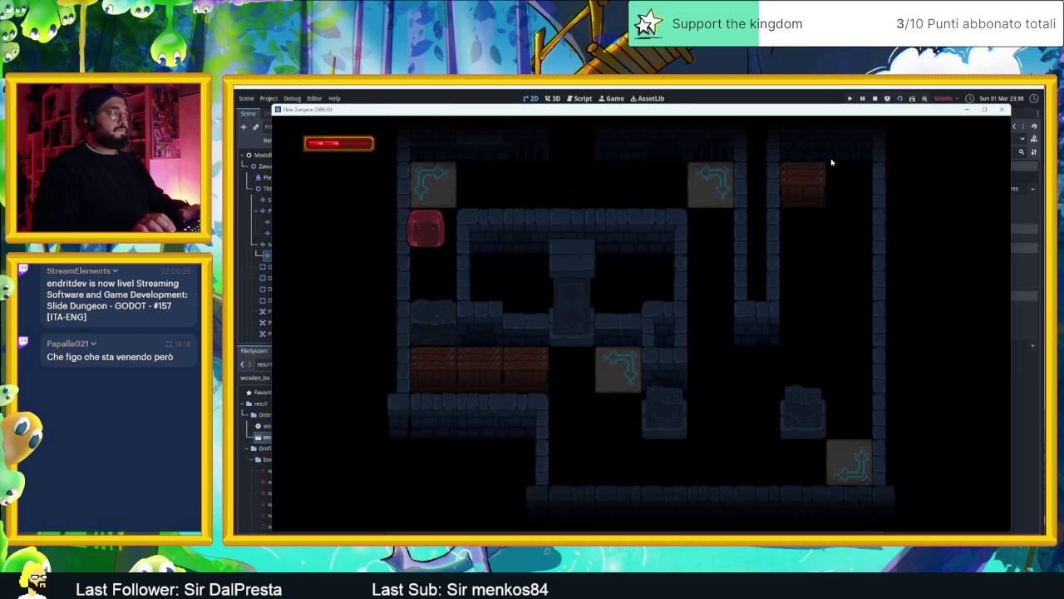
pyautogui.press('Up')
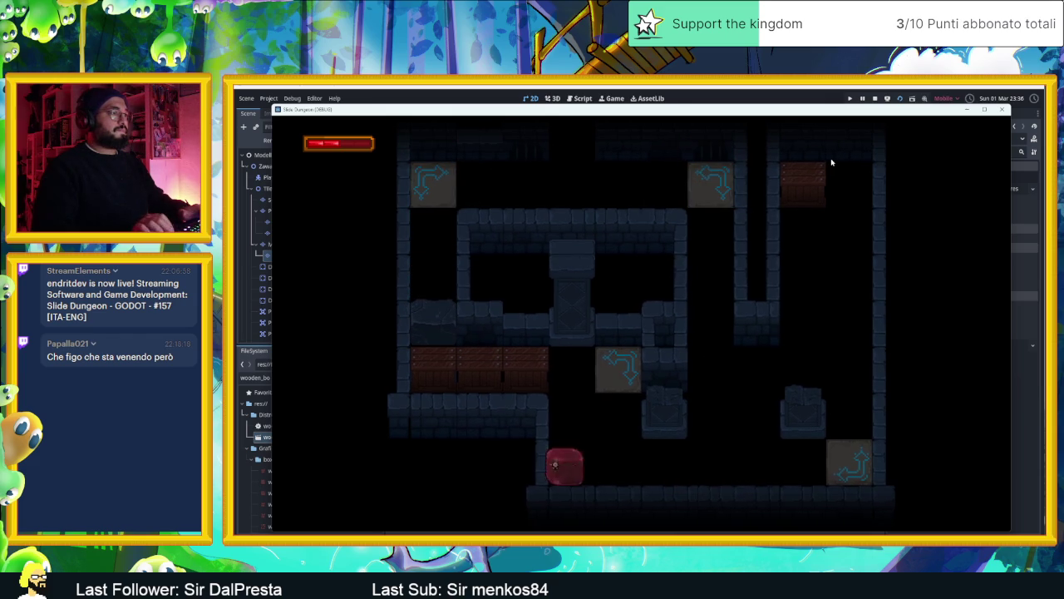
pyautogui.press('Up')
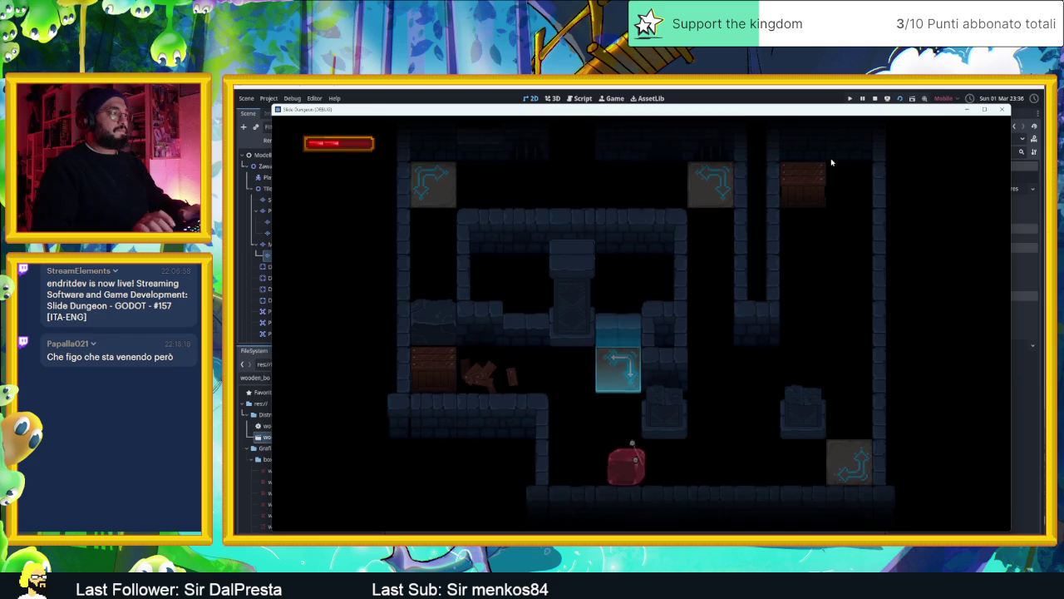
pyautogui.press('Up')
pyautogui.press('Right')
pyautogui.press('Right')
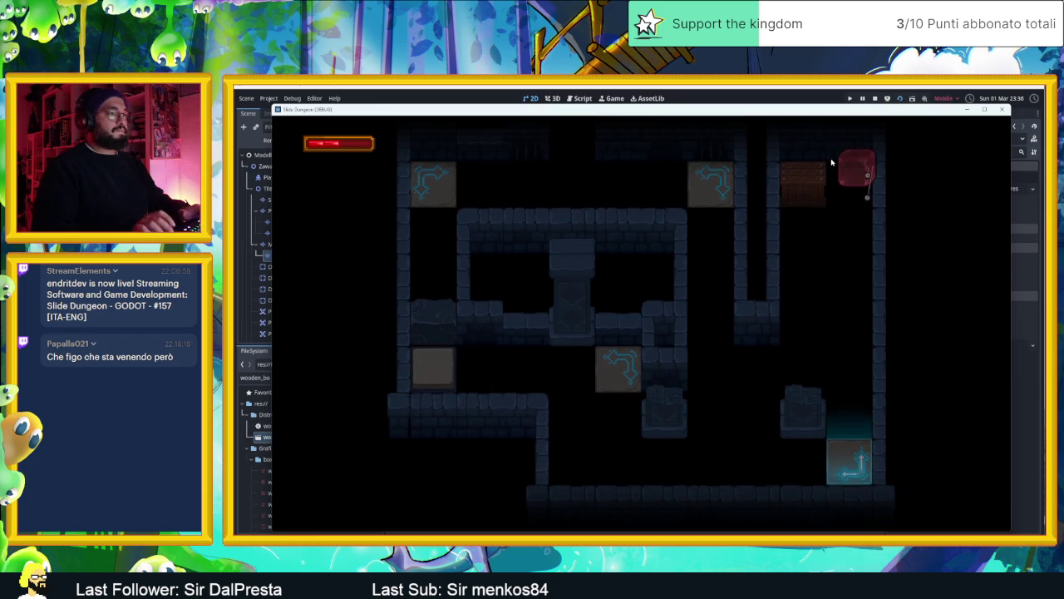
pyautogui.press('Left')
pyautogui.press('Down')
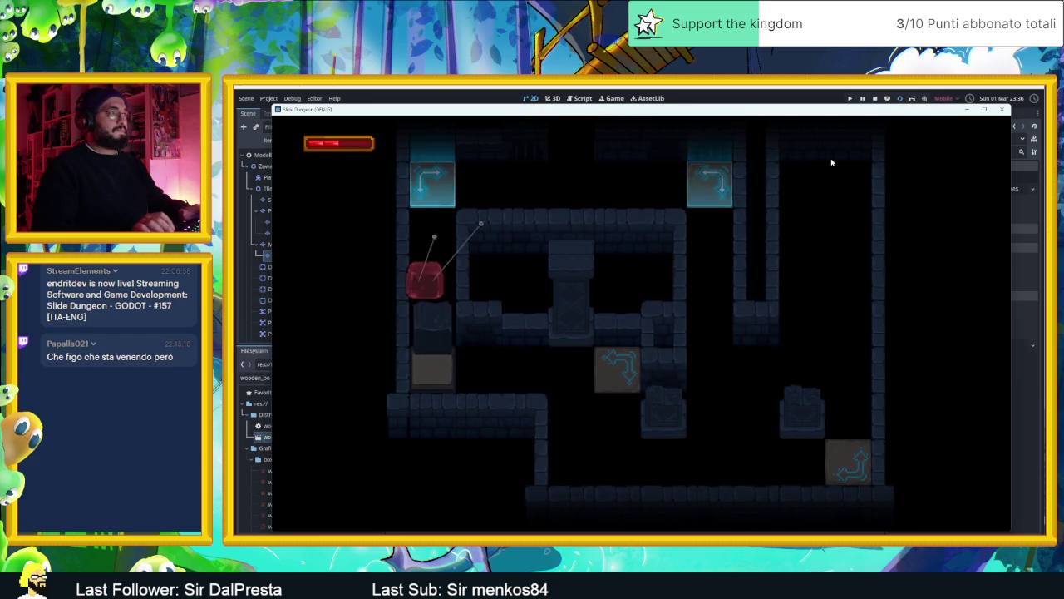